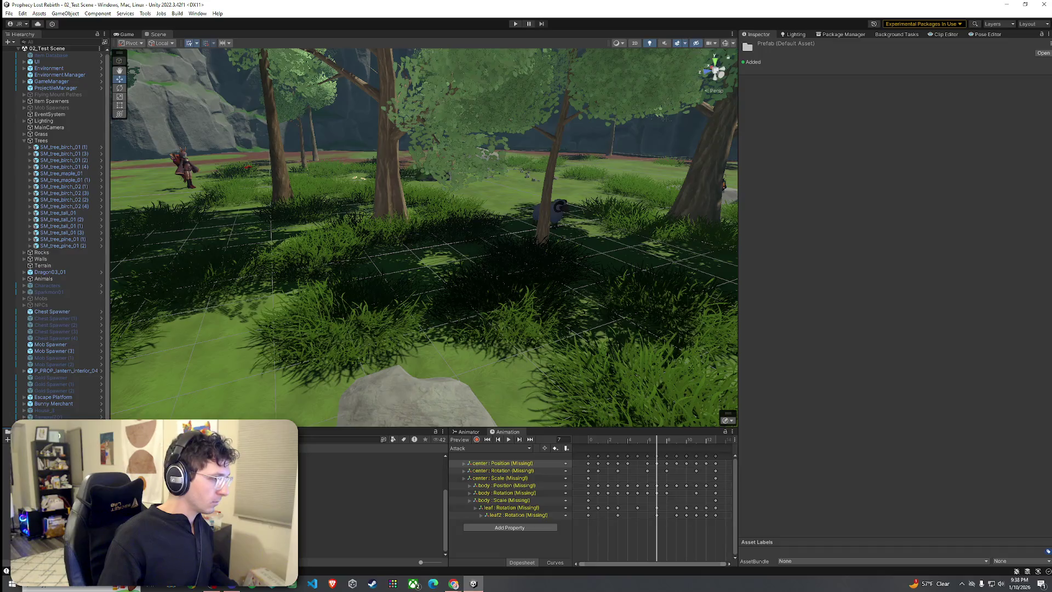
# Place the Porin_A model into the test scene and frame it in view
pyautogui.click(329, 475)
pyautogui.press('Up')
pyautogui.press('Up')
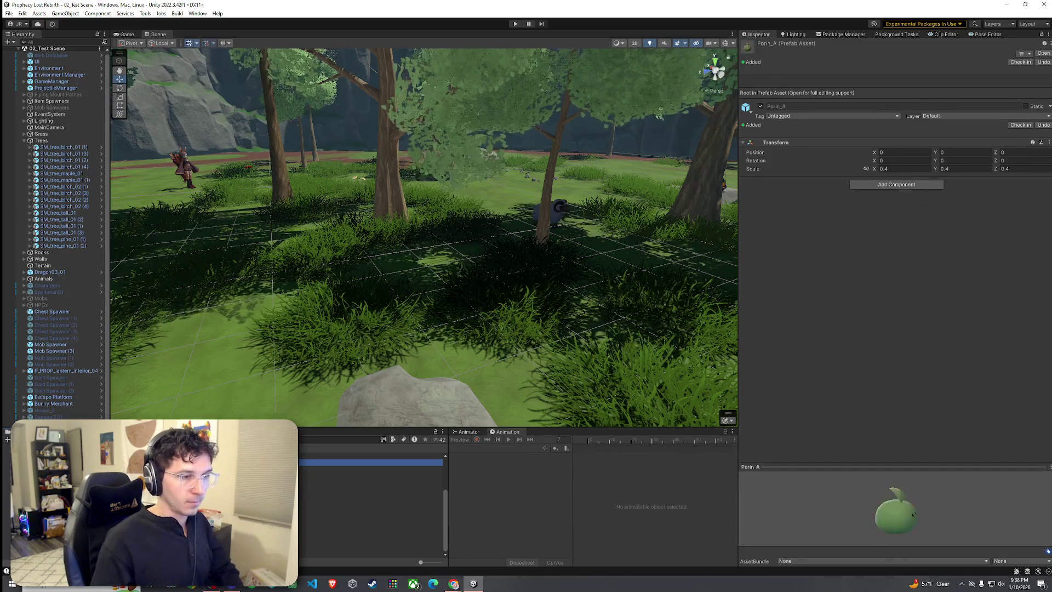
pyautogui.moveTo(373, 462)
pyautogui.mouseDown()
pyautogui.moveTo(438, 274)
pyautogui.moveTo(504, 188)
pyautogui.mouseUp()
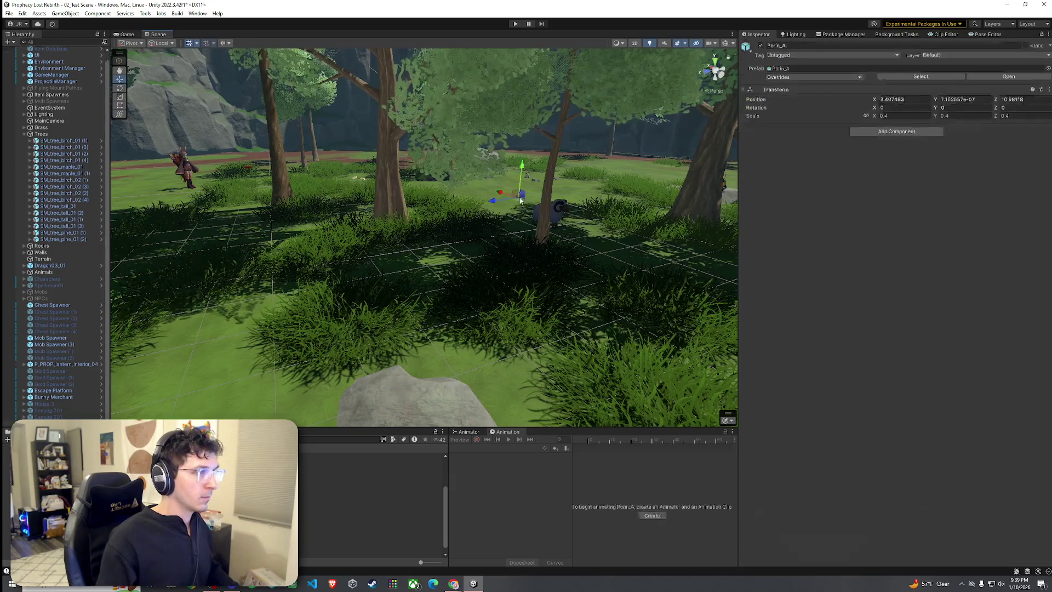
pyautogui.press('s')
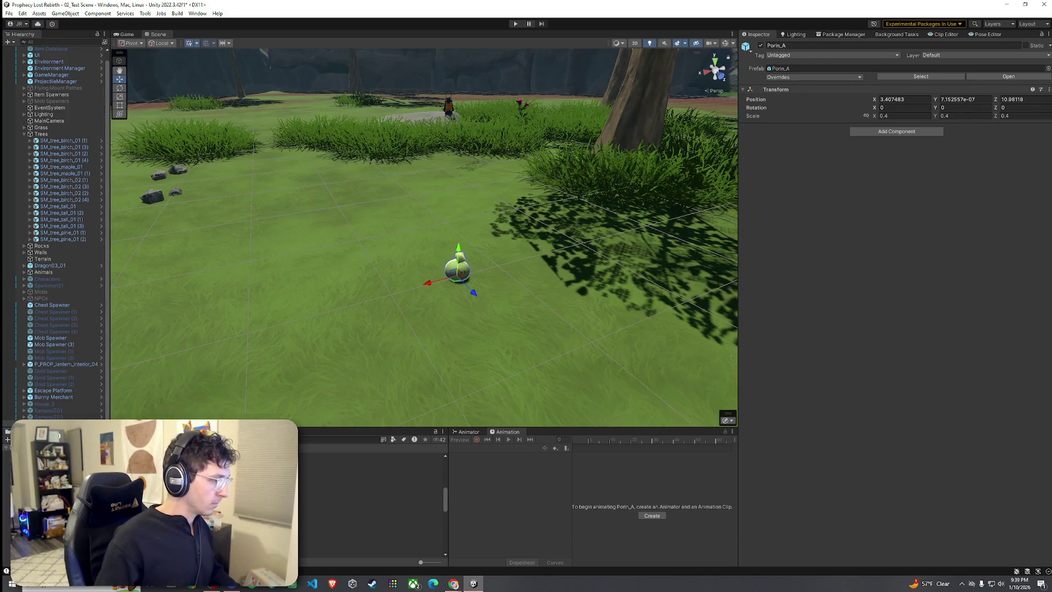
# Open the Slime prefab from the Prefabs folder in Prefab Mode
pyautogui.click(329, 504)
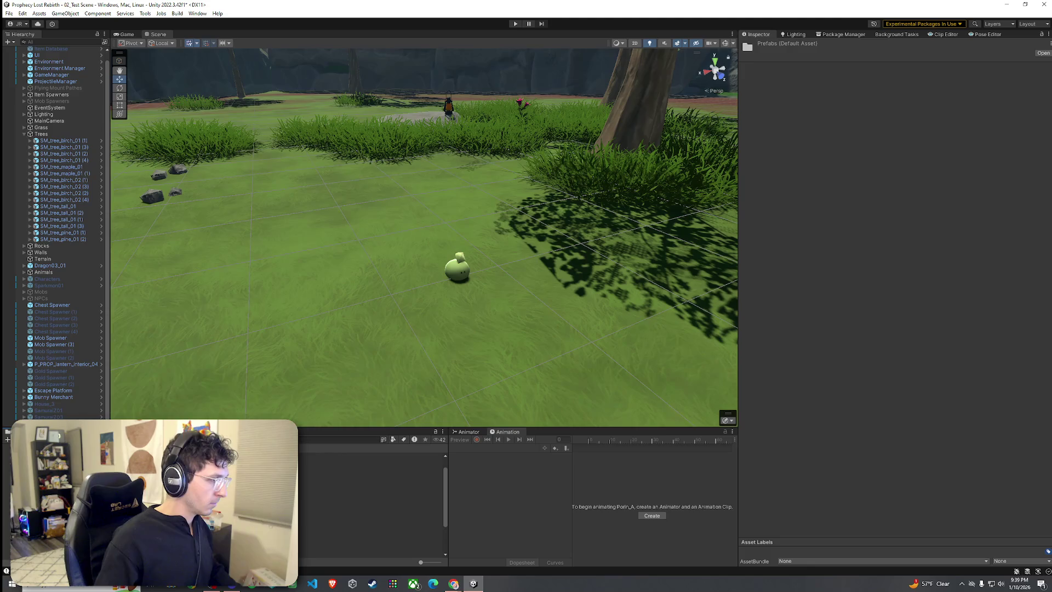
pyautogui.scroll(-3, 328, 504)
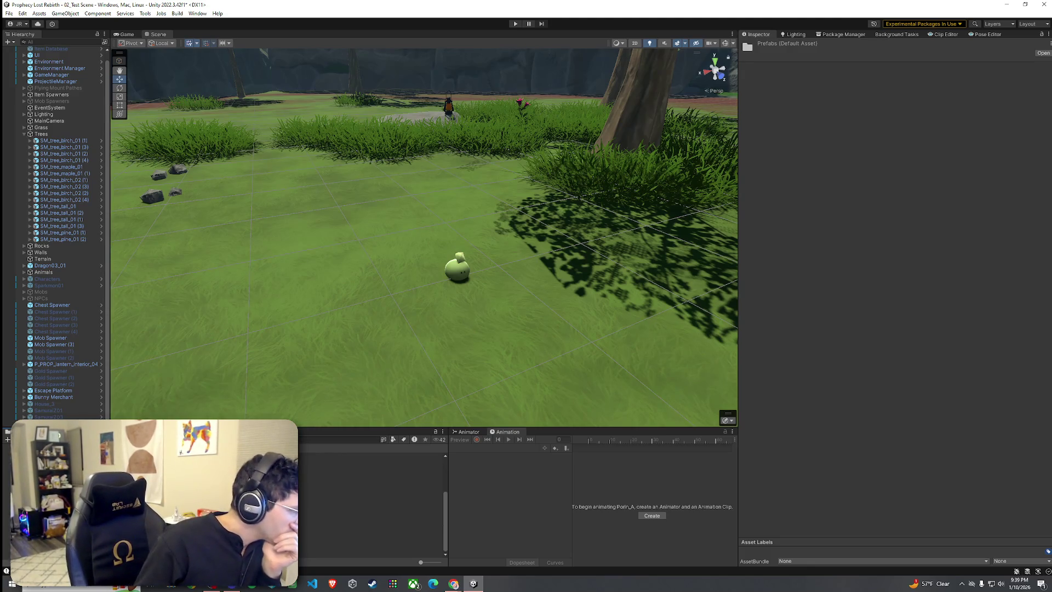
pyautogui.doubleClick(247, 476)
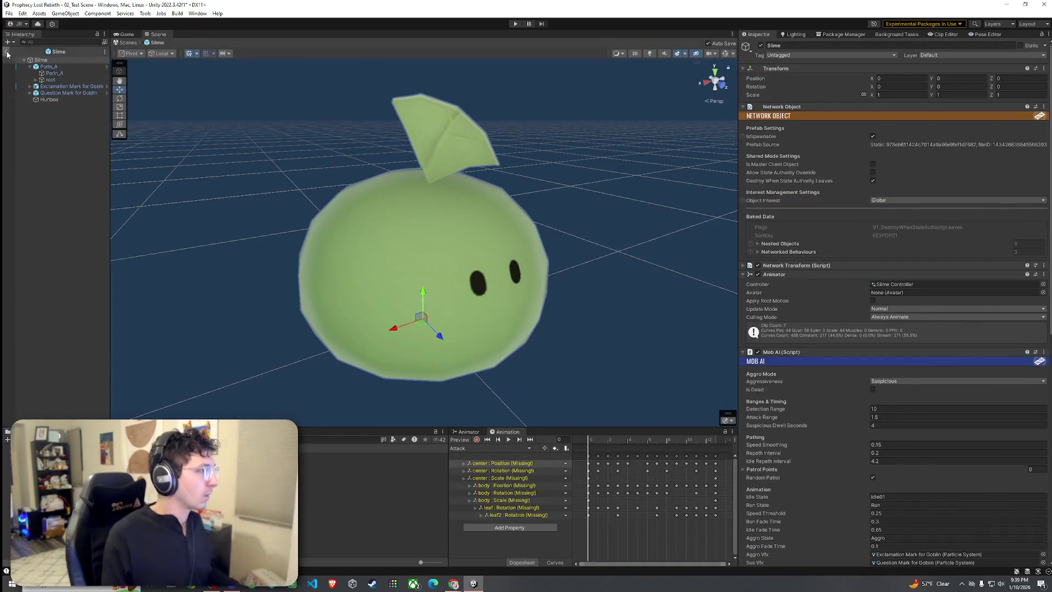
# Return to the scene, save Porin_A as an original prefab, and remove its scene copy
pyautogui.click(6, 52)
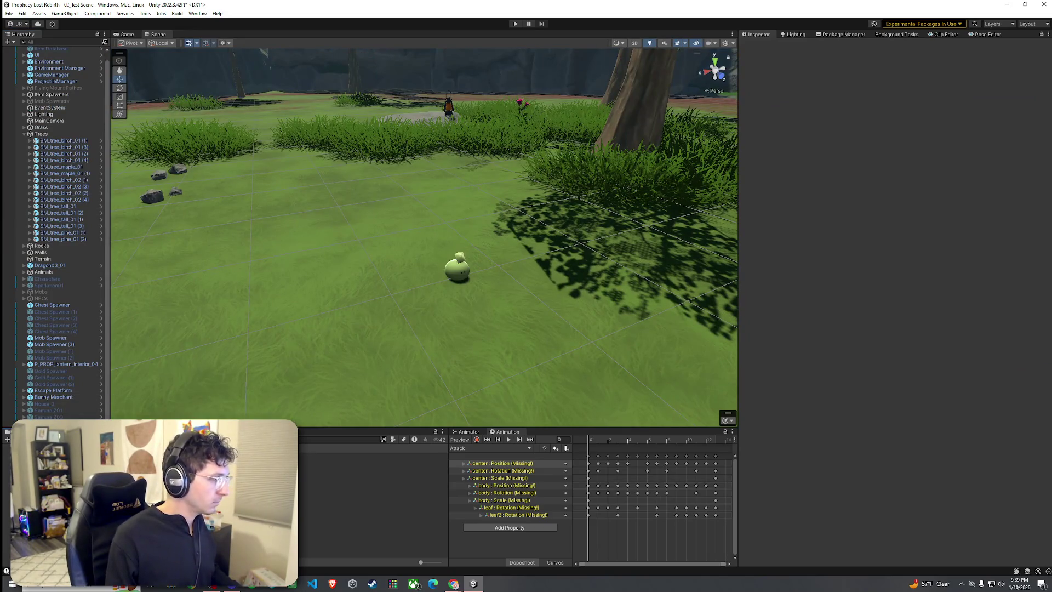
pyautogui.click(513, 309)
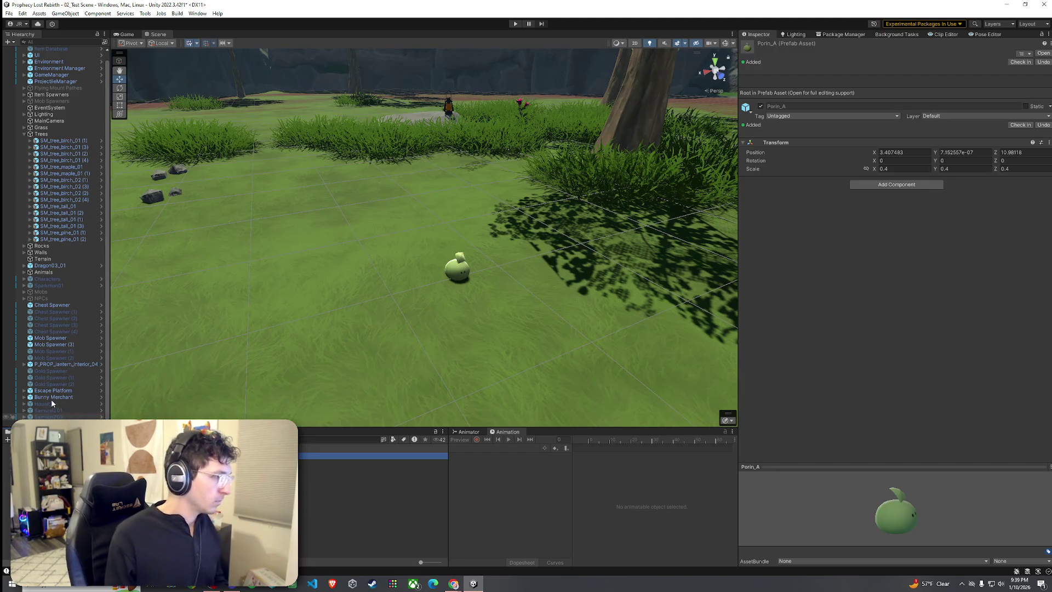
pyautogui.hotkey('ctrl', 'z')
pyautogui.hotkey('ctrl', 'z')
pyautogui.hotkey('ctrl', 'z')
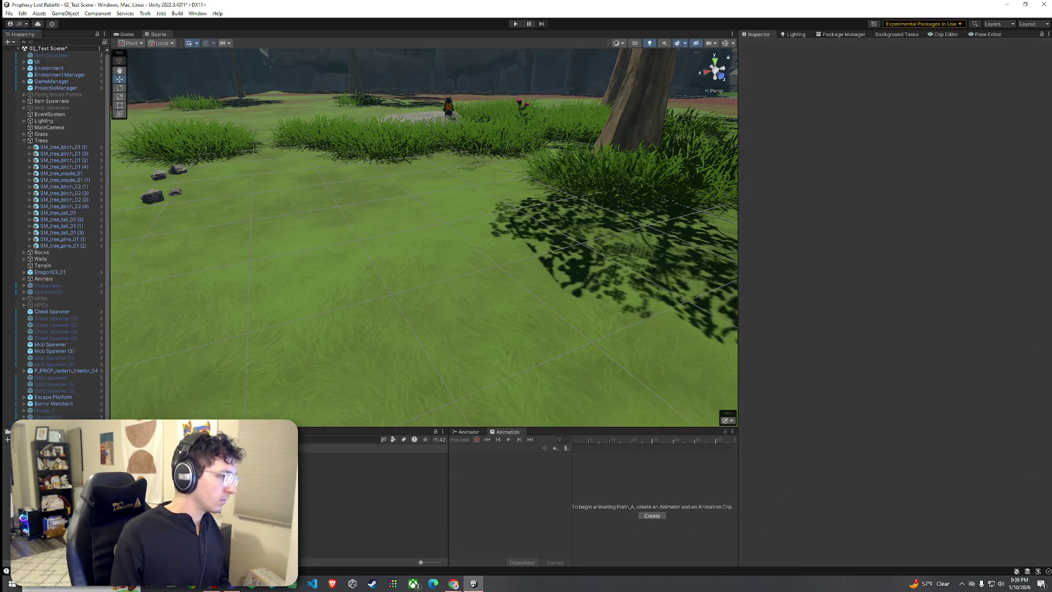
# Select the Porin_A prefab asset and bring up the component list
pyautogui.click(340, 469)
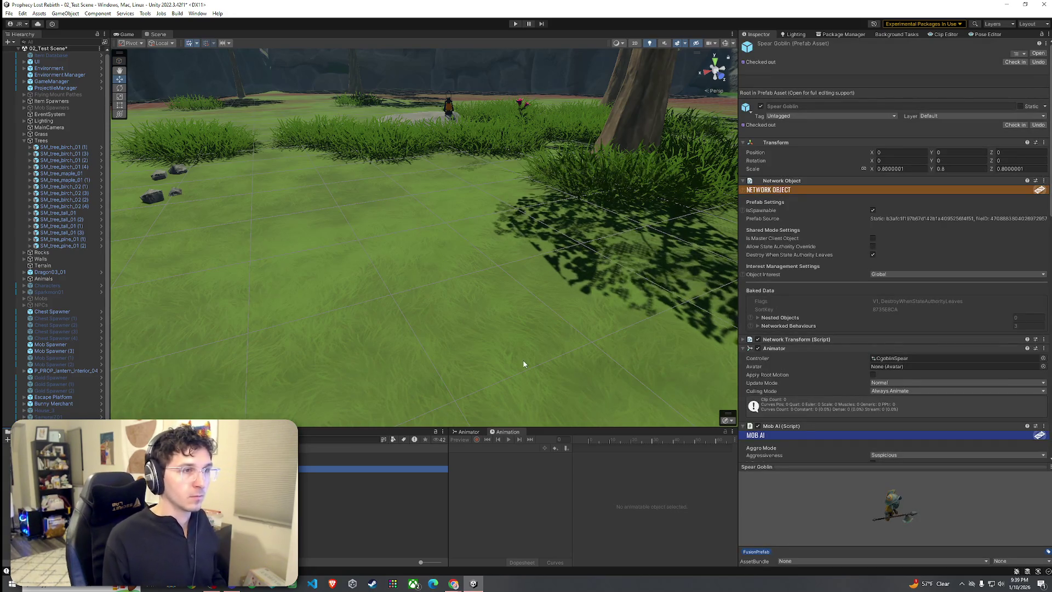
pyautogui.press('Up')
pyautogui.click(897, 185)
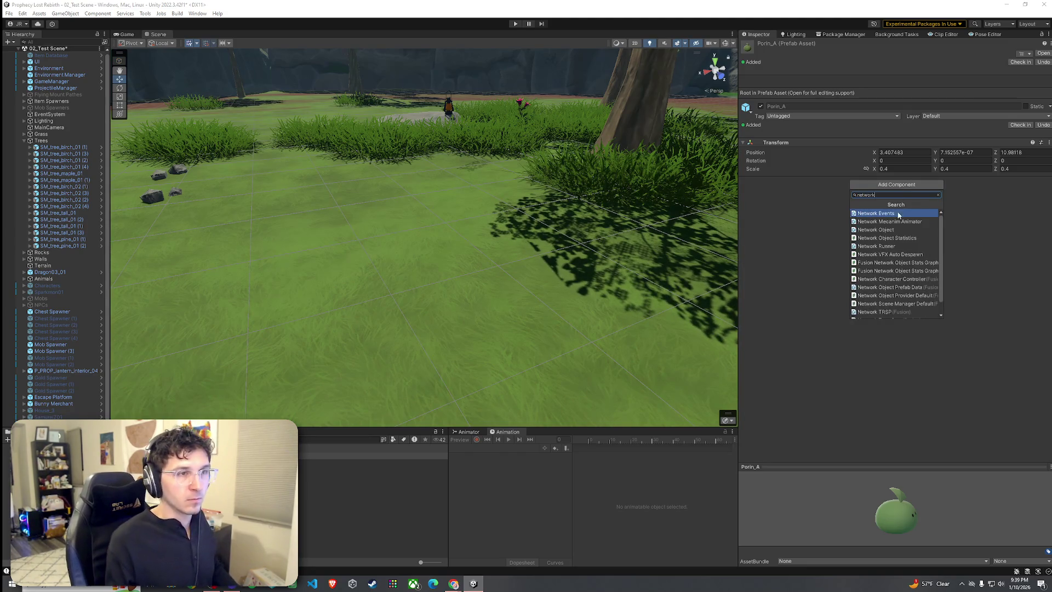
# Add a Network Object component to Porin_A, comparing it against the Slime prefab
pyautogui.click(893, 229)
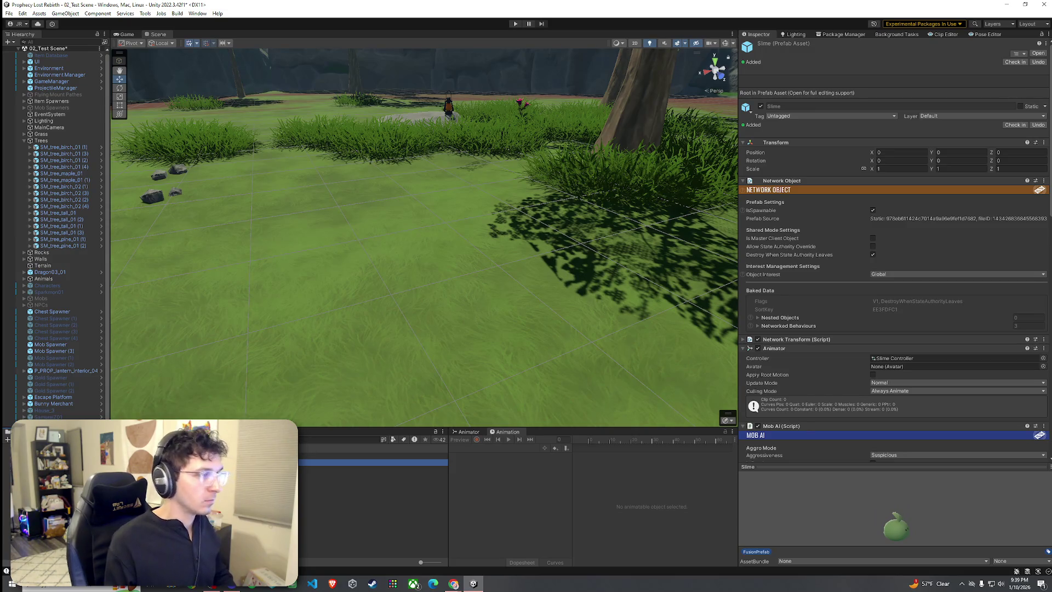
pyautogui.press('Up')
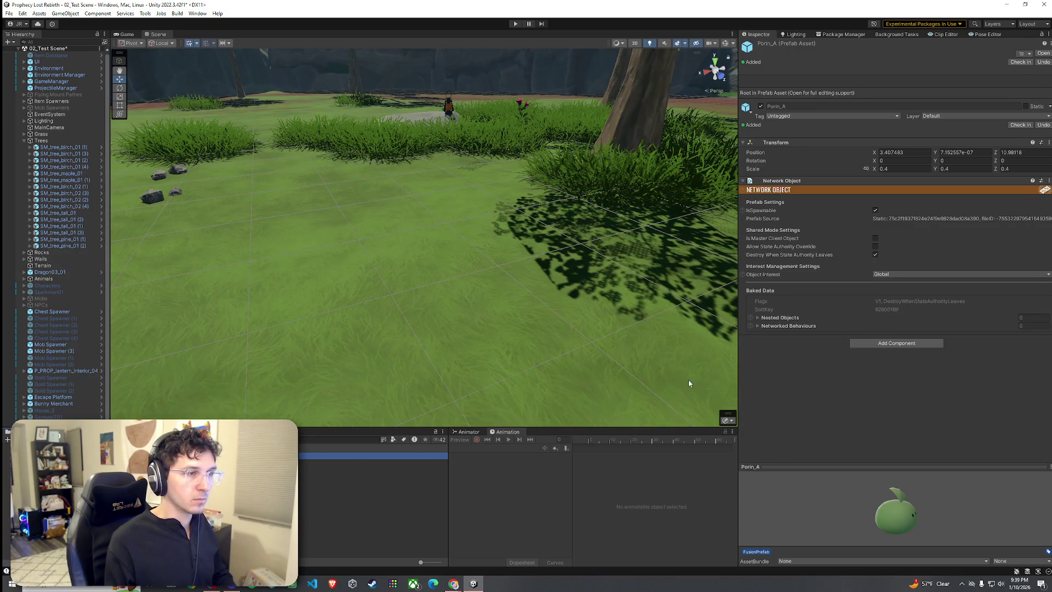
pyautogui.press('Down')
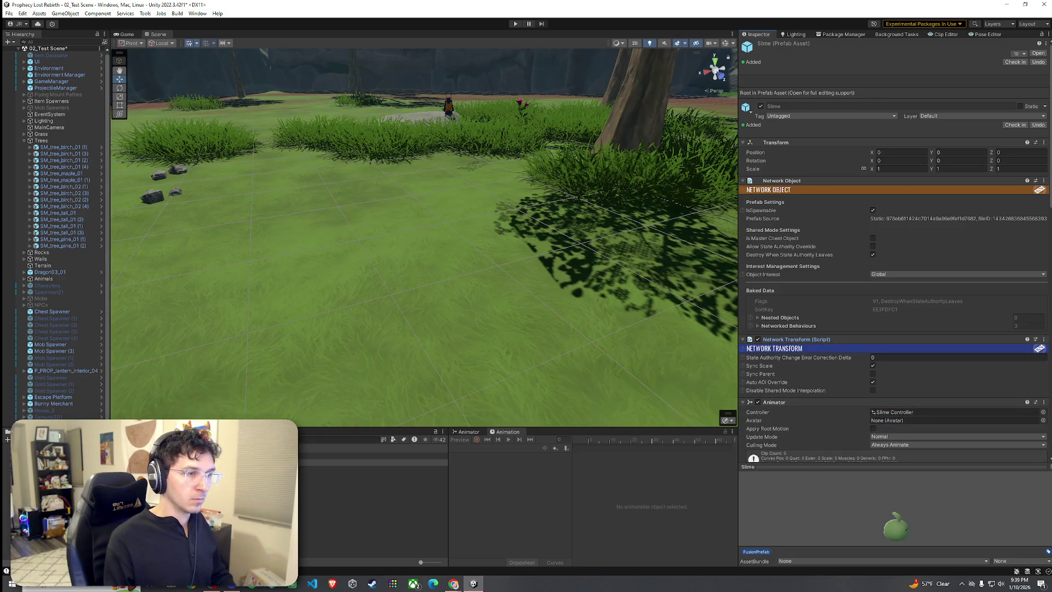
pyautogui.press('Up')
# Add a Network Transform with Sync Scale enabled to Porin_A, matching Slime's settings
pyautogui.click(882, 344)
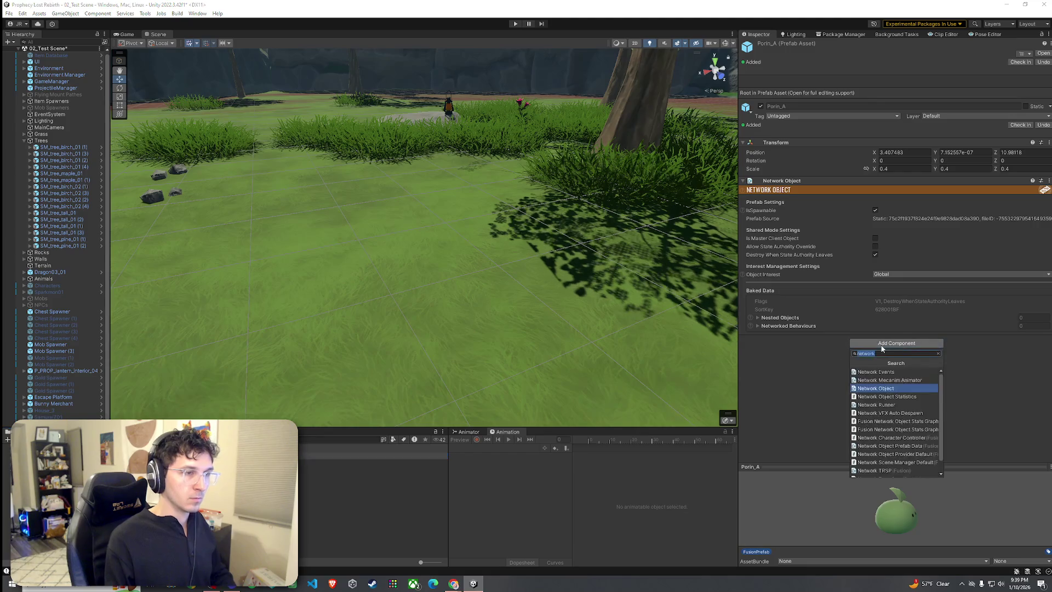
pyautogui.write('tran')
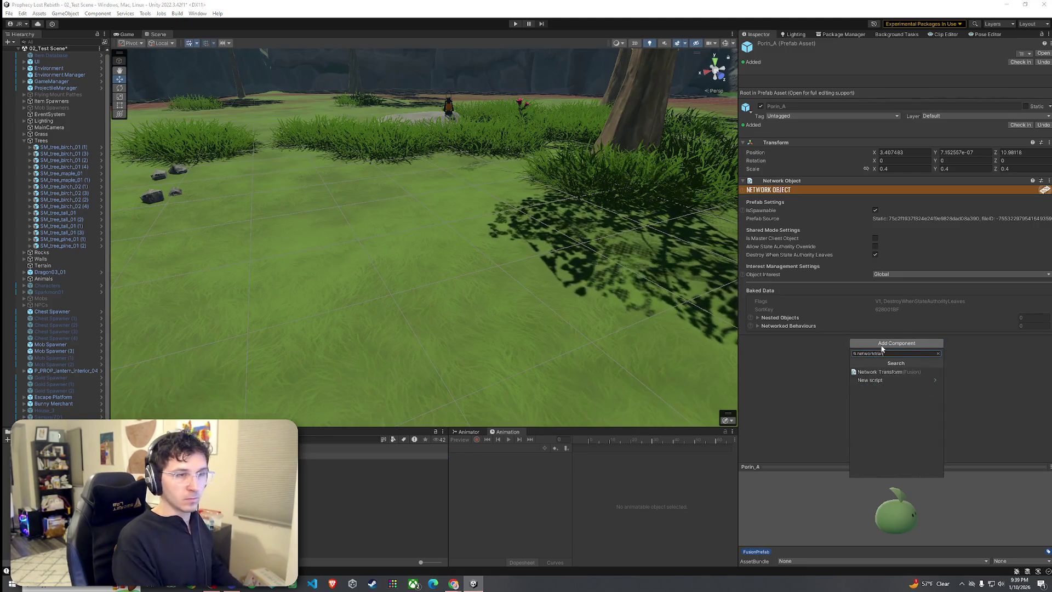
pyautogui.click(888, 371)
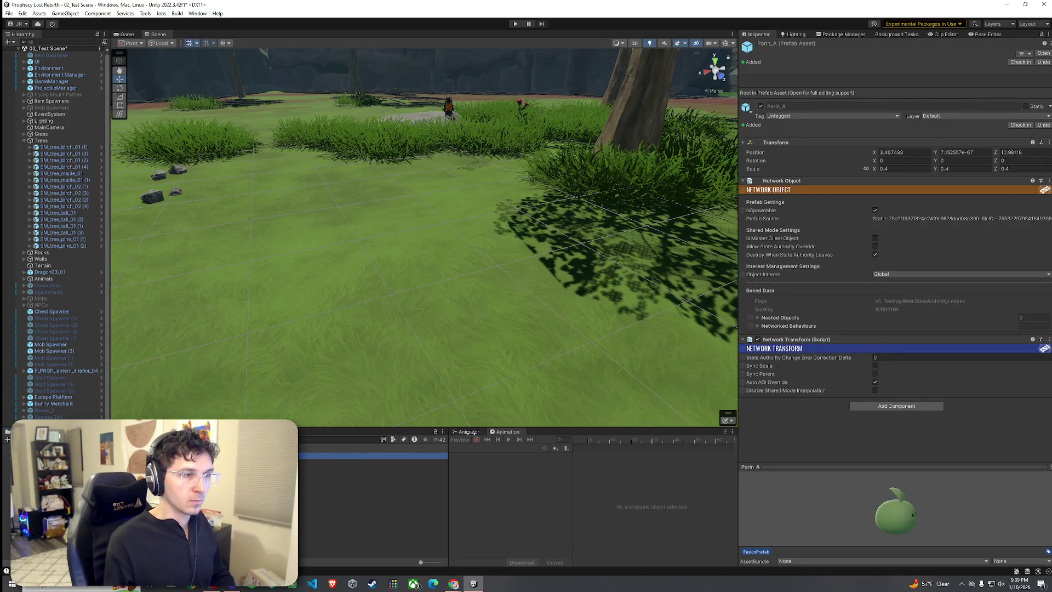
pyautogui.click(875, 365)
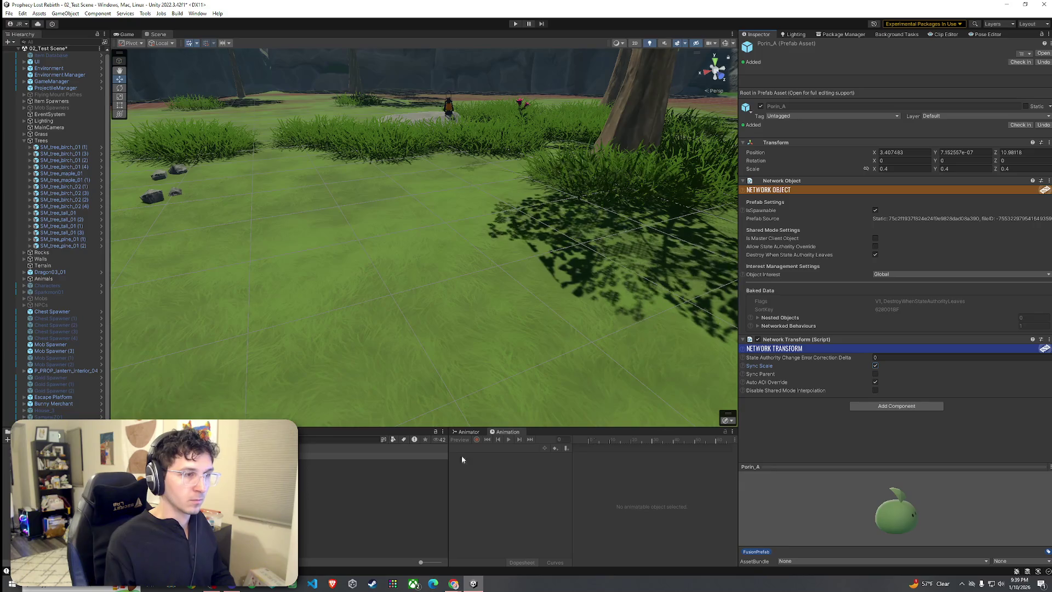
pyautogui.click(372, 462)
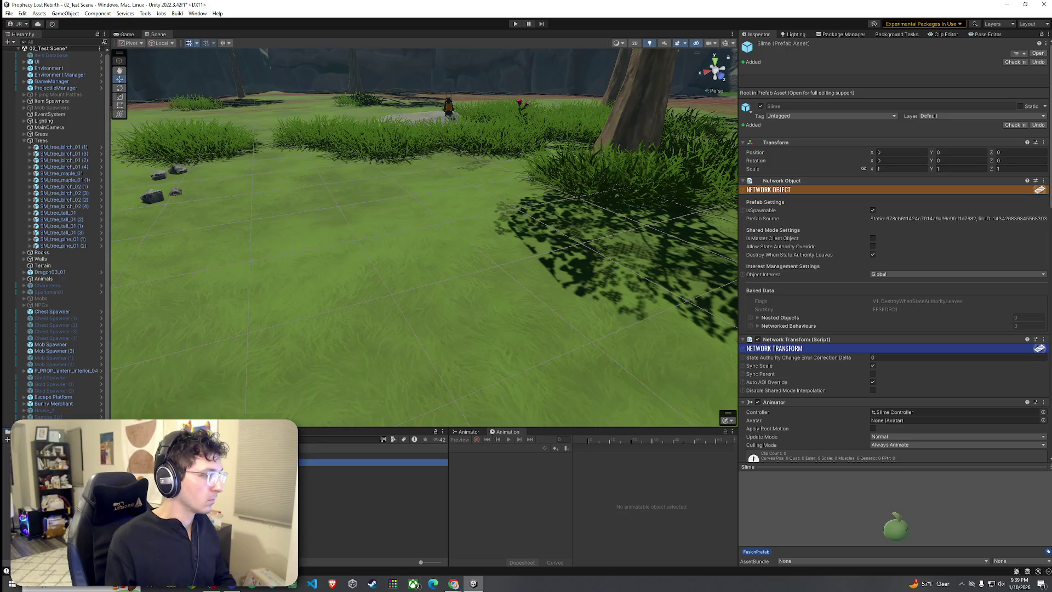
pyautogui.click(373, 456)
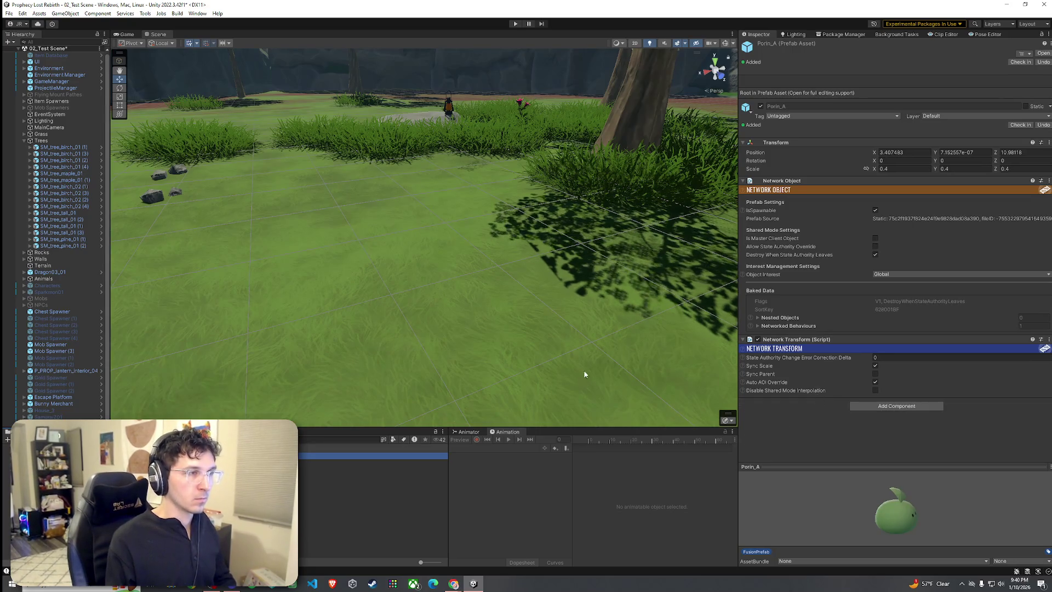
pyautogui.press('Down')
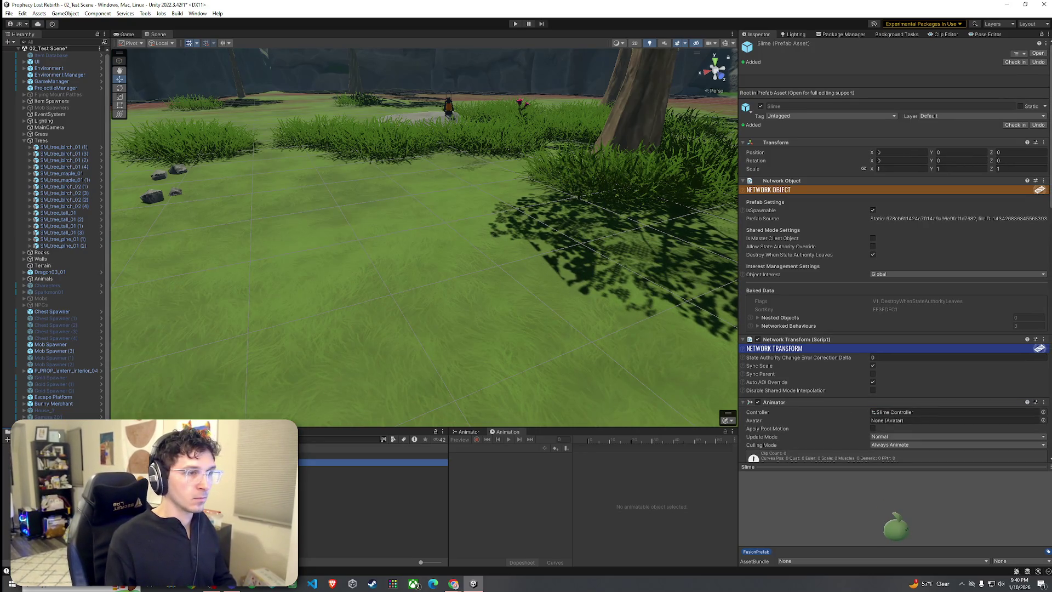
pyautogui.press('Up')
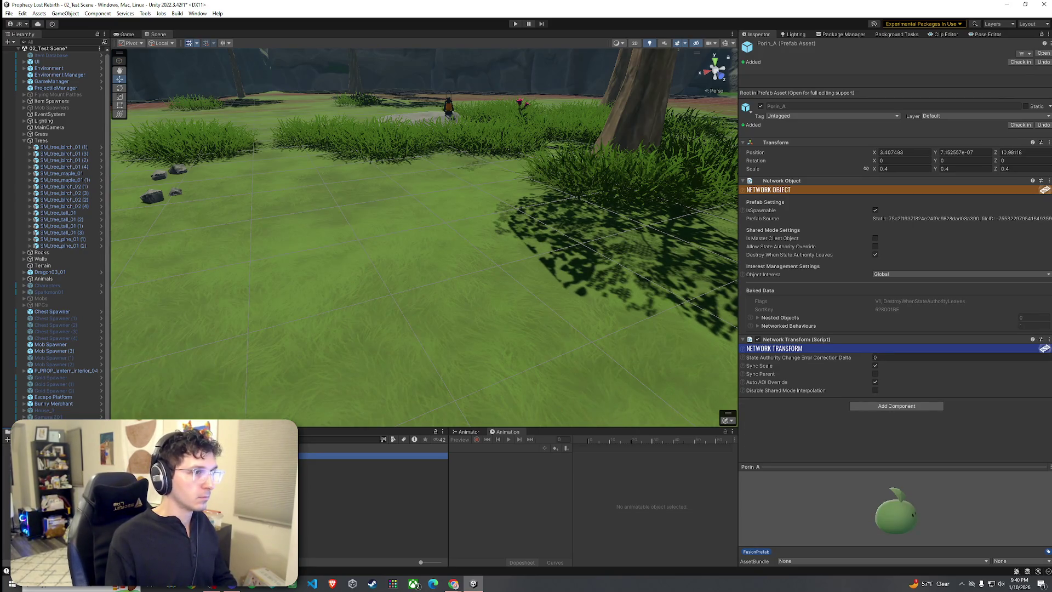
# Open Porin_A in Prefab Mode and collapse its shader settings and bone hierarchy
pyautogui.press('Return')
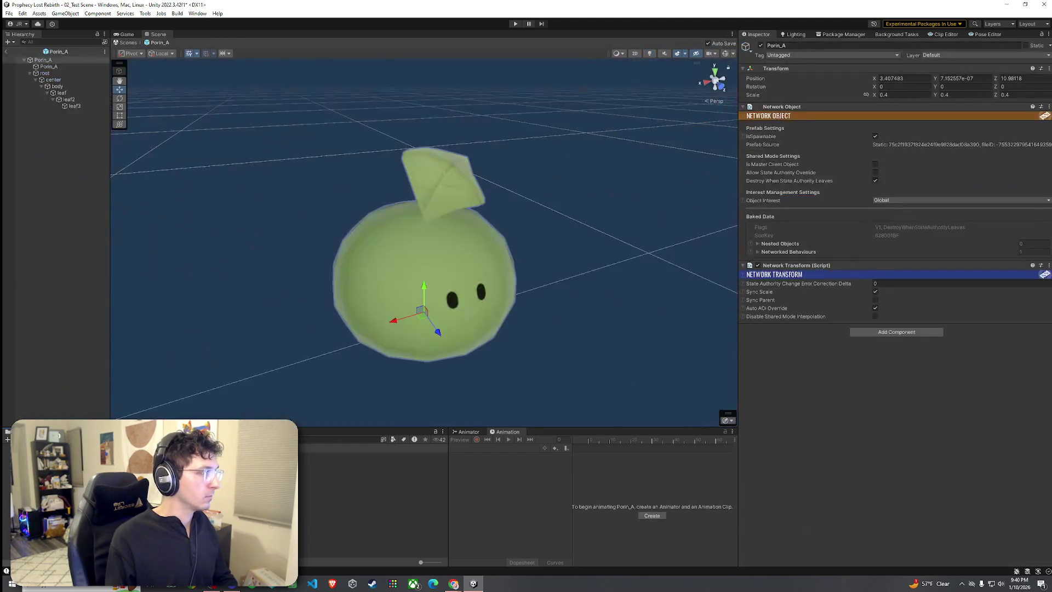
pyautogui.click(50, 67)
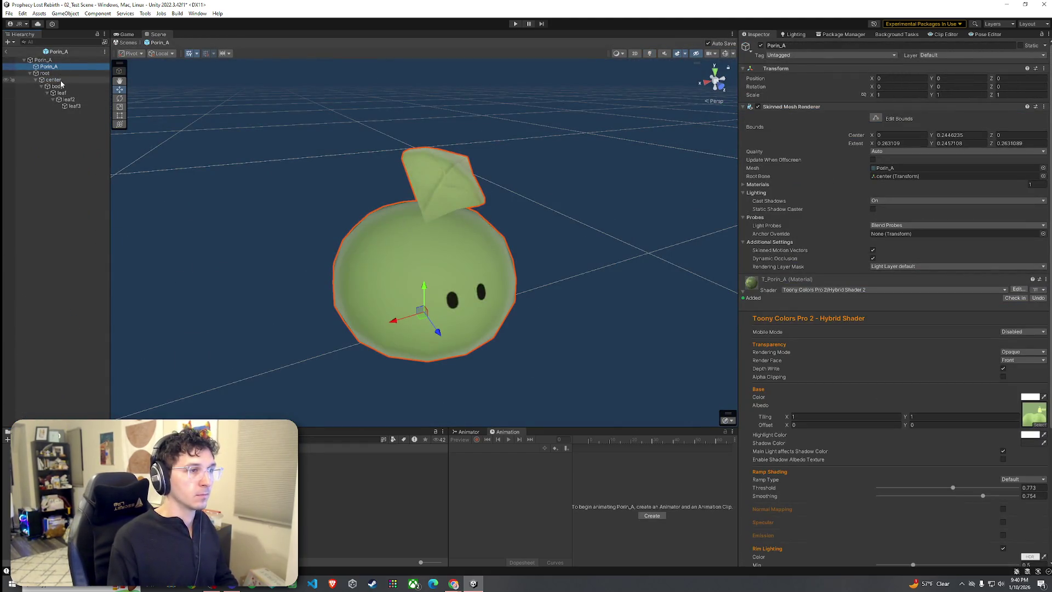
pyautogui.click(744, 292)
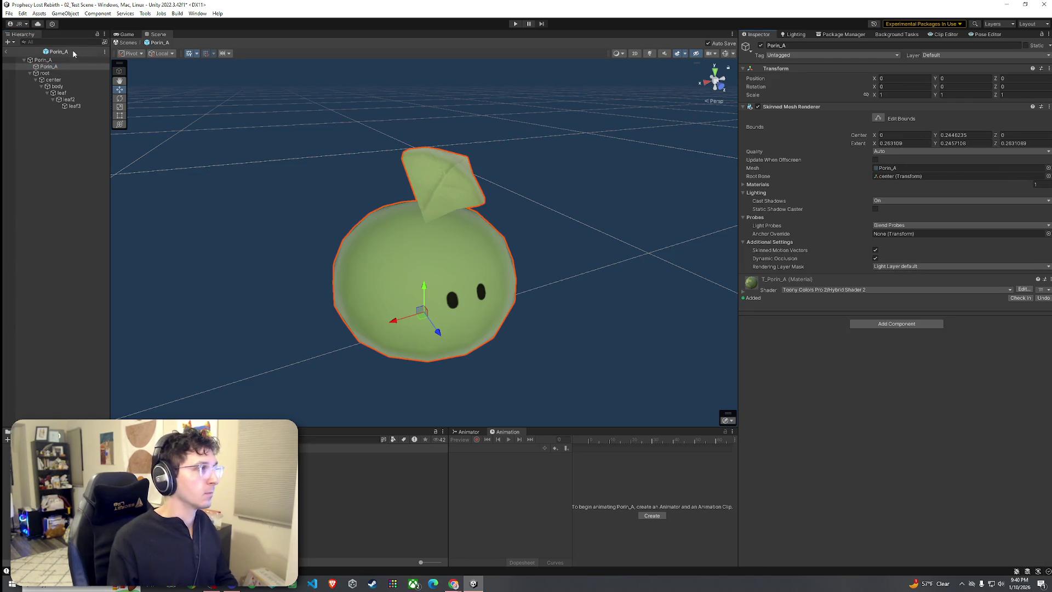
pyautogui.click(42, 60)
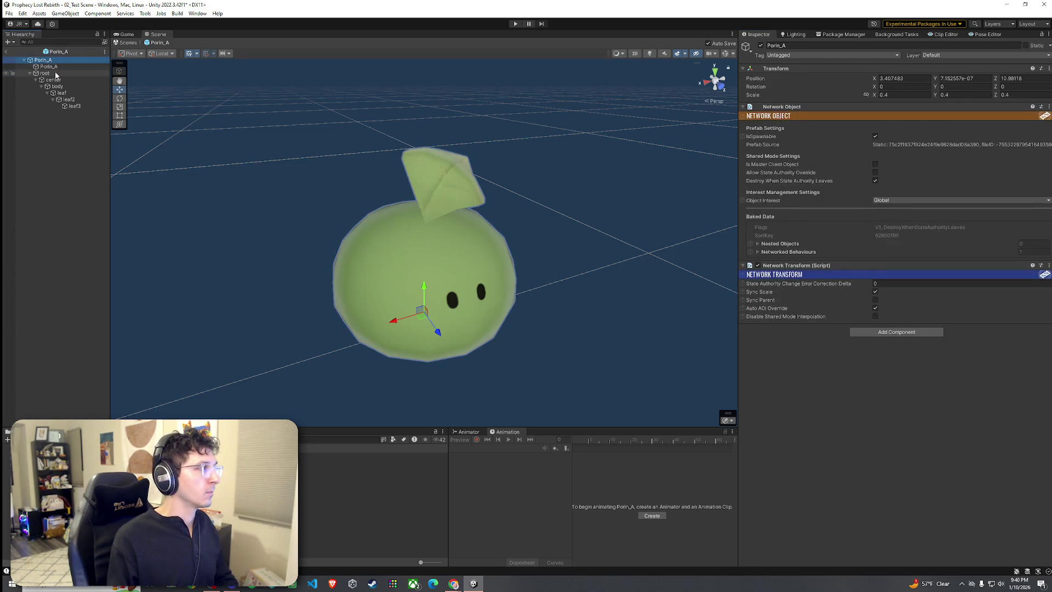
pyautogui.click(32, 74)
pyautogui.click(48, 73)
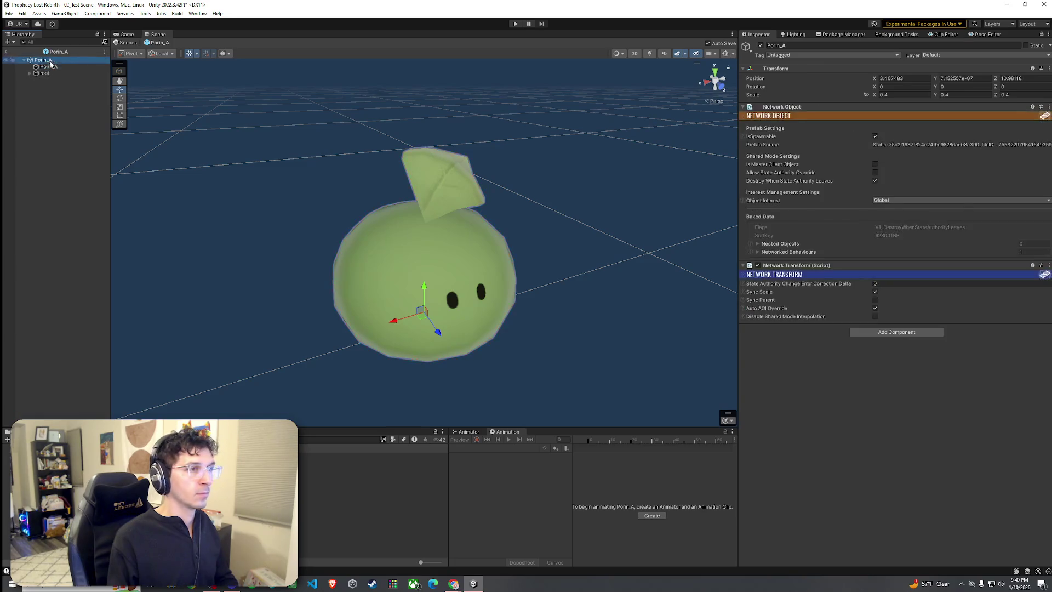
# Add an Animator component to the Porin_A root, then view Slime for comparison
pyautogui.click(44, 60)
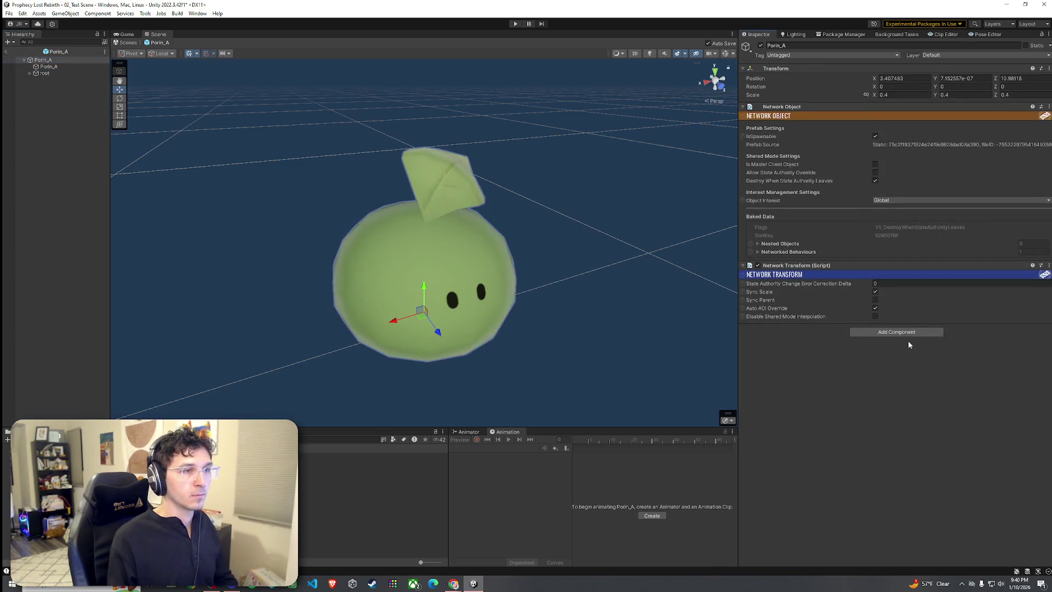
pyautogui.click(897, 333)
pyautogui.write('animator')
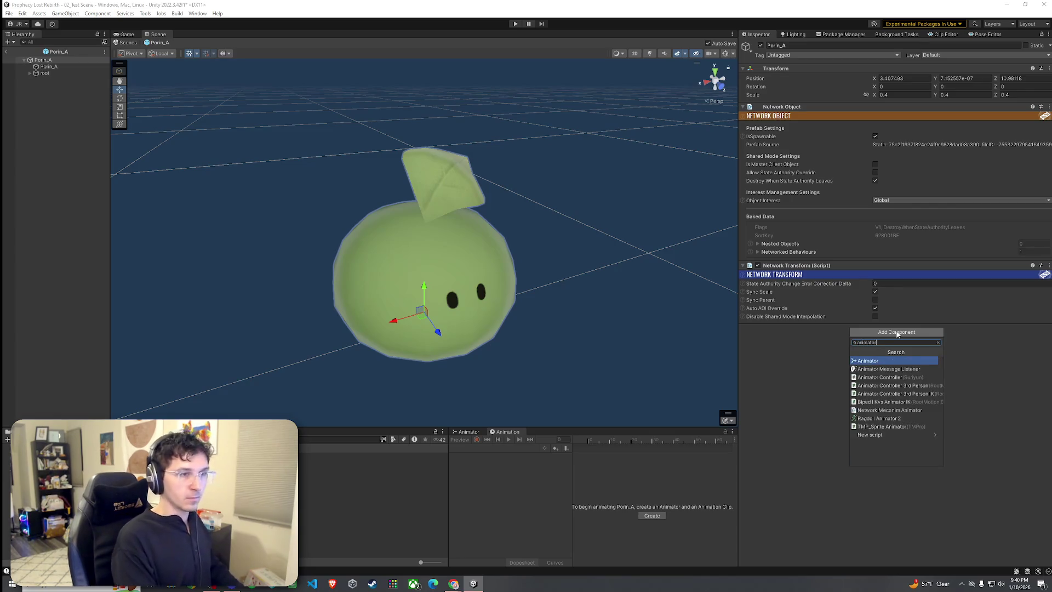
pyautogui.press('Return')
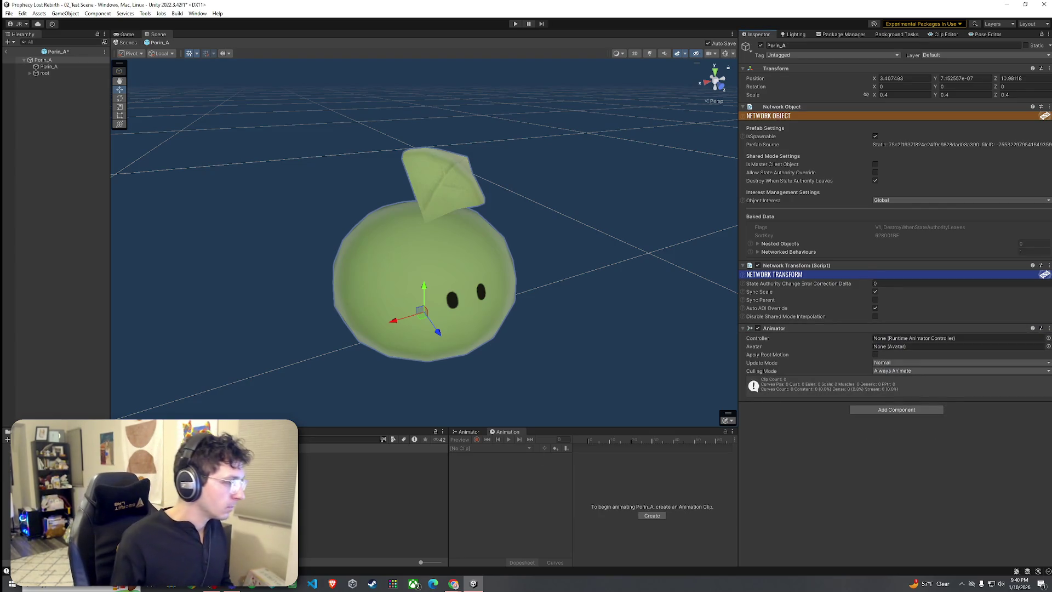
pyautogui.click(329, 462)
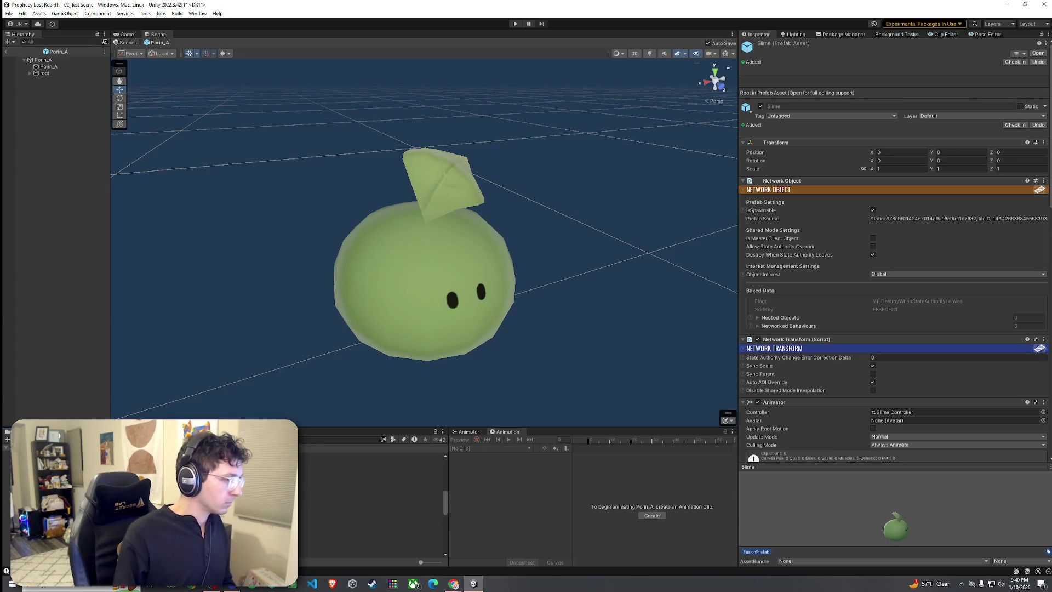
# Browse the Porin_A and Porin_B models in the Suriyun Monster Pack Forest 2 folder
pyautogui.click(54, 493)
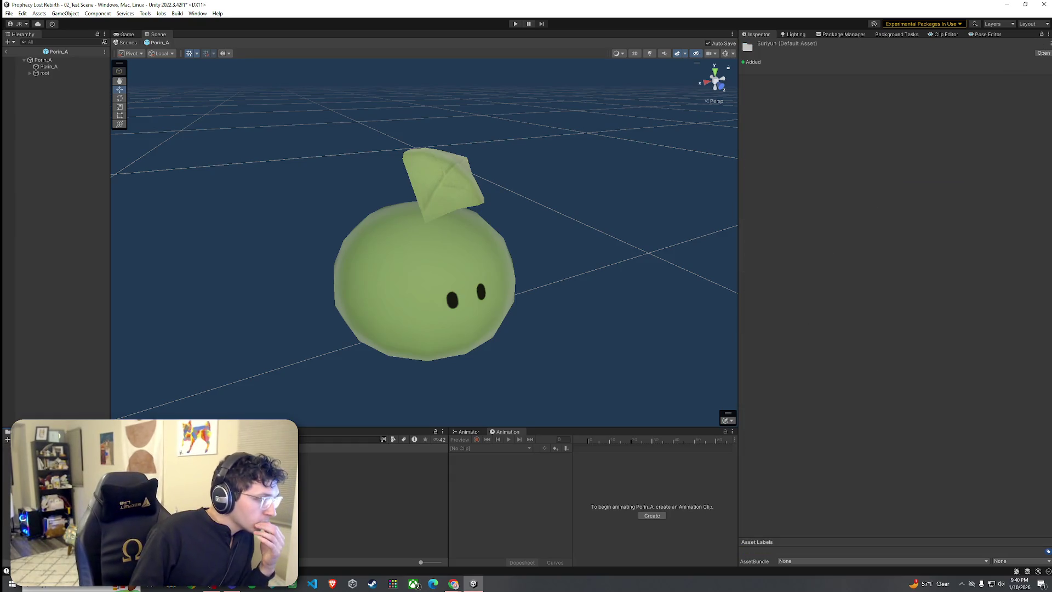
pyautogui.press('Up')
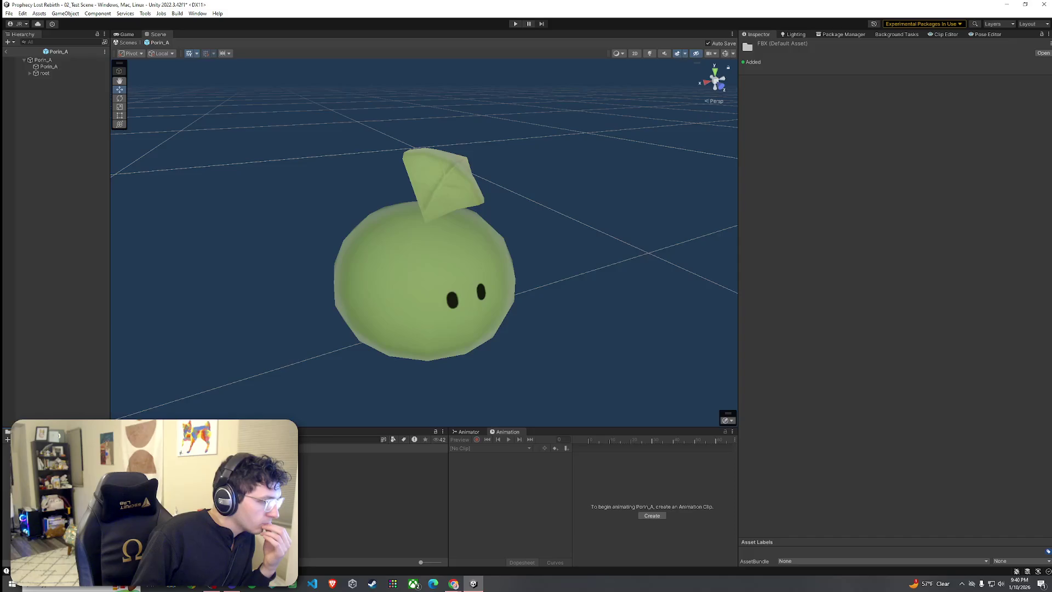
pyautogui.click(373, 521)
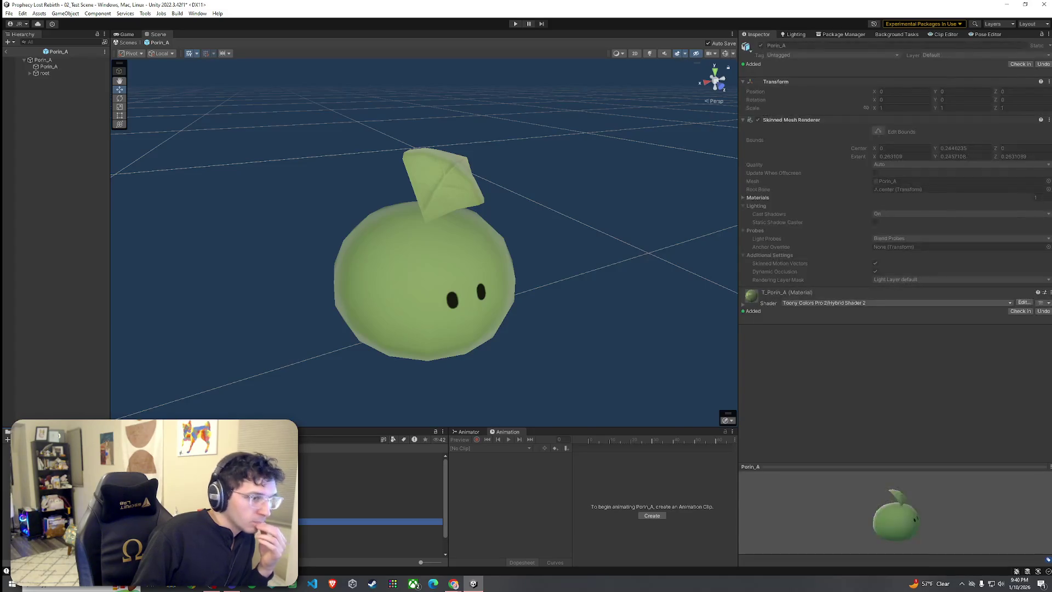
pyautogui.press('Down')
pyautogui.press('Down')
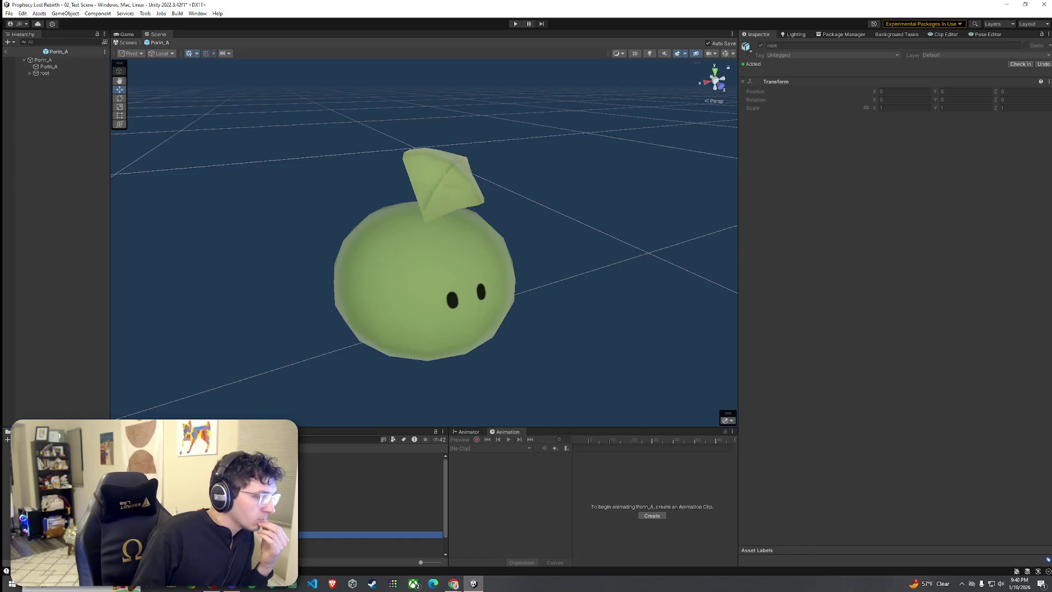
pyautogui.scroll(-2, 373, 504)
pyautogui.press('Down')
pyautogui.press('Down')
pyautogui.press('Down')
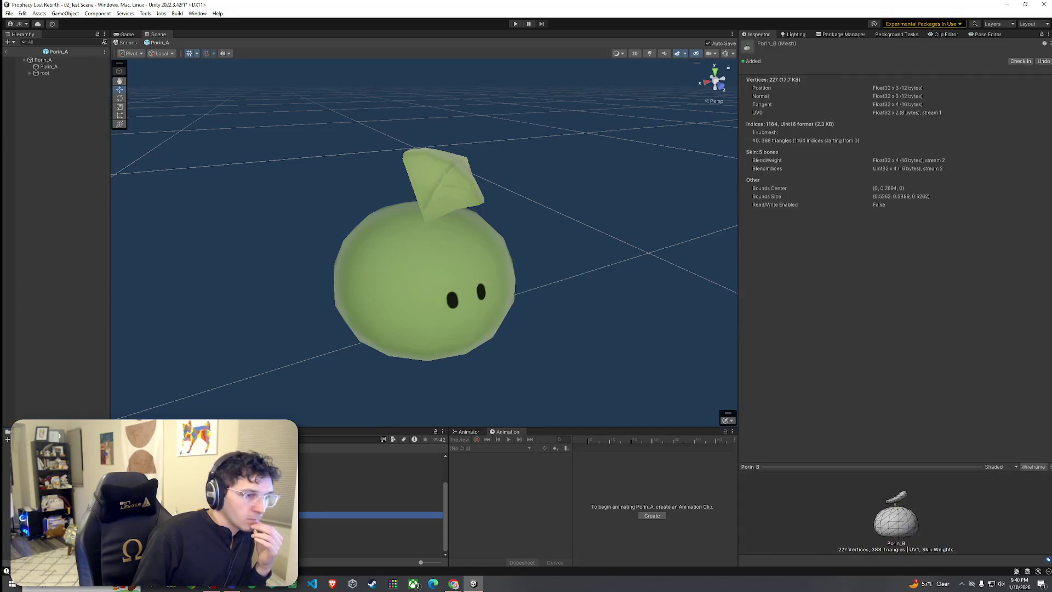
pyautogui.press('Up')
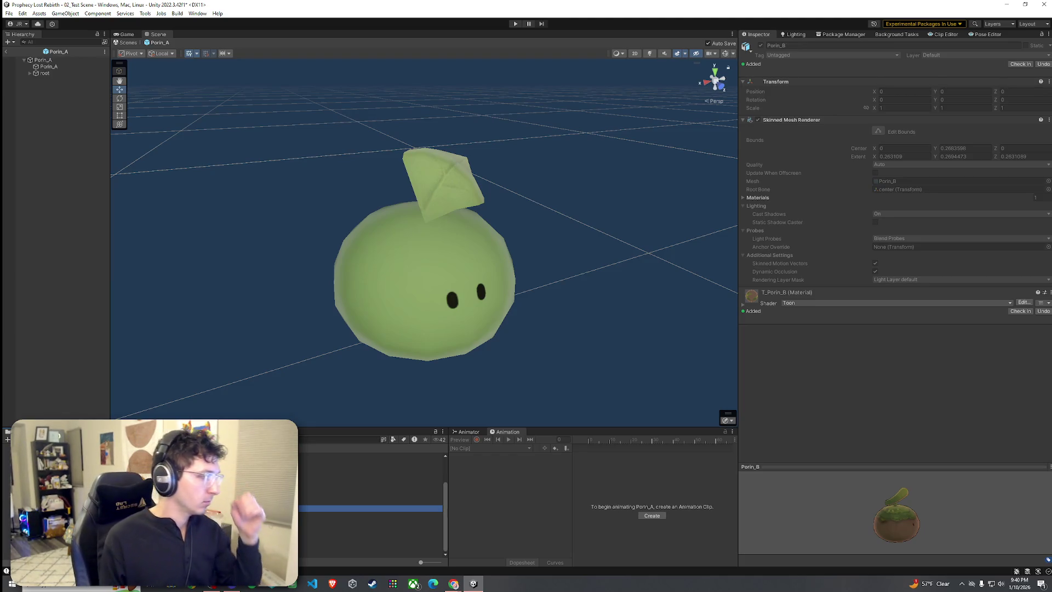
pyautogui.press('Left')
pyautogui.press('Left')
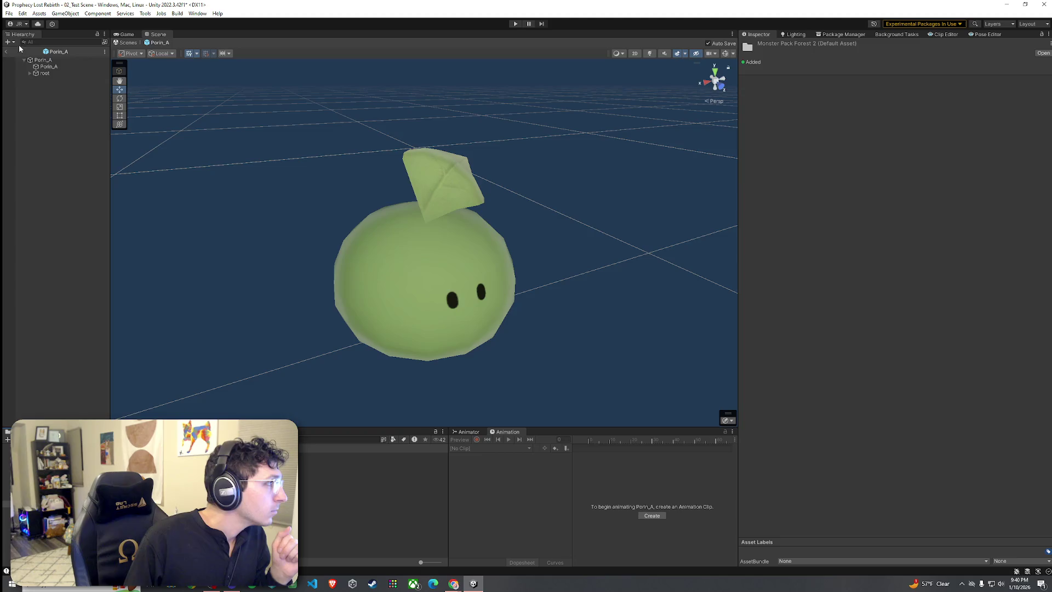
# Back in the test scene, place a Big_Boar_C prefab on the grass mid-level
pyautogui.click(6, 51)
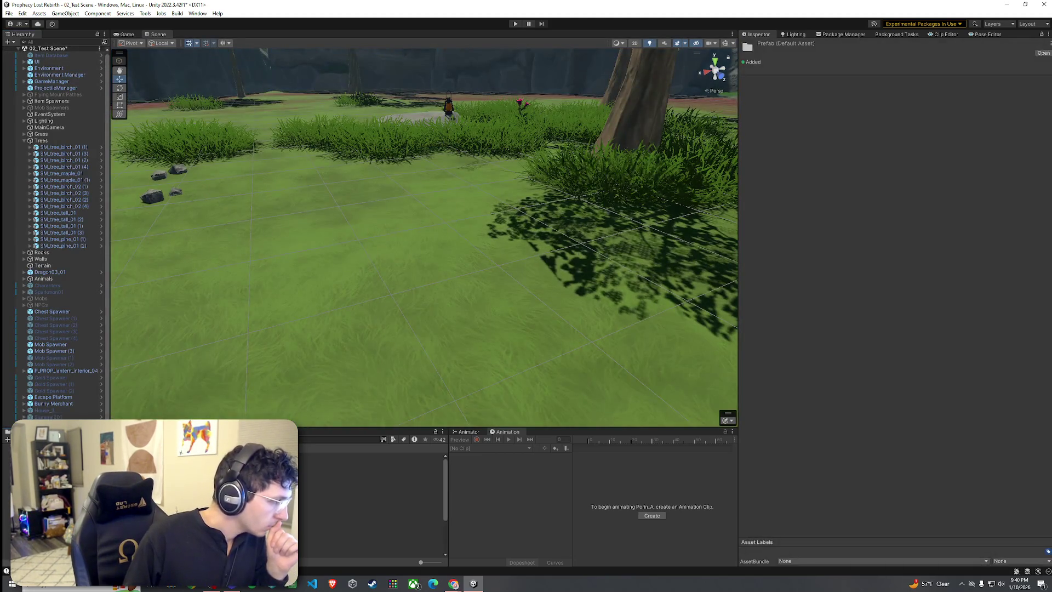
pyautogui.click(372, 469)
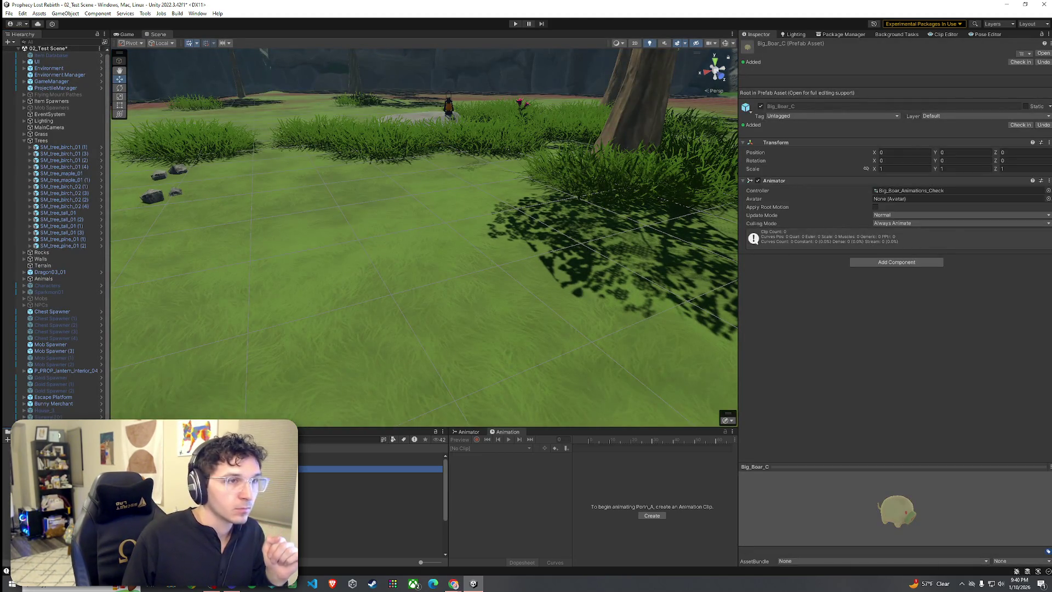
pyautogui.moveTo(372, 469); pyautogui.dragTo(347, 234)
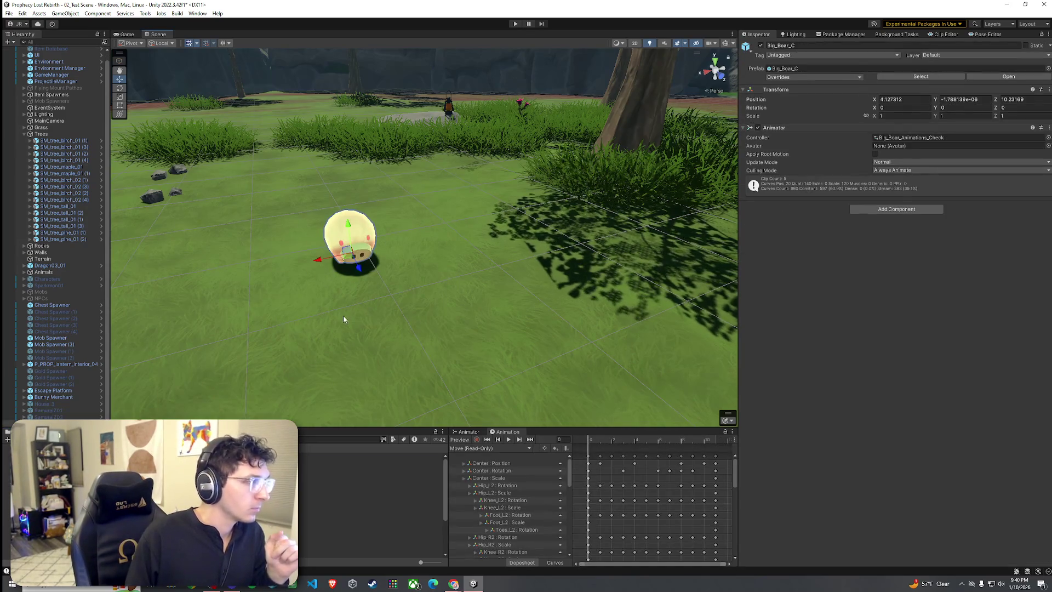
pyautogui.click(129, 34)
# Save the test scene, enter Play mode and start the game into the world
pyautogui.click(8, 13)
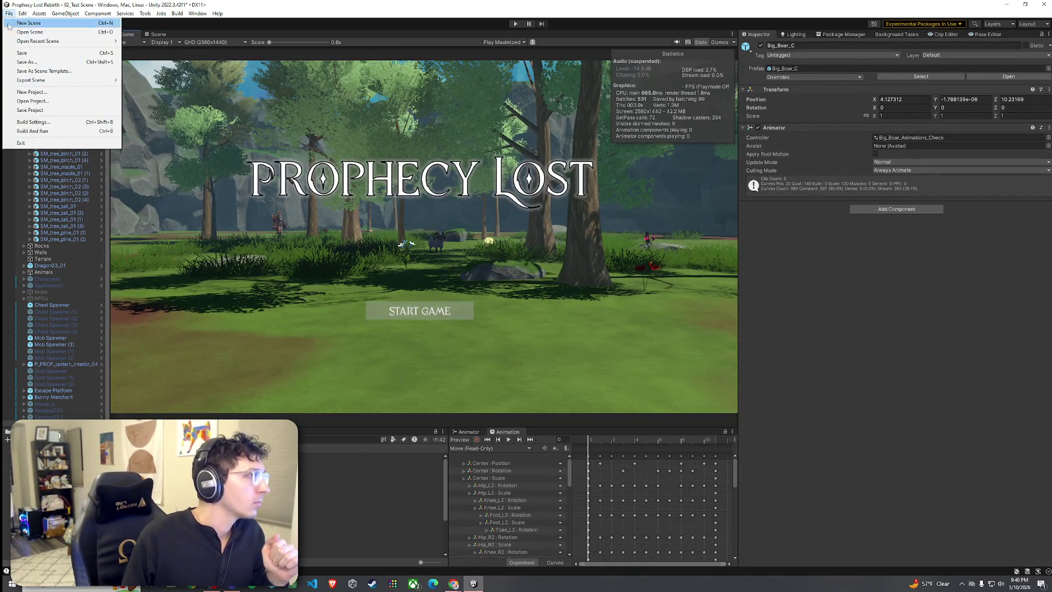
pyautogui.click(22, 53)
pyautogui.click(515, 24)
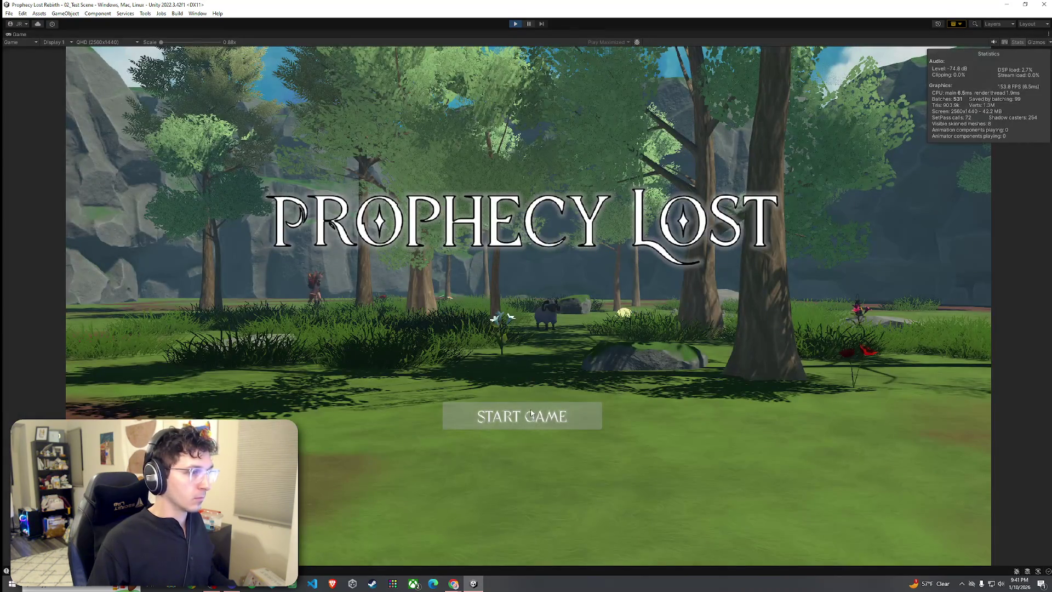
pyautogui.click(509, 420)
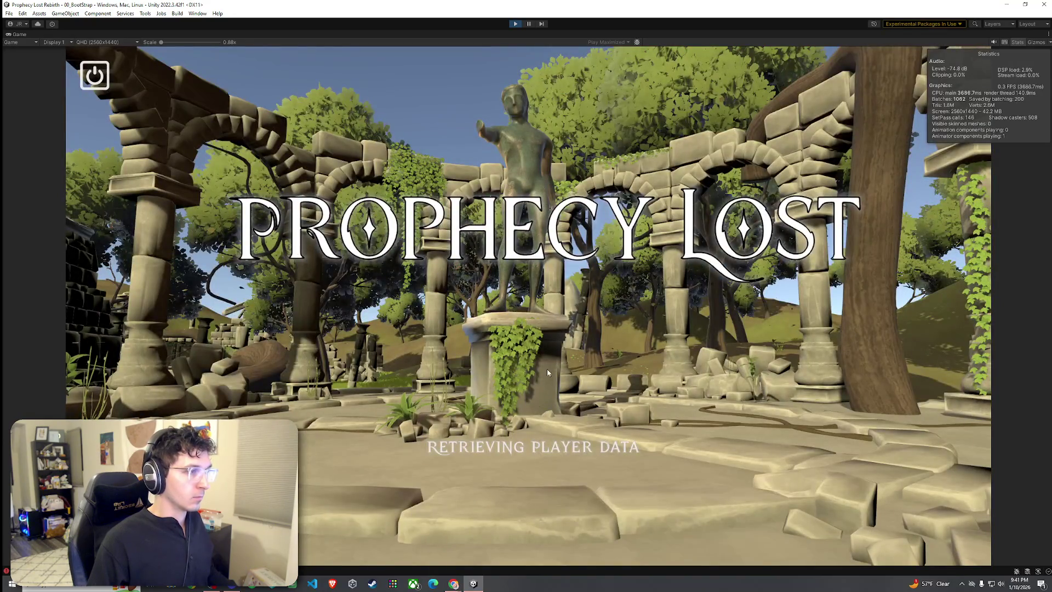
pyautogui.click(261, 85)
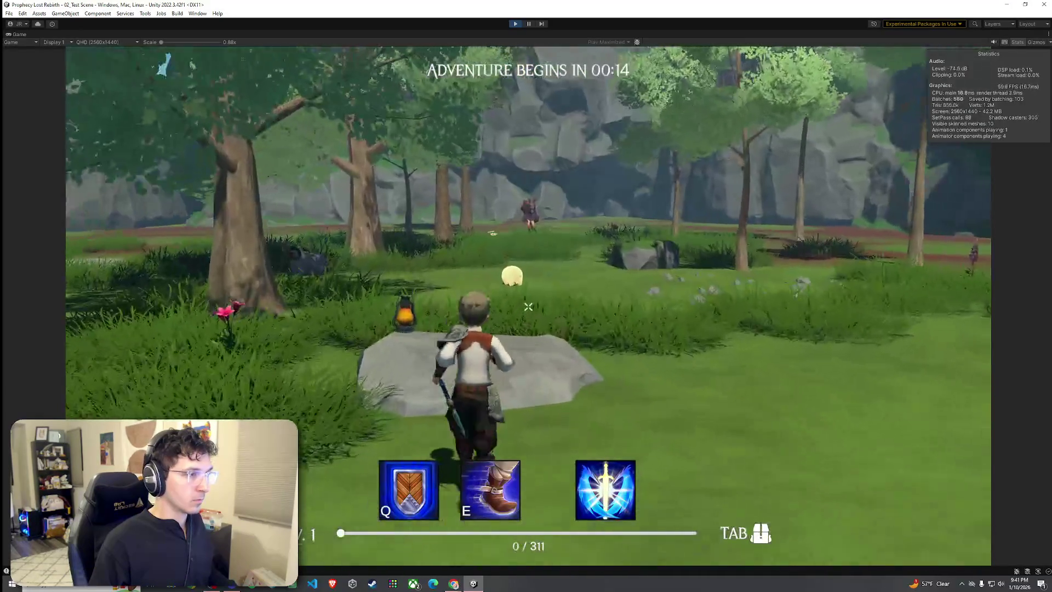
# Run the character forward through the meadow watching the boar, then stop Play mode
pyautogui.press('w')
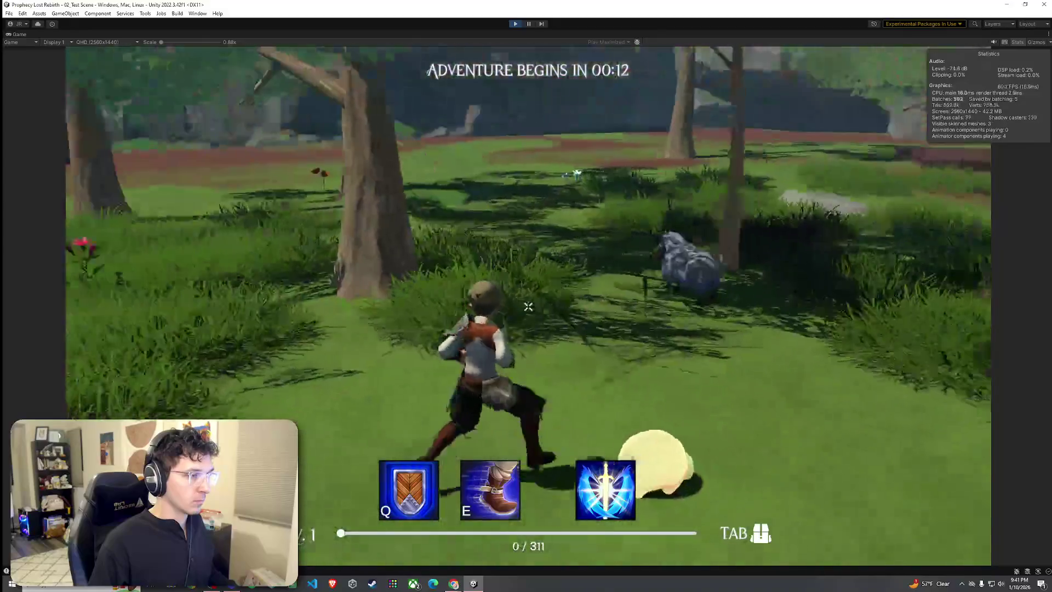
pyautogui.press('w')
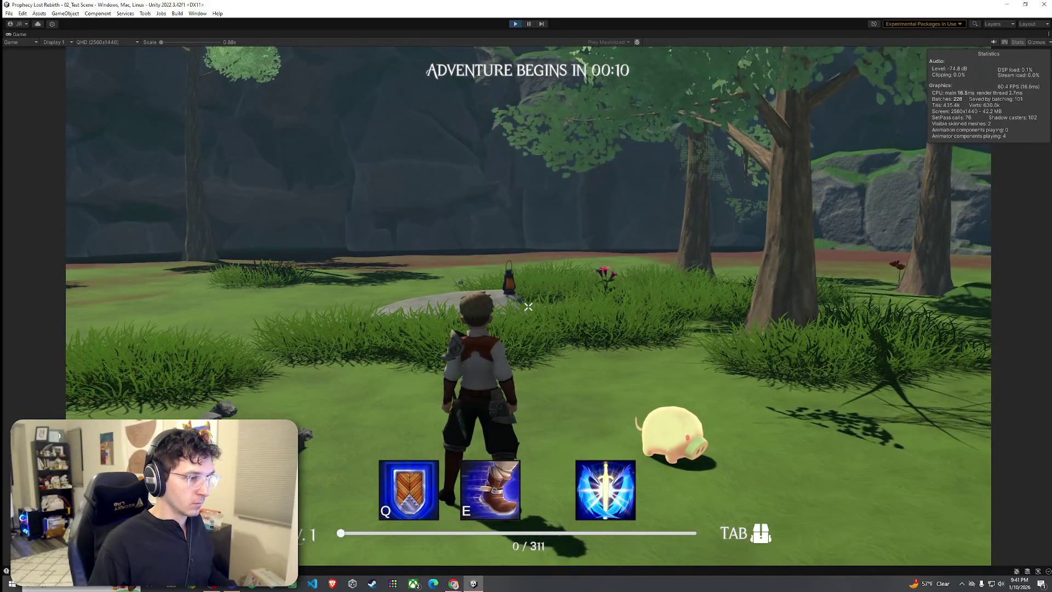
pyautogui.press('w')
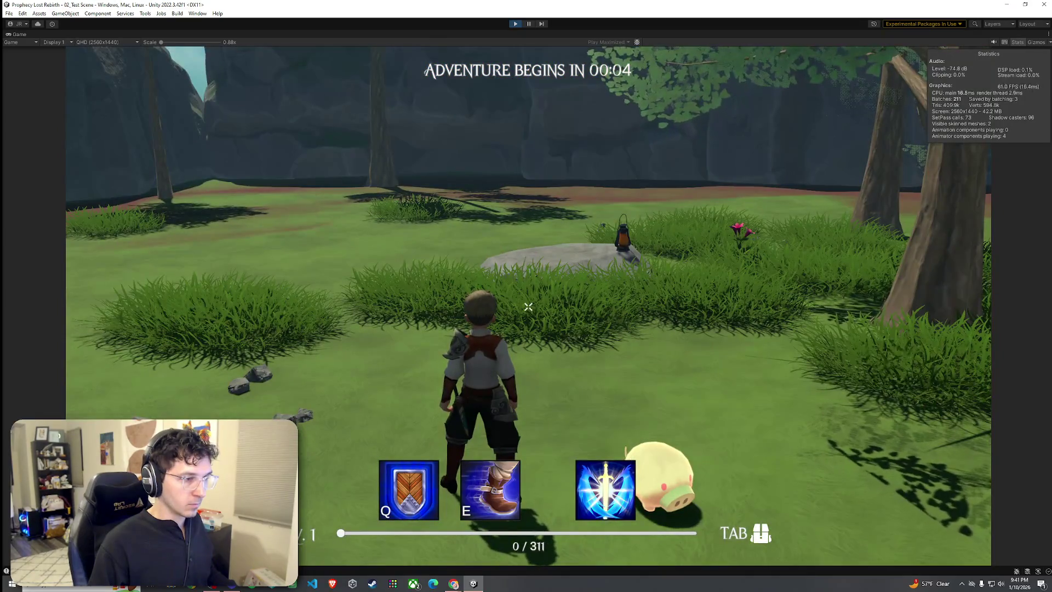
pyautogui.hotkey('ctrl', 'p')
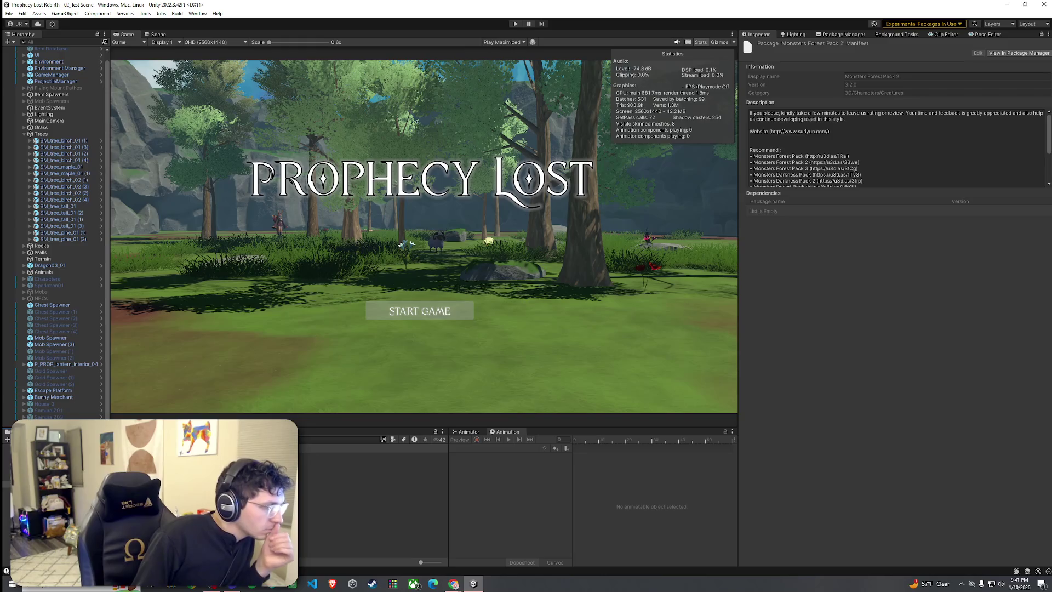
# In Prefabs > Mob Prefabs, compare Slime and Spear Goblin, then select the Porin_A prefab
pyautogui.scroll(-5, 373, 504)
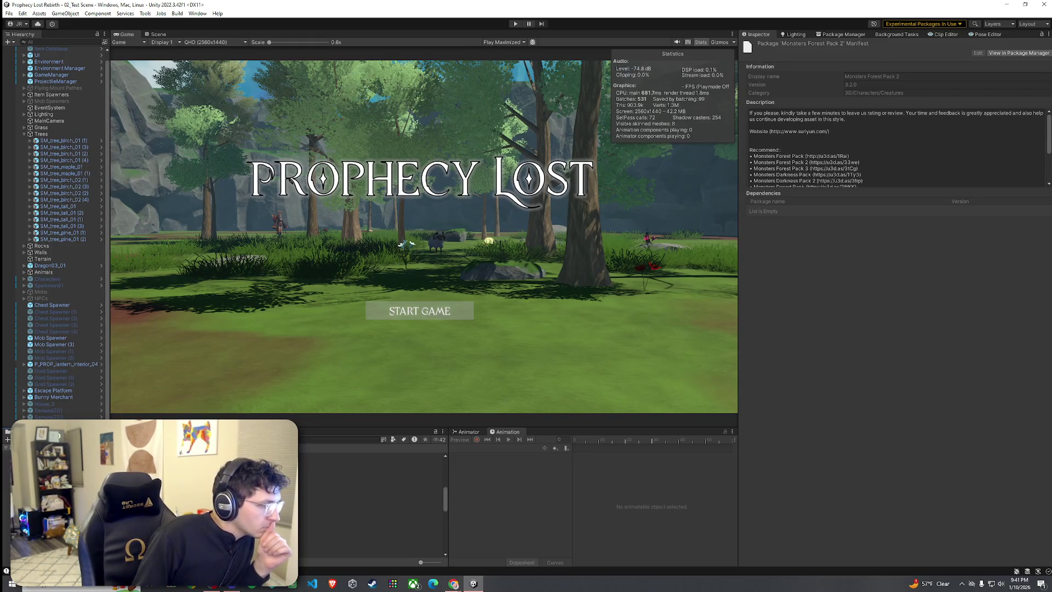
pyautogui.click(328, 507)
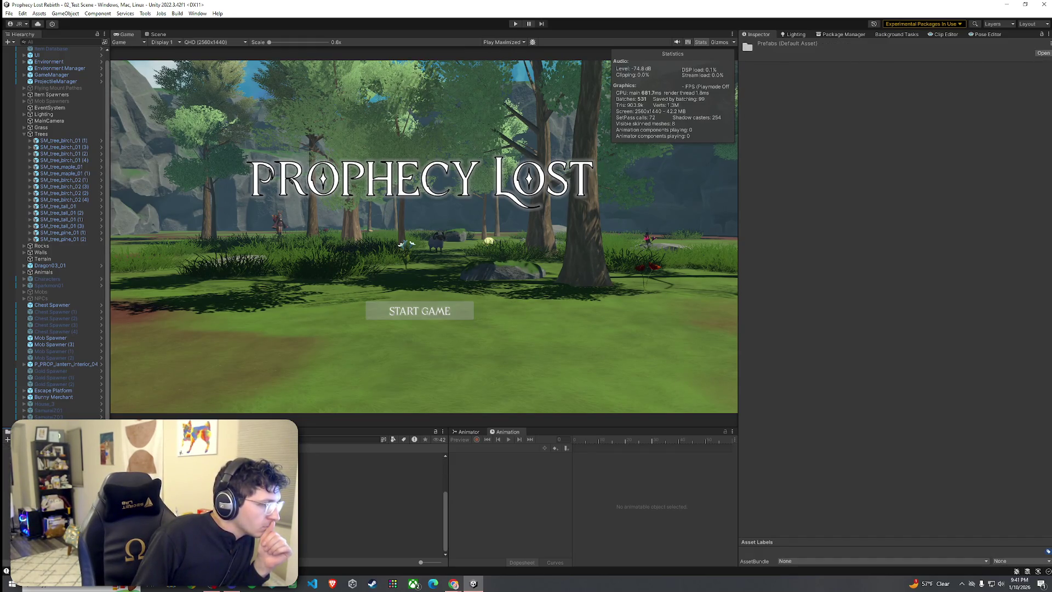
pyautogui.scroll(3, 373, 504)
pyautogui.click(373, 456)
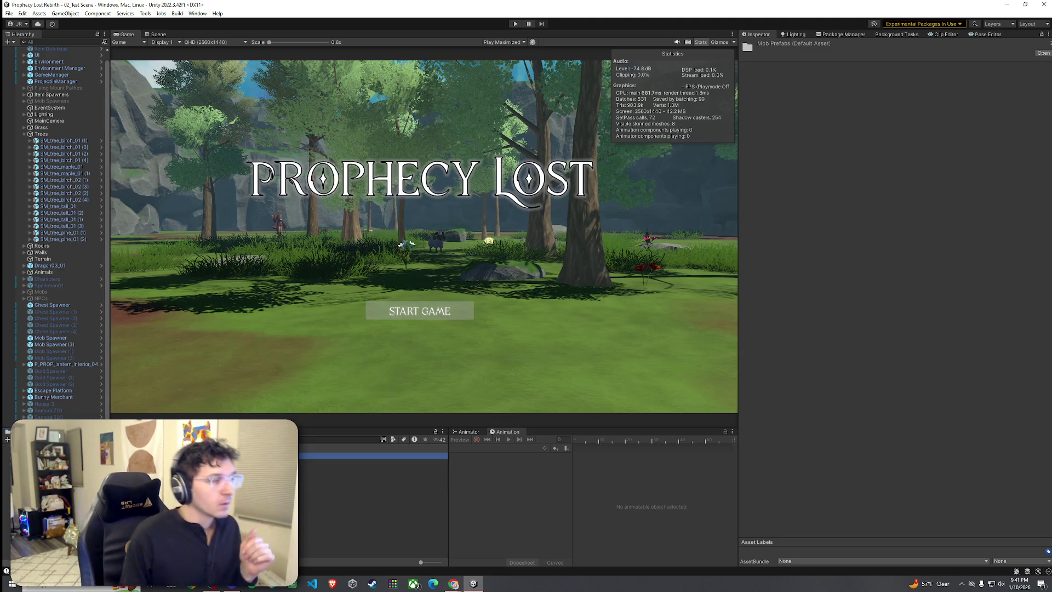
pyautogui.click(373, 463)
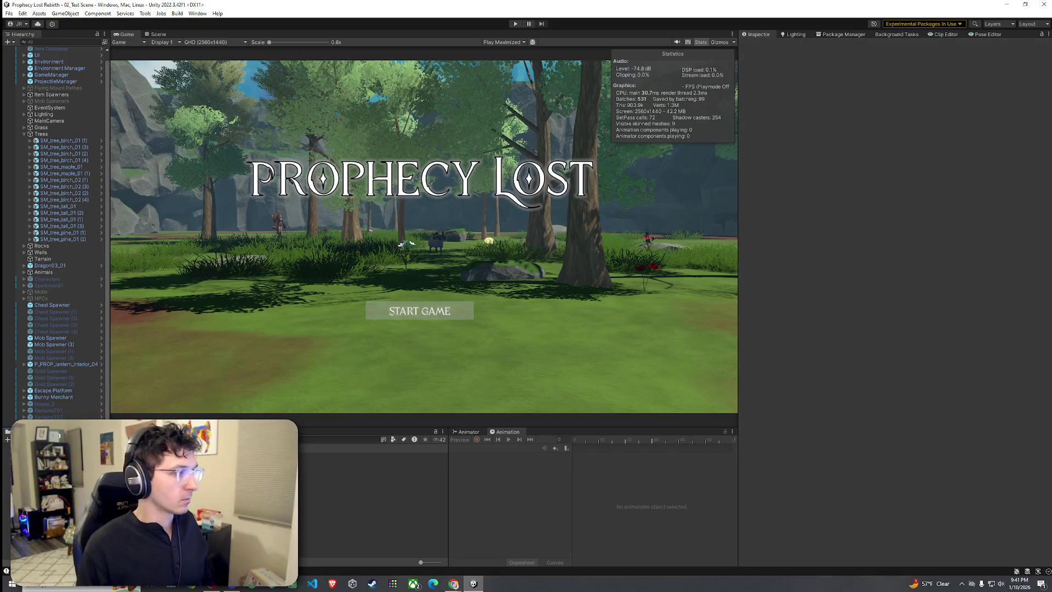
pyautogui.click(372, 469)
pyautogui.scroll(-5, 780, 403)
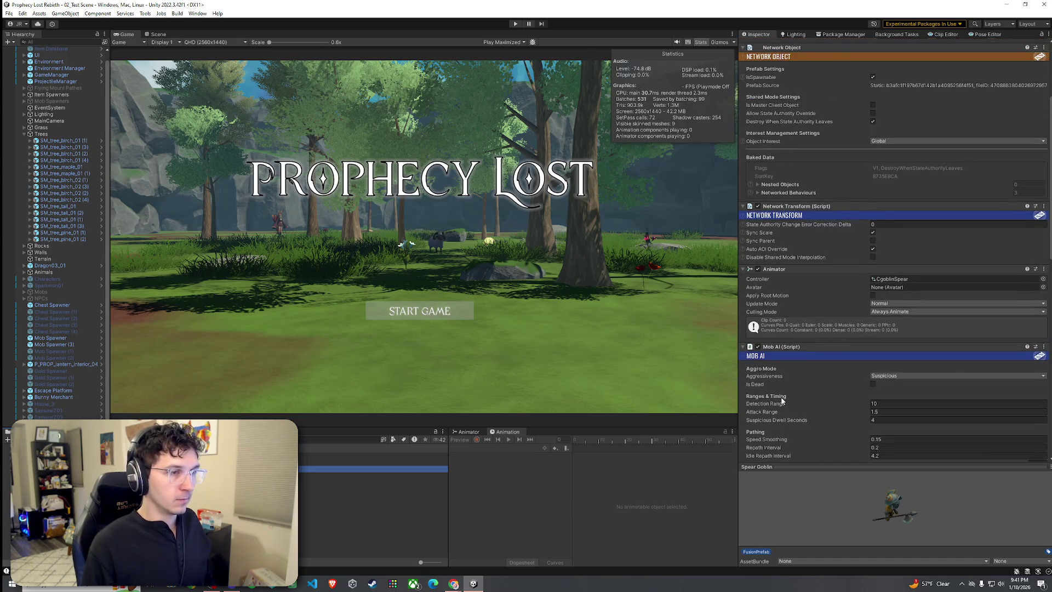
pyautogui.press('Up')
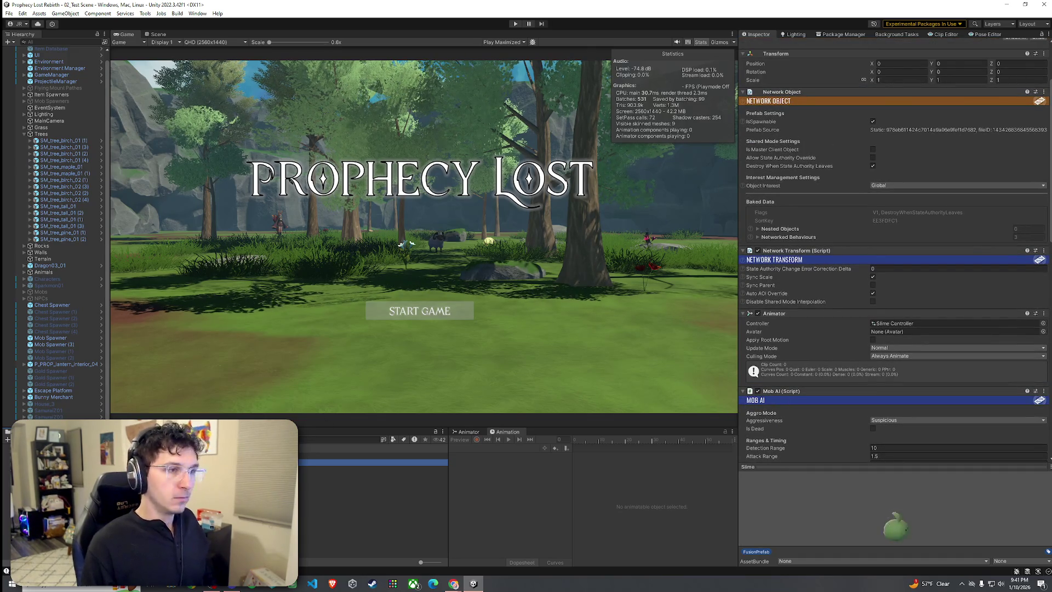
pyautogui.press('Up')
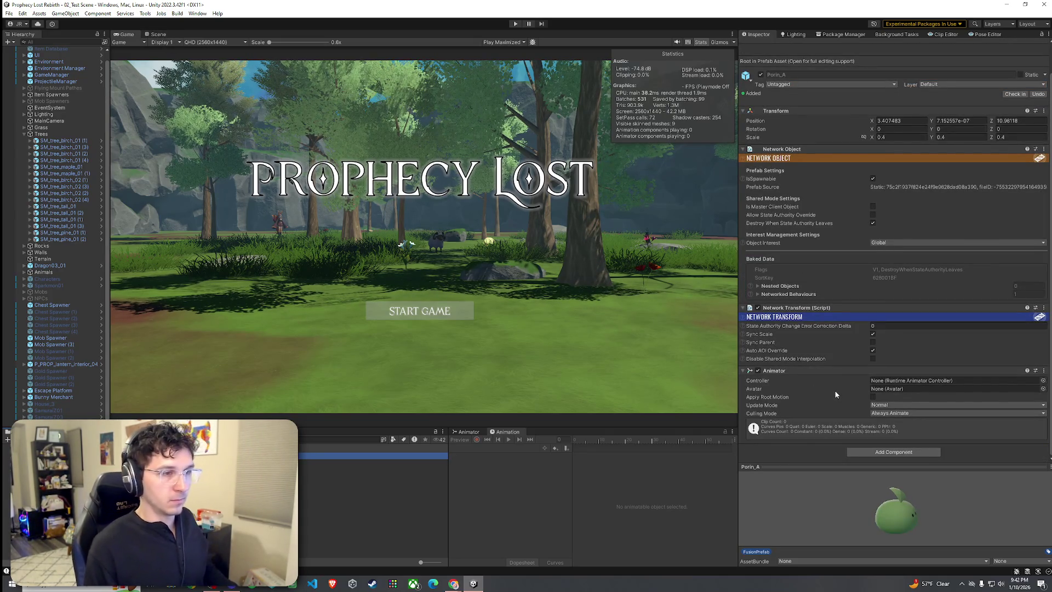
# Assign the Porin_Animations_Check controller to Porin_A's Animator via the object picker
pyautogui.click(913, 383)
pyautogui.click(1043, 380)
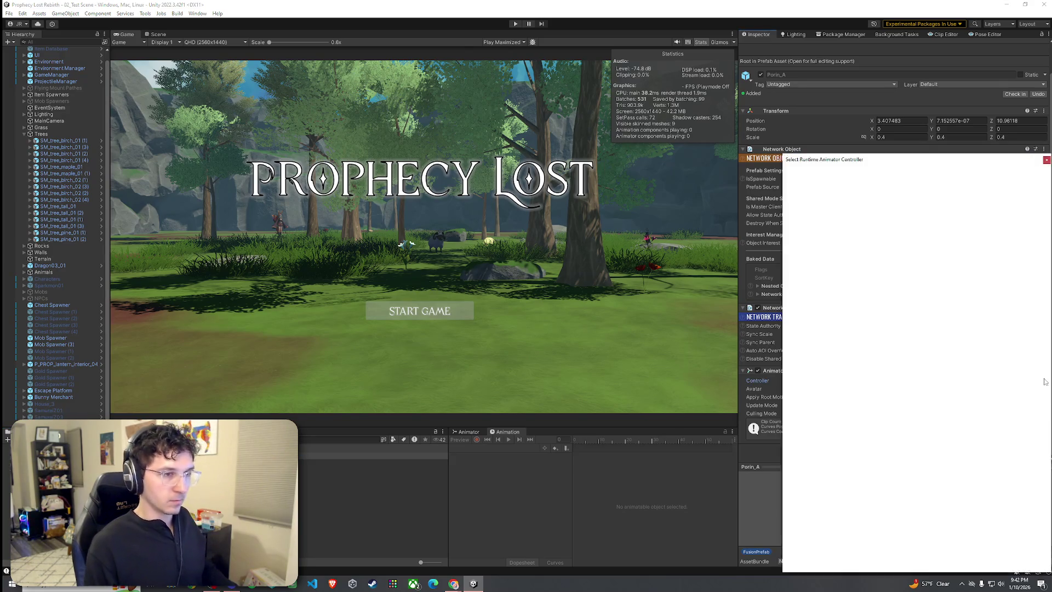
pyautogui.write('slime')
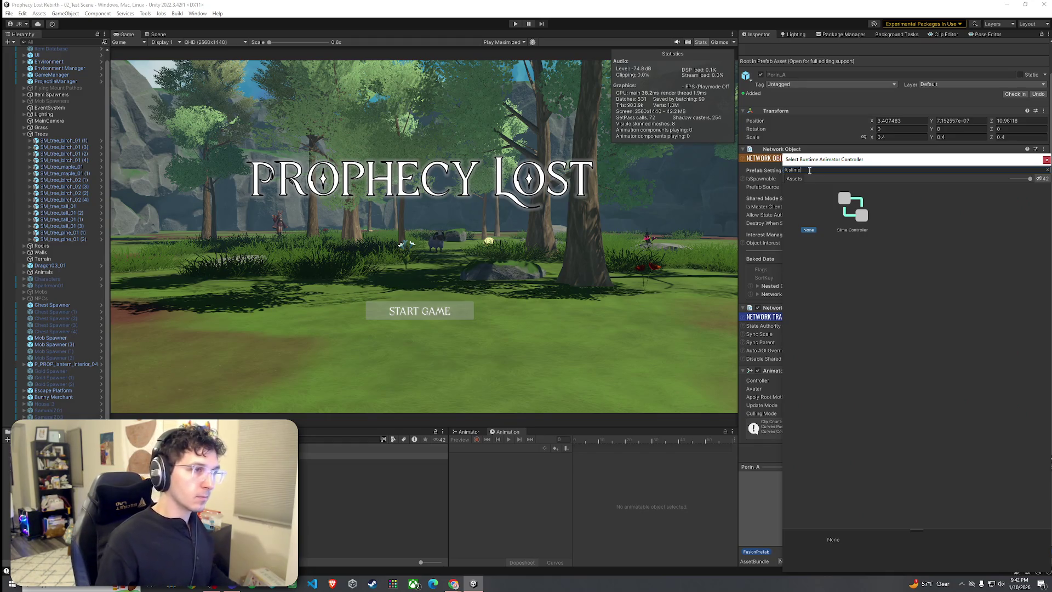
pyautogui.hotkey('ctrl', 'a')
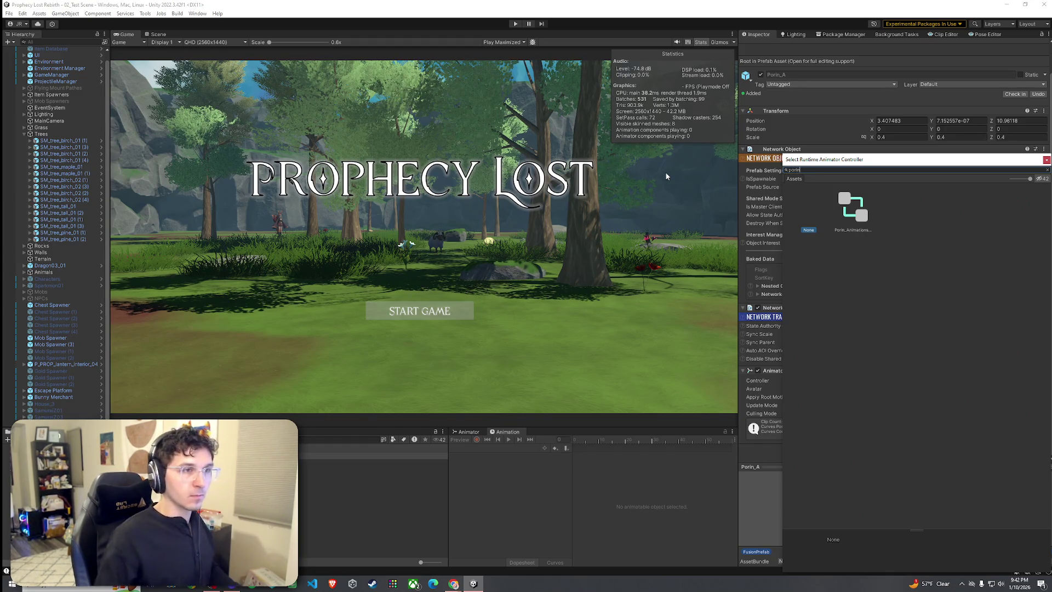
pyautogui.click(852, 209)
pyautogui.doubleClick(853, 210)
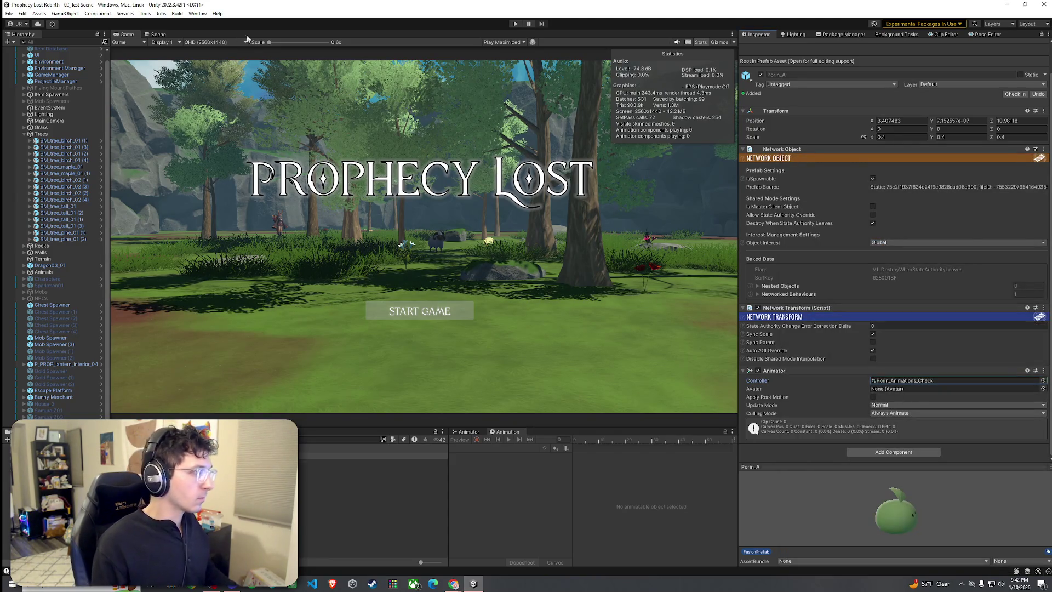
pyautogui.click(158, 34)
# Delete the Big_Boar_C instance from the test scene
pyautogui.click(362, 279)
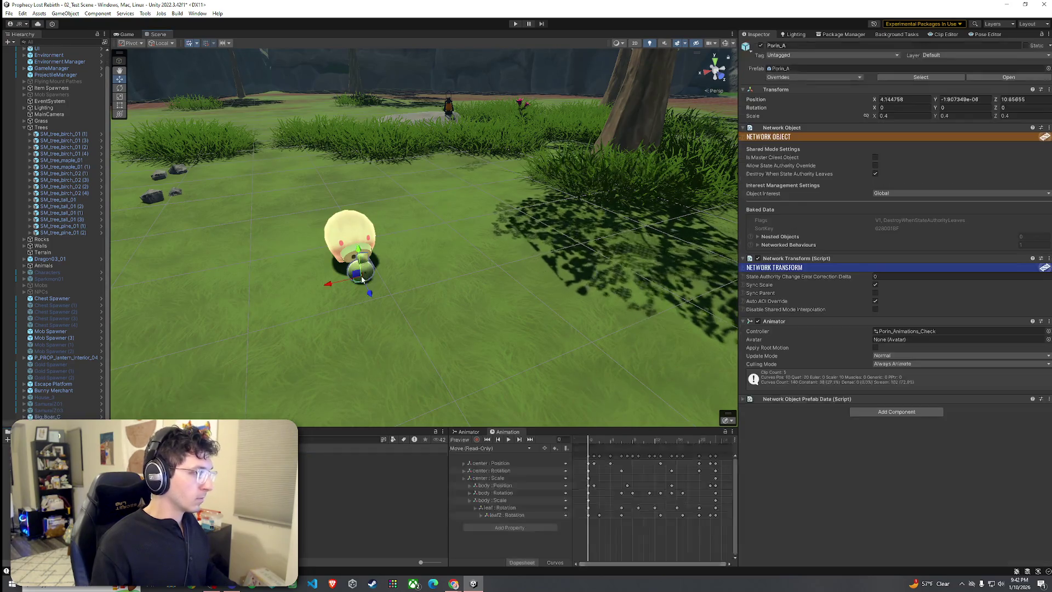
pyautogui.click(91, 418)
pyautogui.press('Delete')
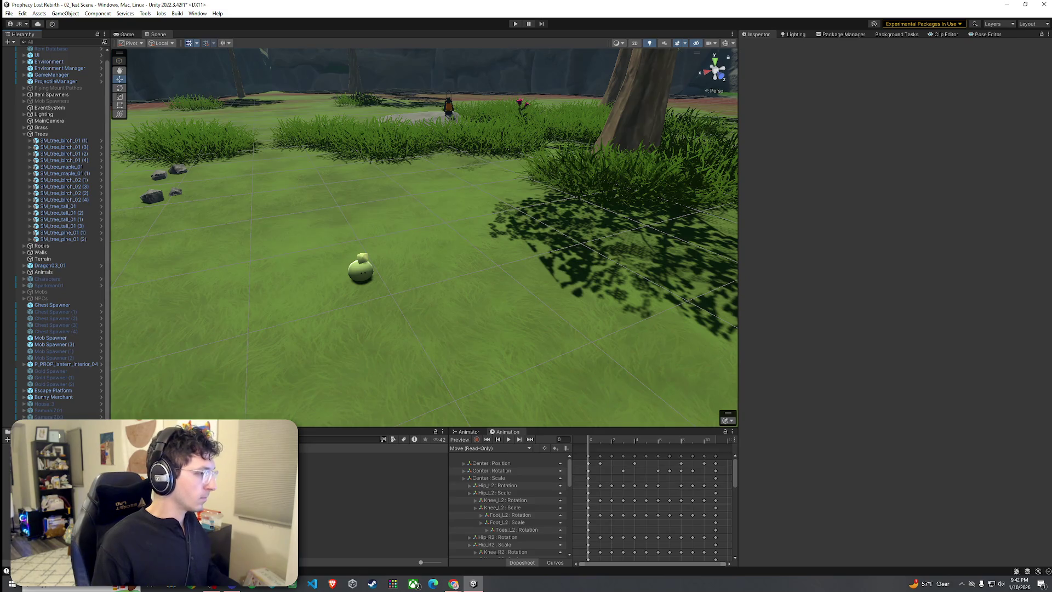
# Set the Porin_A prefab's scale to 1.2 on all axes and save the scene
pyautogui.click(329, 456)
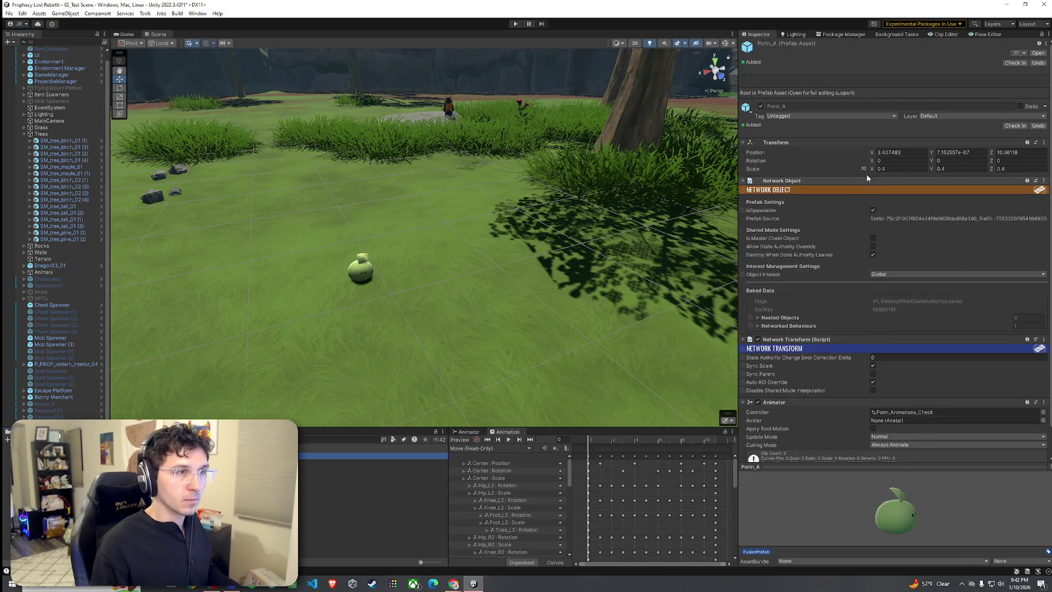
pyautogui.click(888, 171)
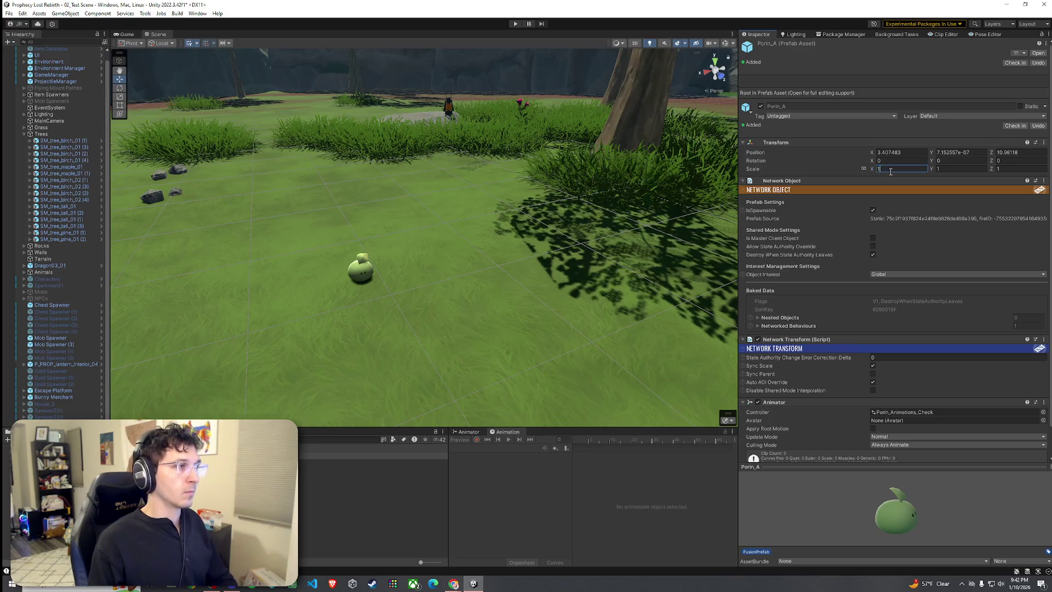
pyautogui.write('1.2')
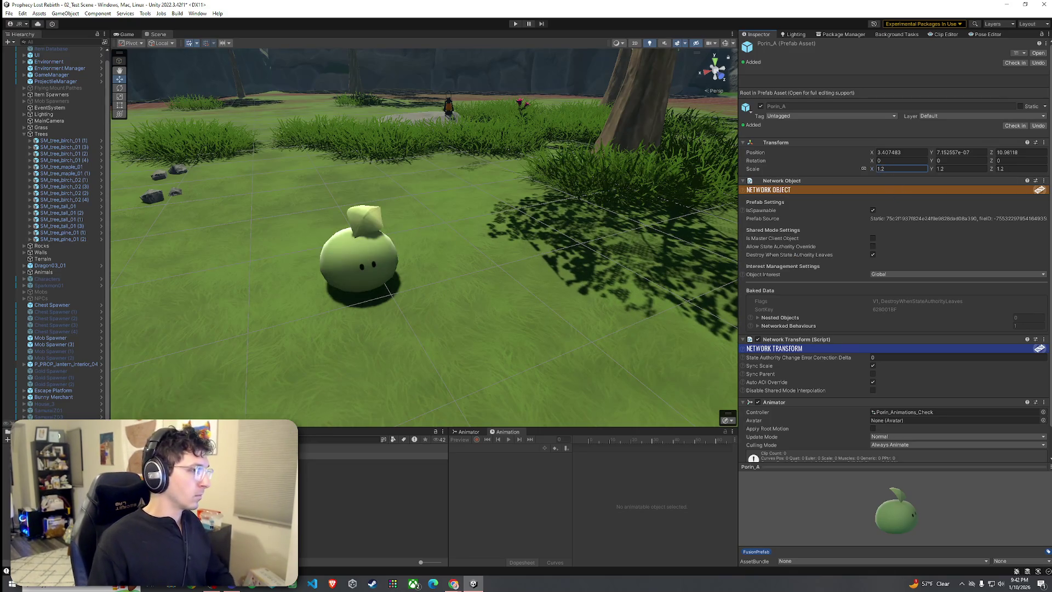
pyautogui.moveTo(356, 330)
pyautogui.mouseDown()
pyautogui.moveTo(188, 368)
pyautogui.moveTo(355, 308)
pyautogui.moveTo(354, 327)
pyautogui.mouseUp()
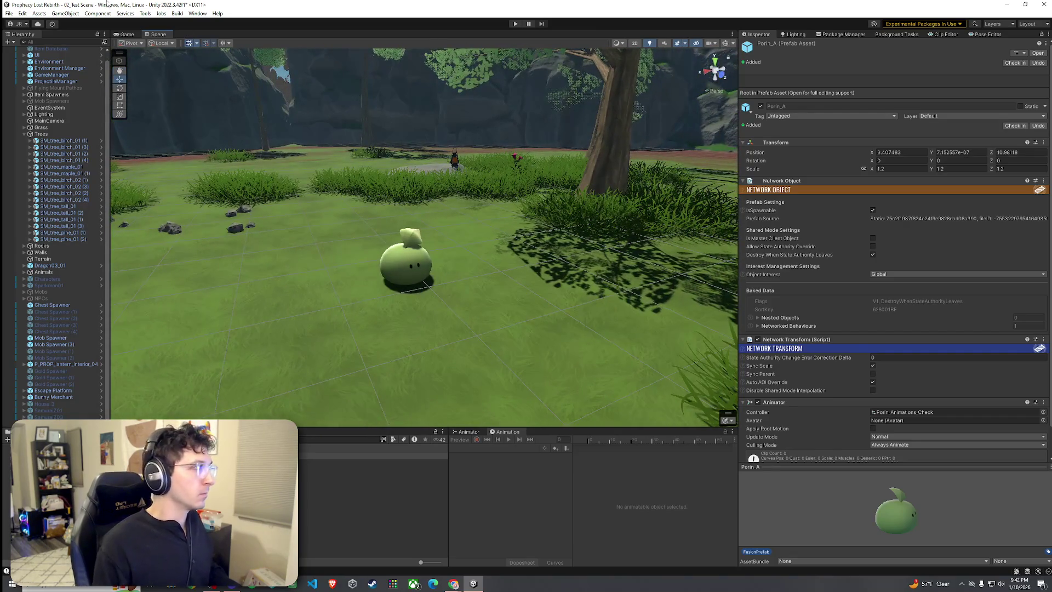
pyautogui.click(9, 14)
pyautogui.click(33, 53)
# Enter Play mode and click through the menus to start a game session
pyautogui.click(515, 24)
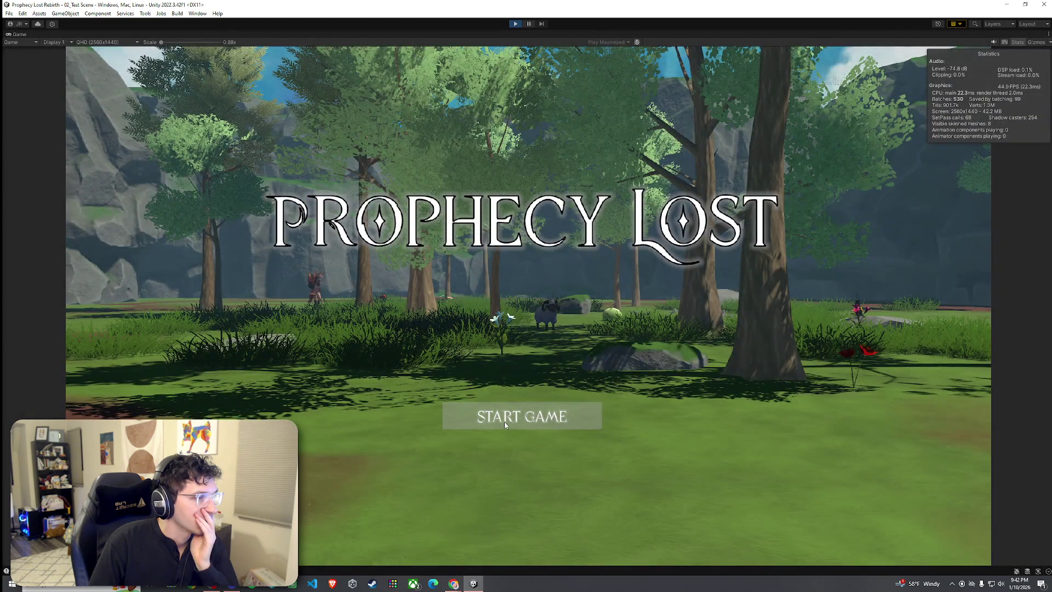
pyautogui.click(504, 421)
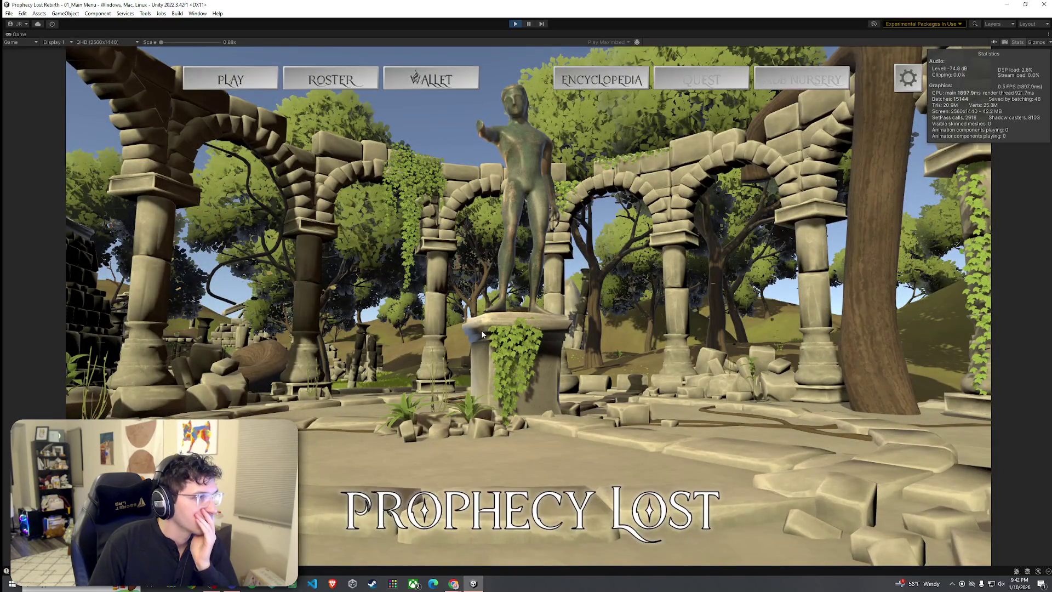
pyautogui.click(529, 307)
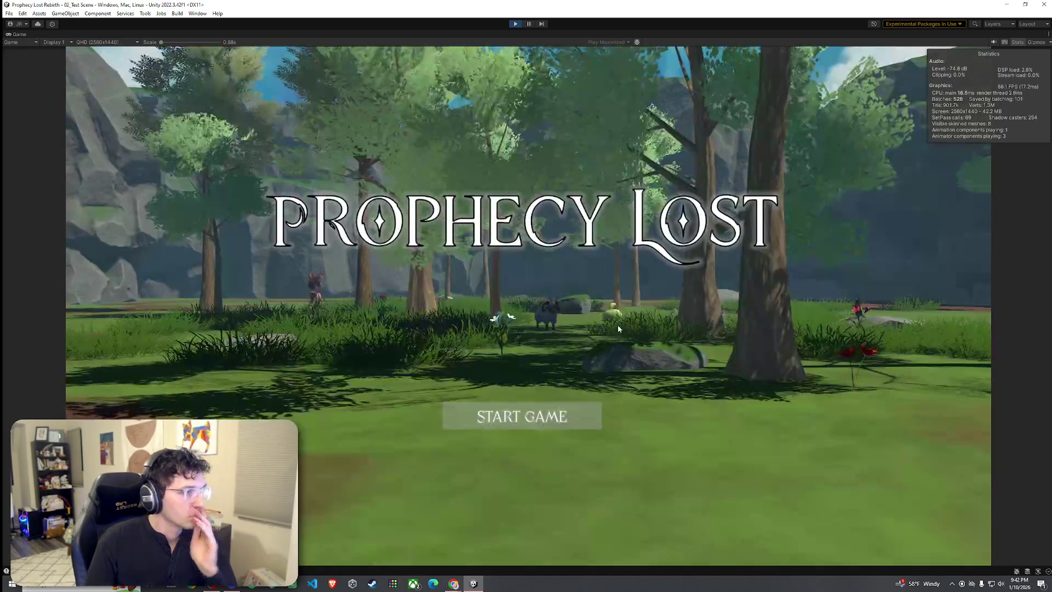
pyautogui.click(527, 421)
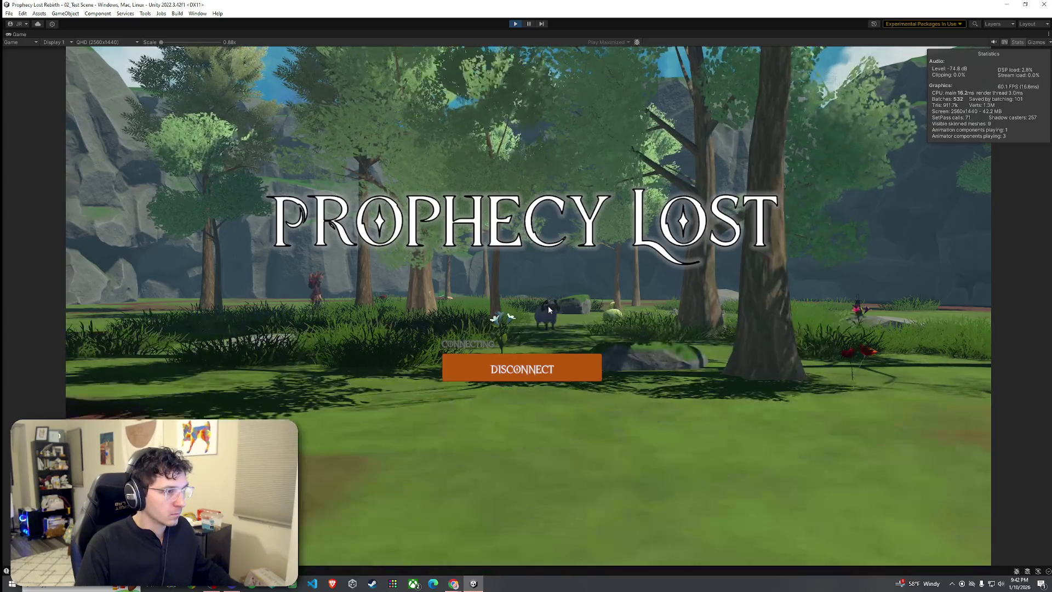
# Run the character across the meadow toward the enlarged slime
pyautogui.press('w')
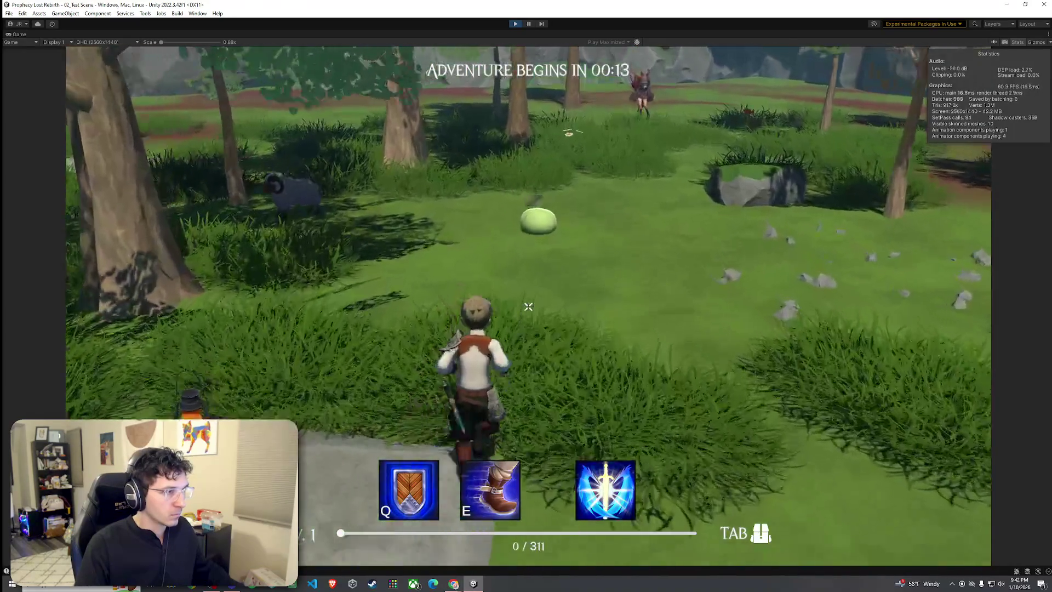
pyautogui.press('w')
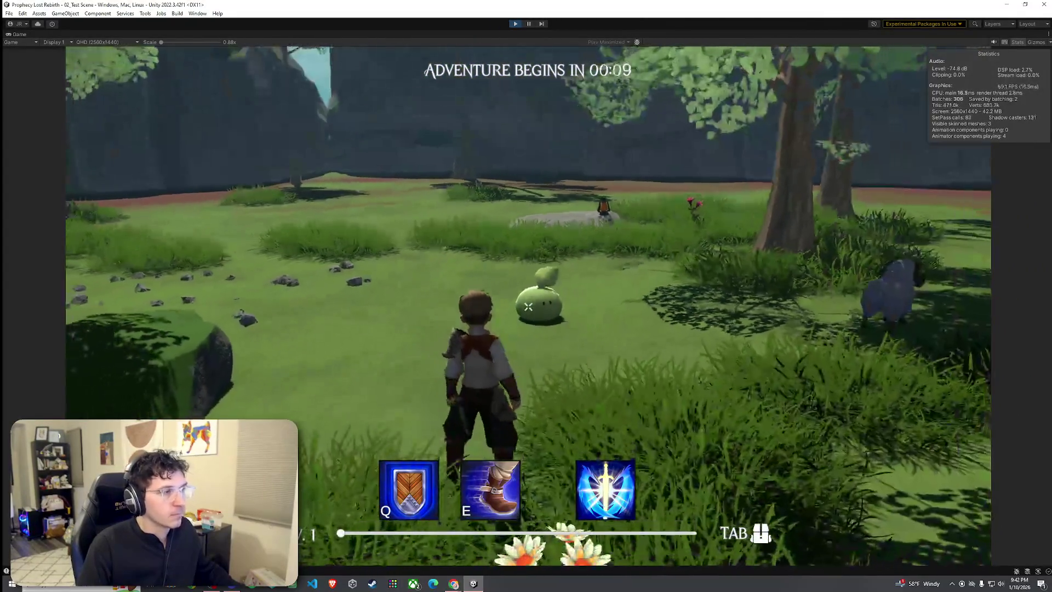
pyautogui.press('super')
pyautogui.click(517, 71)
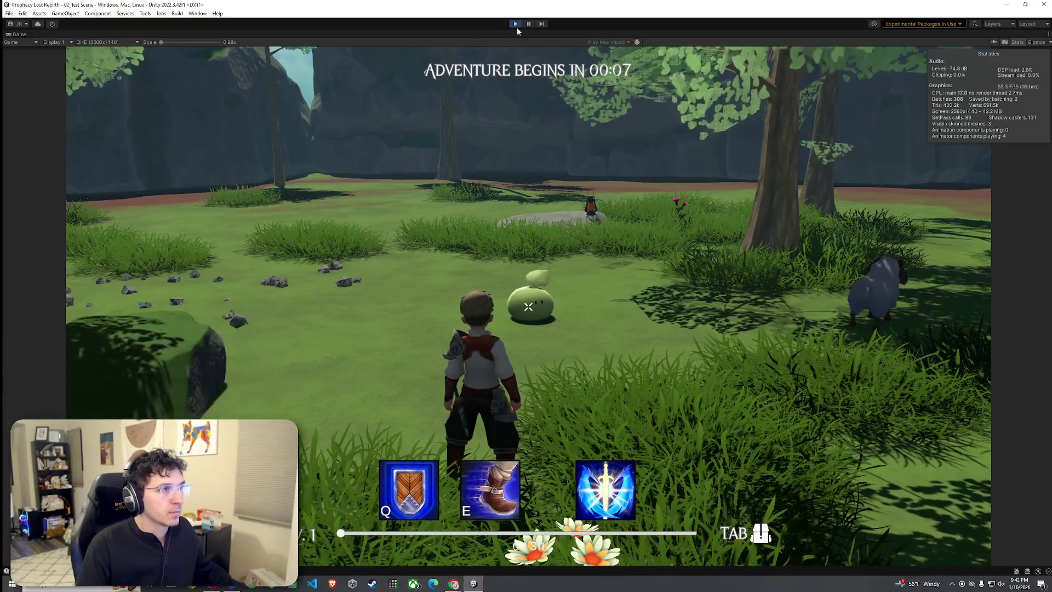
# Stop play mode and save the scene
pyautogui.hotkey('ctrl', 'p')
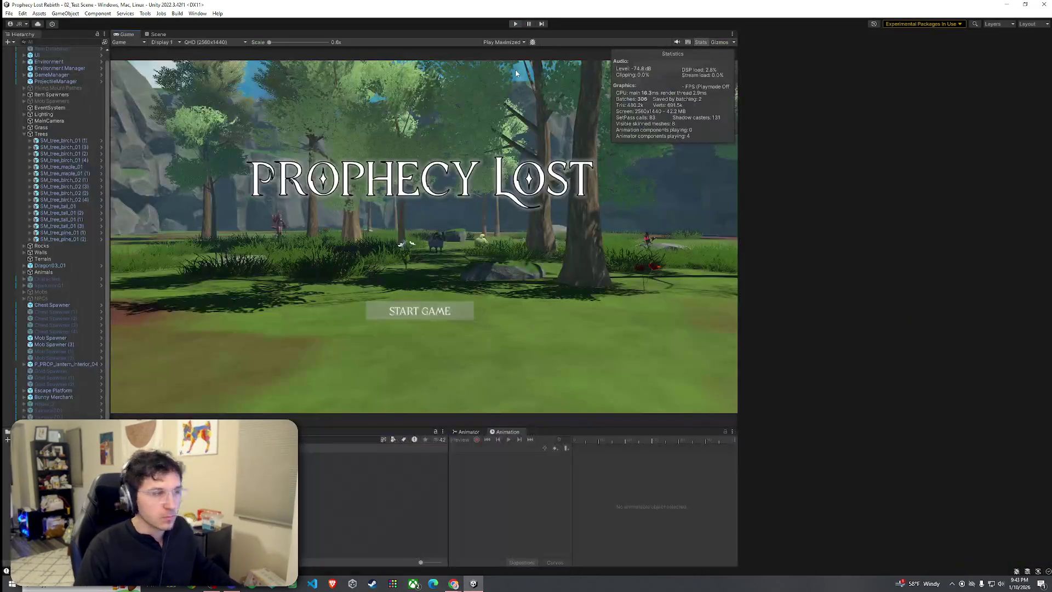
pyautogui.click(9, 13)
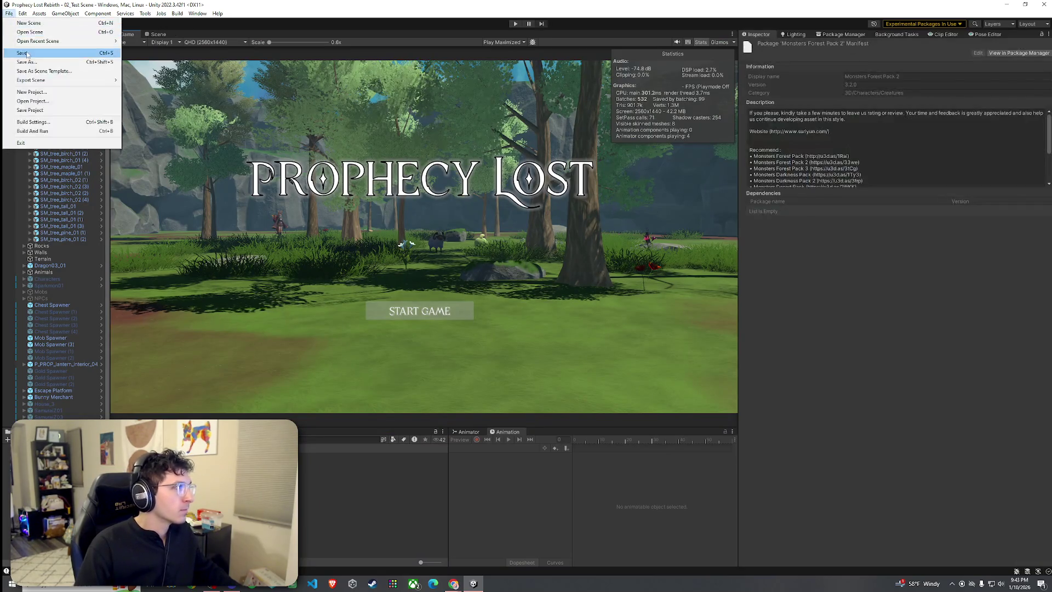
pyautogui.press('Escape')
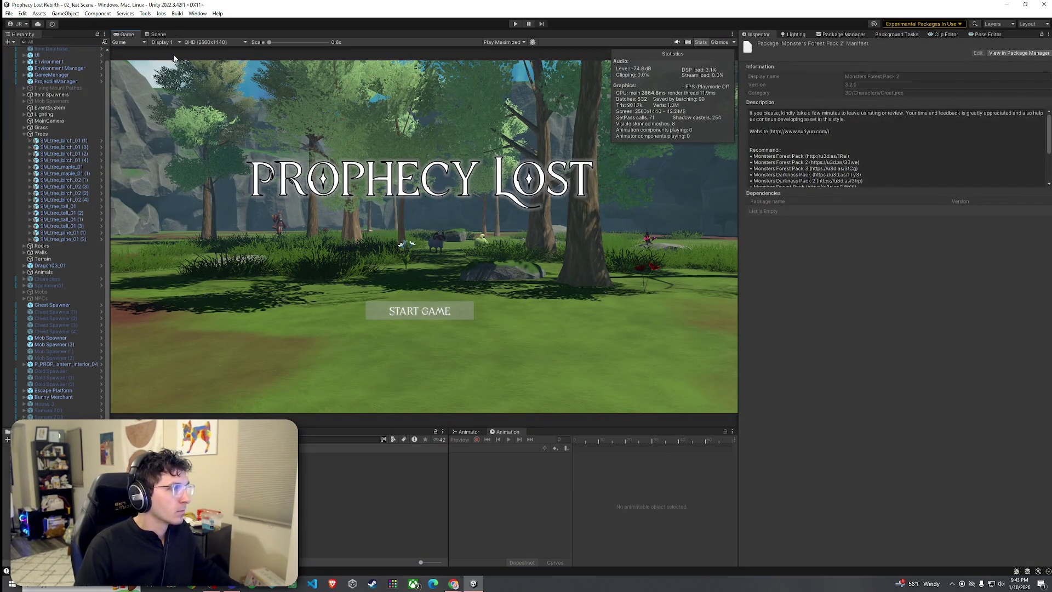
# Back in the Scene view, select the Porin_A slime and jump to its prefab asset
pyautogui.click(158, 34)
pyautogui.click(427, 281)
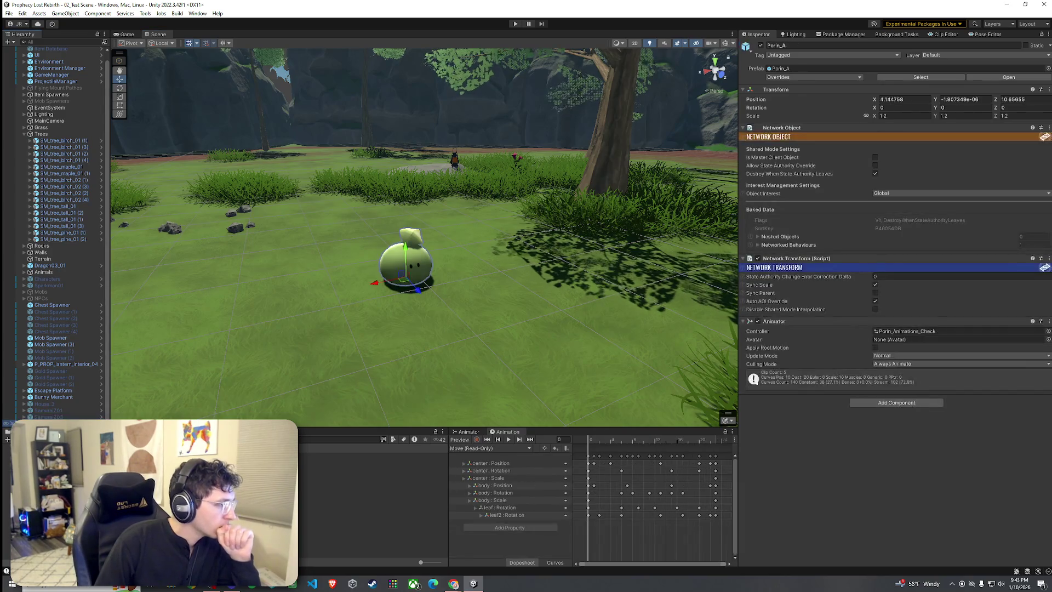
pyautogui.rightClick(53, 418)
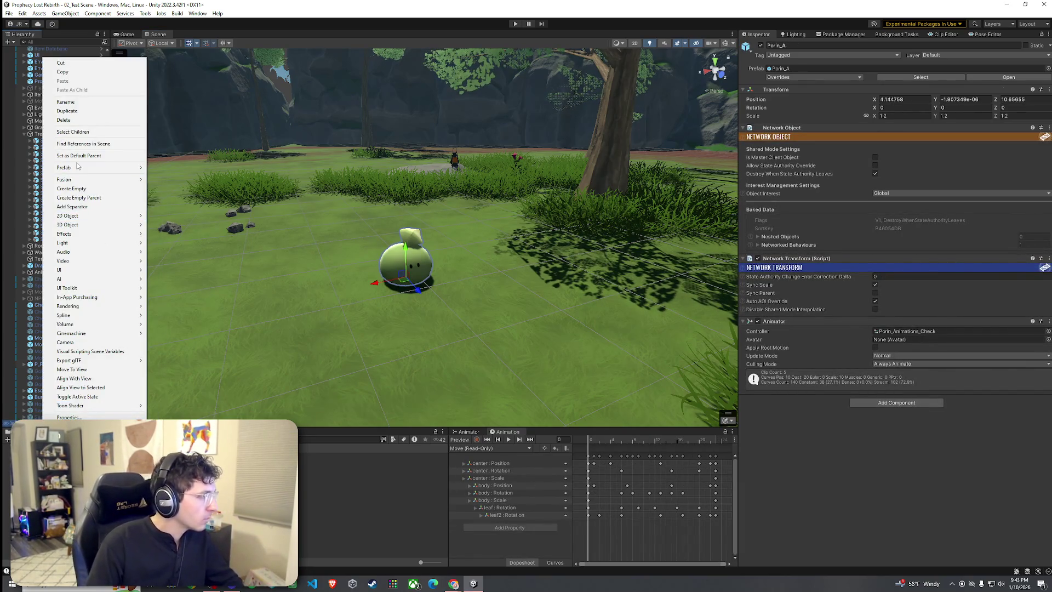
pyautogui.moveTo(110, 168)
pyautogui.click(187, 189)
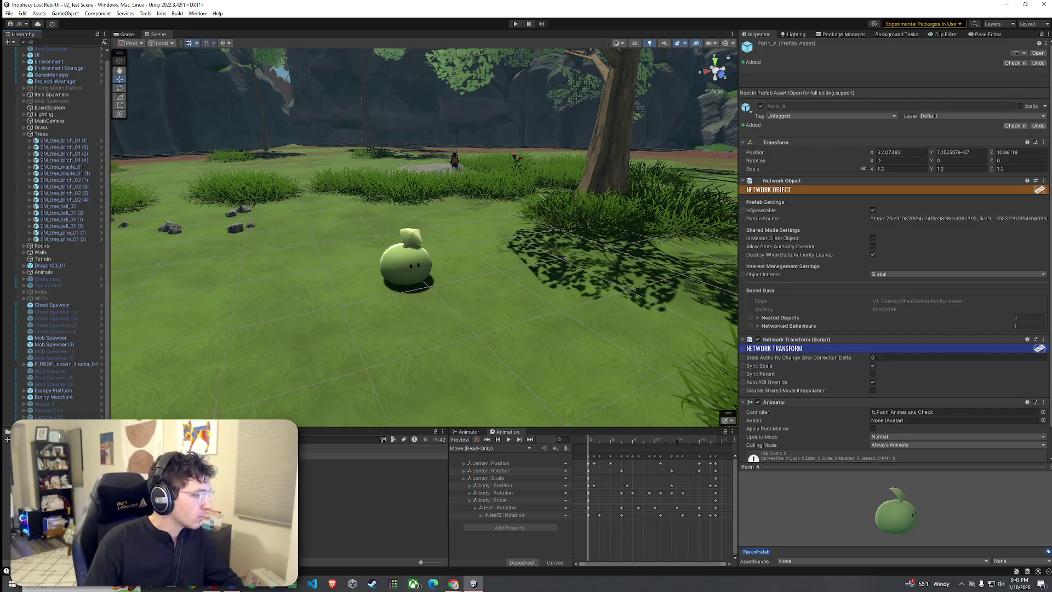
# Delete the slime from the scene and open the Porin_A prefab for editing
pyautogui.press('Delete')
pyautogui.doubleClick(328, 456)
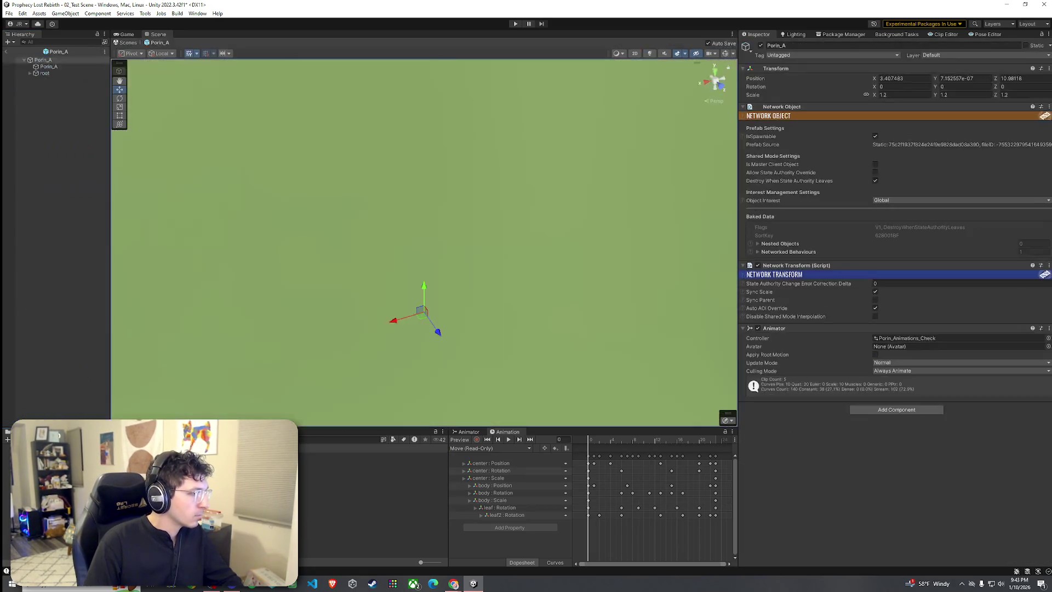
pyautogui.scroll(-10, 340, 325)
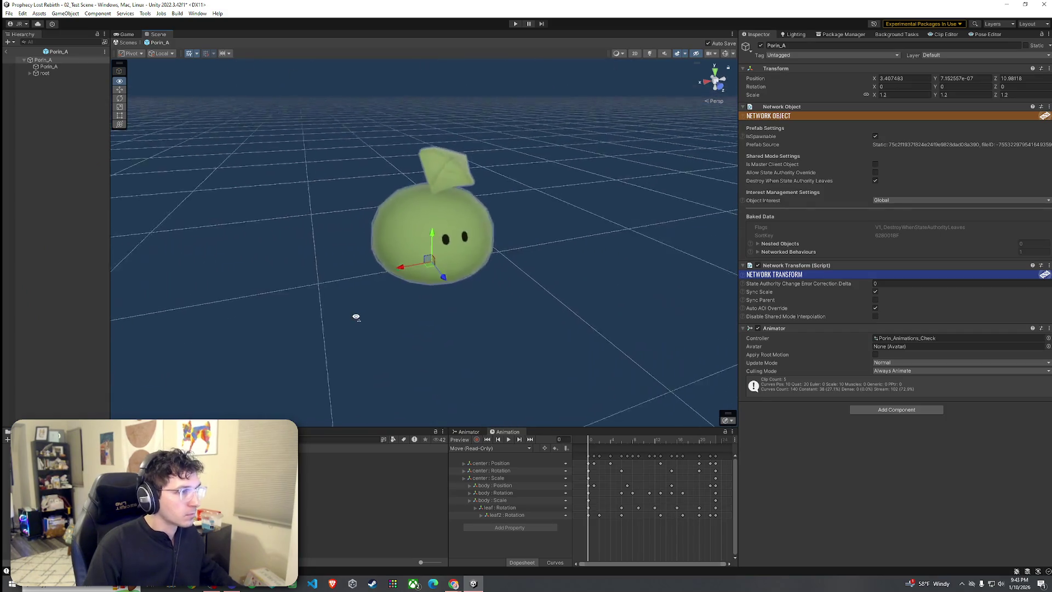
pyautogui.moveTo(363, 309); pyautogui.dragTo(354, 309)
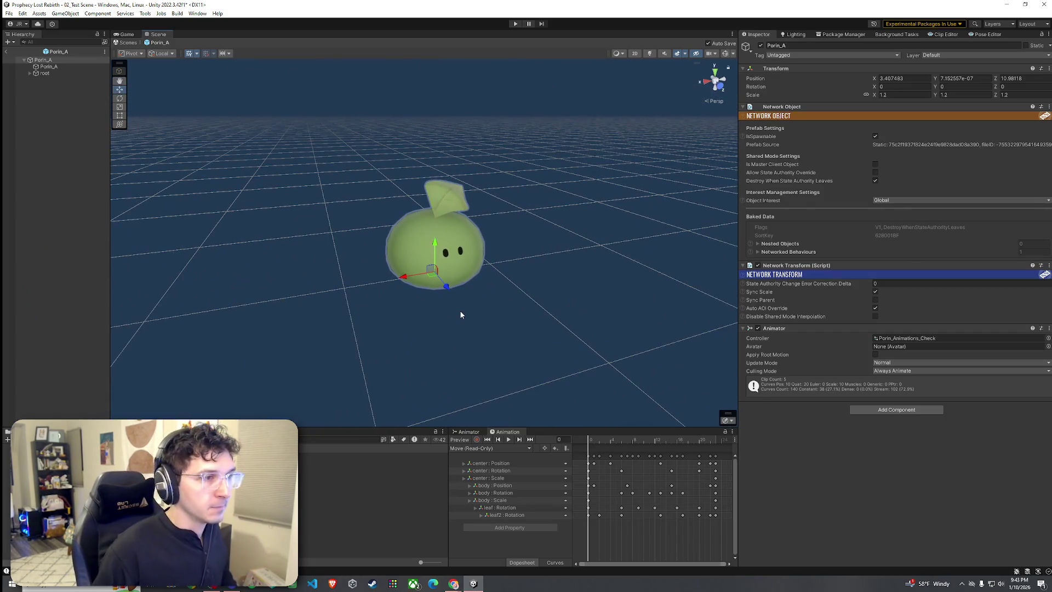
# Inspect the Spear Goblin prefab's Network Object settings for comparison
pyautogui.click(372, 468)
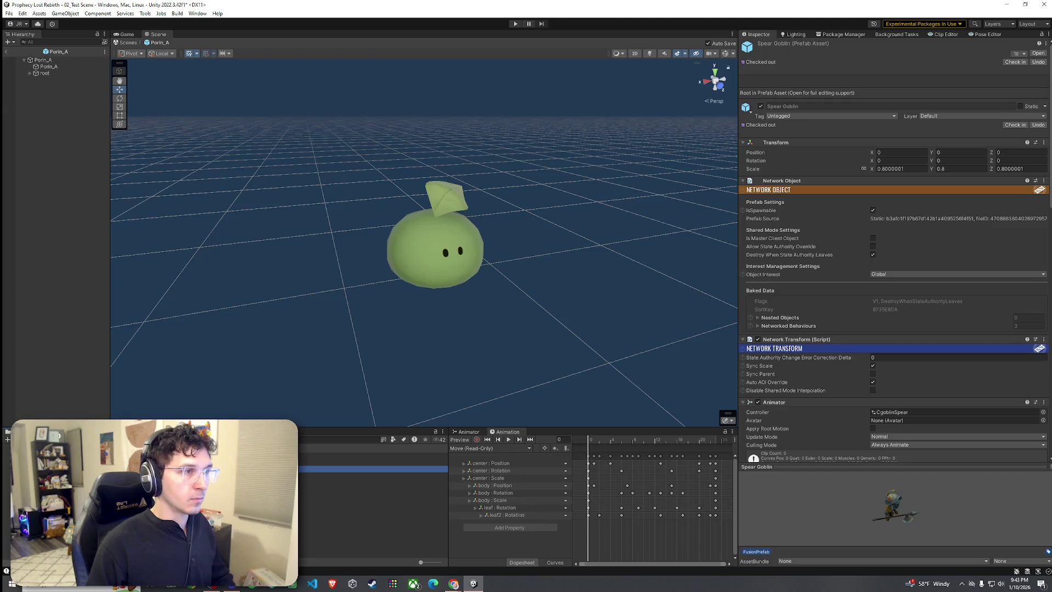
pyautogui.click(744, 185)
pyautogui.click(744, 182)
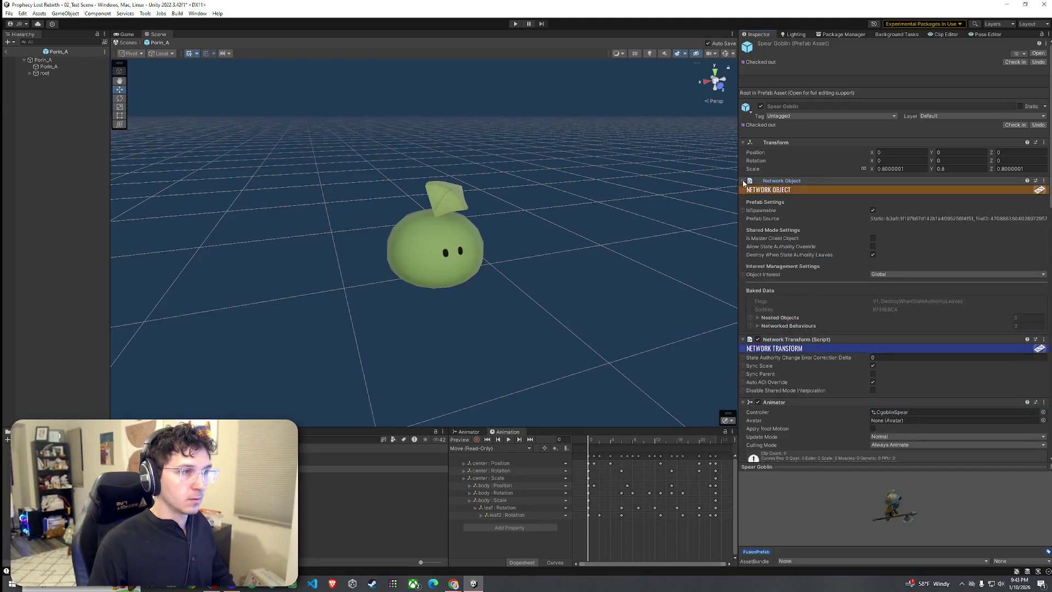
# Zero the Porin_A root's position and frame the slime in the view
pyautogui.click(58, 60)
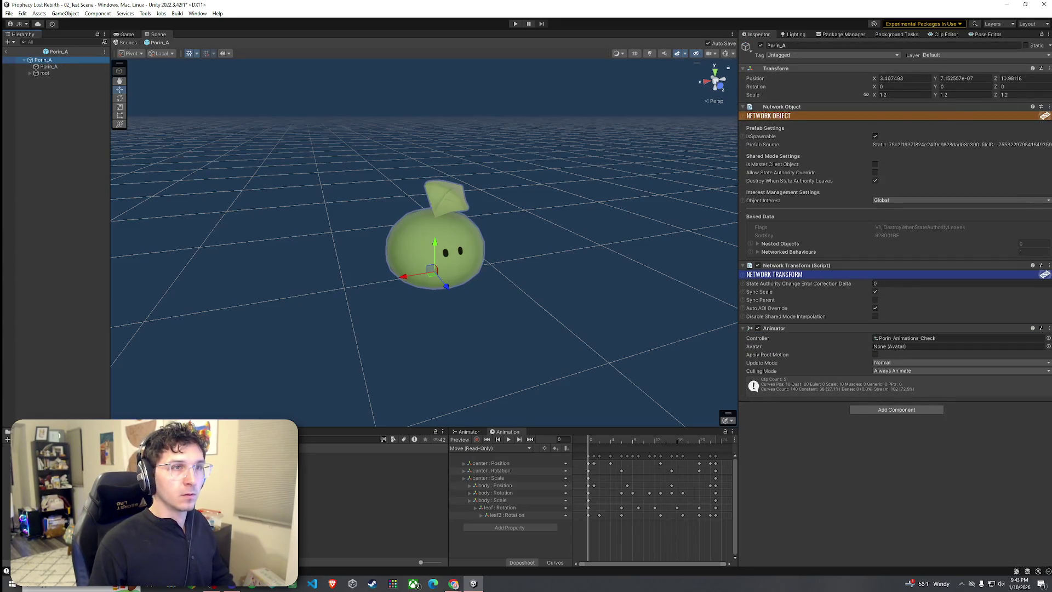
pyautogui.doubleClick(1013, 78)
pyautogui.write('0')
pyautogui.click(966, 78)
pyautogui.click(897, 78)
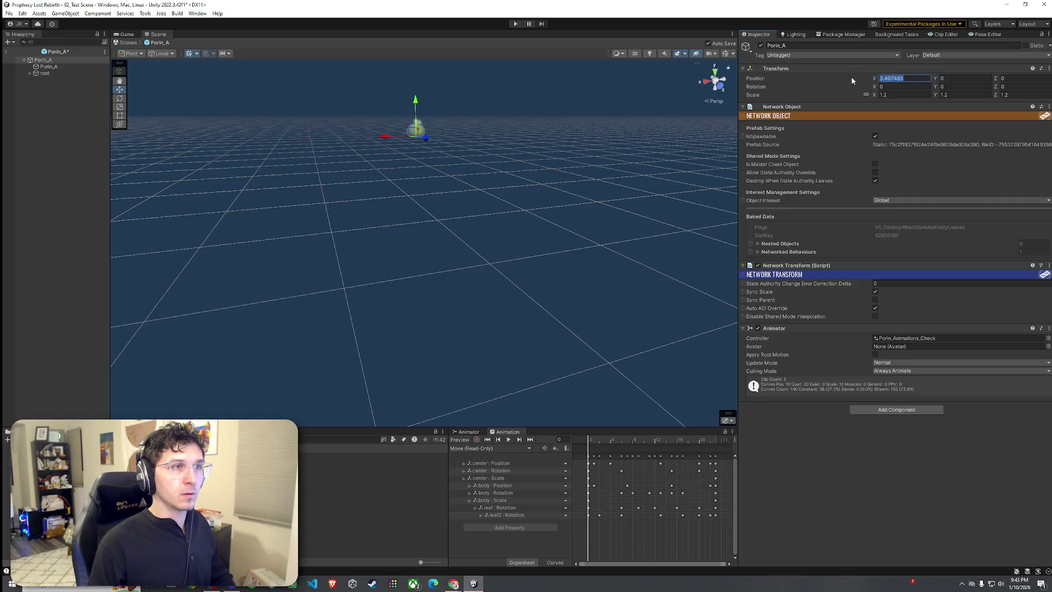
pyautogui.write('0')
pyautogui.doubleClick(58, 60)
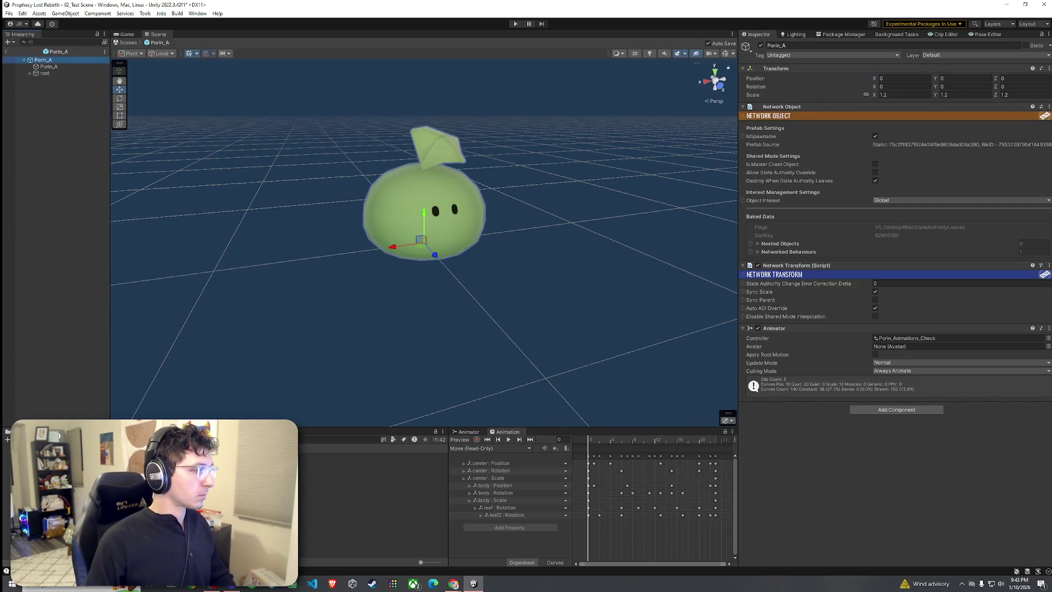
# Delete the old Slime prefab asset from the project
pyautogui.click(372, 462)
pyautogui.click(748, 180)
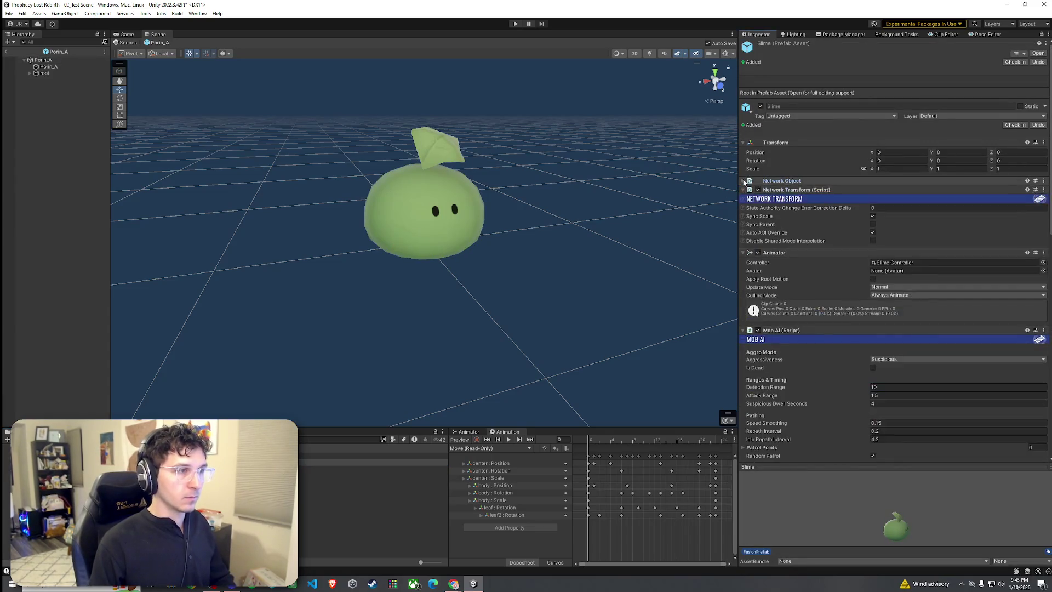
pyautogui.click(748, 180)
pyautogui.rightClick(153, 460)
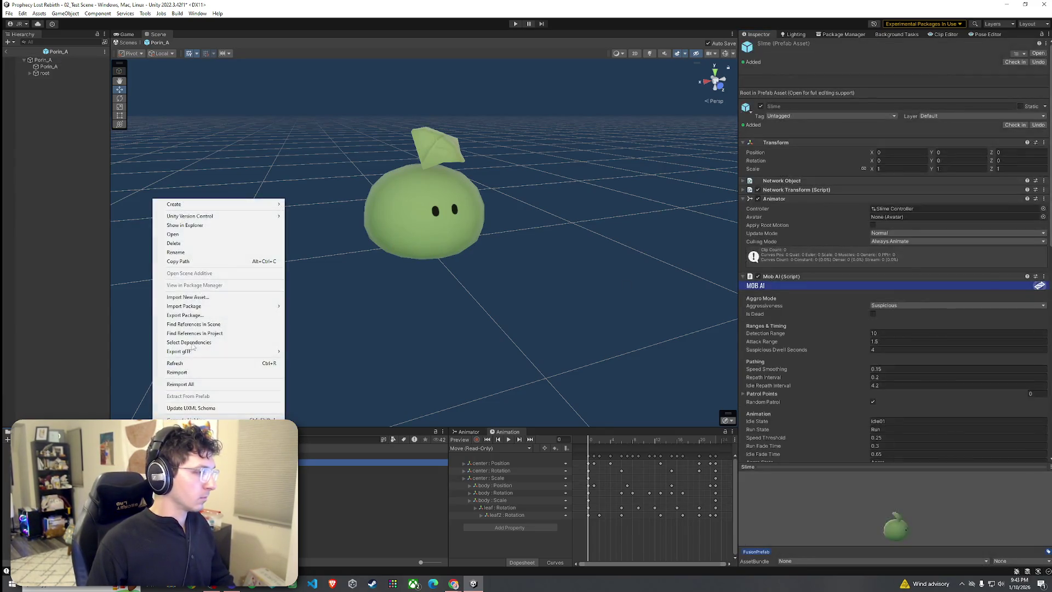
pyautogui.click(190, 243)
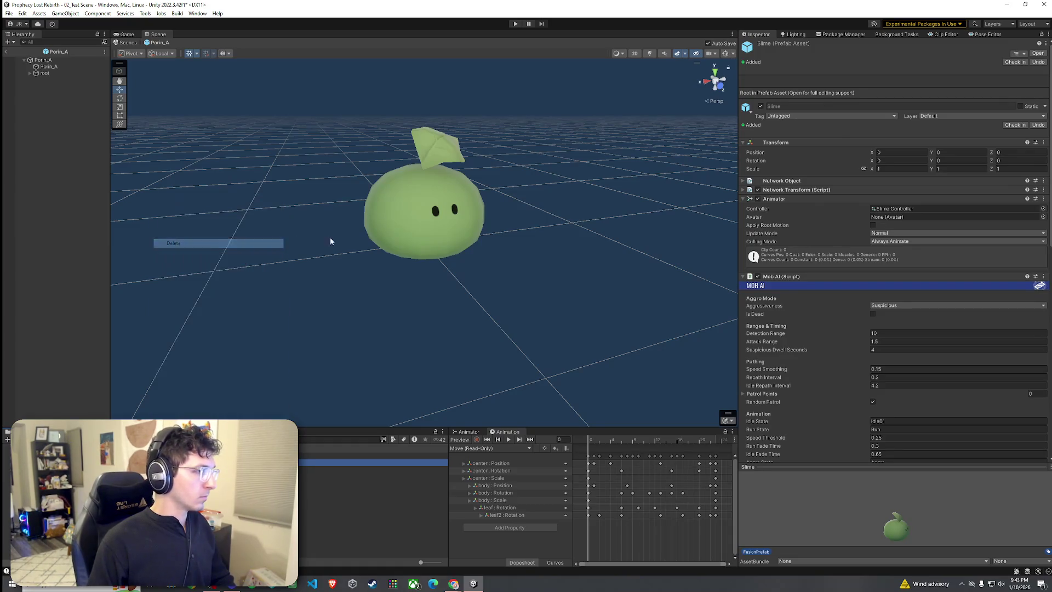
pyautogui.click(551, 308)
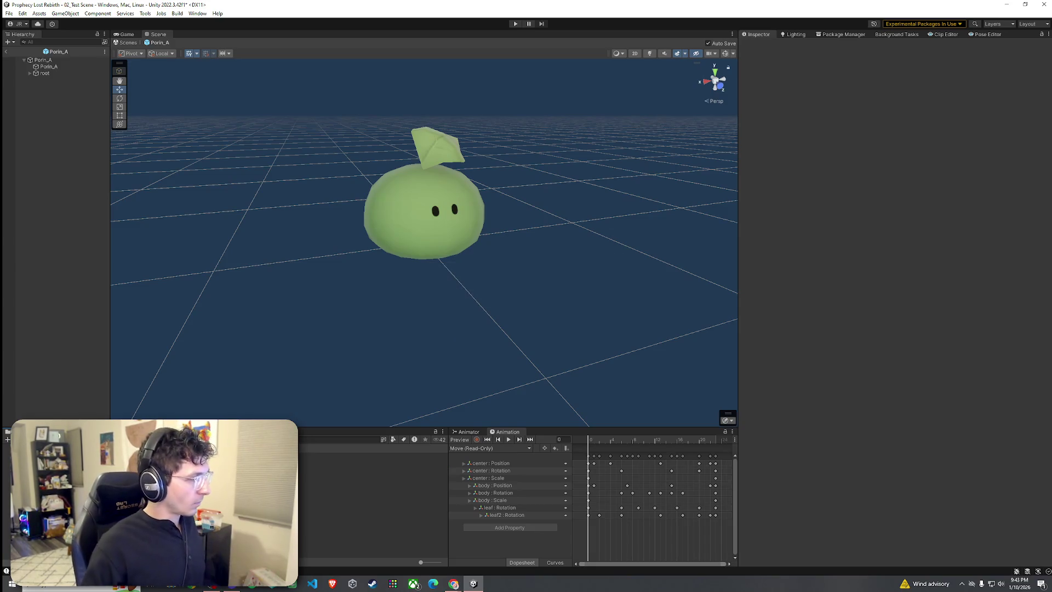
# Compare the Spear Goblin's and Porin_A's network components
pyautogui.click(329, 462)
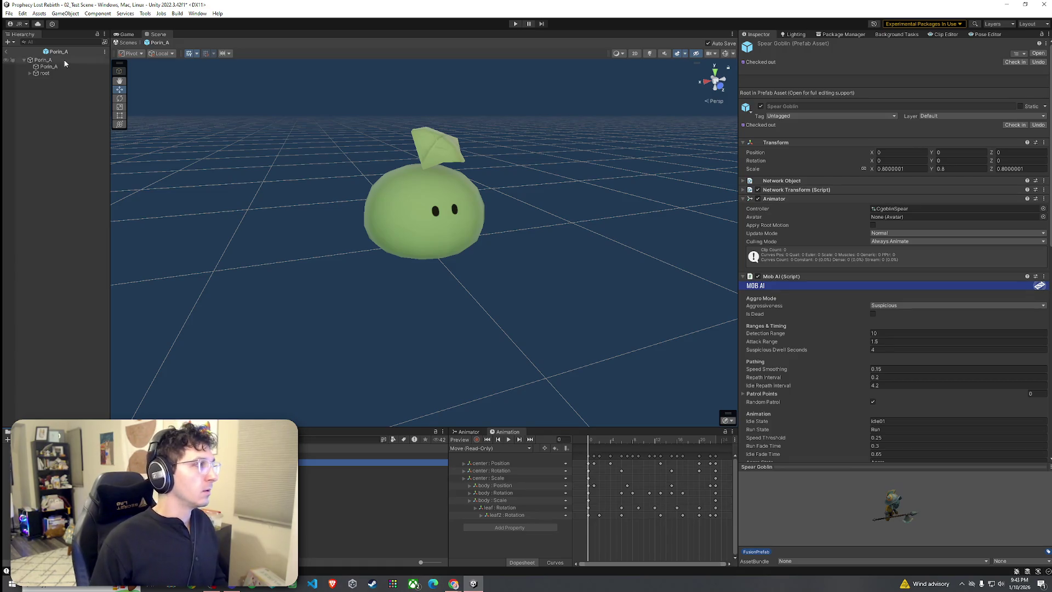
pyautogui.click(24, 60)
pyautogui.click(42, 59)
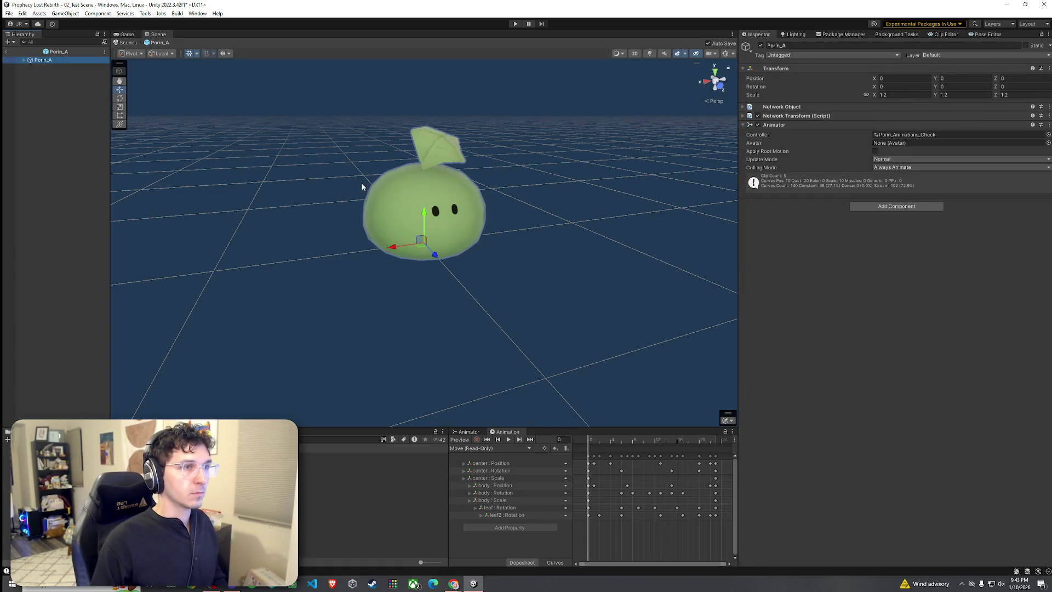
pyautogui.click(743, 116)
pyautogui.click(744, 107)
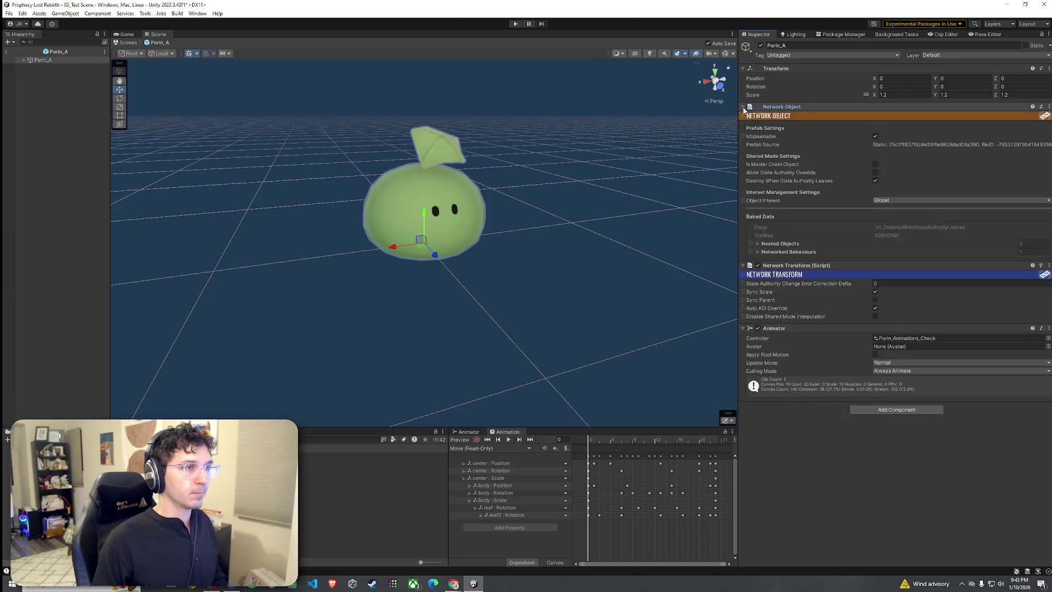
pyautogui.click(743, 108)
pyautogui.click(743, 116)
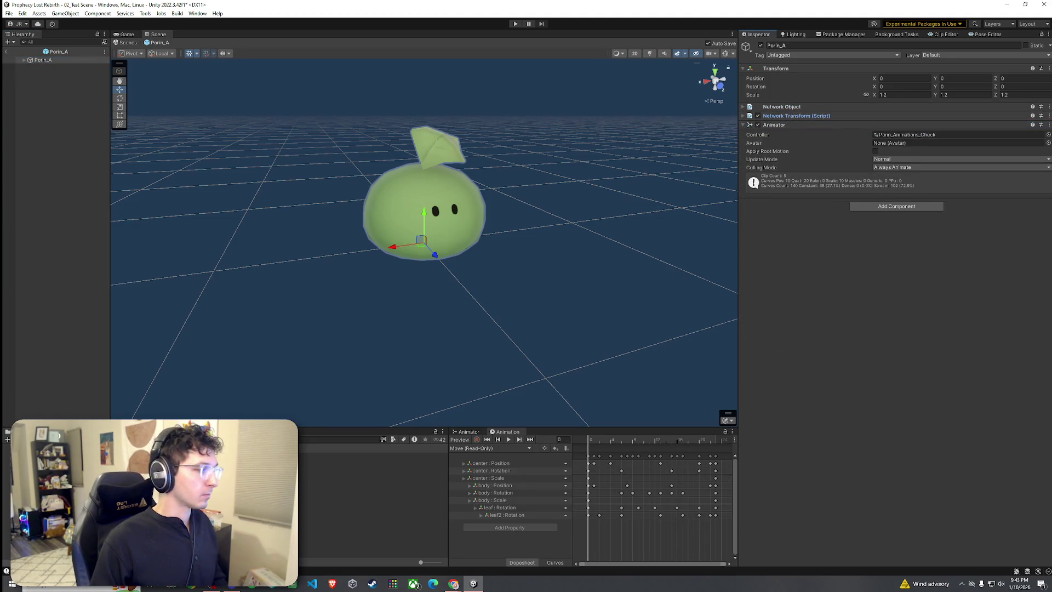
pyautogui.hotkey('ctrl', 'z')
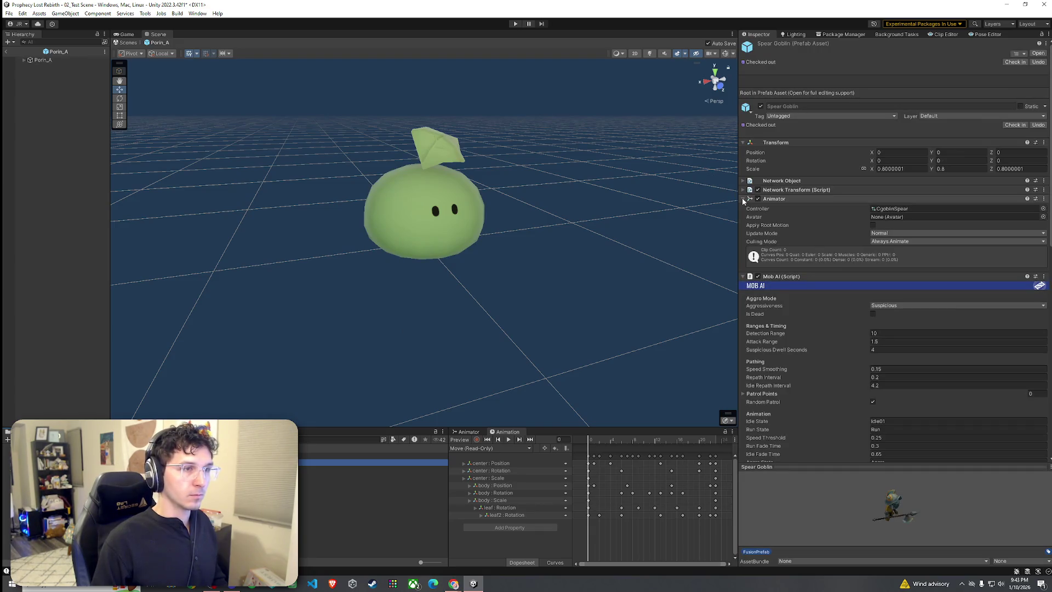
# Review Porin_A's Animator settings, then bring back the Spear Goblin's components
pyautogui.click(744, 200)
pyautogui.click(65, 62)
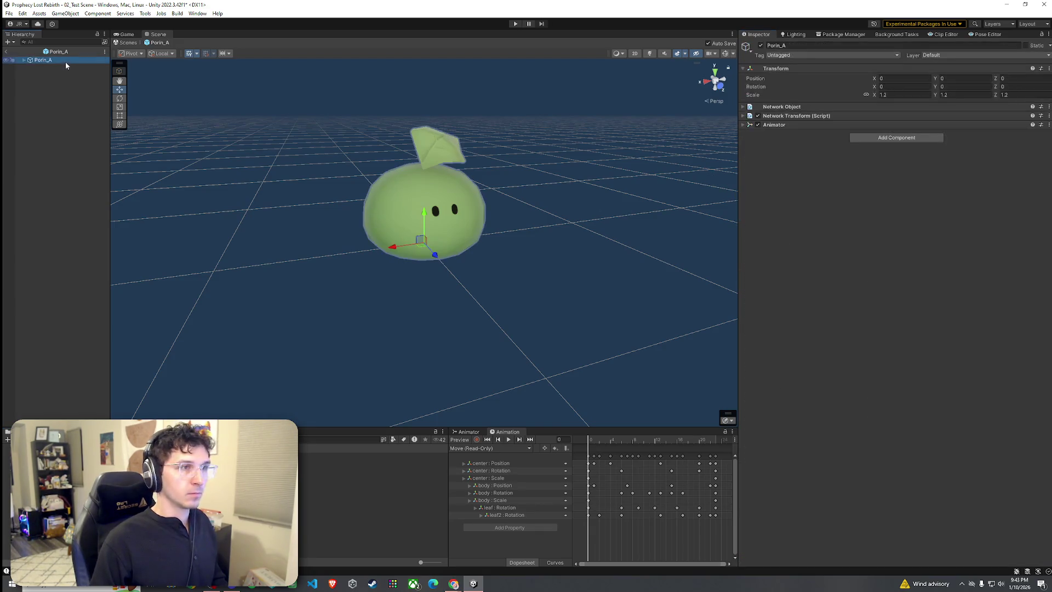
pyautogui.click(767, 125)
pyautogui.click(767, 125)
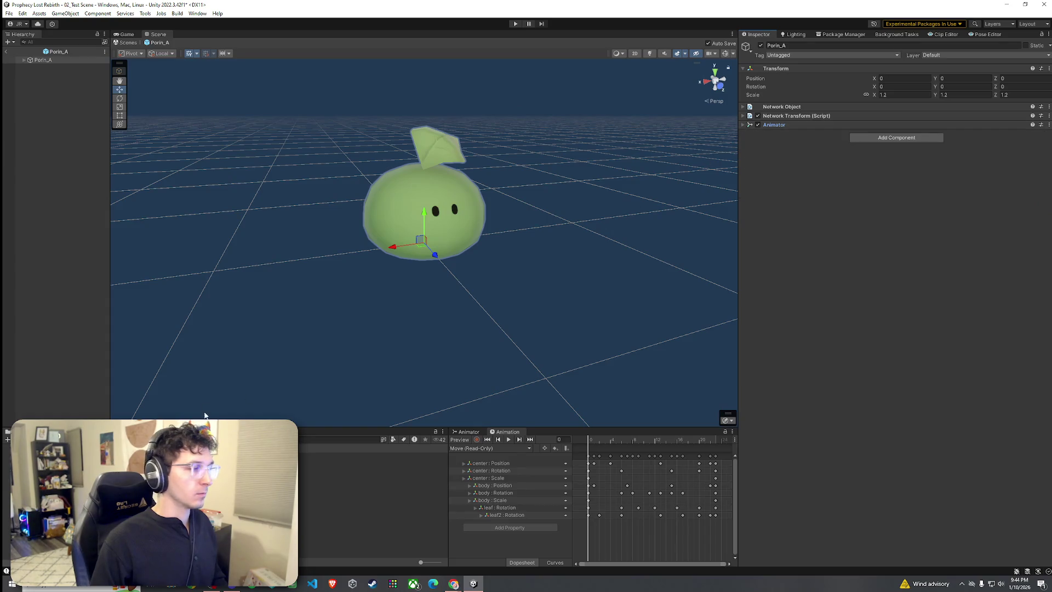
pyautogui.hotkey('ctrl', 'z')
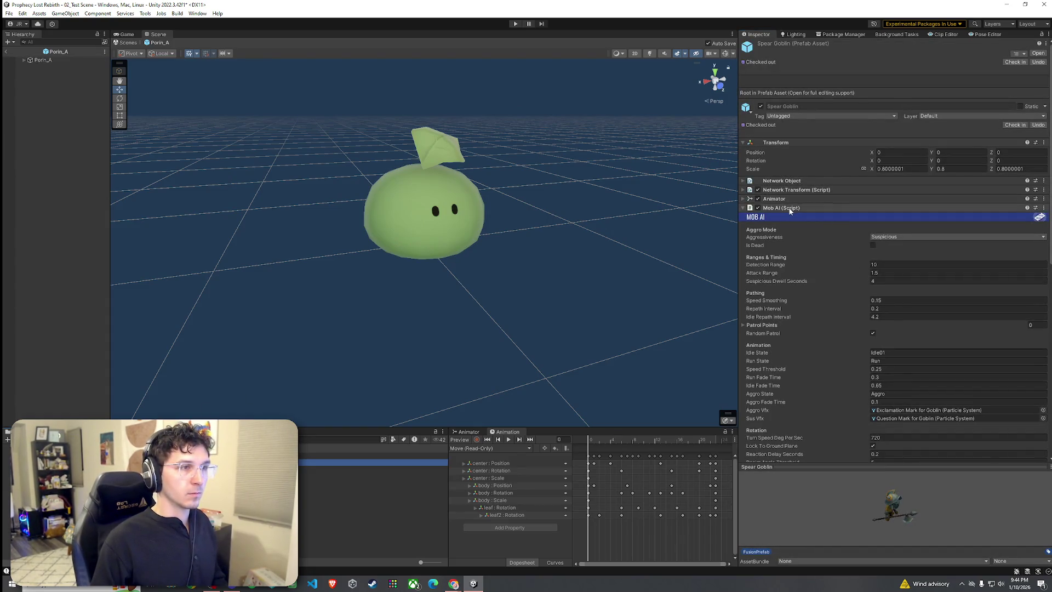
# Add a Mob AI component to Porin_A with Aggressiveness set to Passive
pyautogui.hotkey('ctrl', 'y')
pyautogui.click(884, 213)
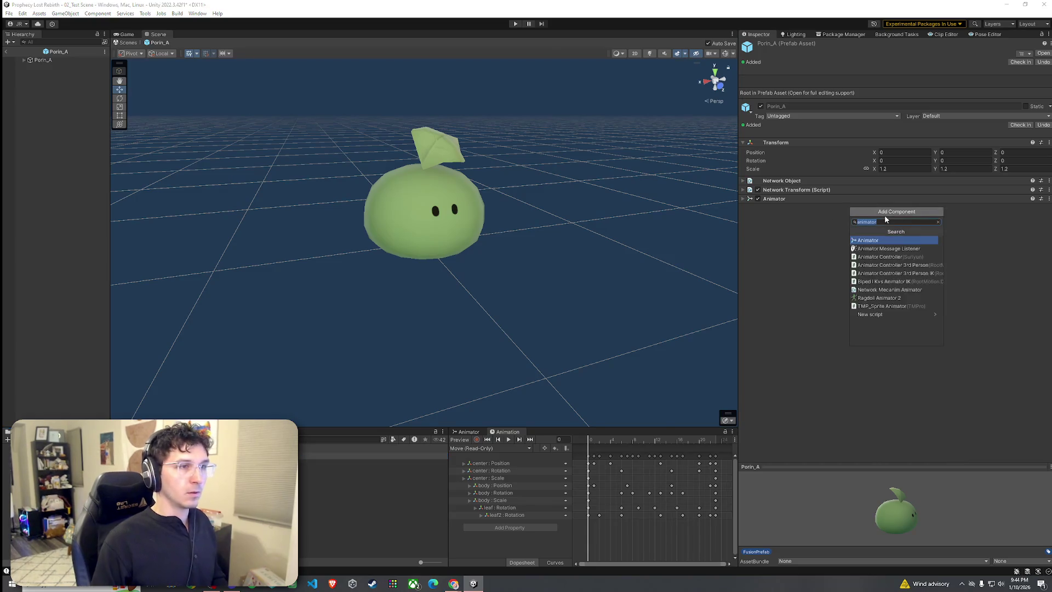
pyautogui.write('mecanim')
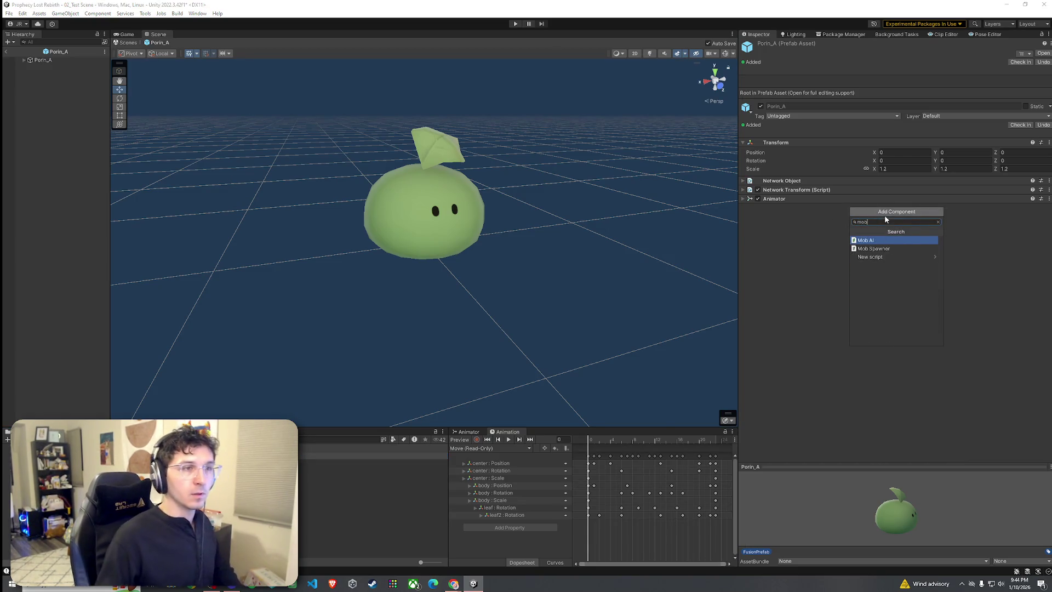
pyautogui.click(877, 240)
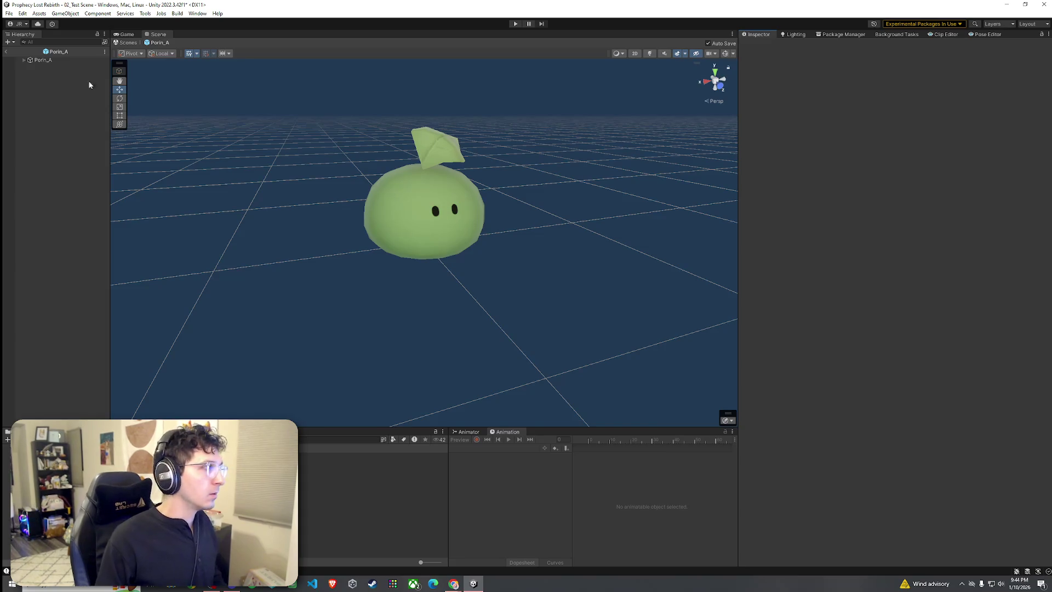
pyautogui.click(62, 61)
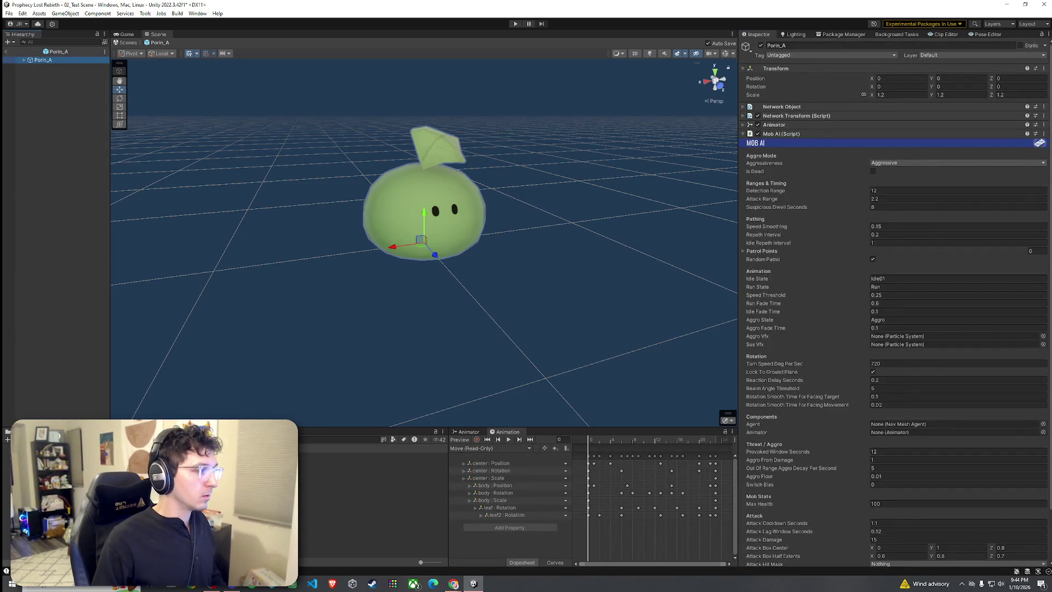
pyautogui.click(891, 172)
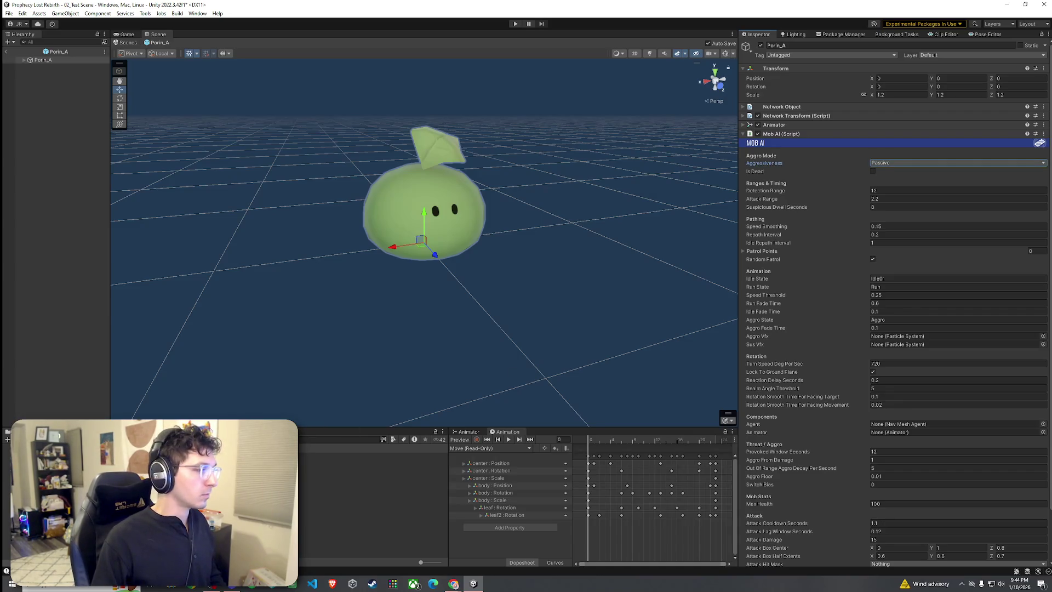
# Paste the Spear Goblin's Mob AI values onto Porin_A, keeping Aggressiveness Passive
pyautogui.click(373, 462)
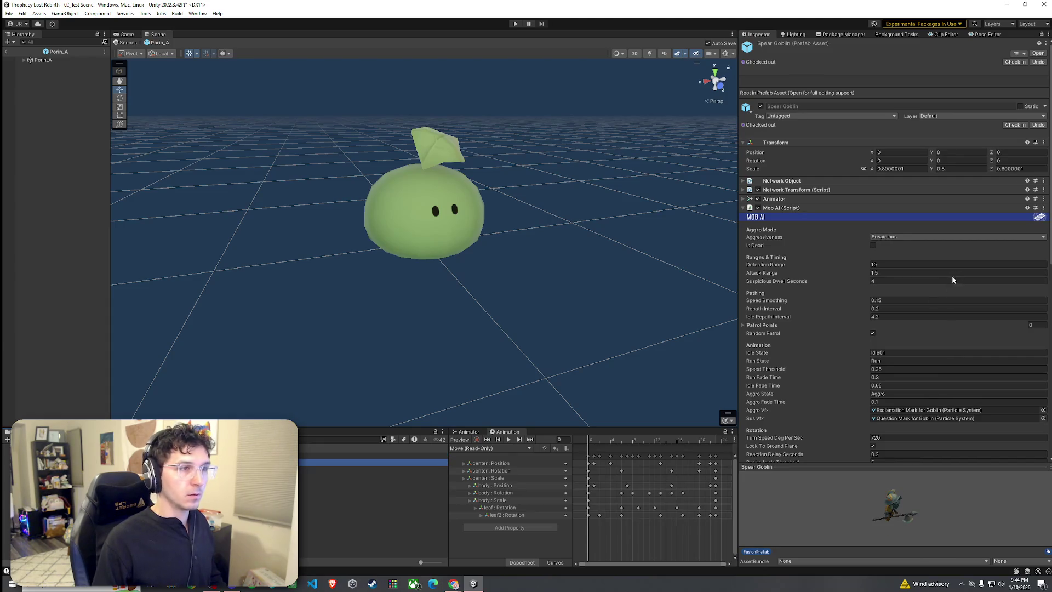
pyautogui.click(1044, 208)
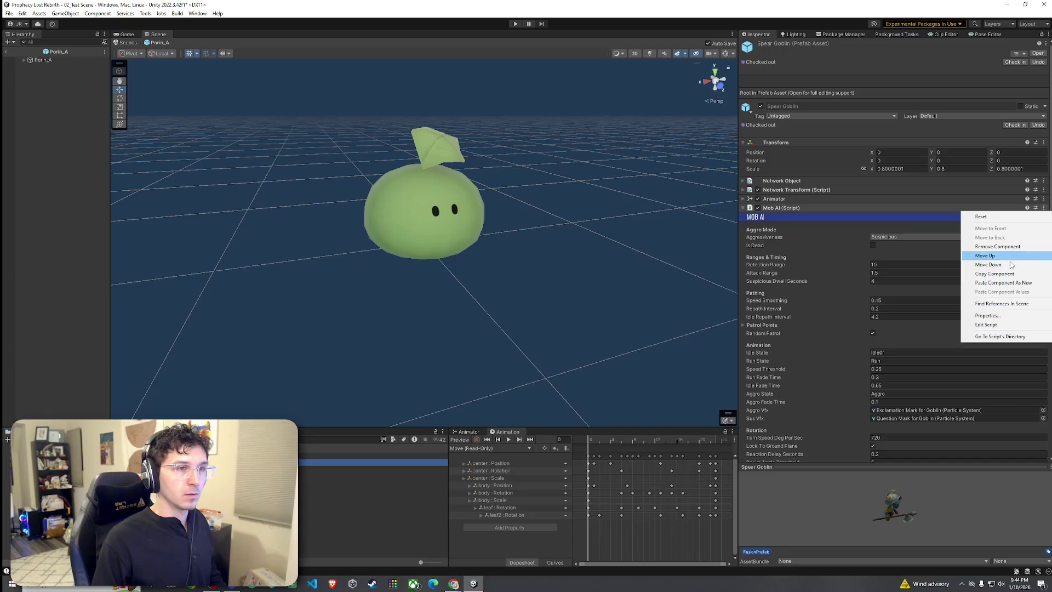
pyautogui.click(989, 274)
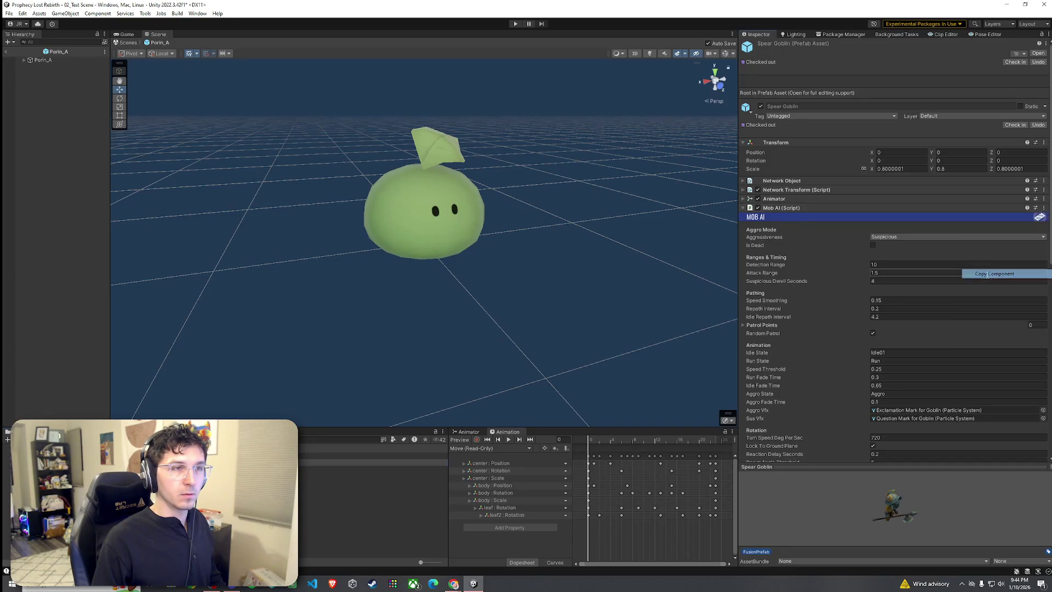
pyautogui.click(372, 456)
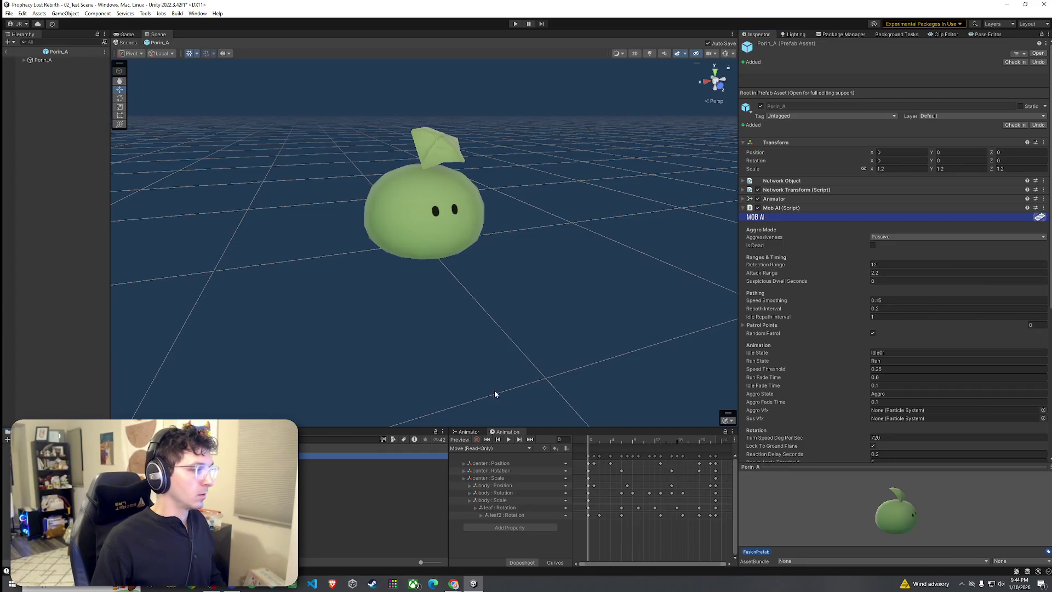
pyautogui.rightClick(1022, 208)
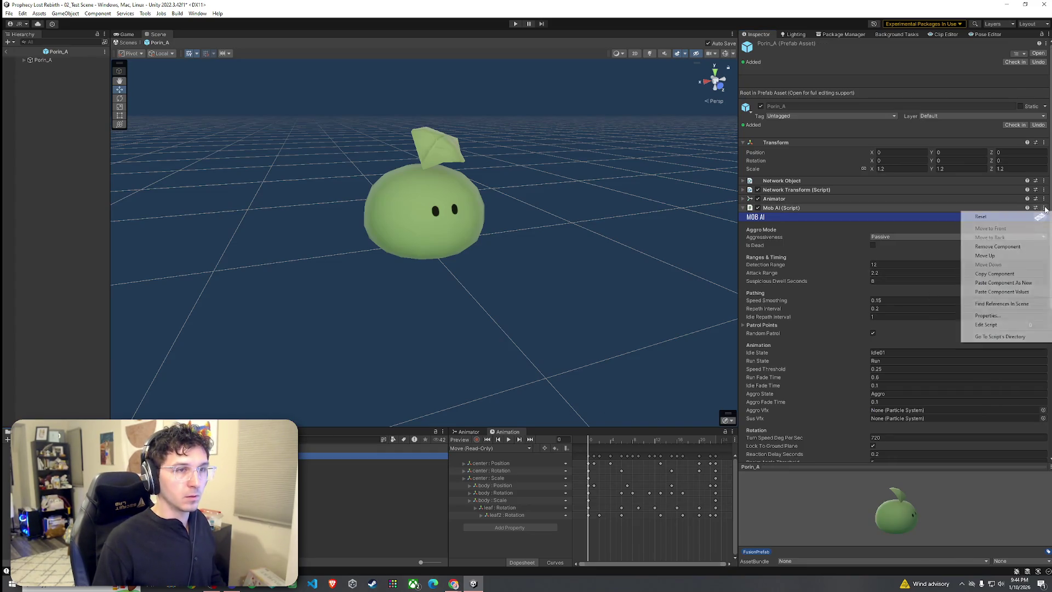
pyautogui.click(1000, 296)
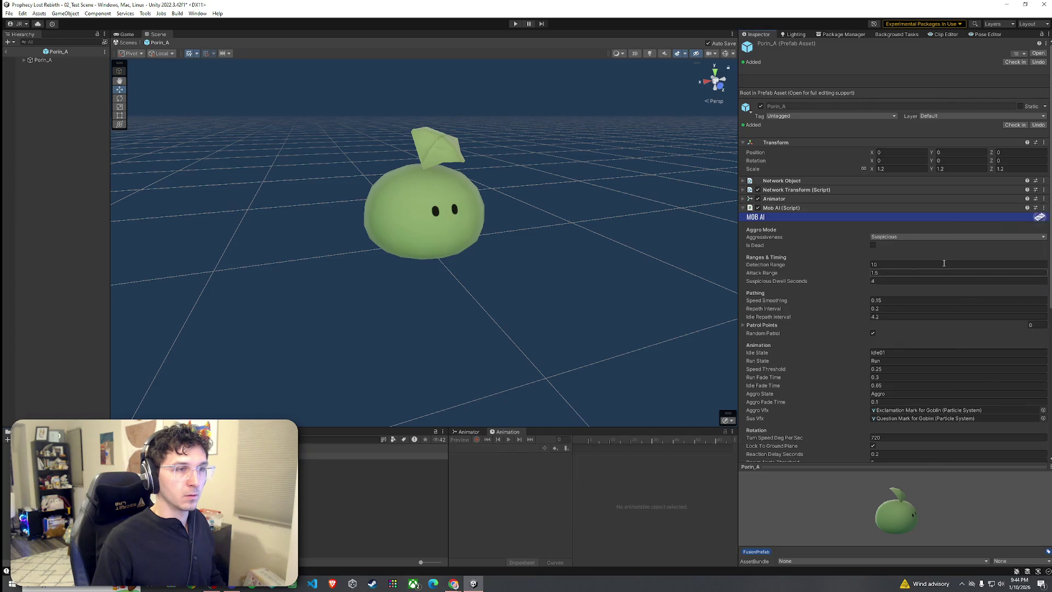
pyautogui.click(904, 237)
pyautogui.click(899, 244)
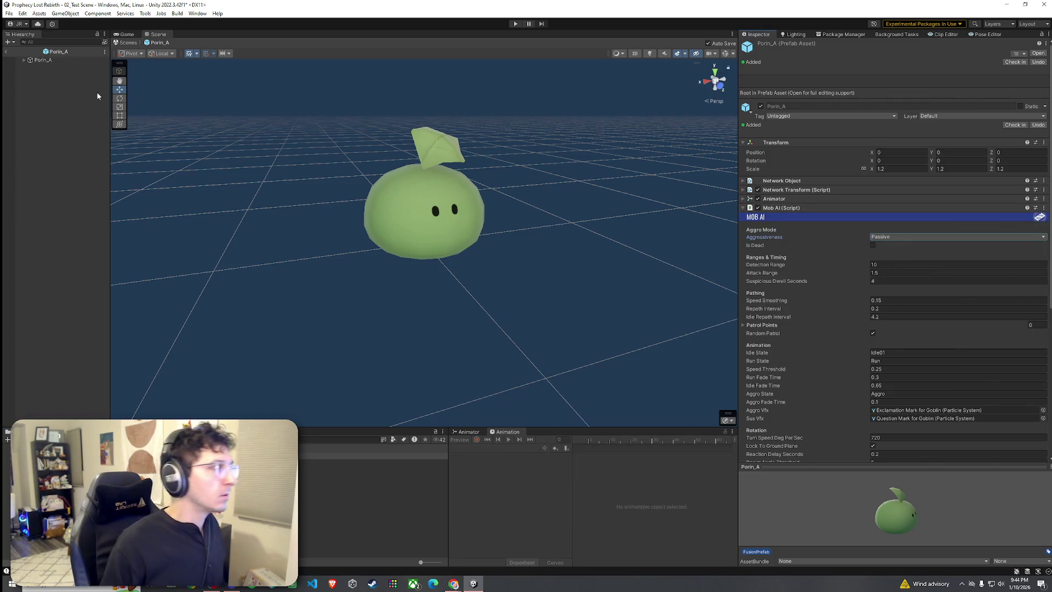
pyautogui.click(219, 462)
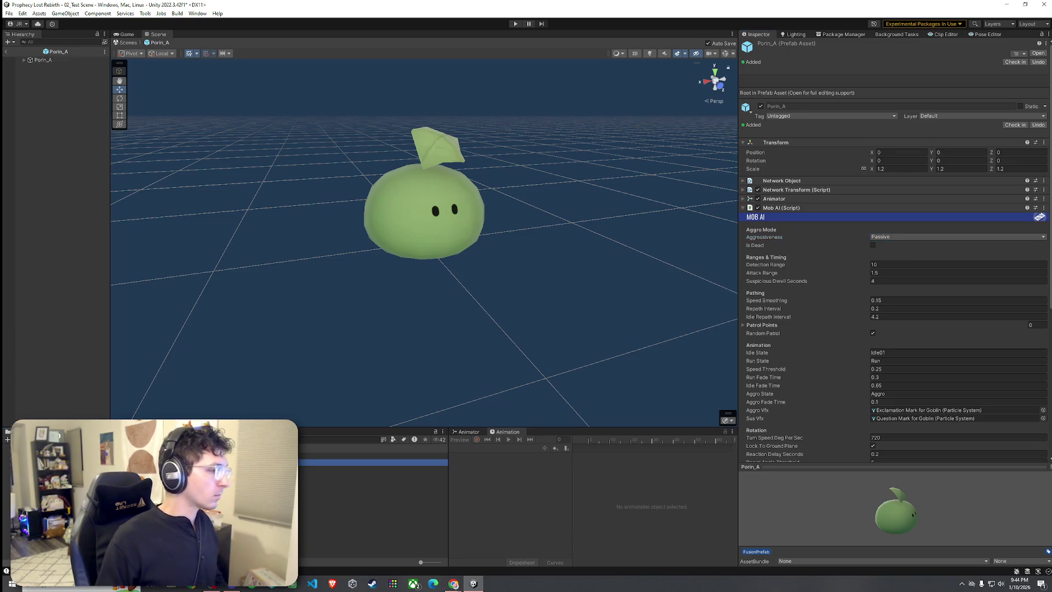
# Add a Nav Mesh Agent to Porin_A, keeping the Humanoid agent type
pyautogui.click(773, 218)
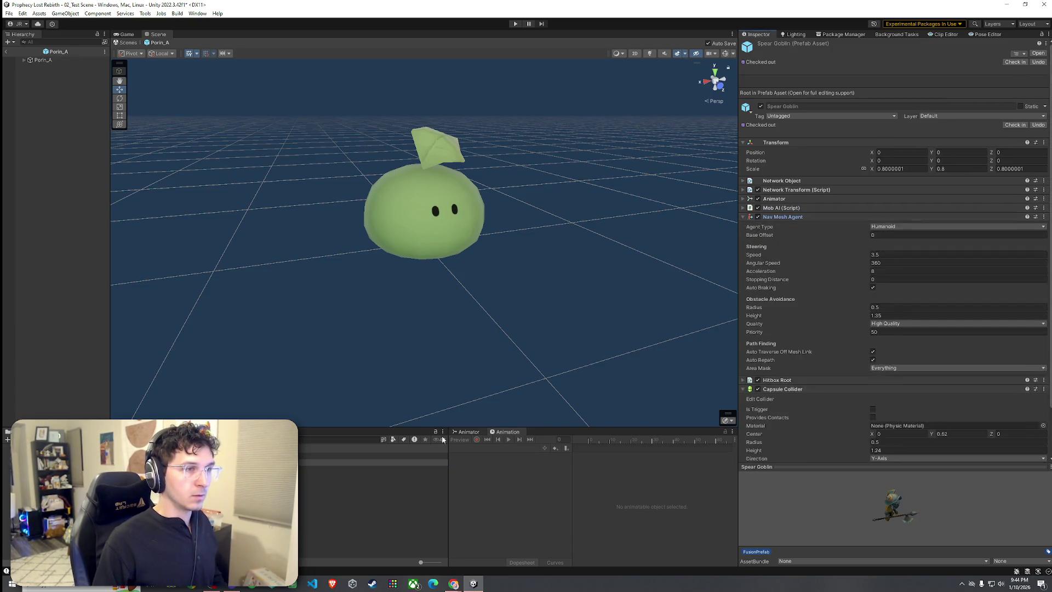
pyautogui.click(219, 455)
pyautogui.click(880, 221)
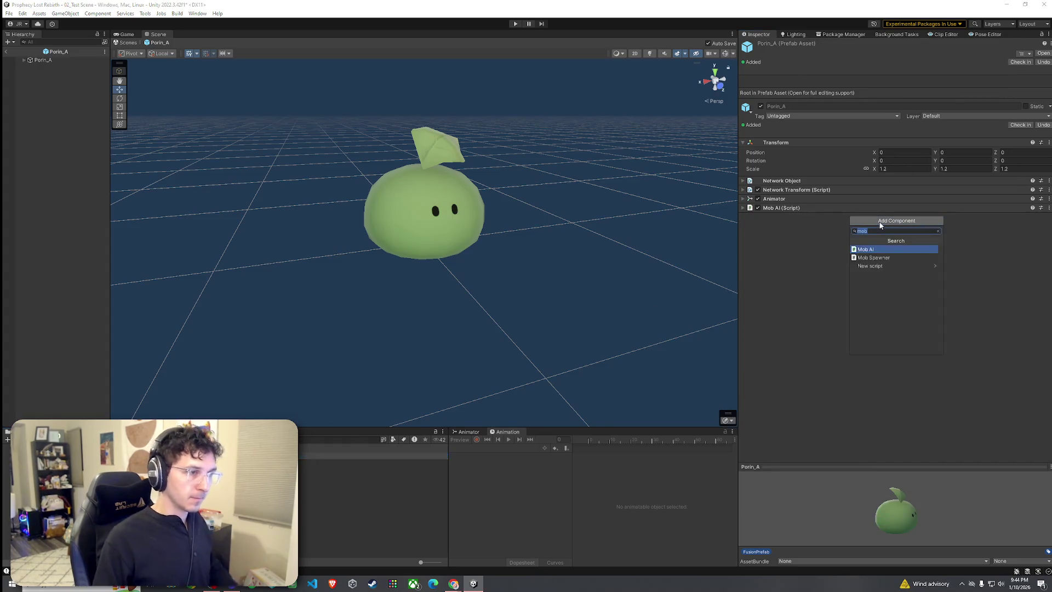
pyautogui.write('nav')
pyautogui.click(889, 251)
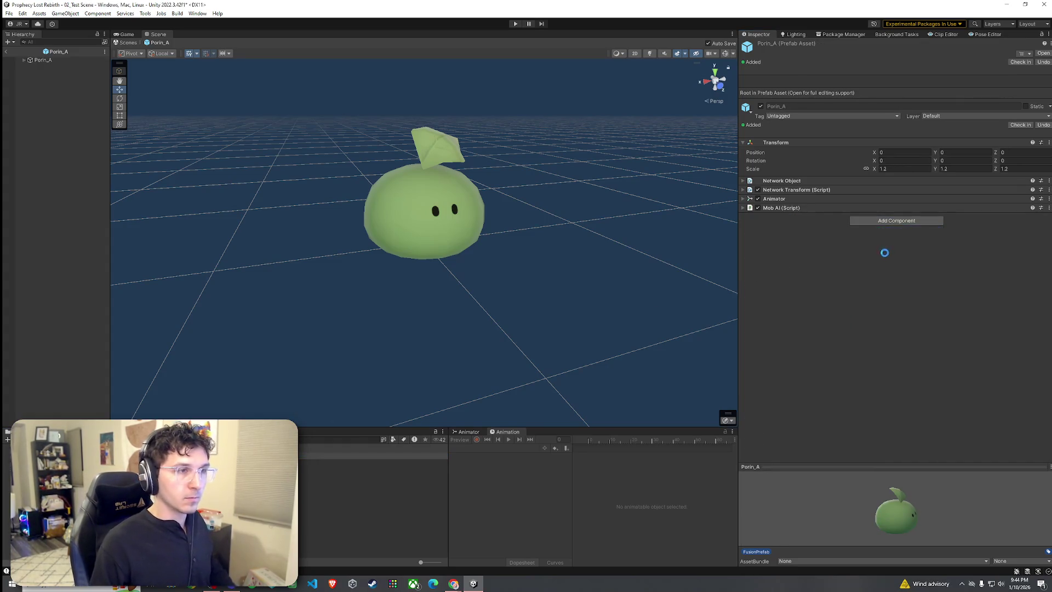
pyautogui.click(903, 227)
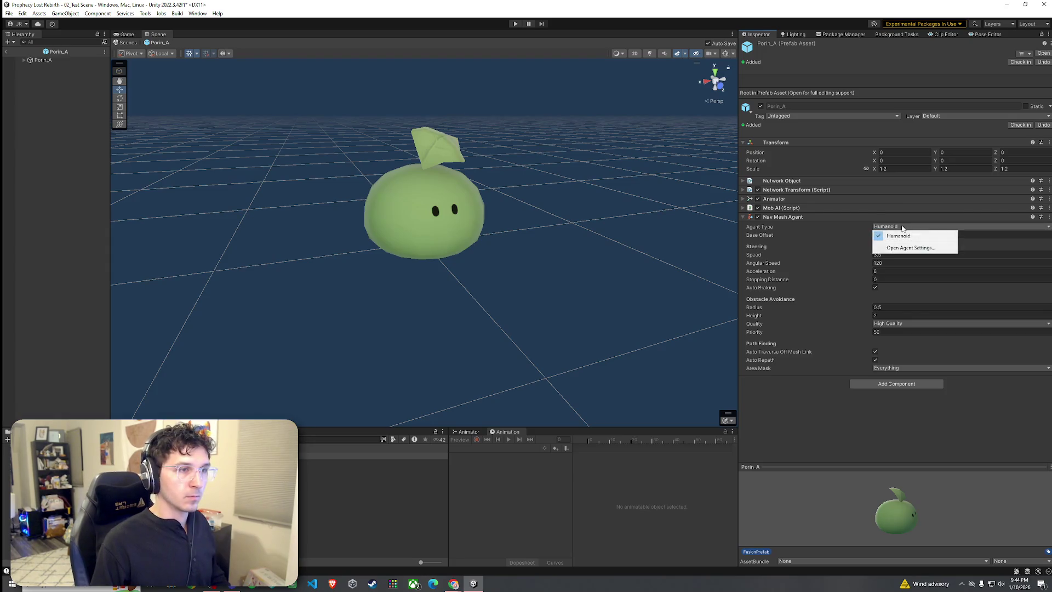
pyautogui.click(861, 359)
# Paste the Spear Goblin's Nav Mesh Agent values onto Porin_A (Angular Speed 360, Height 1.35)
pyautogui.click(373, 462)
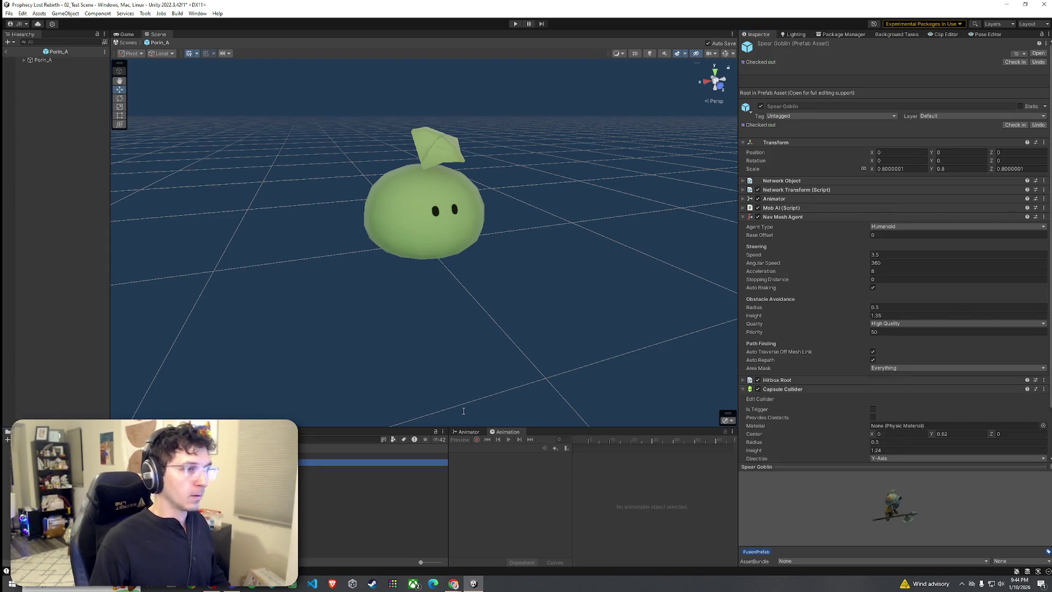
pyautogui.click(1043, 217)
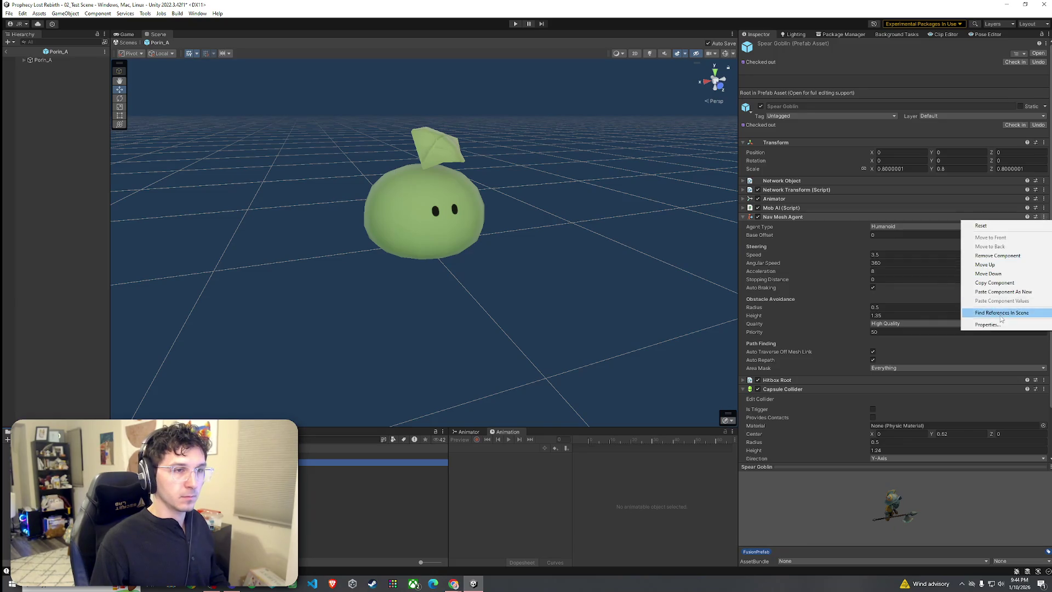
pyautogui.click(994, 282)
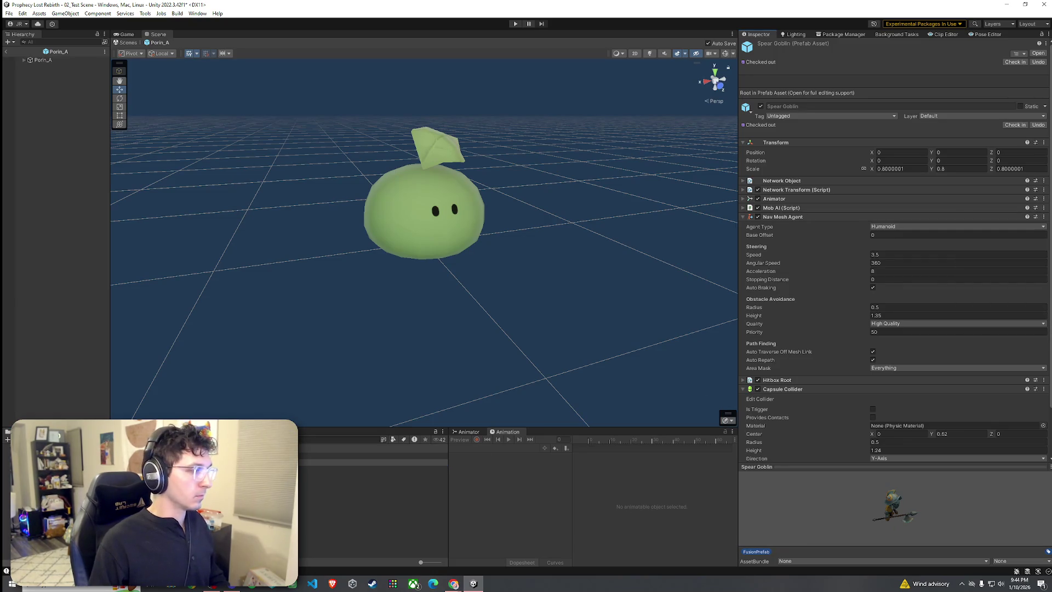
pyautogui.click(372, 455)
pyautogui.rightClick(987, 218)
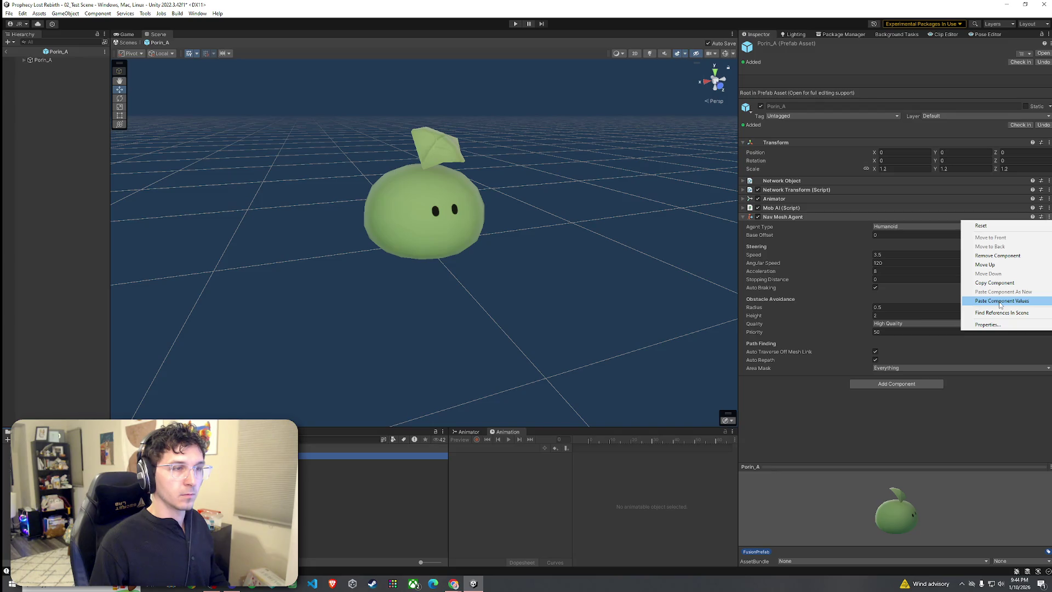
pyautogui.click(1000, 301)
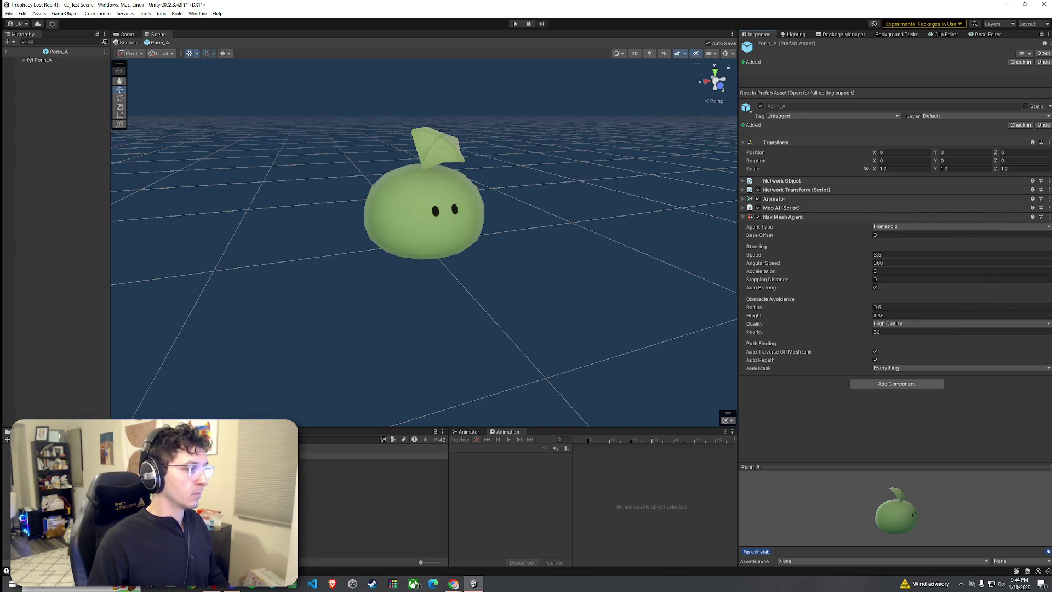
pyautogui.click(372, 455)
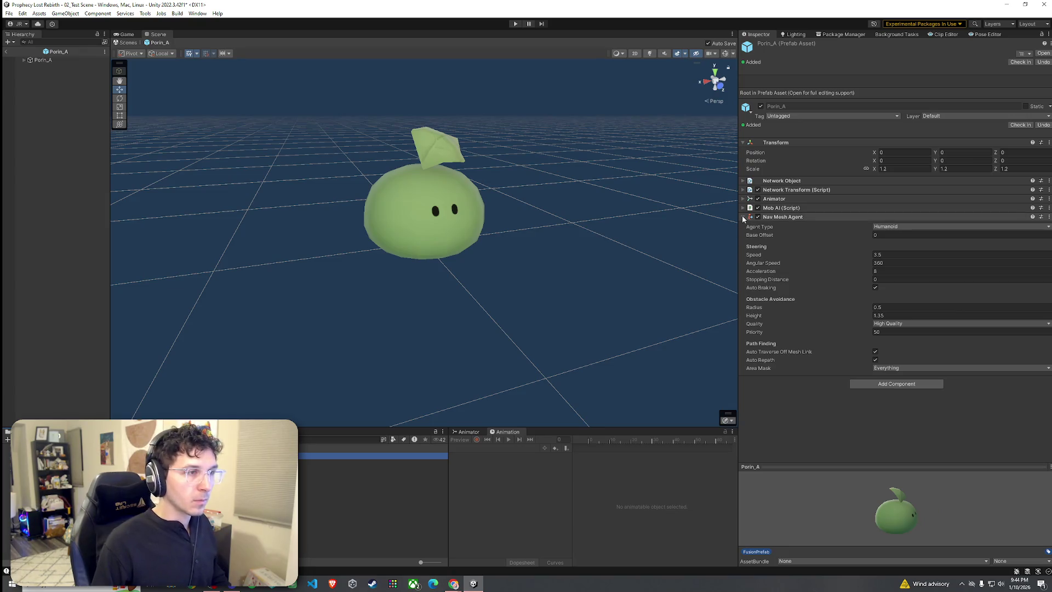
pyautogui.click(743, 216)
# Copy the Spear Goblin's Hitbox Root onto Porin_A as a new component
pyautogui.click(372, 462)
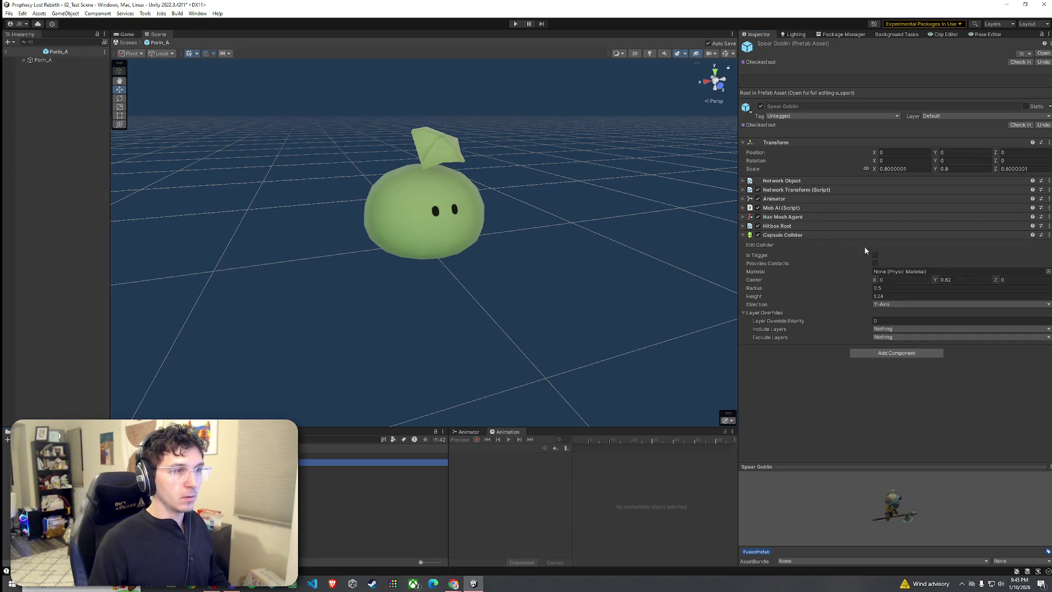
pyautogui.moveTo(744, 230); pyautogui.dragTo(991, 228)
pyautogui.click(749, 227)
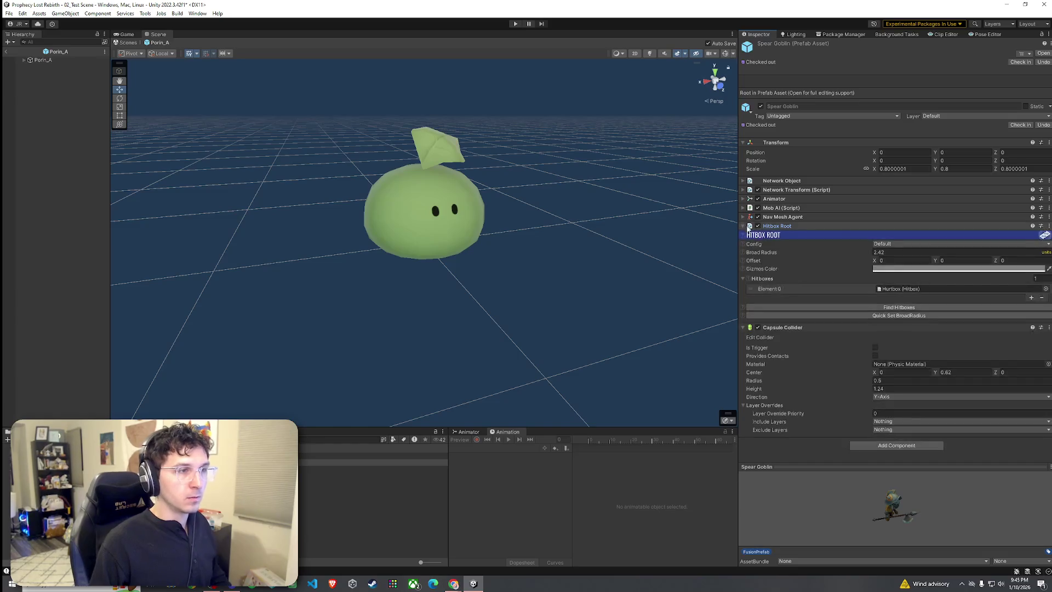
pyautogui.click(1049, 225)
pyautogui.click(986, 293)
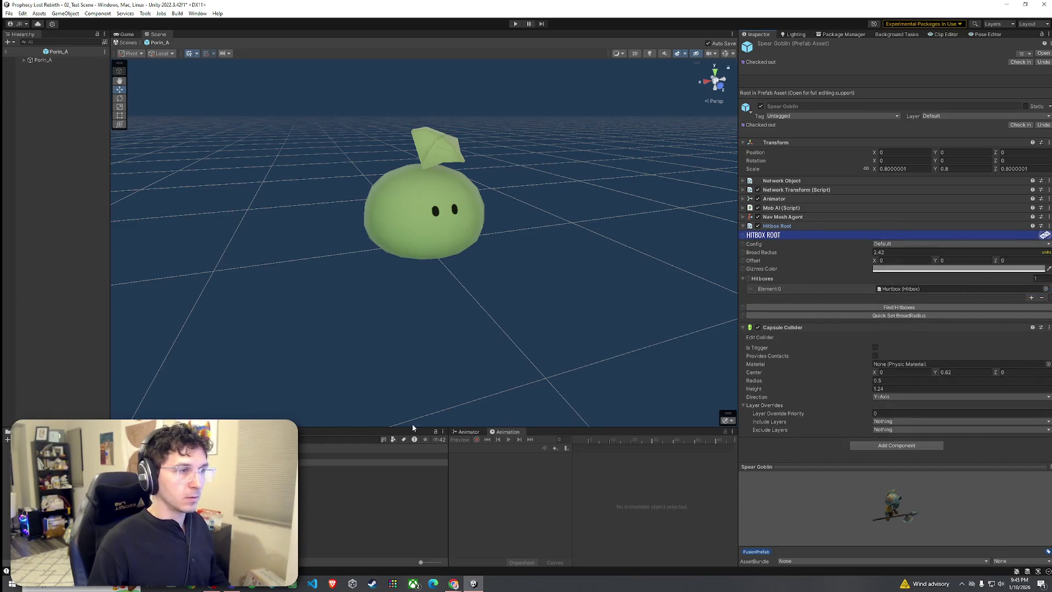
pyautogui.click(373, 455)
pyautogui.click(1049, 216)
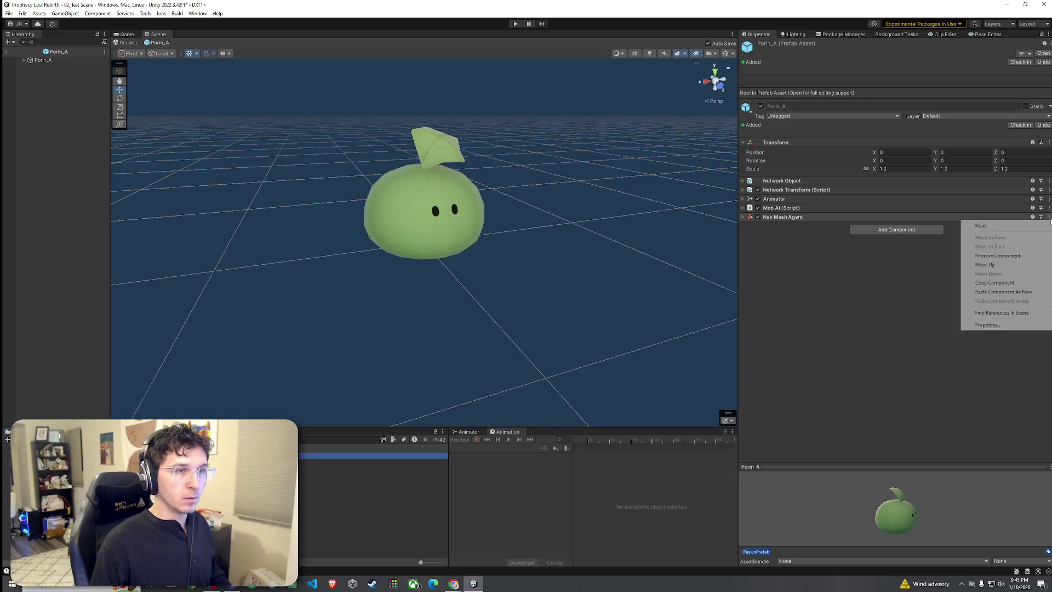
pyautogui.click(1010, 293)
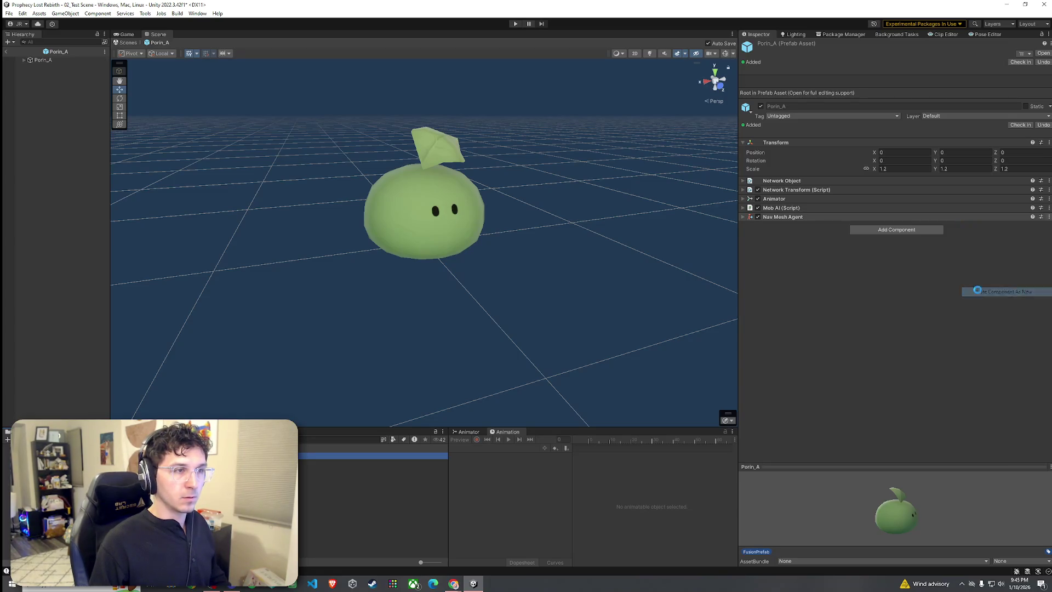
# Copy the Spear Goblin's Capsule Collider onto Porin_A, radius 0.5 and height 1.24
pyautogui.click(419, 462)
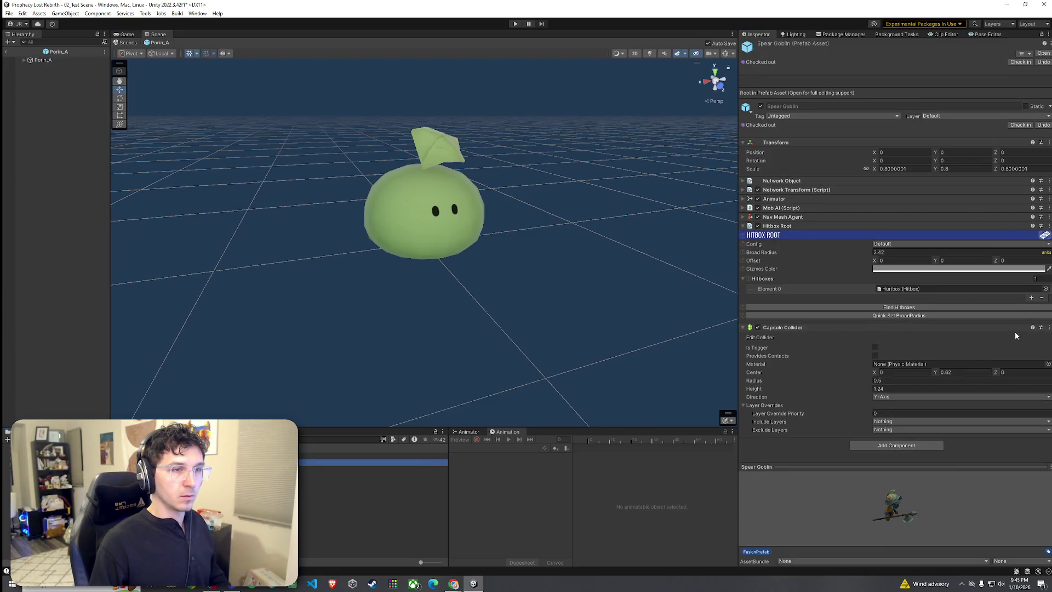
pyautogui.rightClick(1014, 329)
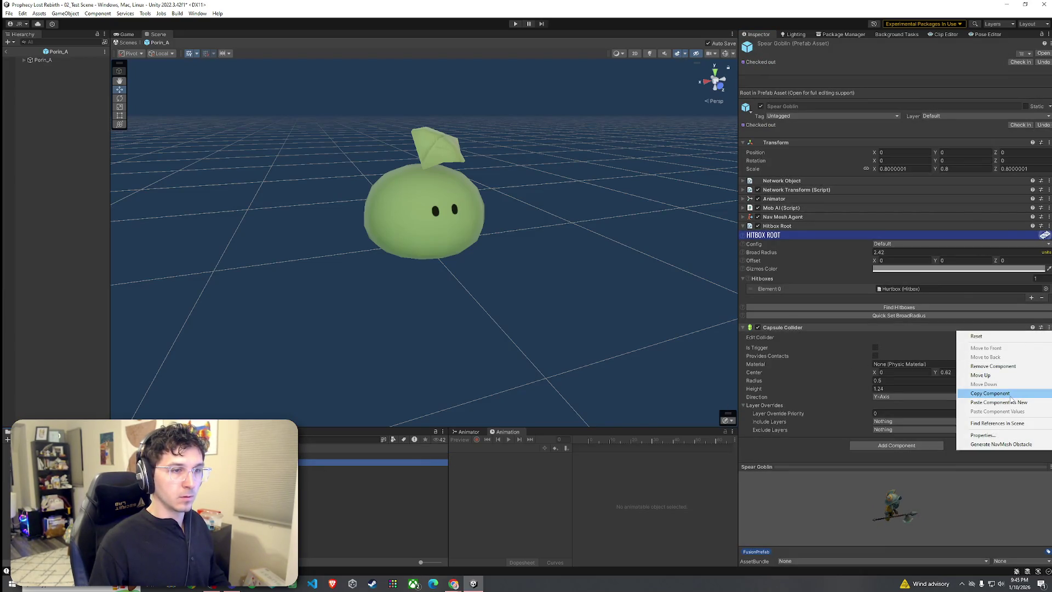
pyautogui.click(1010, 394)
pyautogui.press('Up')
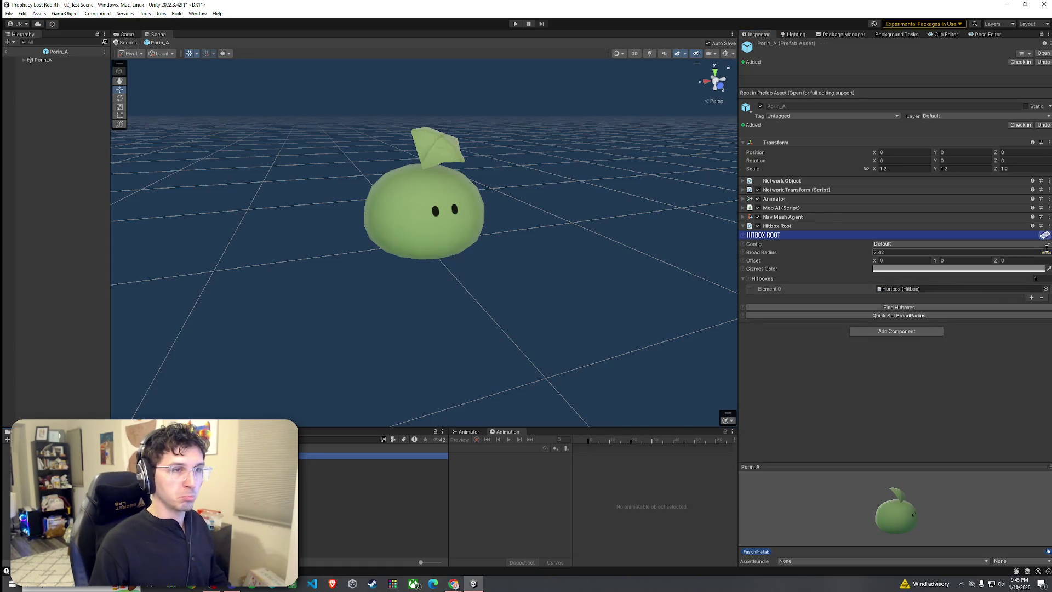
pyautogui.click(1048, 226)
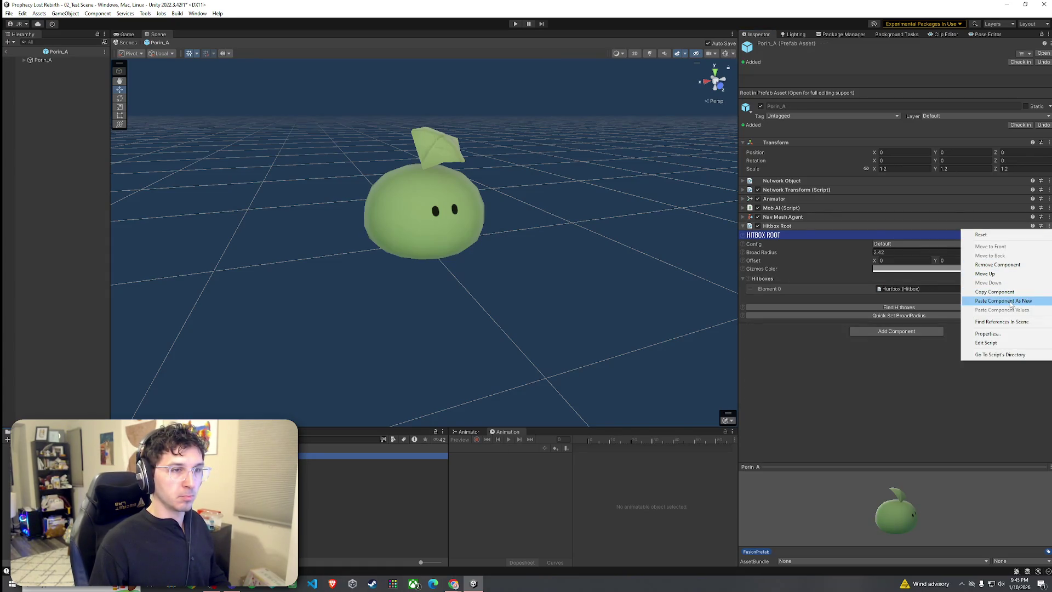
pyautogui.click(1011, 303)
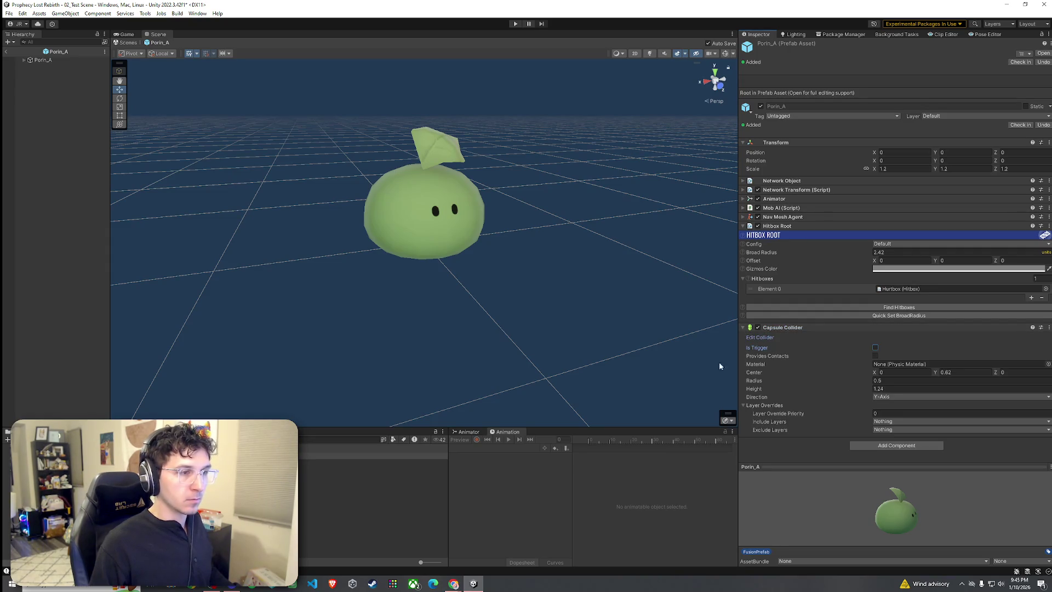
pyautogui.scroll(-5, 568, 347)
pyautogui.scroll(3, 568, 347)
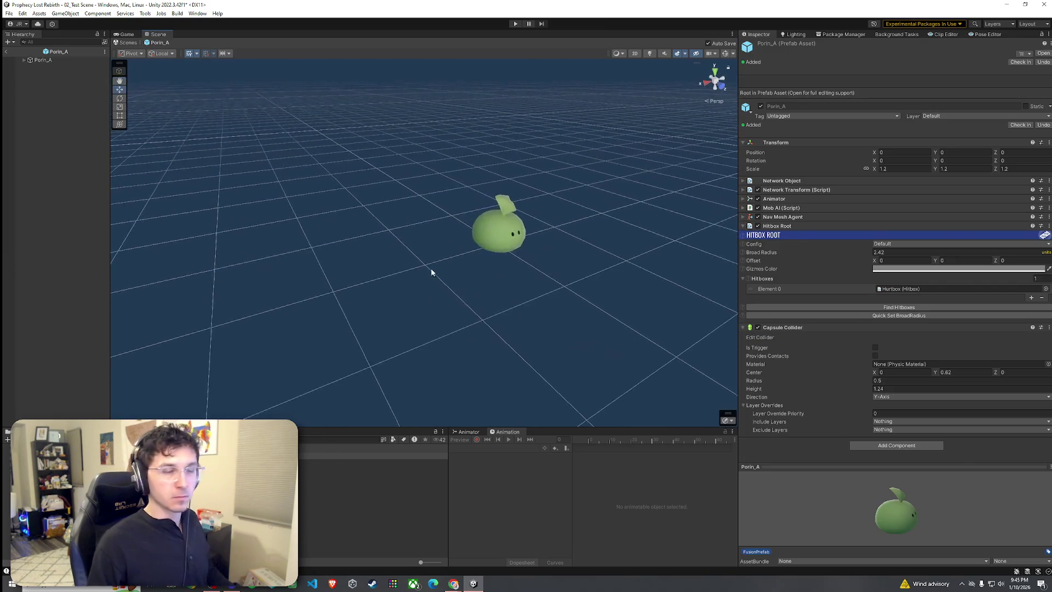
# Leave prefab editing and rename the Porin_A prefab to Slime
pyautogui.click(7, 52)
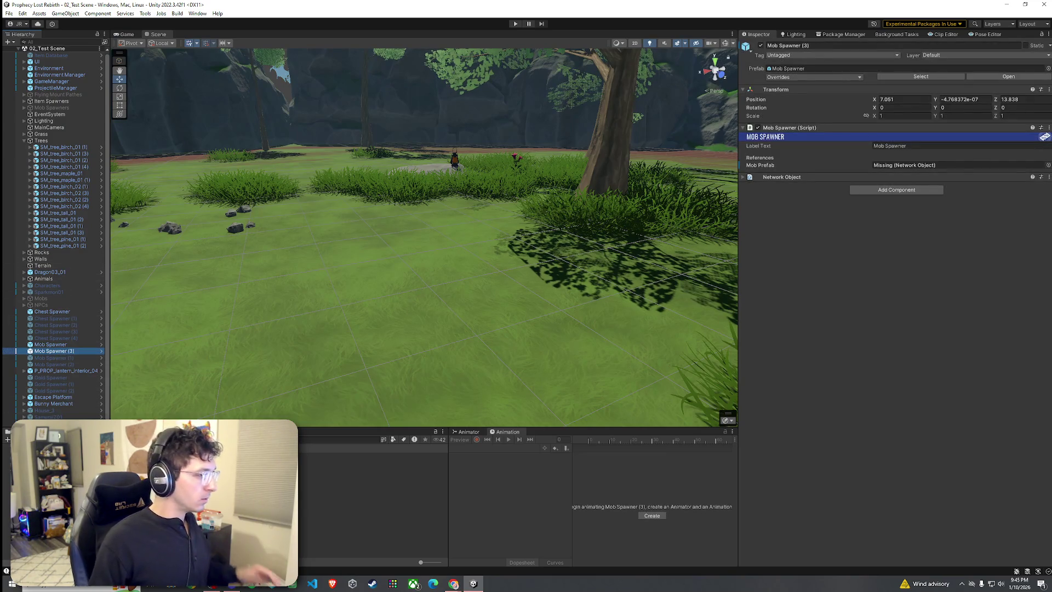
pyautogui.moveTo(247, 493); pyautogui.dragTo(658, 397)
pyautogui.moveTo(584, 335); pyautogui.dragTo(373, 456)
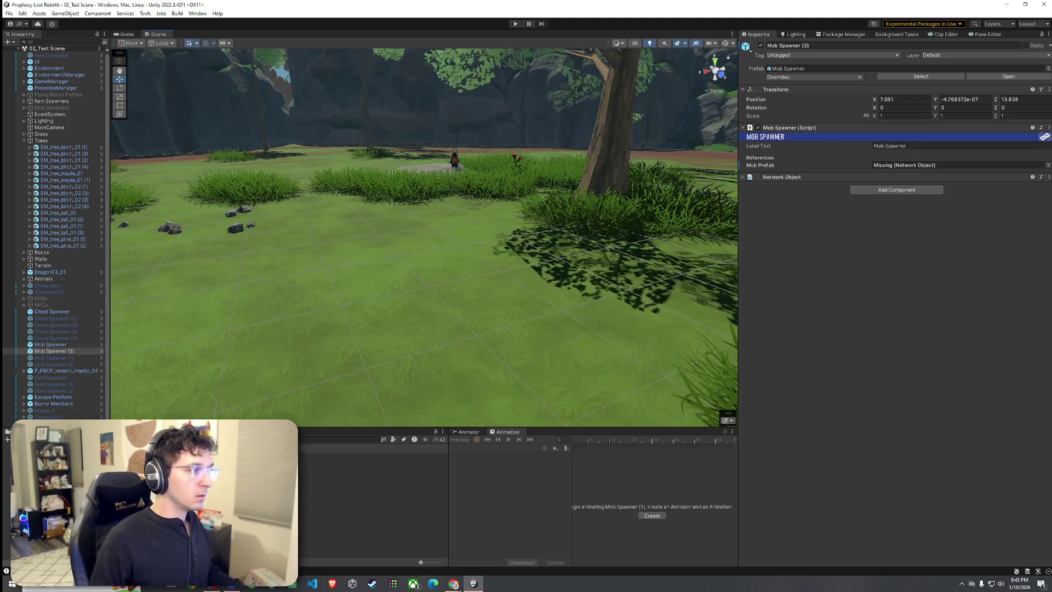
pyautogui.click(373, 456)
pyautogui.write('Slime')
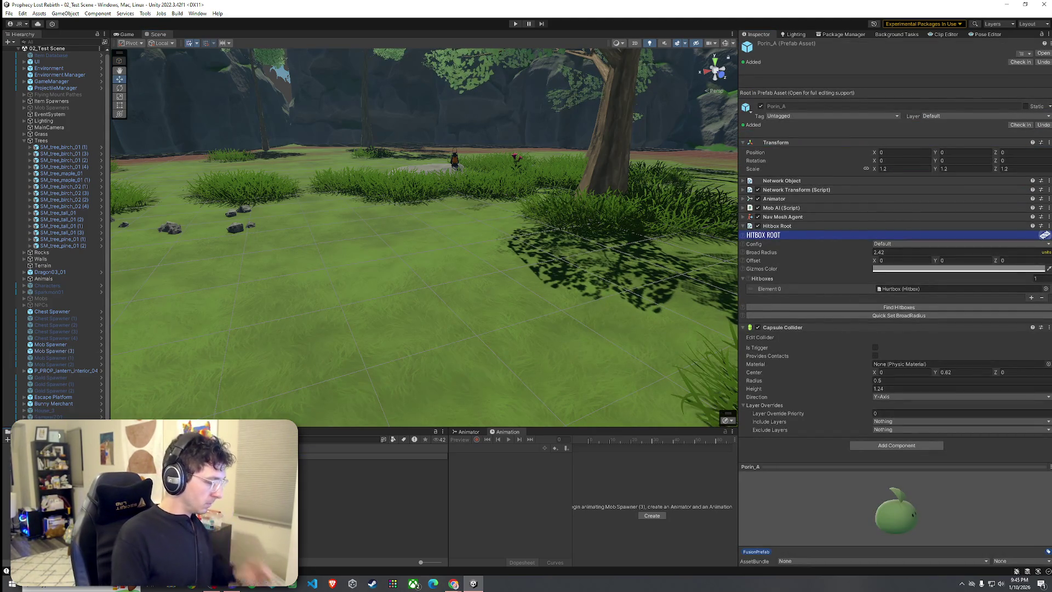
pyautogui.press('Return')
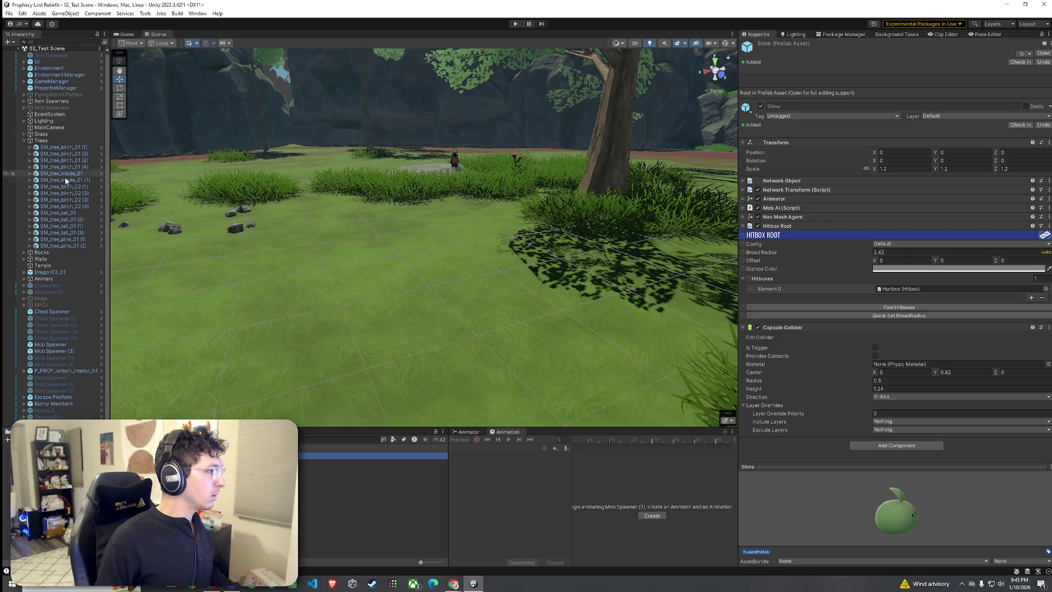
# Assign Slime as Mob Spawner (3)'s Mob Prefab and run the game
pyautogui.click(66, 344)
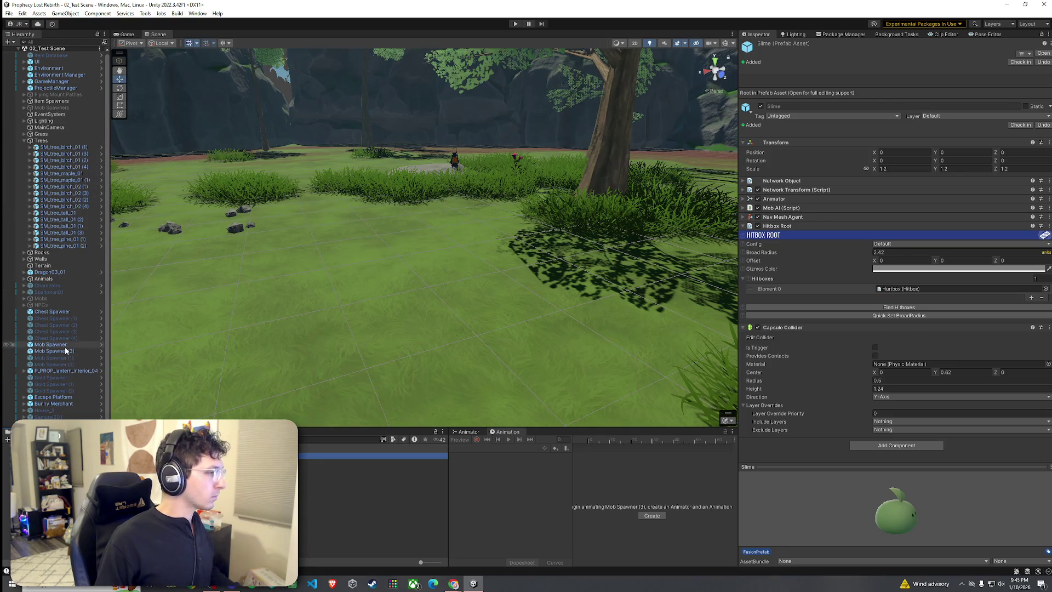
pyautogui.click(66, 351)
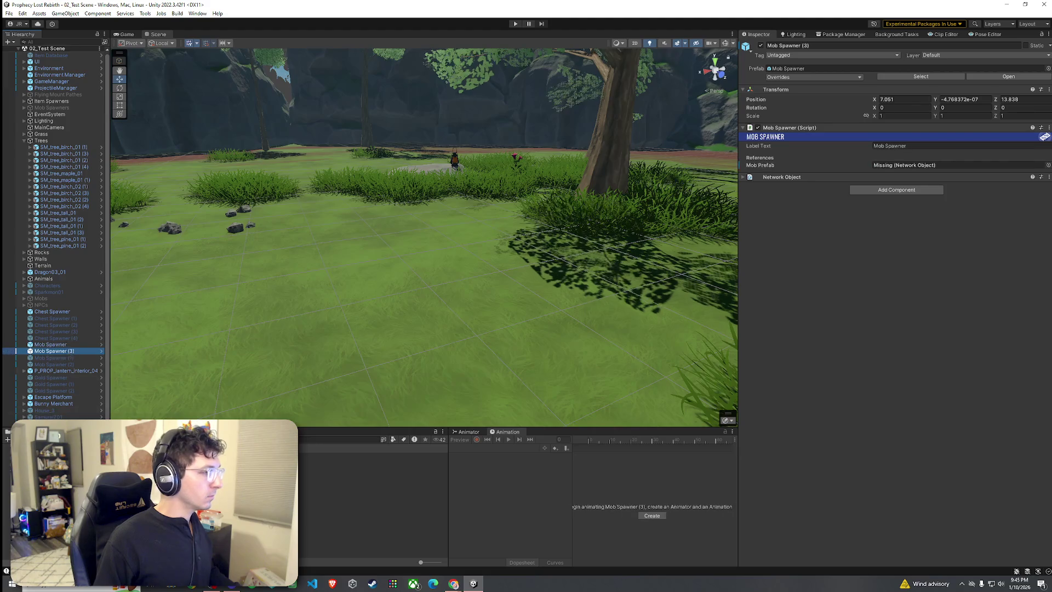
pyautogui.moveTo(219, 465)
pyautogui.mouseDown()
pyautogui.moveTo(470, 296)
pyautogui.moveTo(899, 166)
pyautogui.mouseUp()
pyautogui.click(22, 13)
pyautogui.click(515, 24)
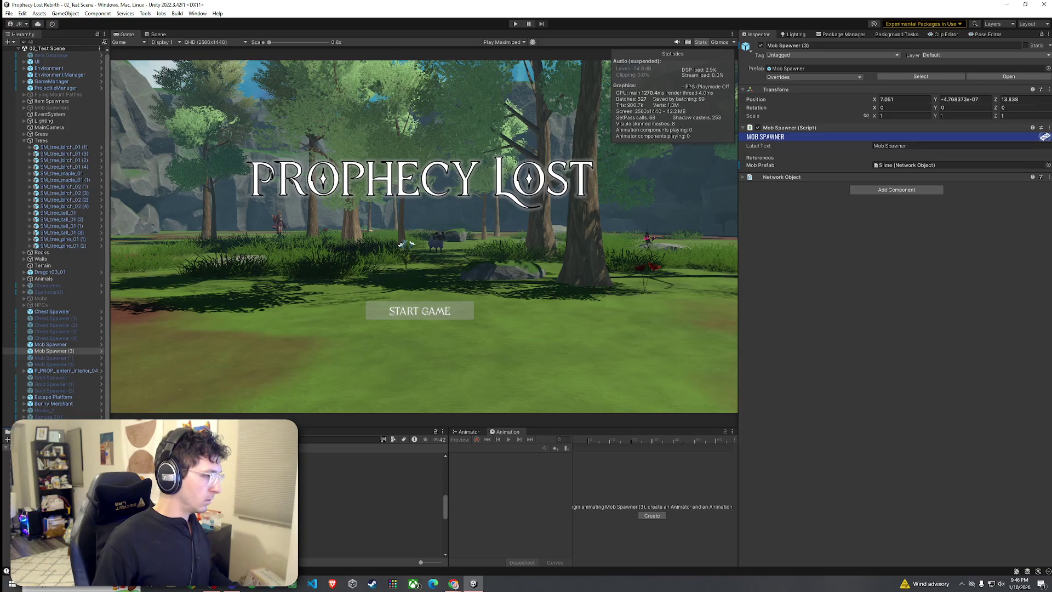
# Open the 00_BootStrap scene from the Scenes folder and run the game
pyautogui.click(50, 493)
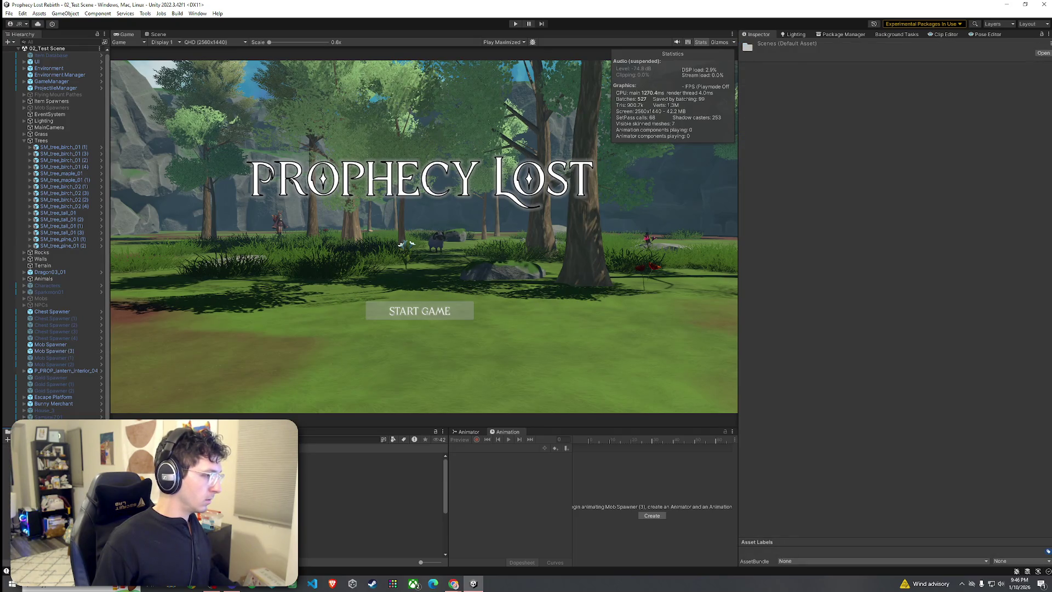
pyautogui.doubleClick(82, 502)
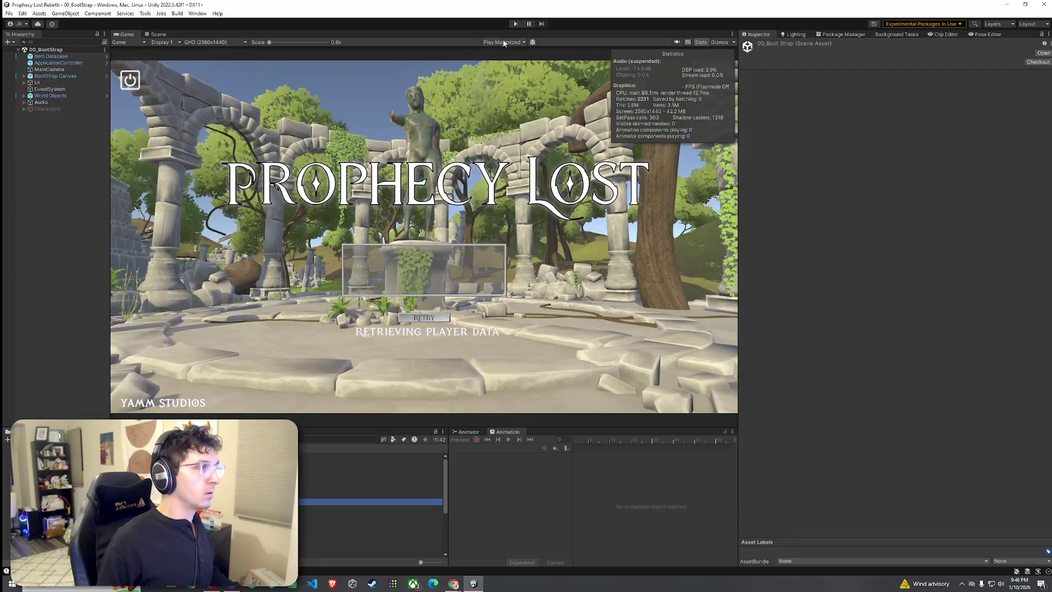
pyautogui.click(515, 23)
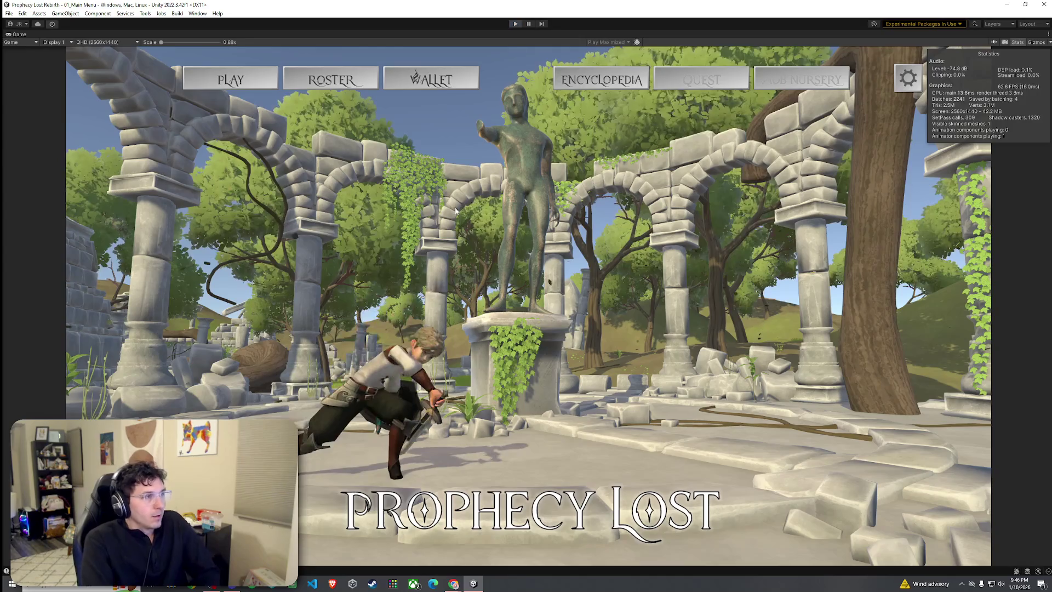
# Stop the game and open the 01_Main Menu scene in the Scene view
pyautogui.hotkey('ctrl', 'p')
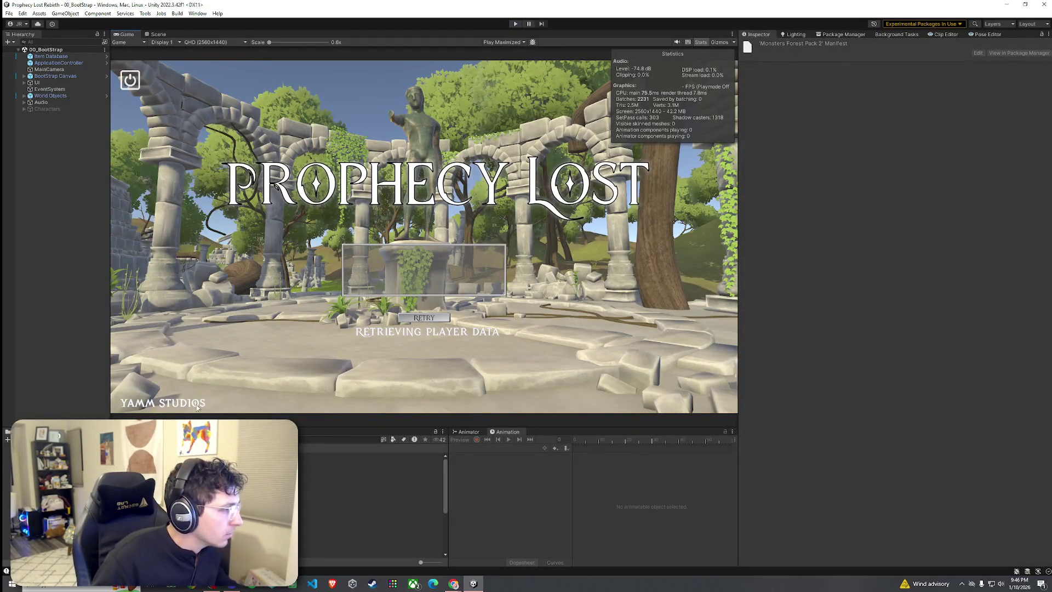
pyautogui.click(156, 35)
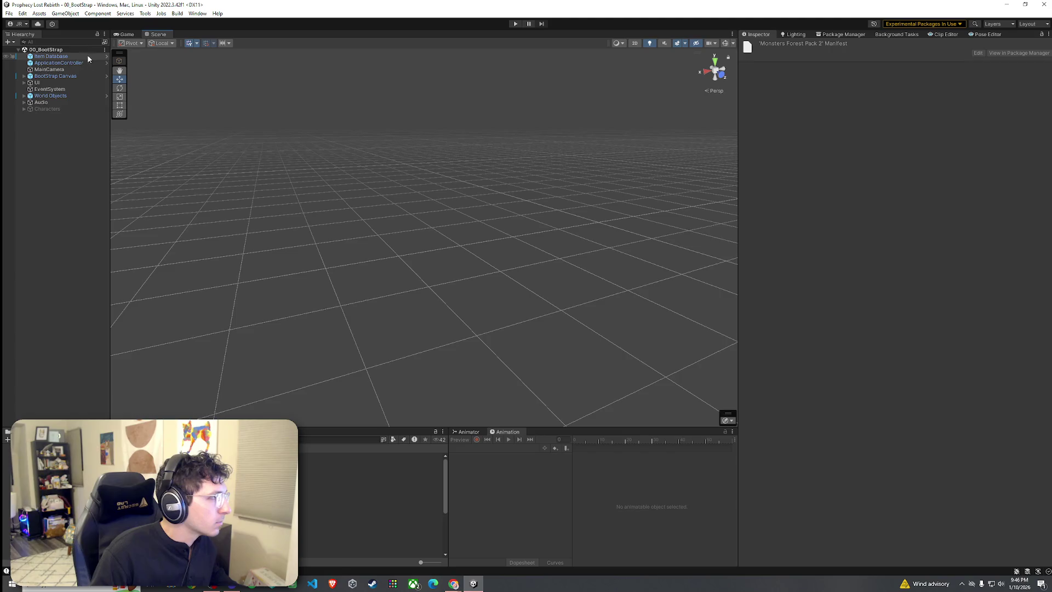
pyautogui.doubleClick(307, 509)
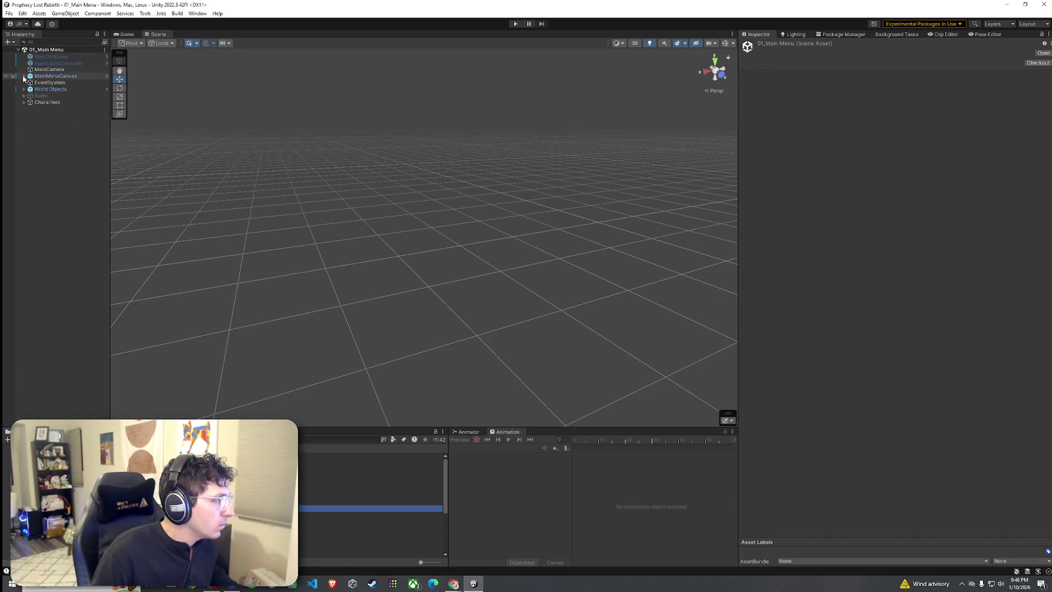
# Select and frame WarriorKc01 under Characters, then show its Animator state graph
pyautogui.click(24, 103)
pyautogui.doubleClick(54, 109)
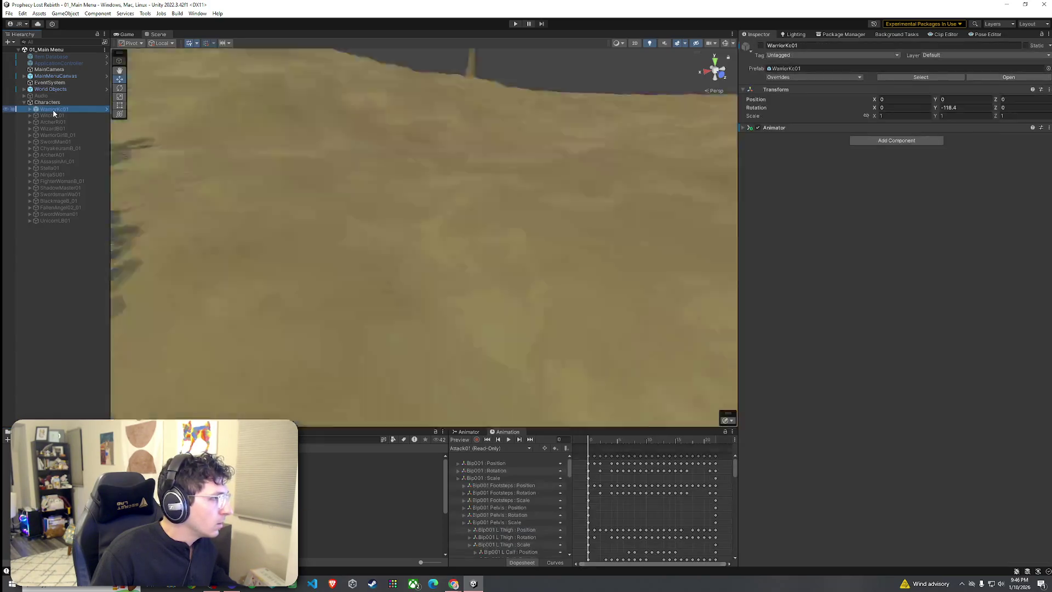
pyautogui.press('f')
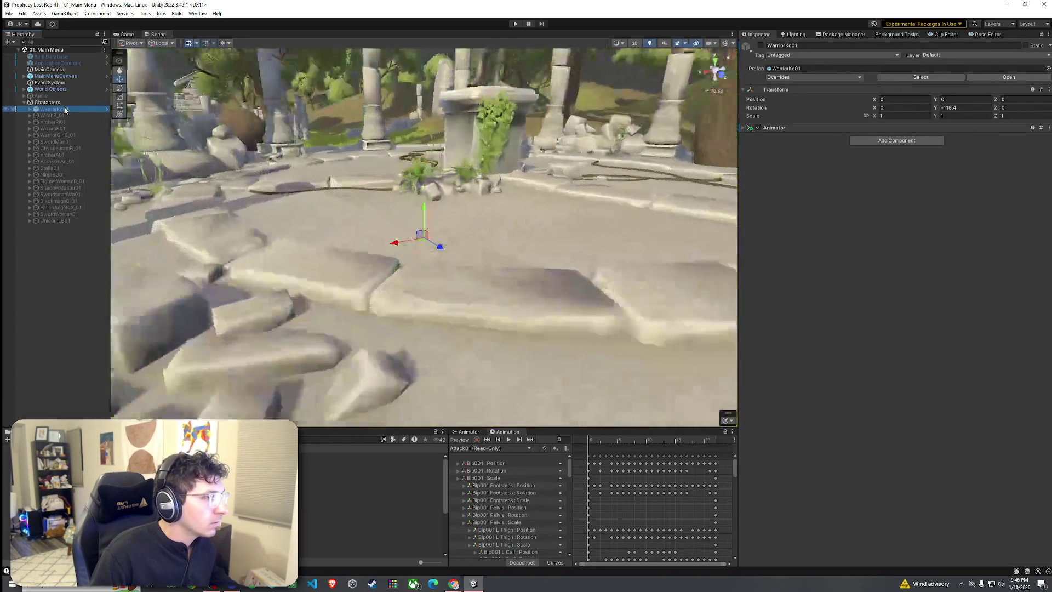
pyautogui.click(789, 128)
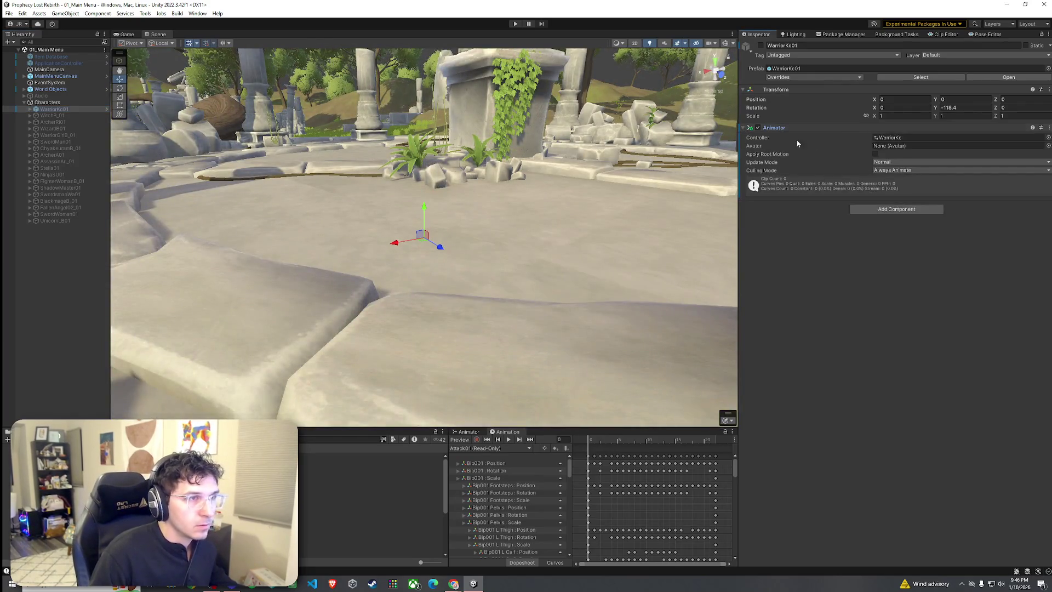
pyautogui.click(467, 432)
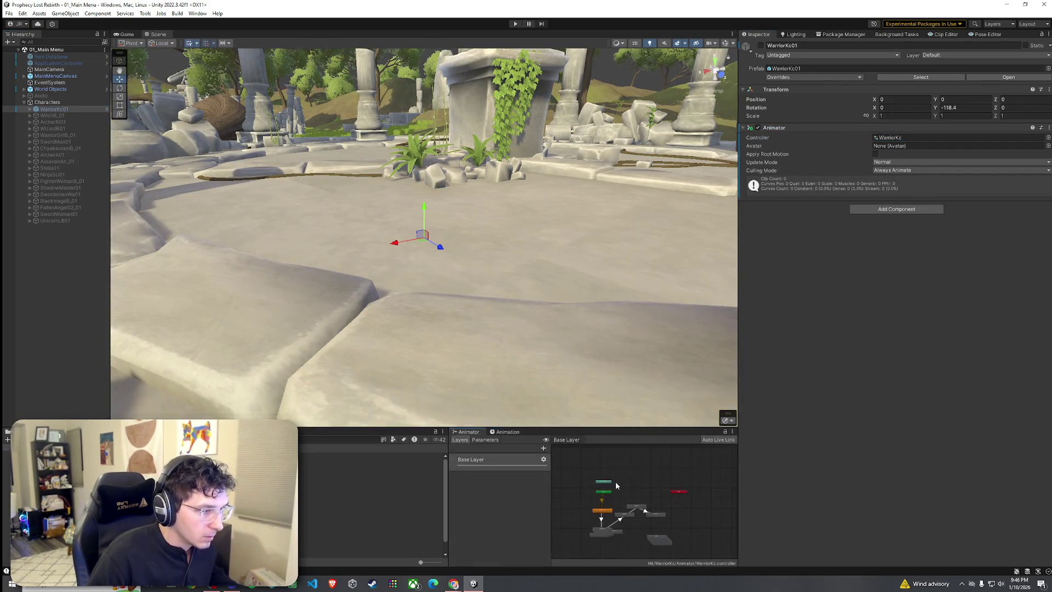
# Browse the animator states and inspect the Idle03 and Idle02 clips
pyautogui.scroll(3, 629, 512)
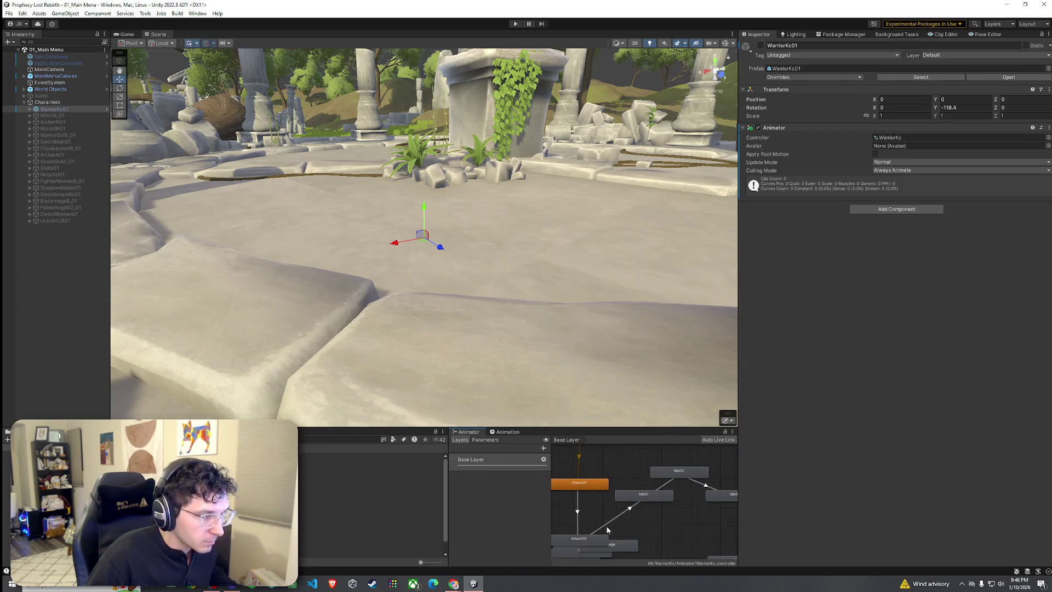
pyautogui.moveTo(618, 497)
pyautogui.mouseDown()
pyautogui.moveTo(636, 467)
pyautogui.moveTo(601, 475)
pyautogui.mouseUp()
pyautogui.click(586, 481)
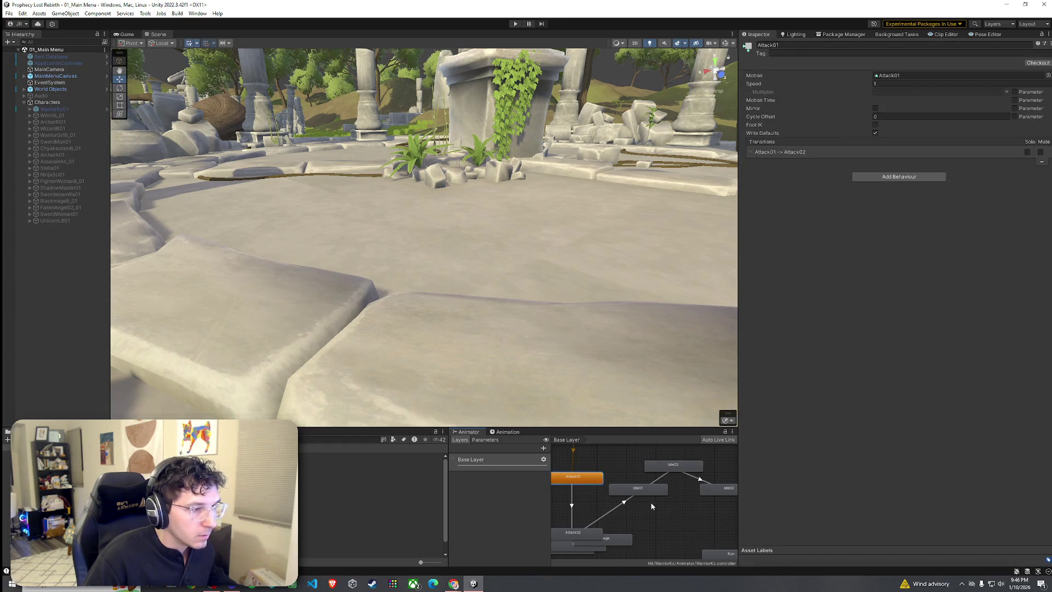
pyautogui.moveTo(664, 493); pyautogui.dragTo(636, 487)
pyautogui.click(648, 470)
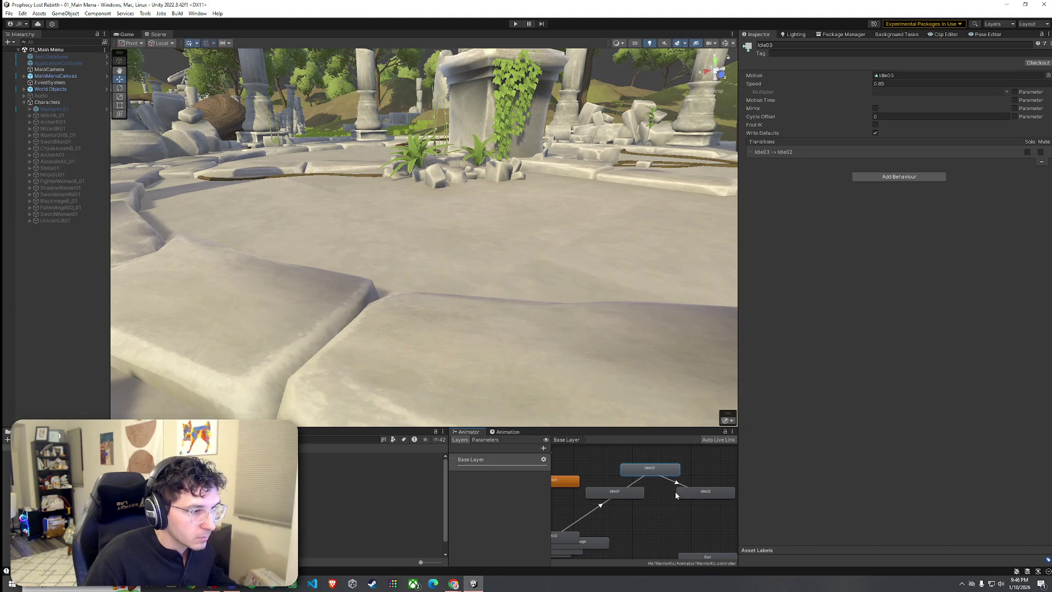
pyautogui.moveTo(676, 492); pyautogui.dragTo(696, 503)
pyautogui.click(636, 503)
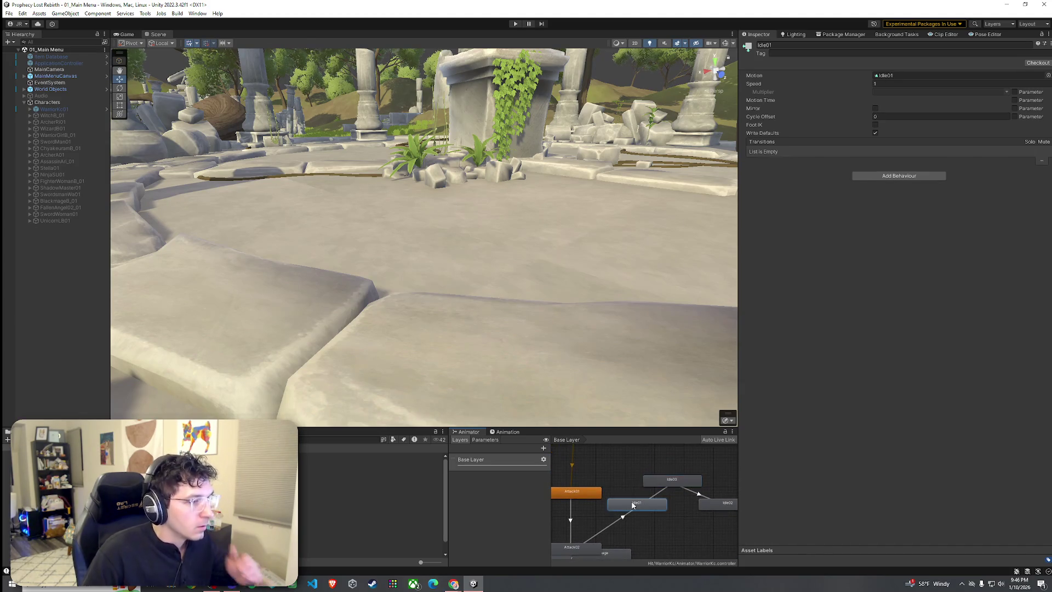
pyautogui.rightClick(634, 504)
pyautogui.click(638, 475)
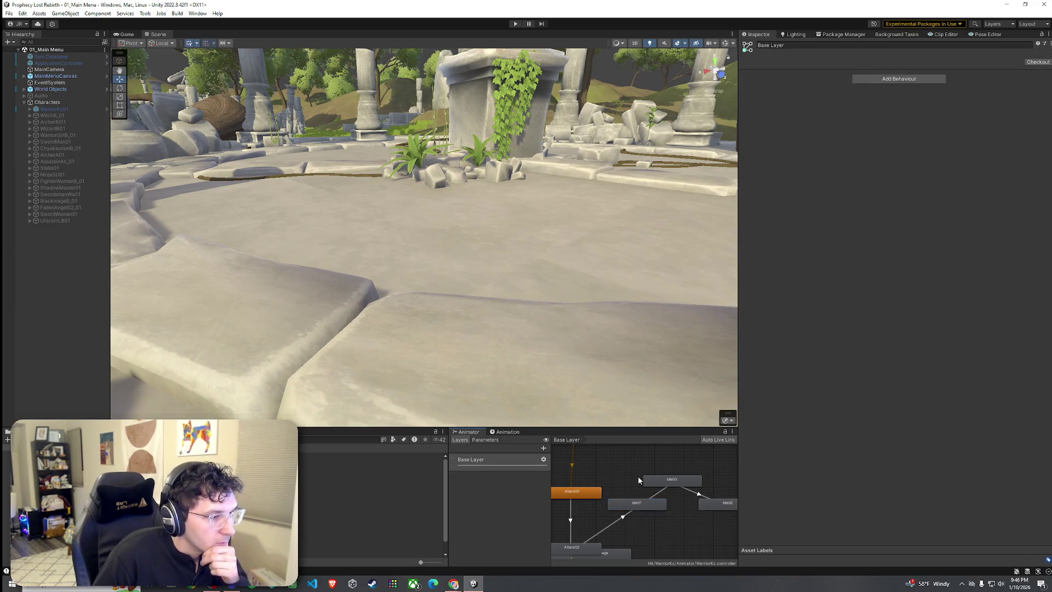
pyautogui.doubleClick(670, 483)
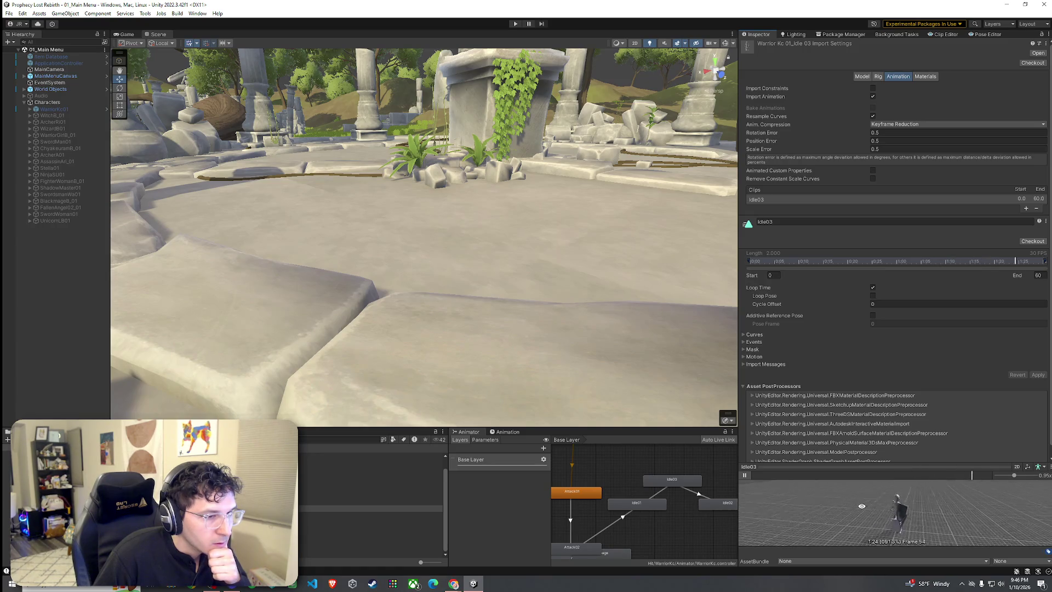
pyautogui.doubleClick(714, 503)
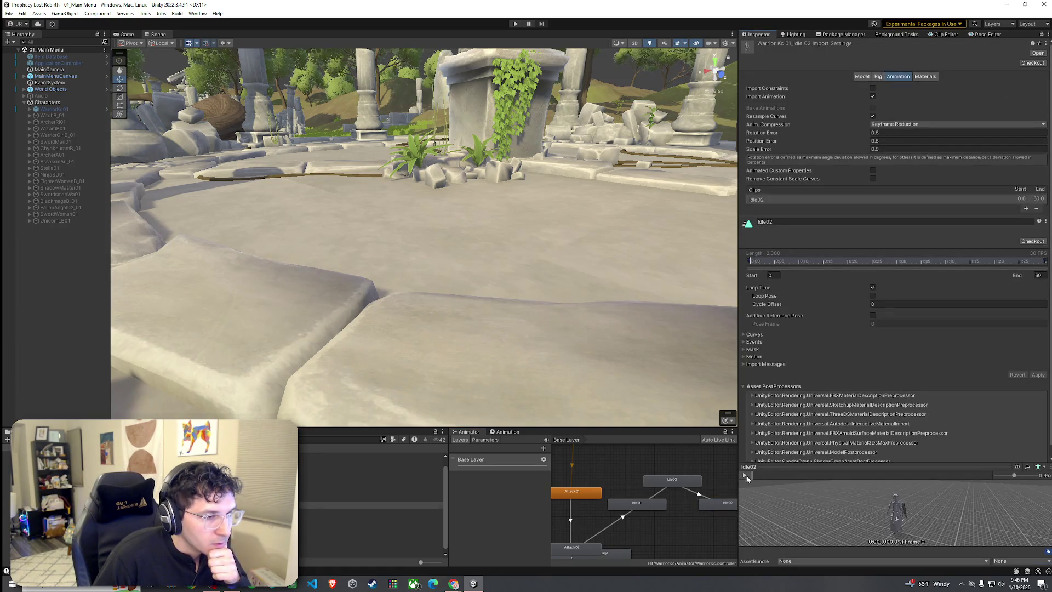
# Make Idle03 the Base Layer default state and show the Game view
pyautogui.click(673, 480)
pyautogui.rightClick(673, 480)
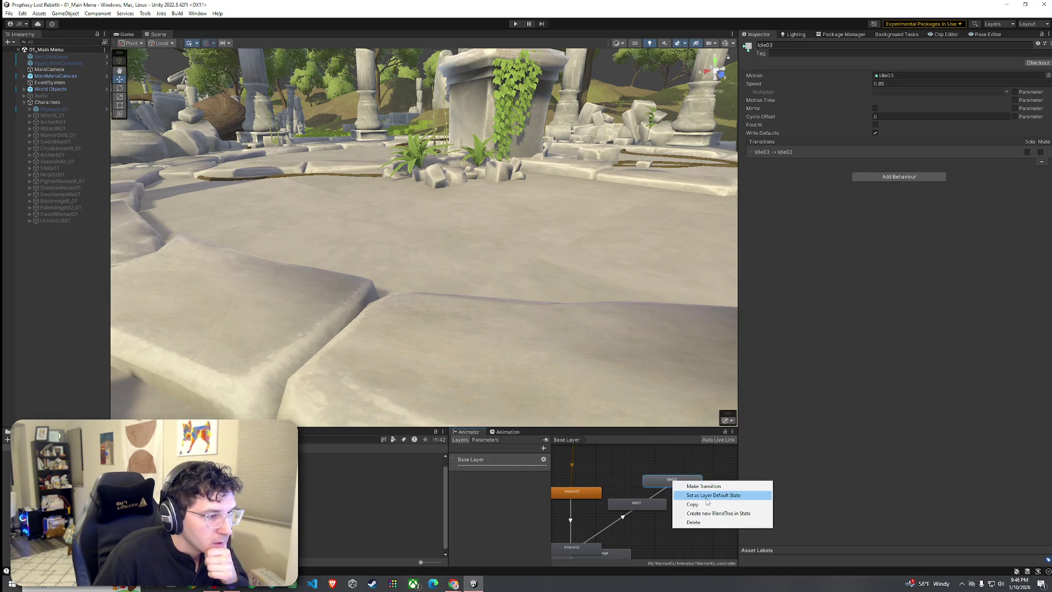
pyautogui.click(707, 496)
pyautogui.scroll(-5, 668, 477)
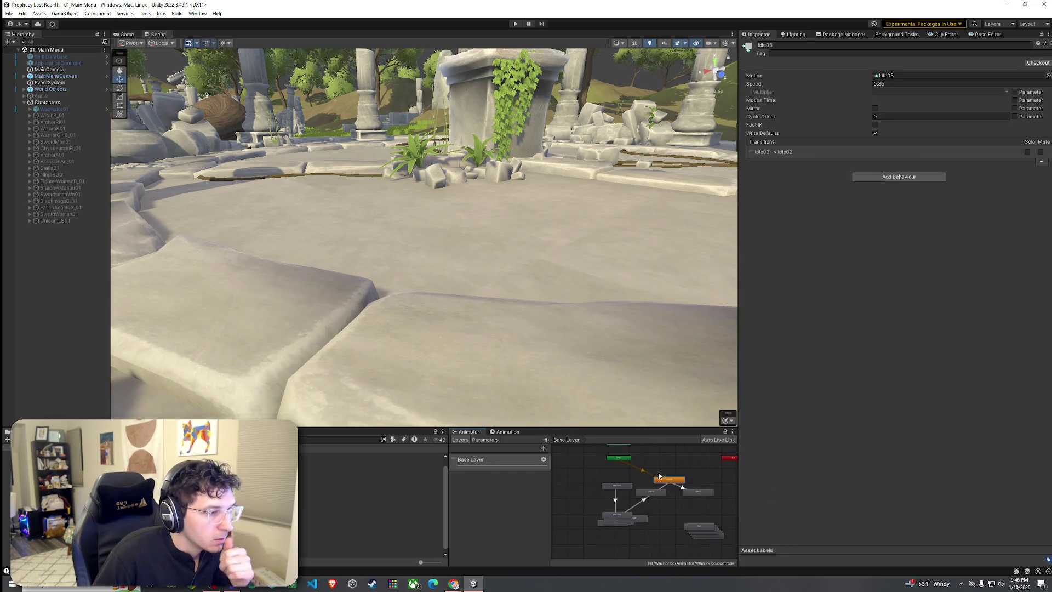
pyautogui.click(9, 14)
pyautogui.click(112, 44)
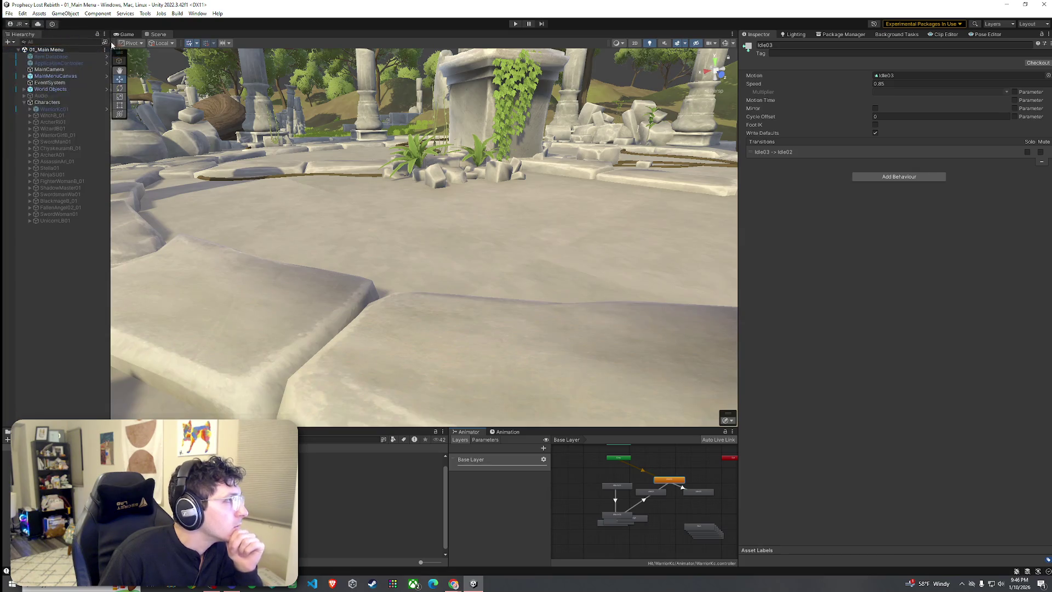
pyautogui.click(123, 35)
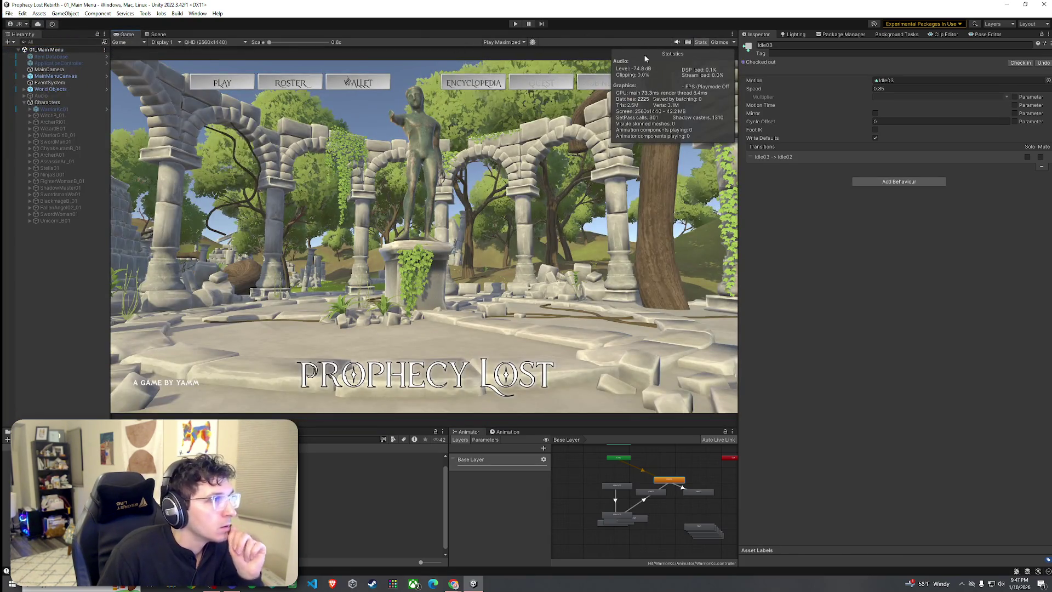
# Play the game and bring up the destination selection map
pyautogui.click(515, 24)
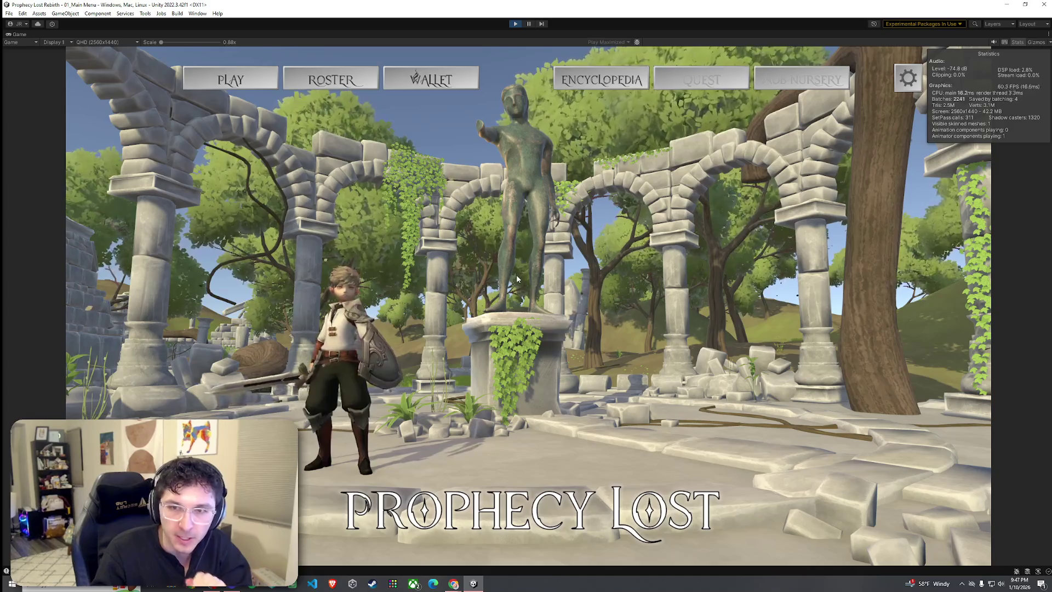
pyautogui.click(230, 80)
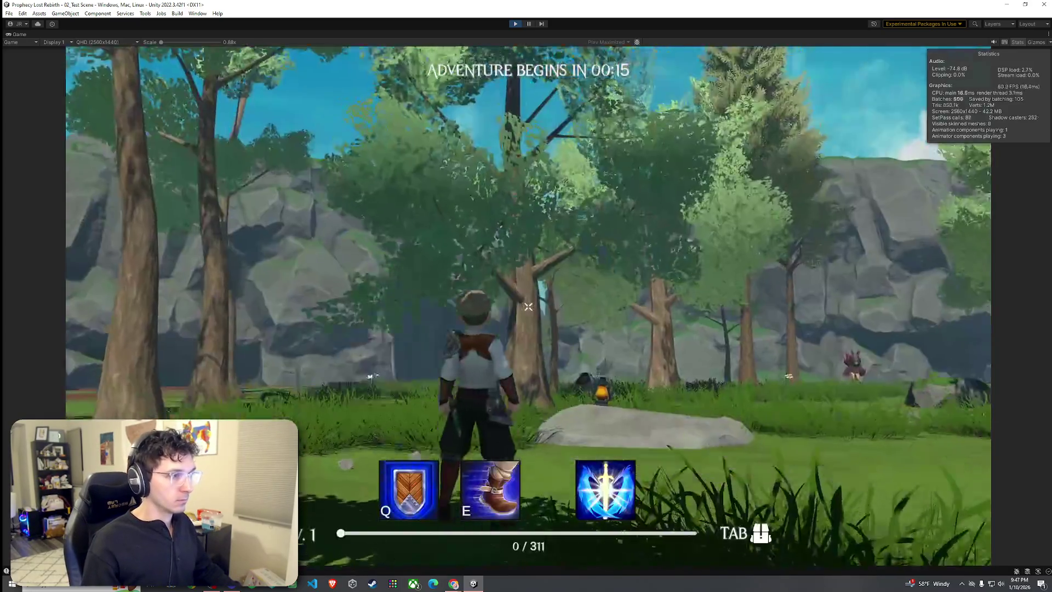
# Run the character past the rock and through the forest toward the slime
pyautogui.press('w')
pyautogui.press('w')
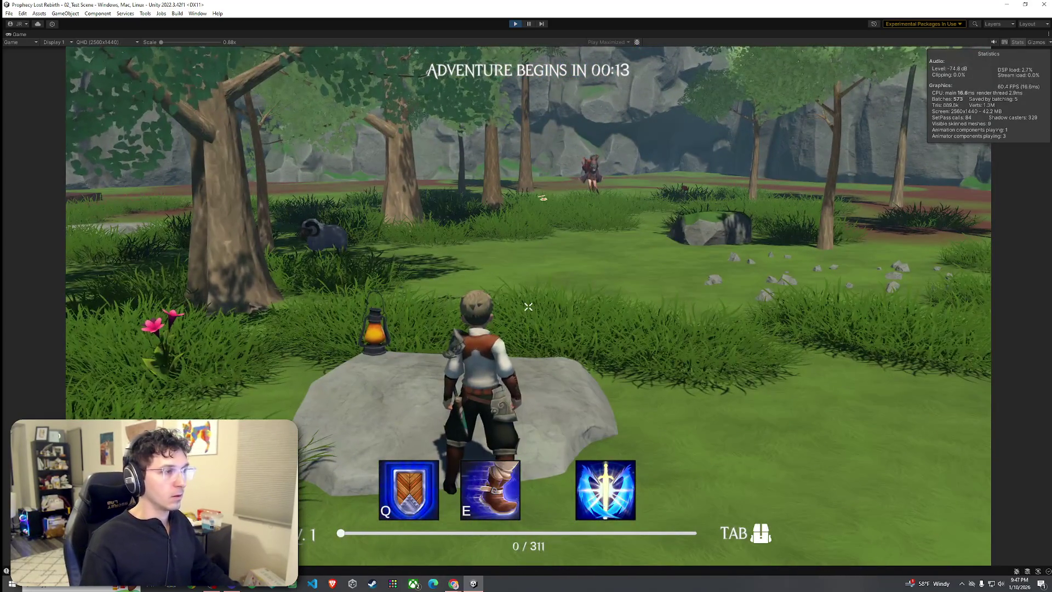
pyautogui.press('s')
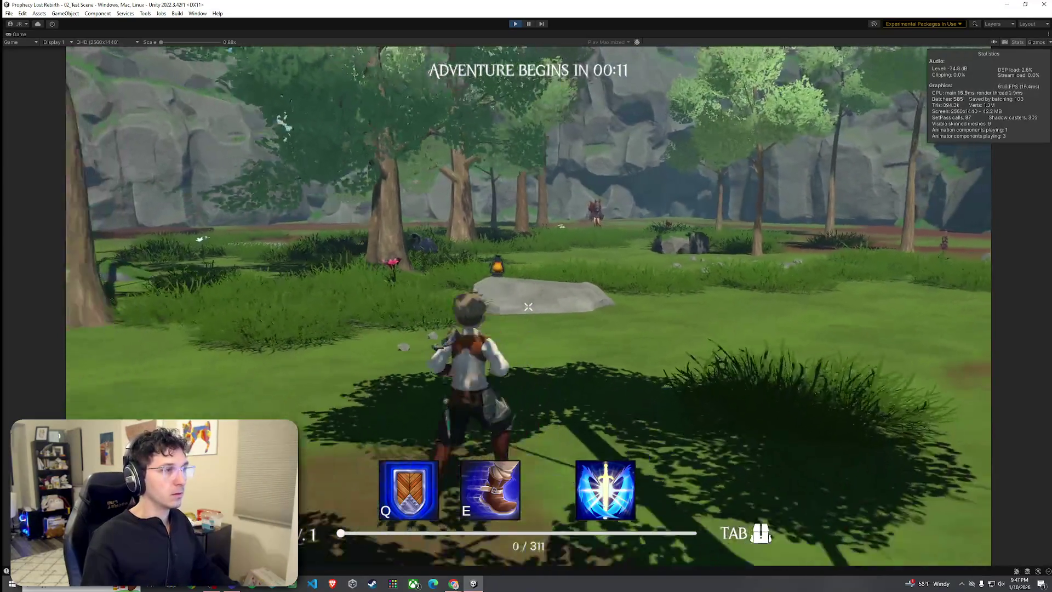
pyautogui.press('w')
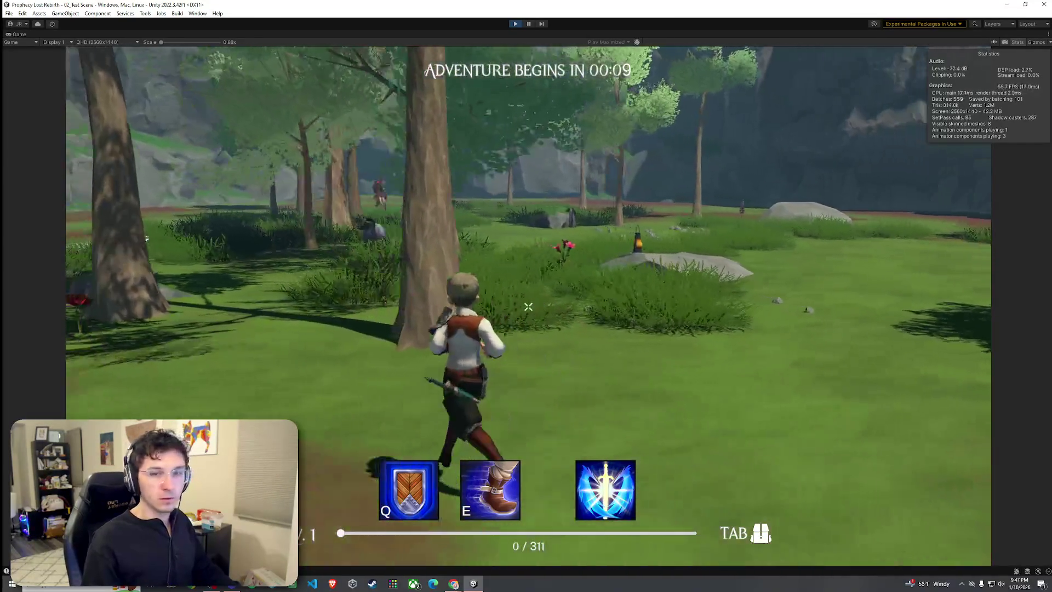
pyautogui.press('w')
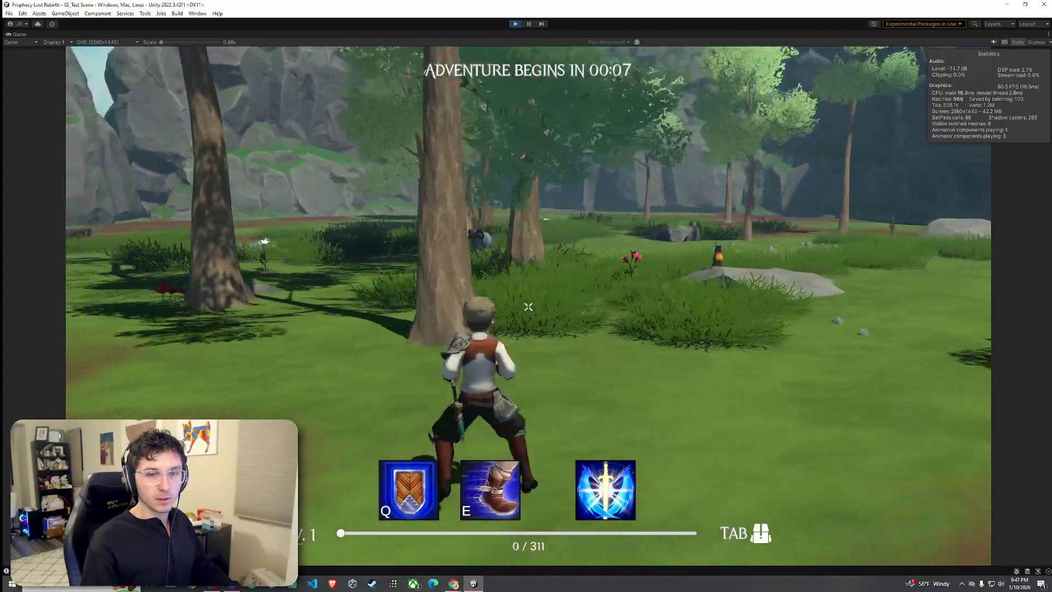
pyautogui.press('w')
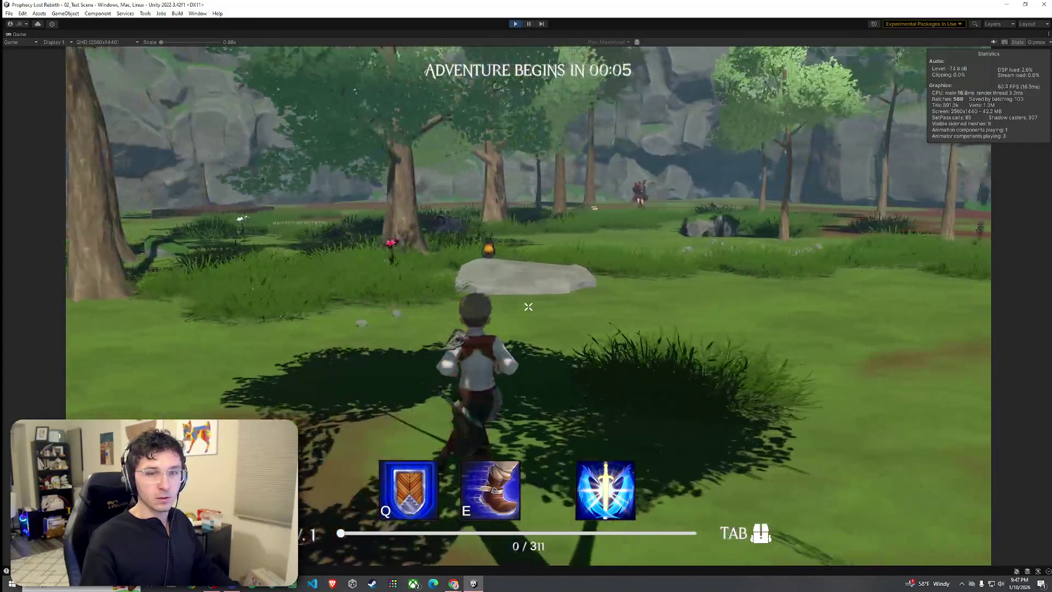
pyautogui.press('w')
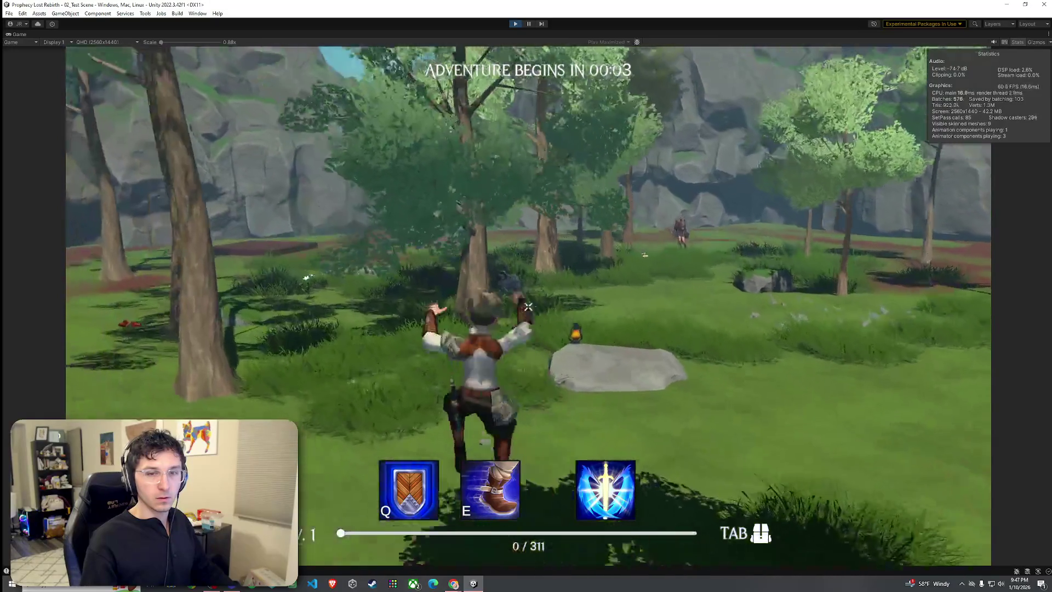
pyautogui.press('w')
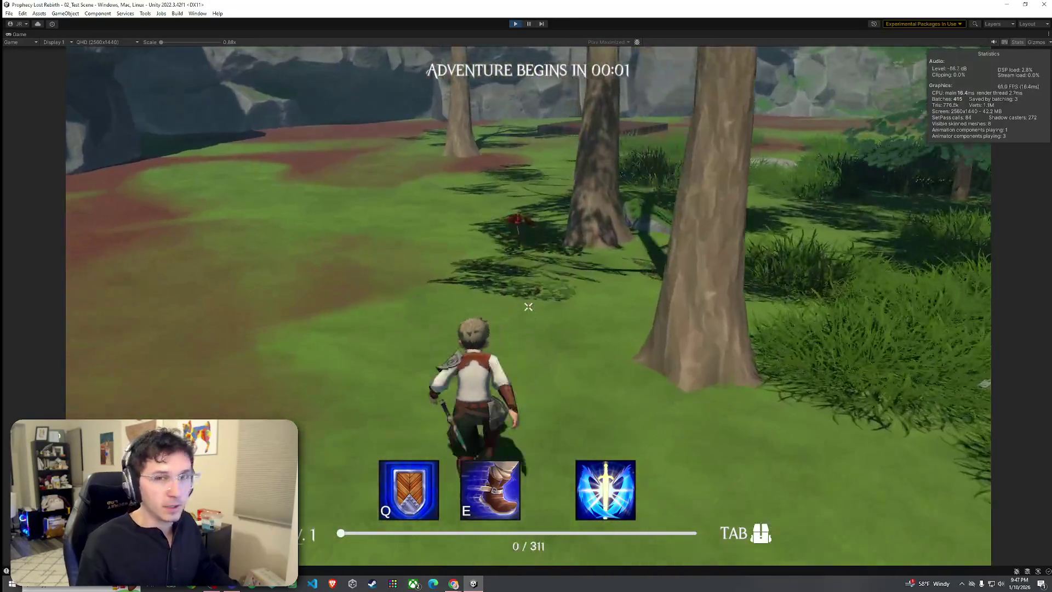
pyautogui.press('w')
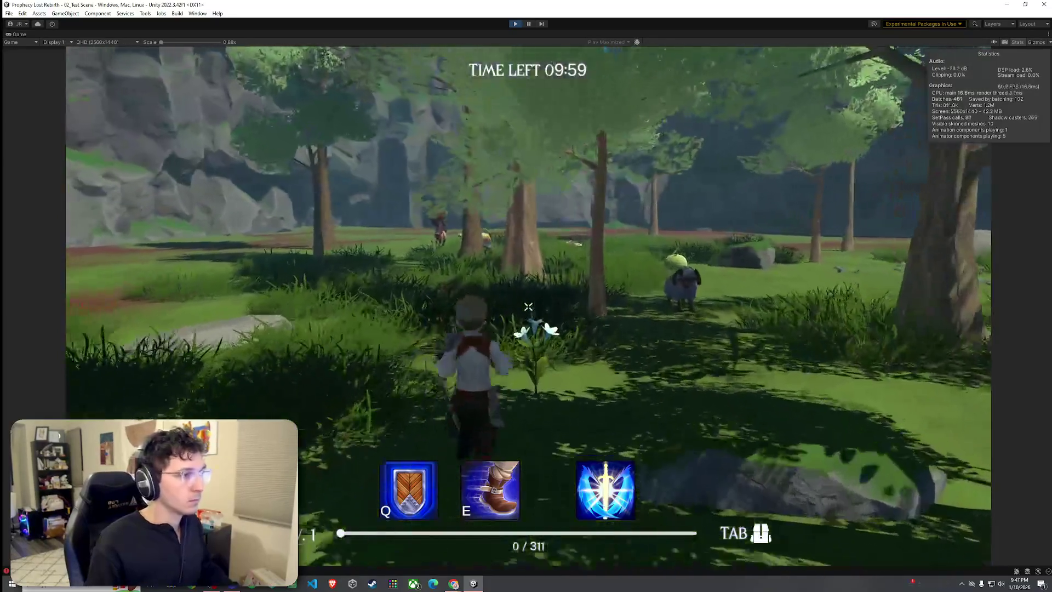
pyautogui.press('w')
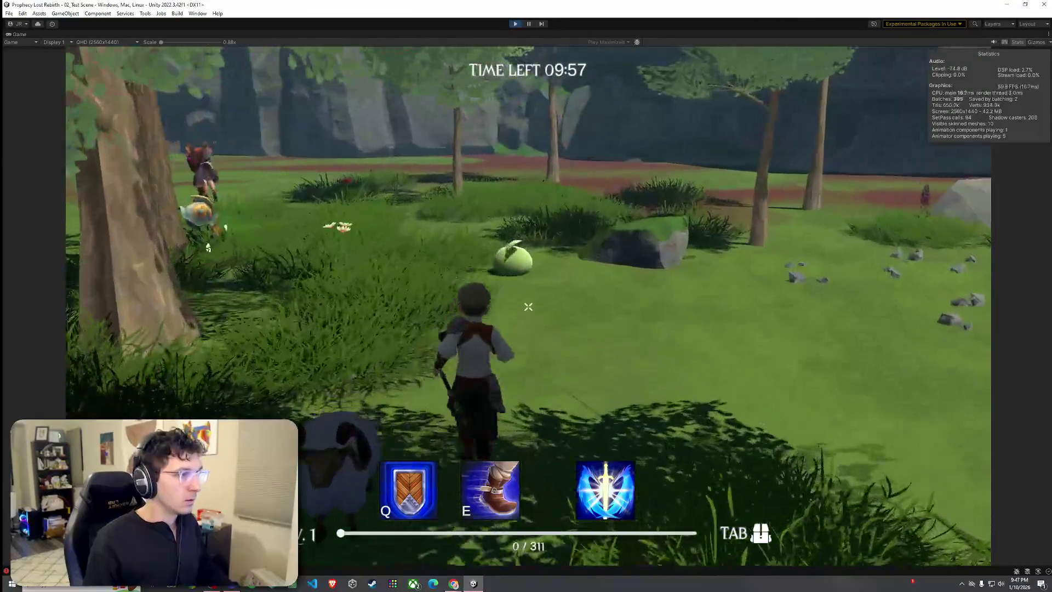
# Circle the green slime in the meadow beside the goblin, then stop play mode
pyautogui.press('w')
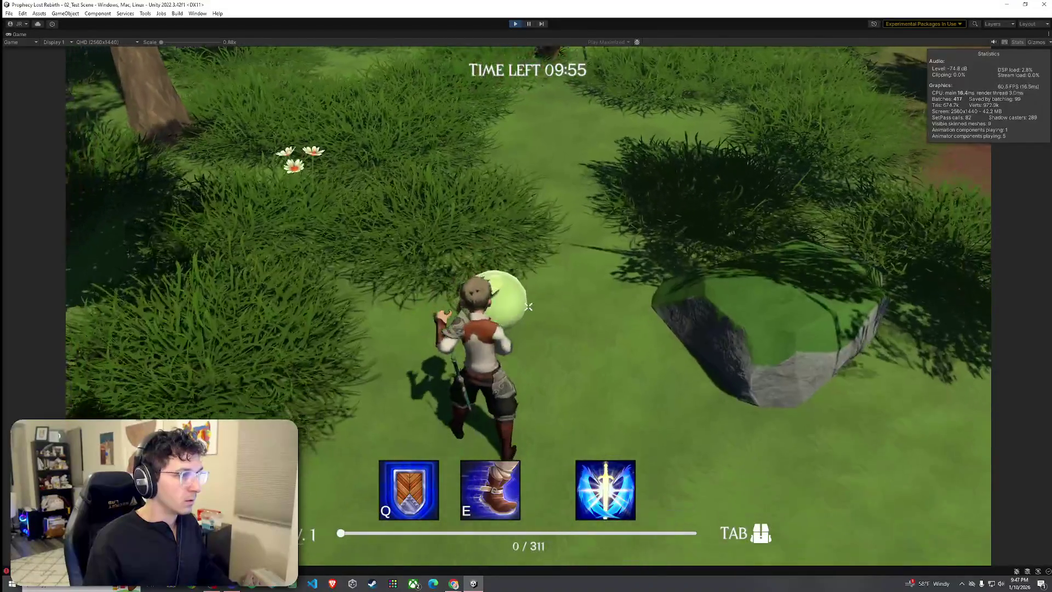
pyautogui.press('w')
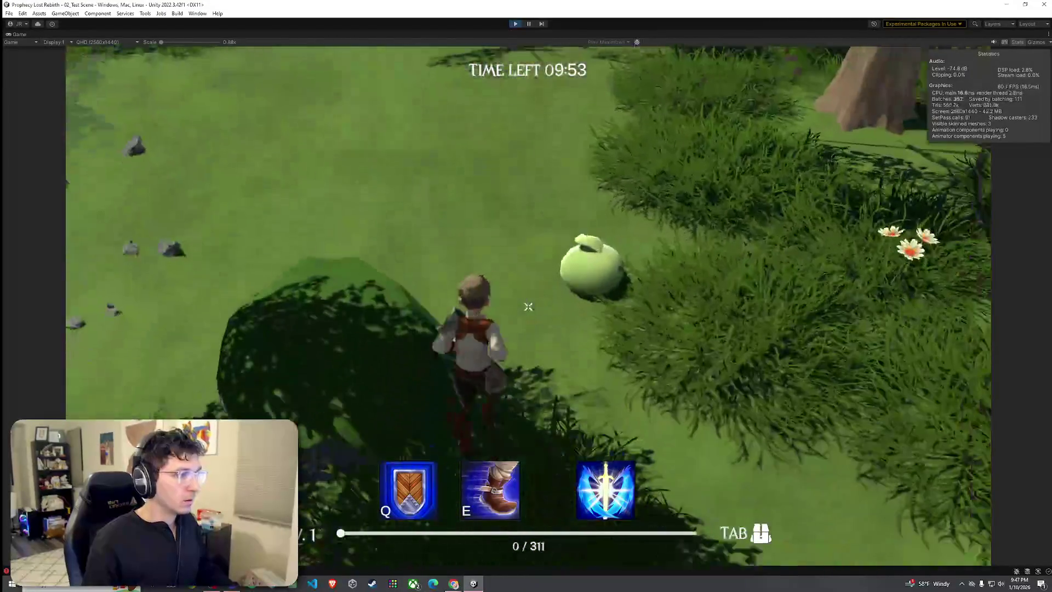
pyautogui.press('w')
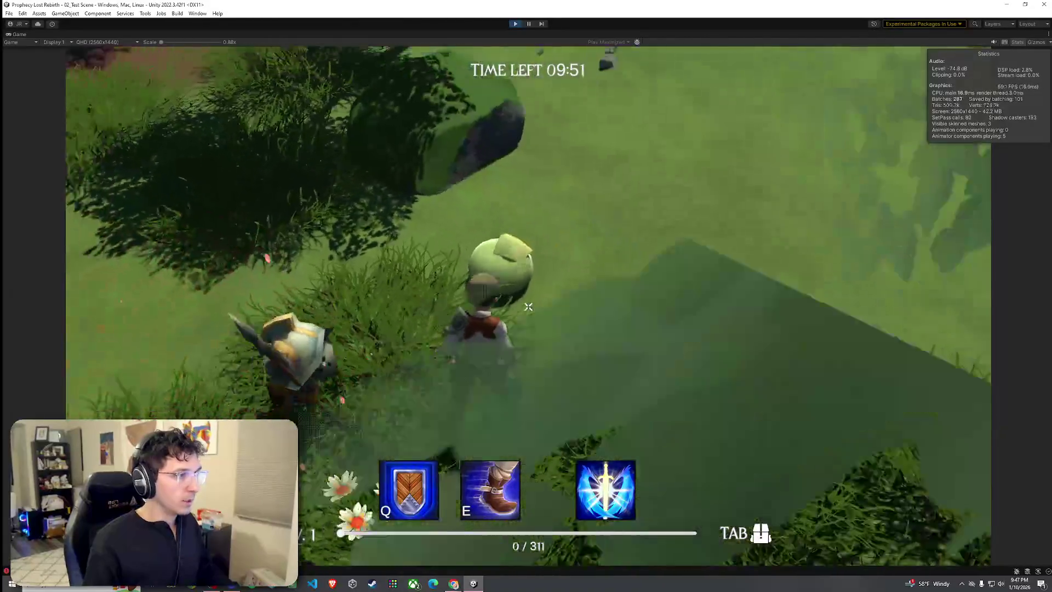
pyautogui.press('w')
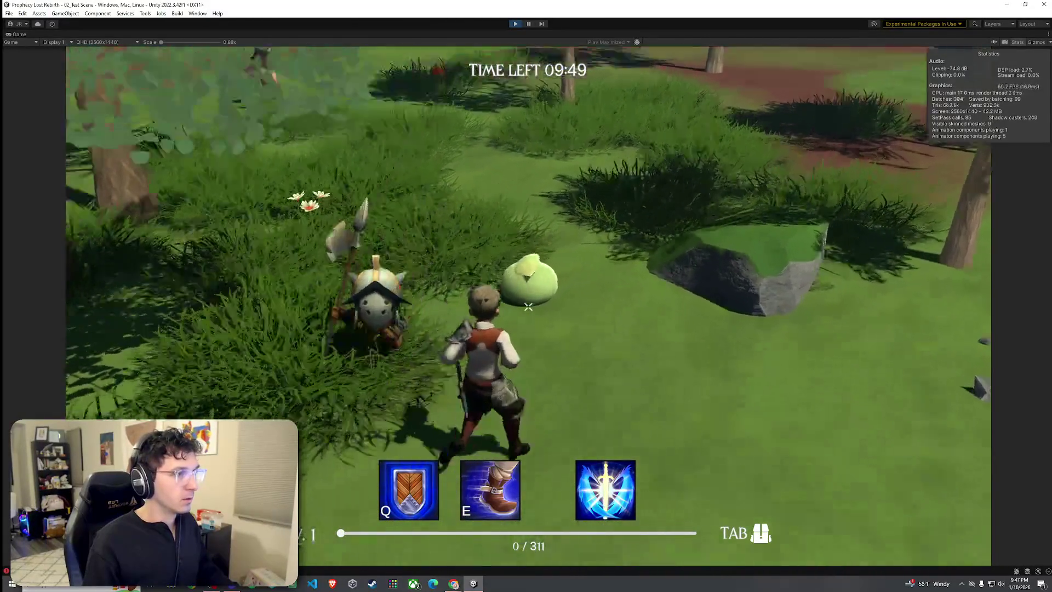
pyautogui.press('w')
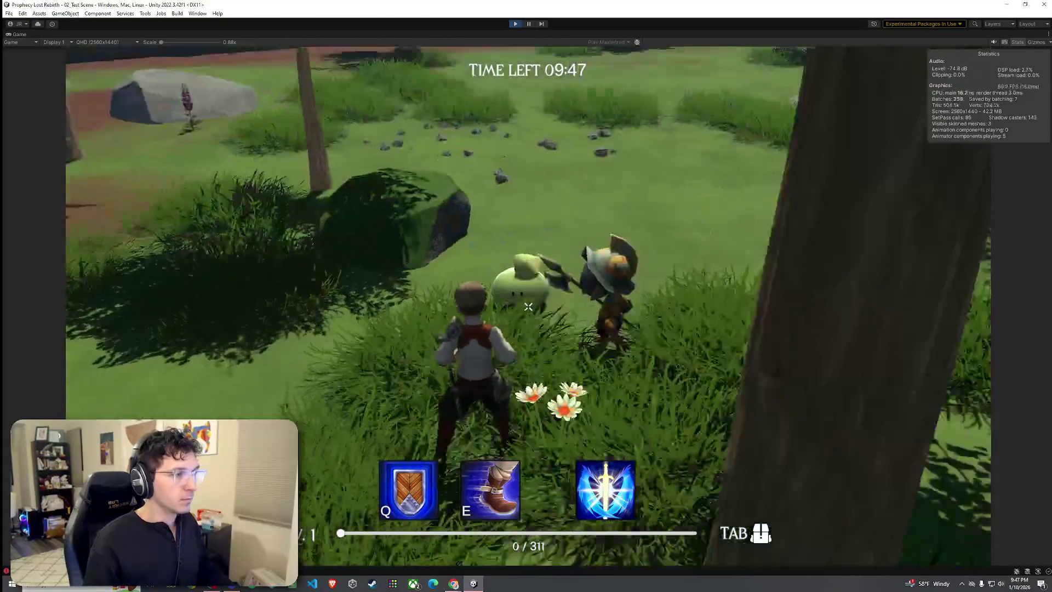
pyautogui.press('w')
pyautogui.press('super')
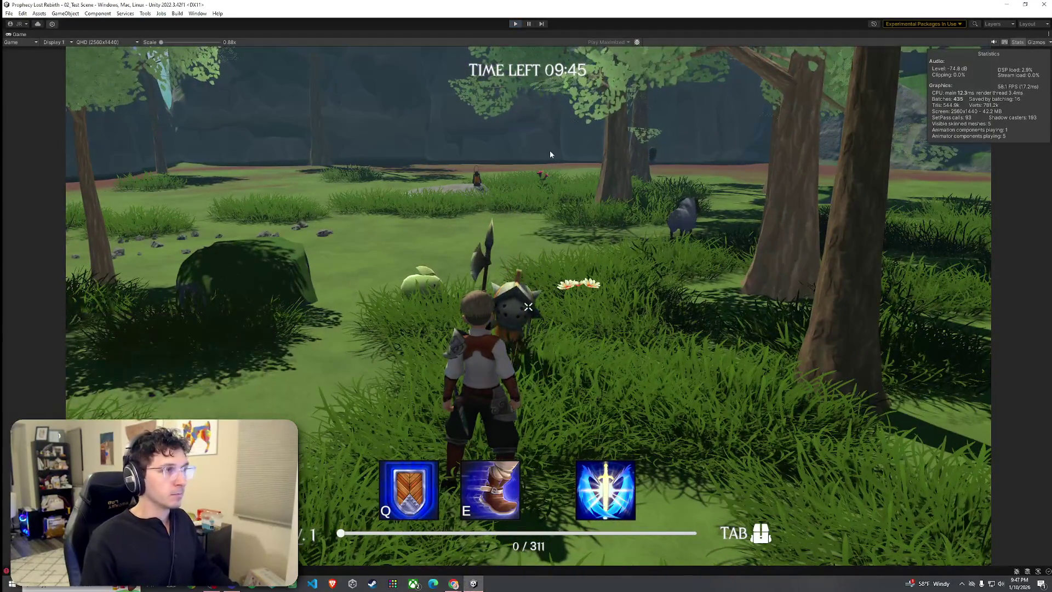
pyautogui.hotkey('ctrl', 'p')
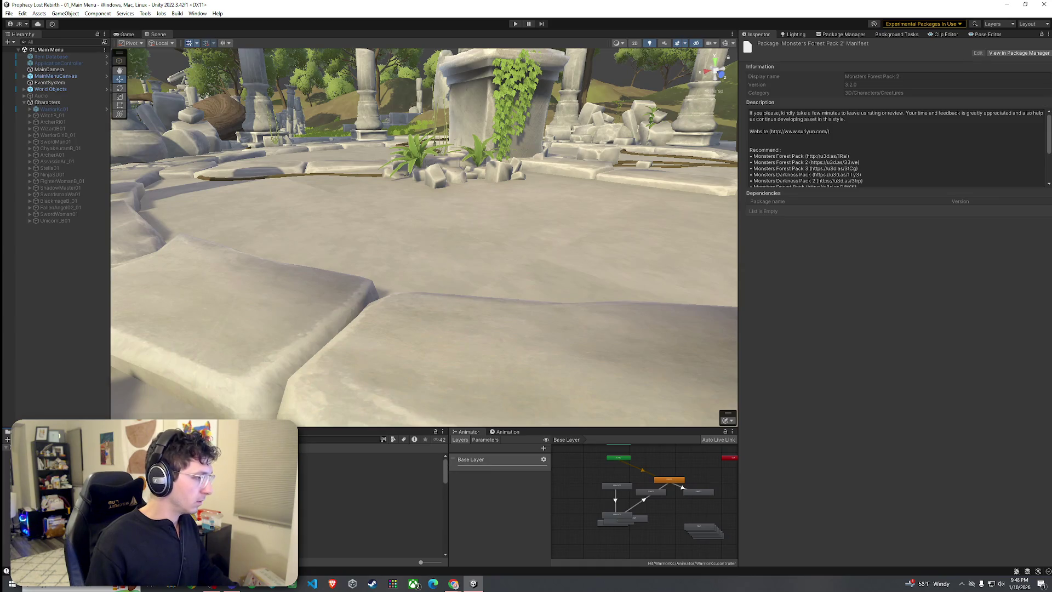
# Save the 01_Main Menu scene and open the French City scene from the Project panel
pyautogui.click(8, 13)
pyautogui.click(21, 53)
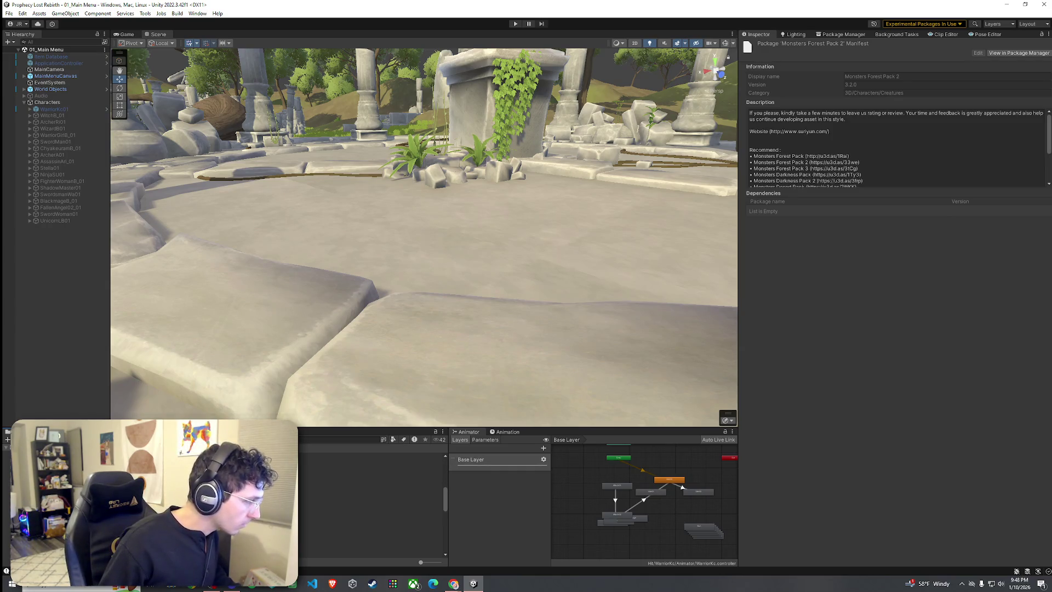
pyautogui.click(326, 540)
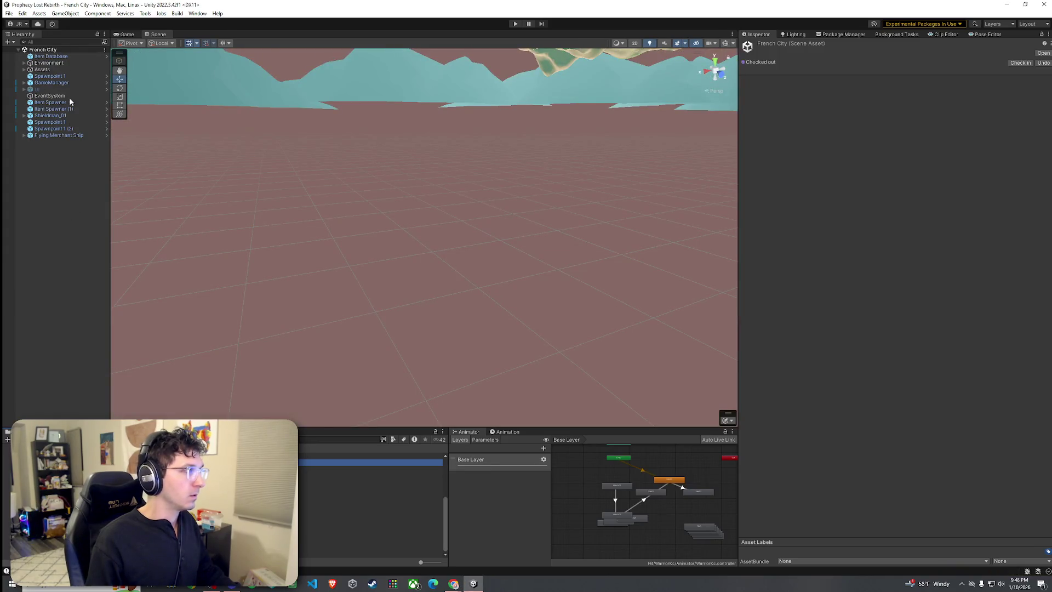
# Frame the Flying Merchant Ship in view and start a French City play test
pyautogui.click(66, 142)
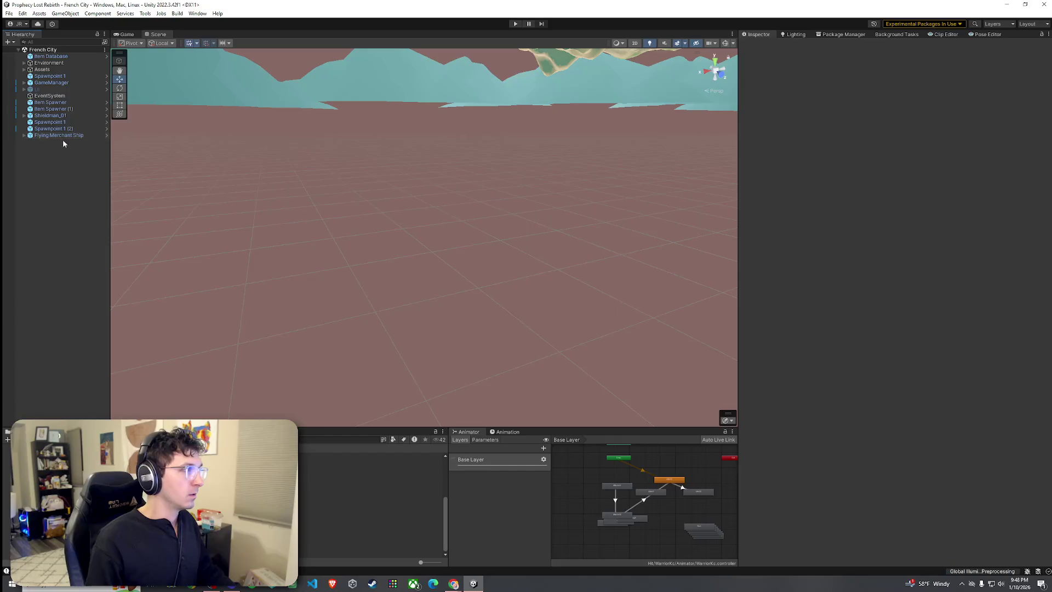
pyautogui.doubleClick(59, 135)
pyautogui.click(127, 34)
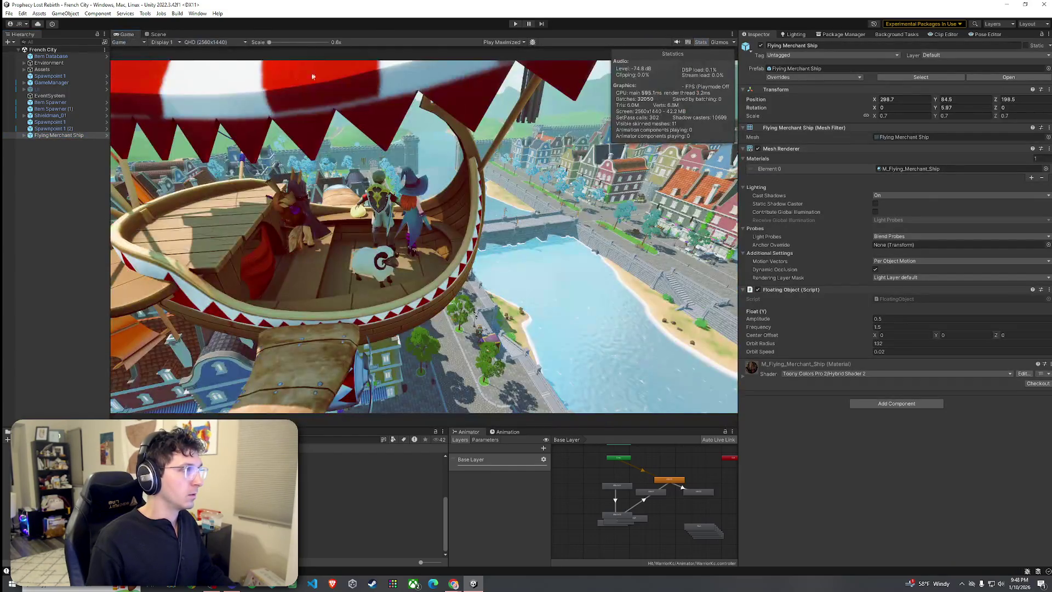
pyautogui.hotkey('ctrl', 'p')
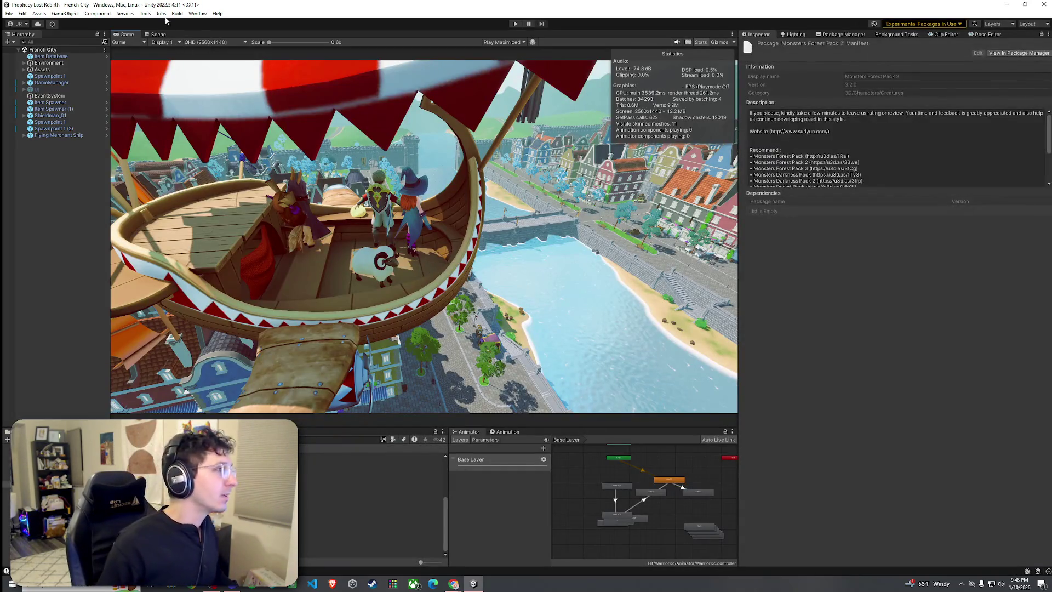
# Turn on Always Play From Scene 0, save the scene, and play again
pyautogui.click(145, 13)
pyautogui.click(170, 75)
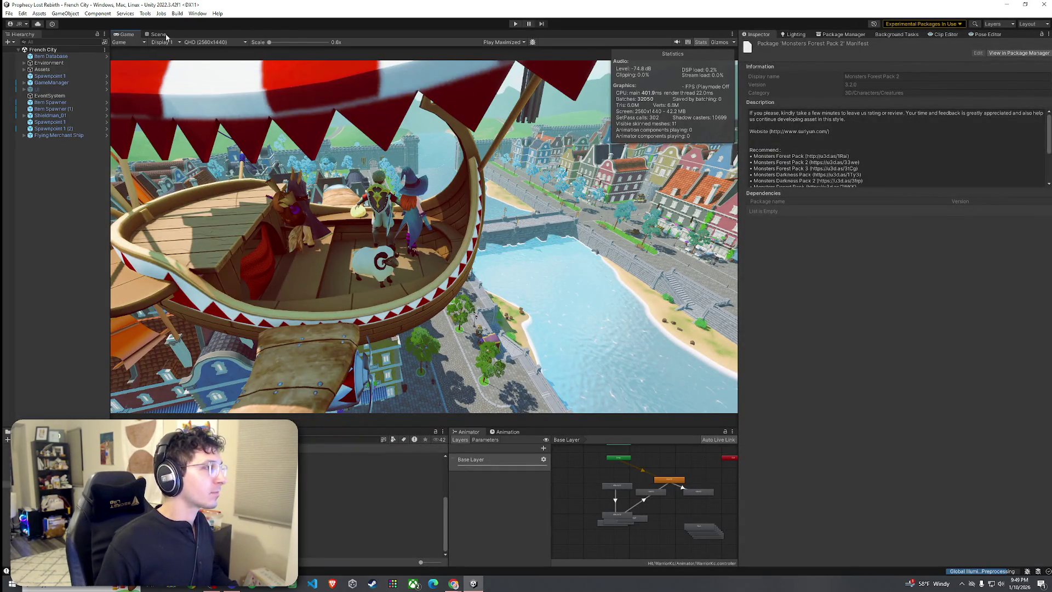
pyautogui.click(10, 13)
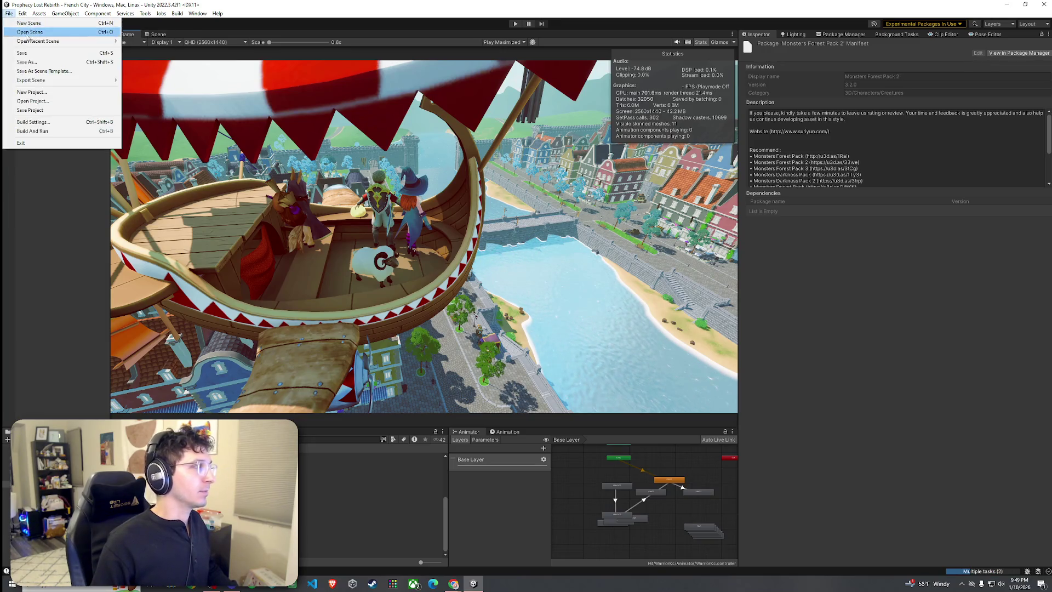
pyautogui.click(35, 53)
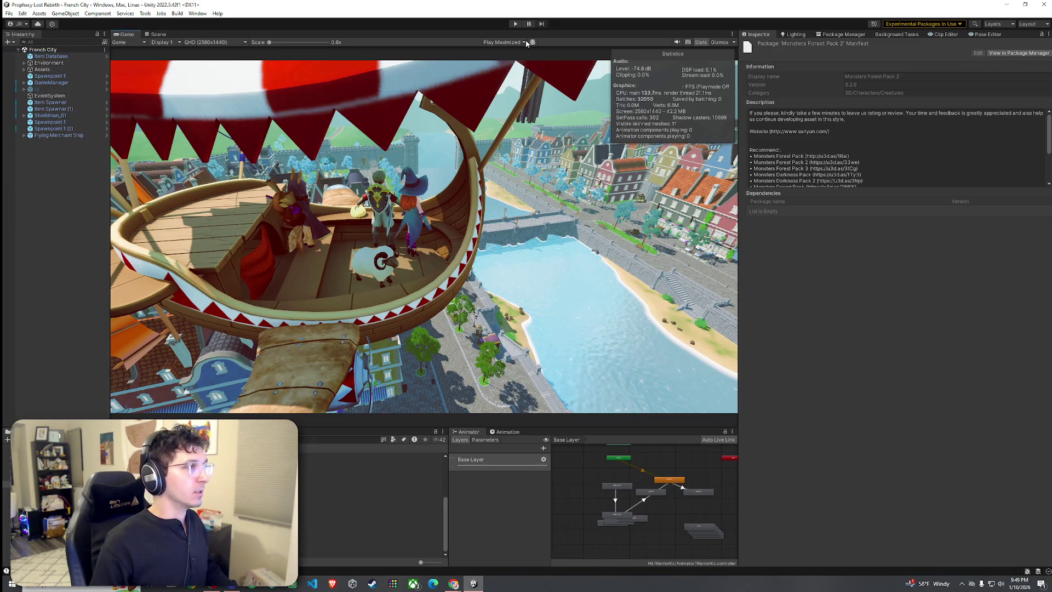
pyautogui.hotkey('ctrl', 'p')
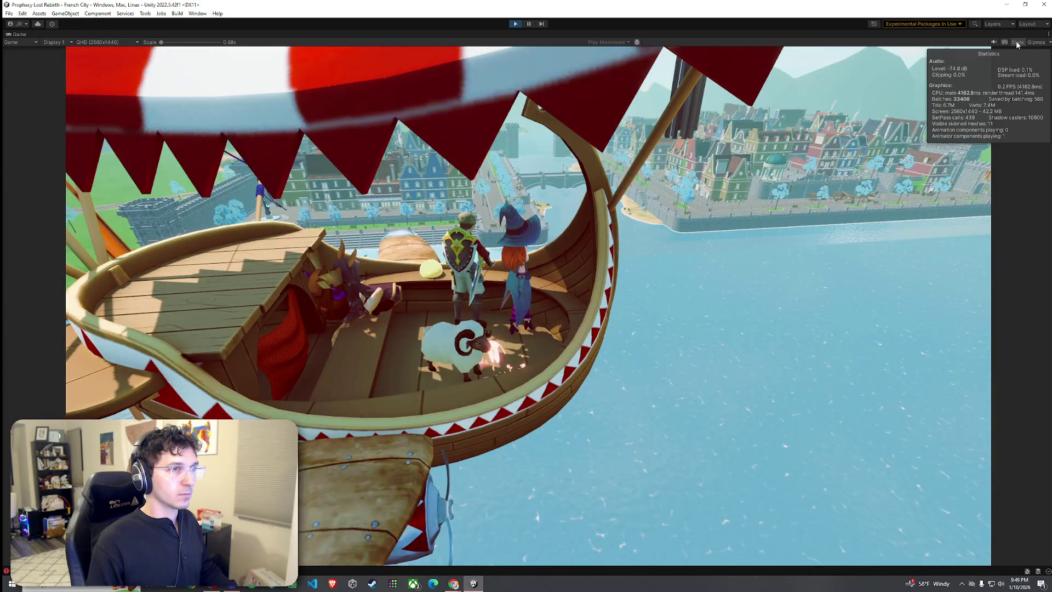
# Turn off the Game view's Stats overlay and return to the normal editor layout
pyautogui.click(1016, 43)
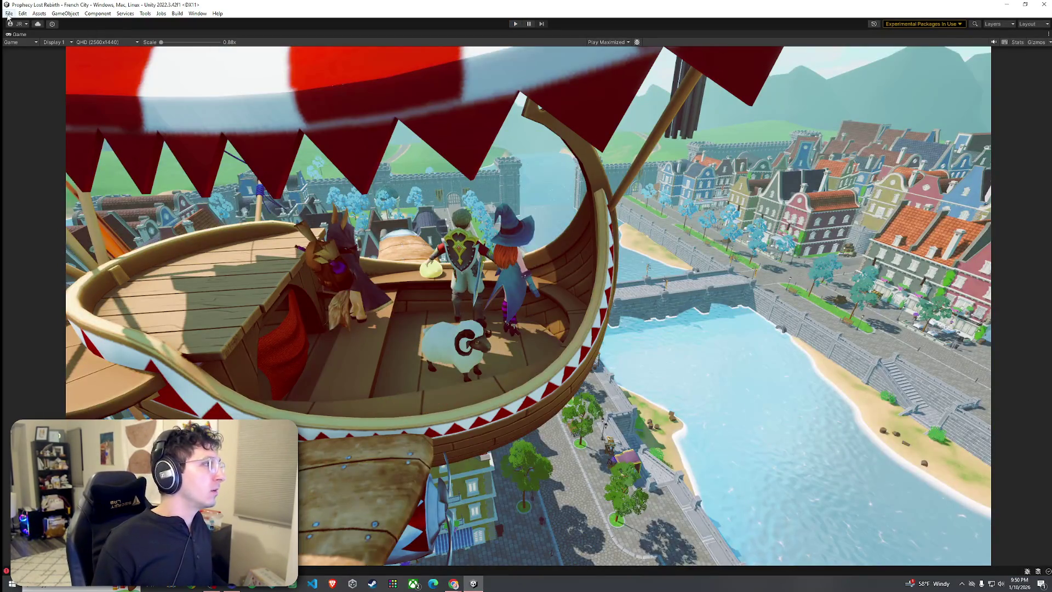
pyautogui.click(9, 13)
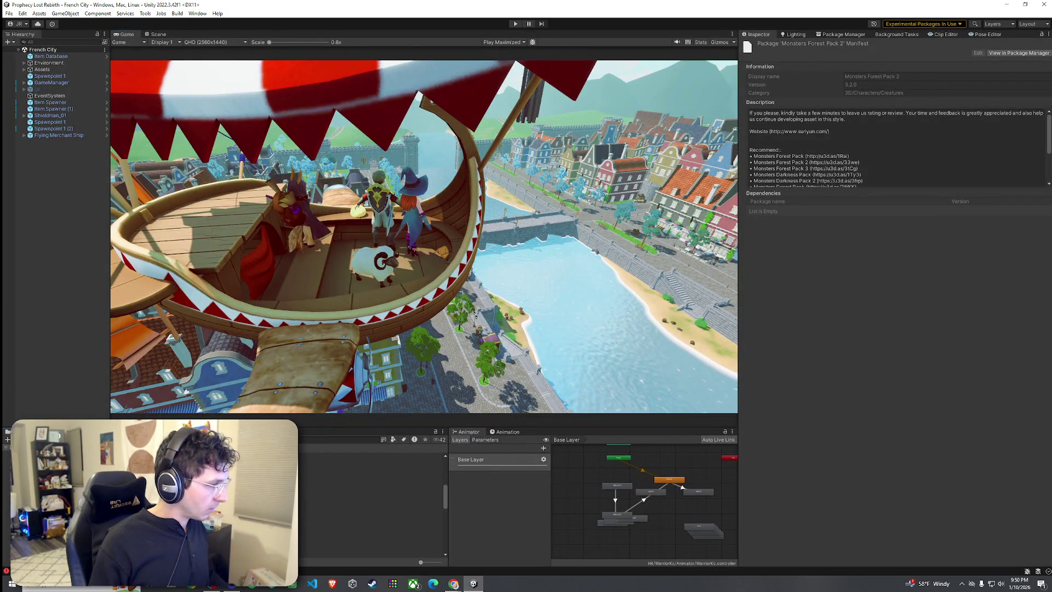
# Open 01_Main Menu from Assets/Scenes, then select the Prefabs folder
pyautogui.click(329, 504)
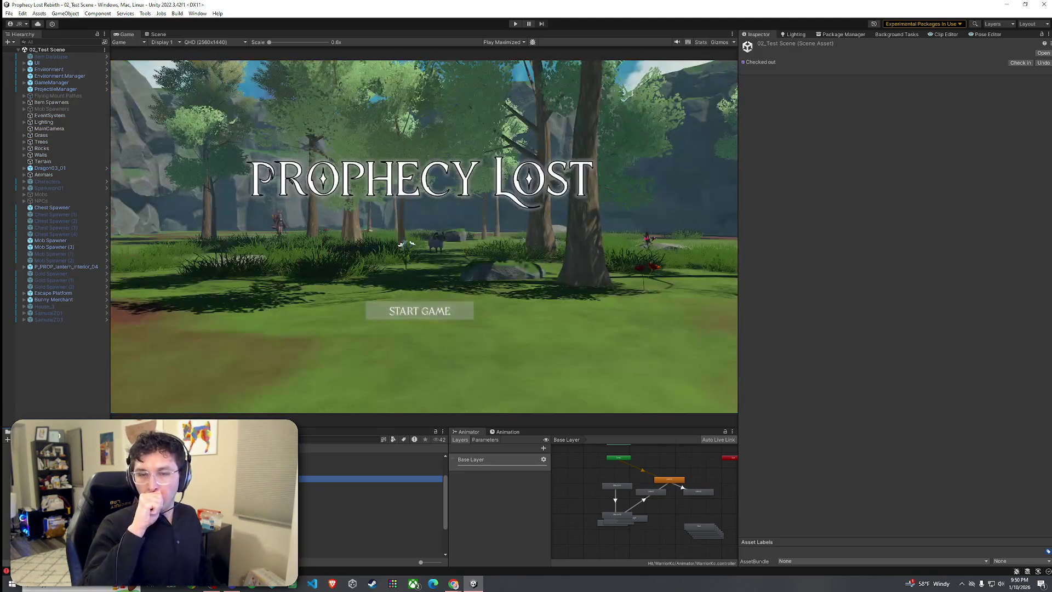
pyautogui.doubleClick(384, 472)
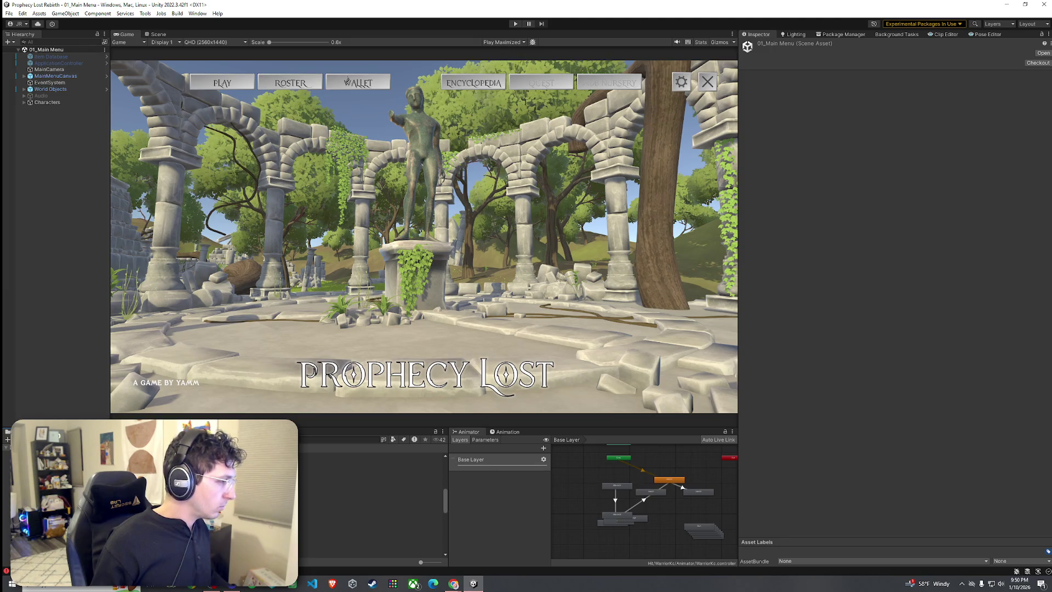
pyautogui.click(340, 491)
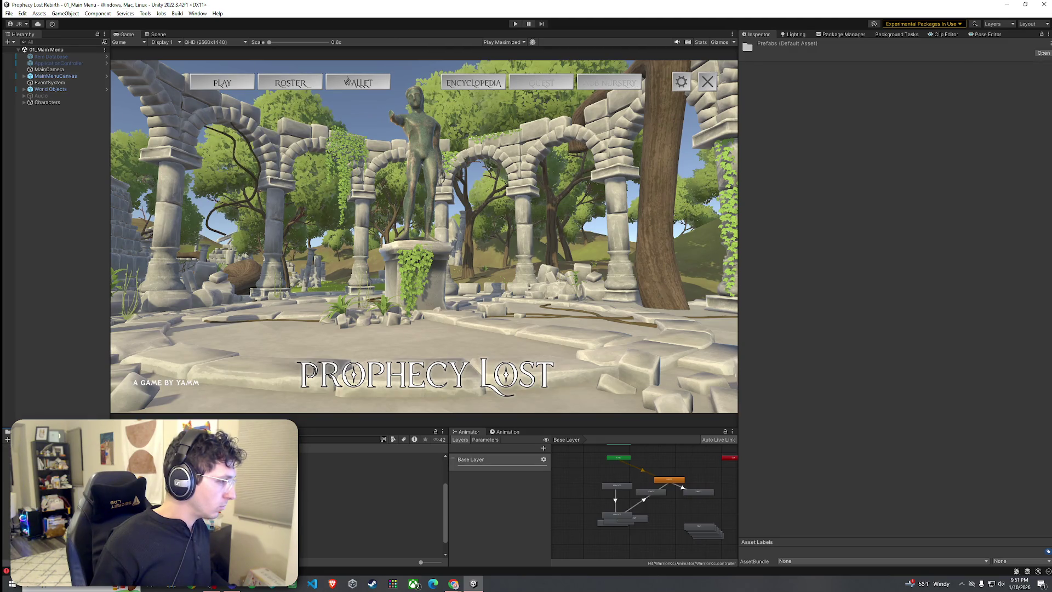
pyautogui.click(263, 498)
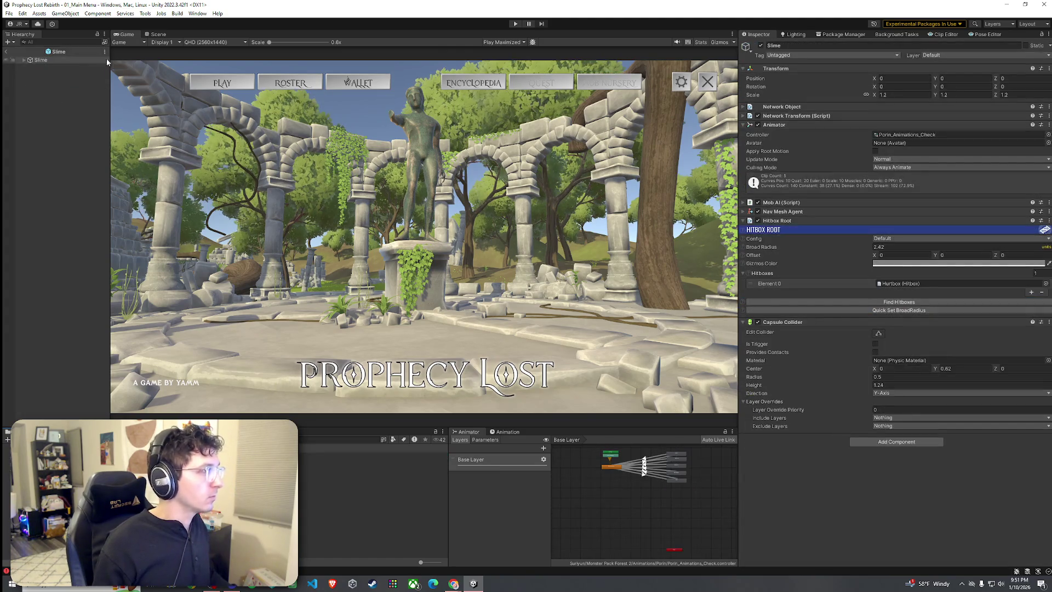
pyautogui.click(159, 34)
pyautogui.press('f')
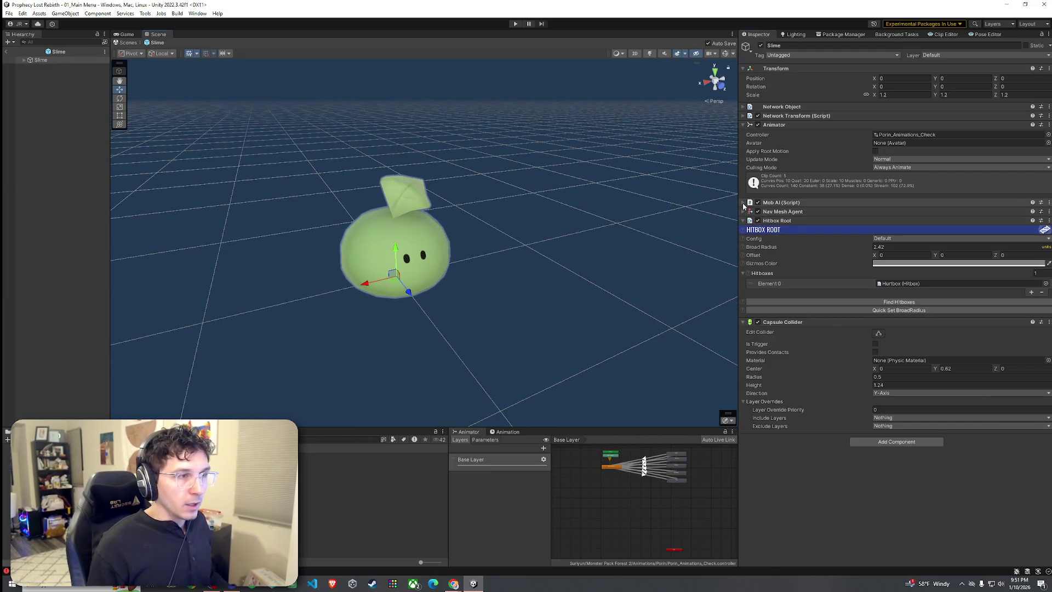
pyautogui.click(746, 203)
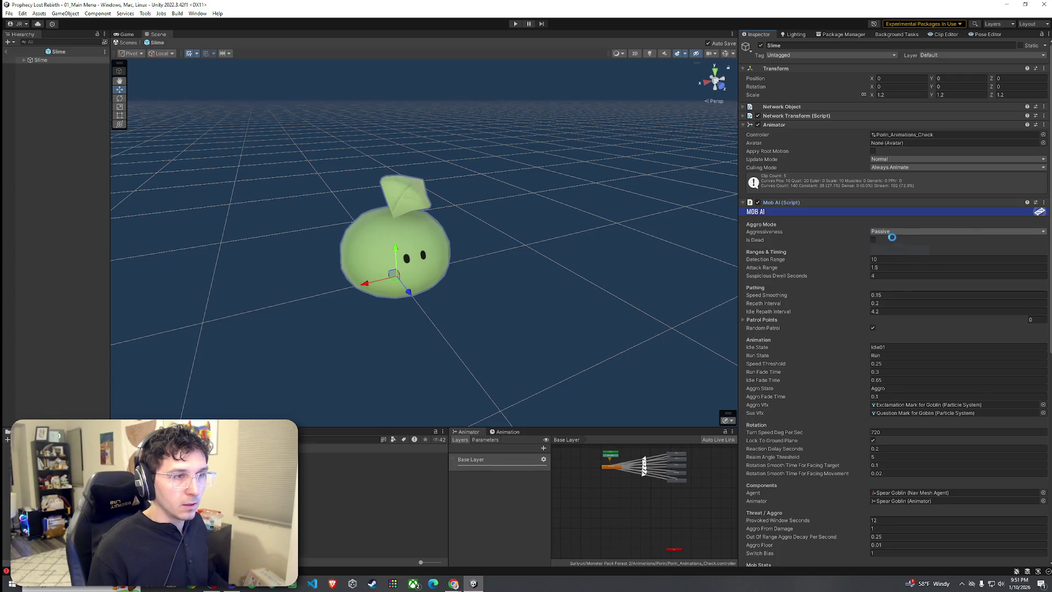
pyautogui.click(8, 52)
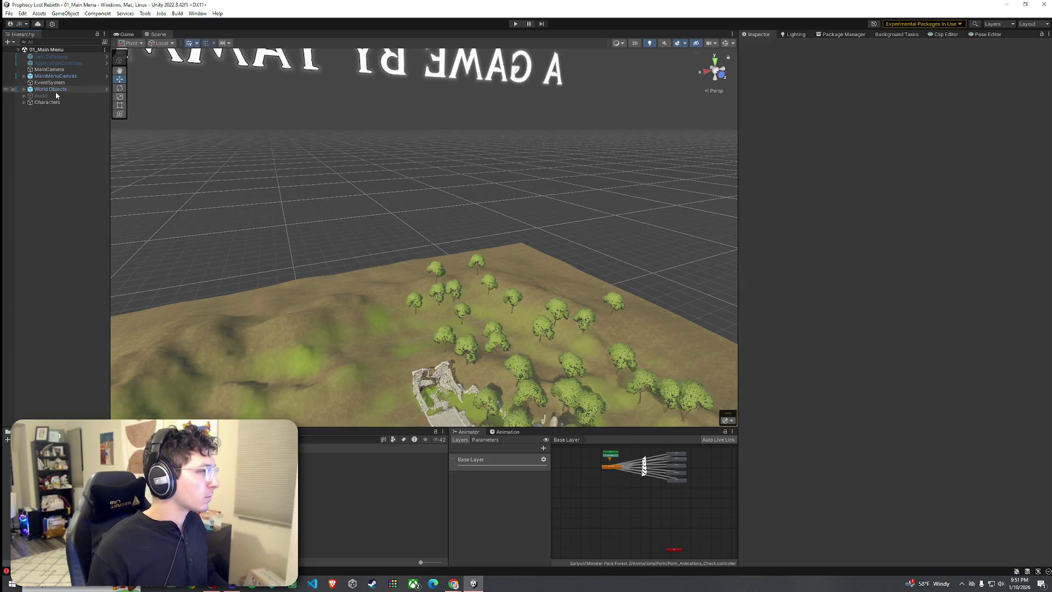
pyautogui.click(127, 34)
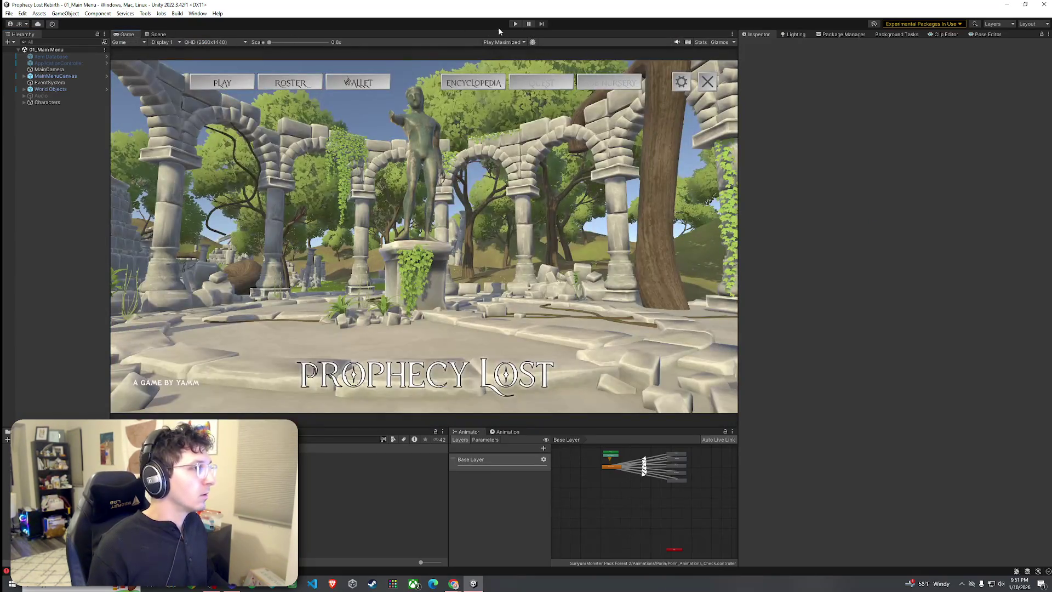
# Enter play mode, start the game from the title menu, and briefly open the merchant shop
pyautogui.click(515, 24)
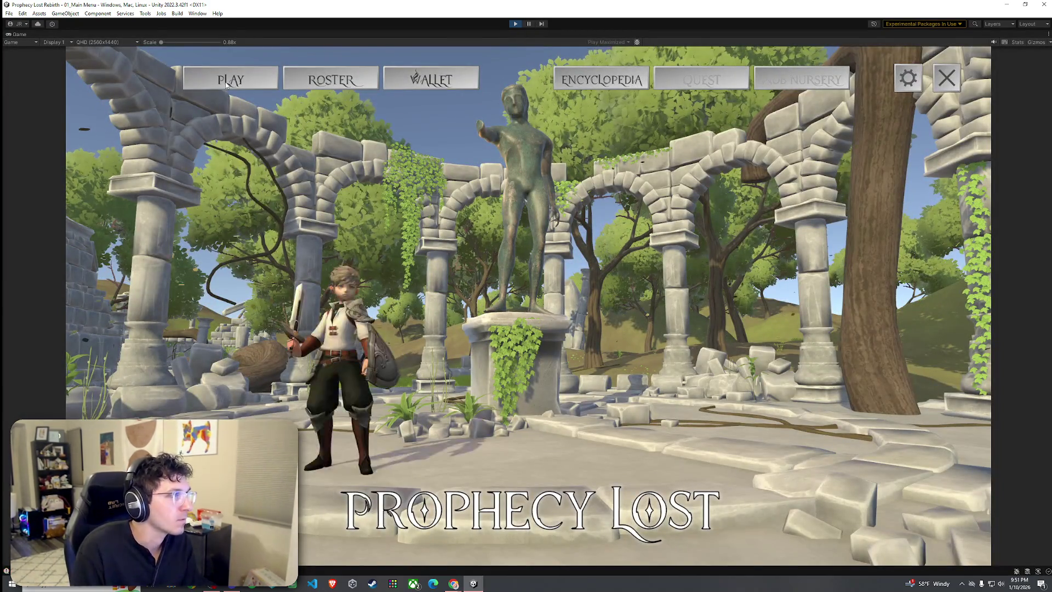
pyautogui.click(262, 85)
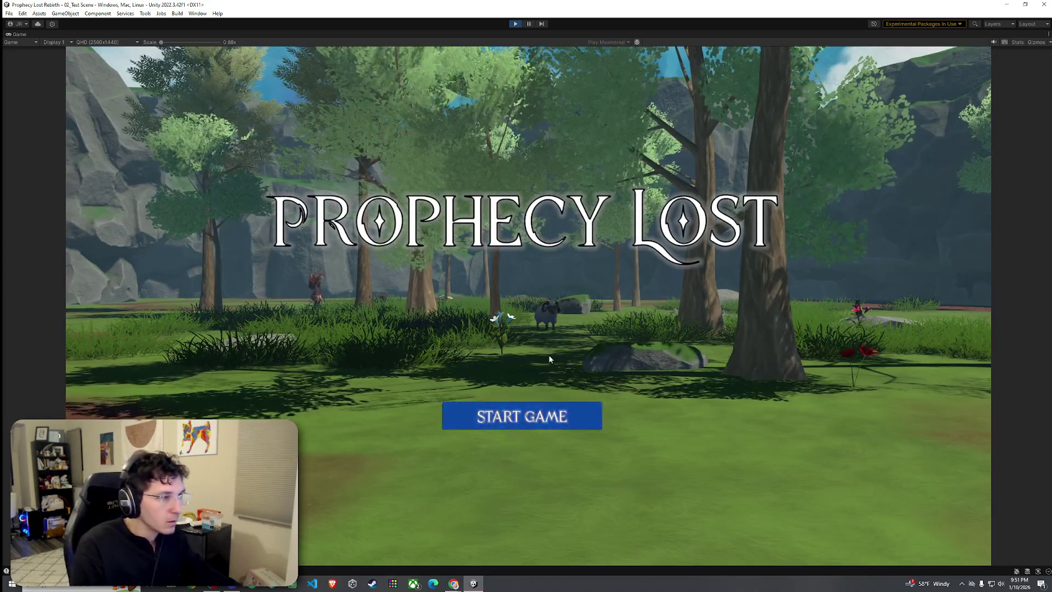
pyautogui.click(550, 415)
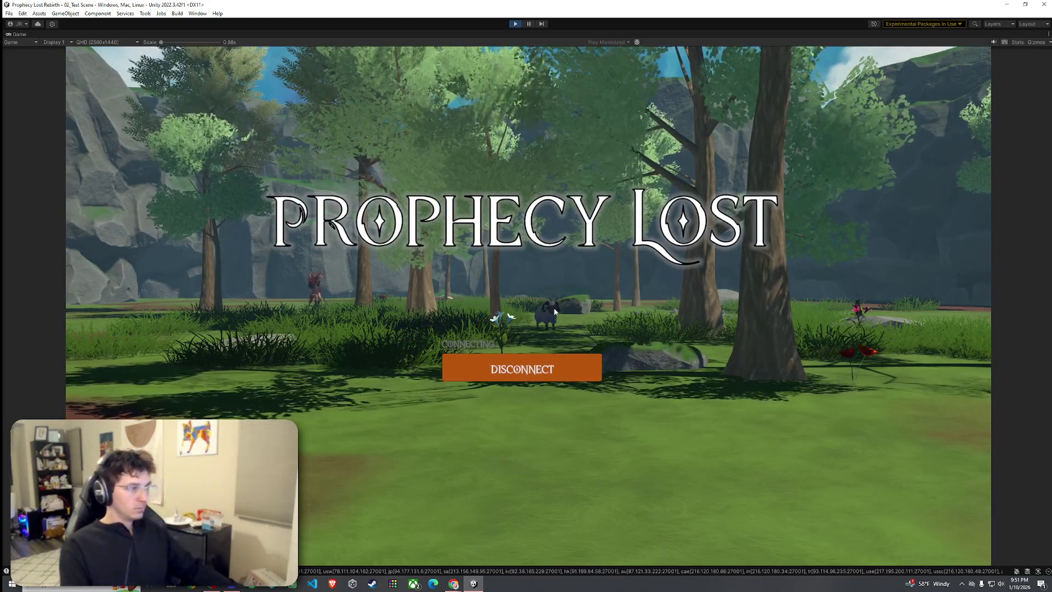
pyautogui.press('w')
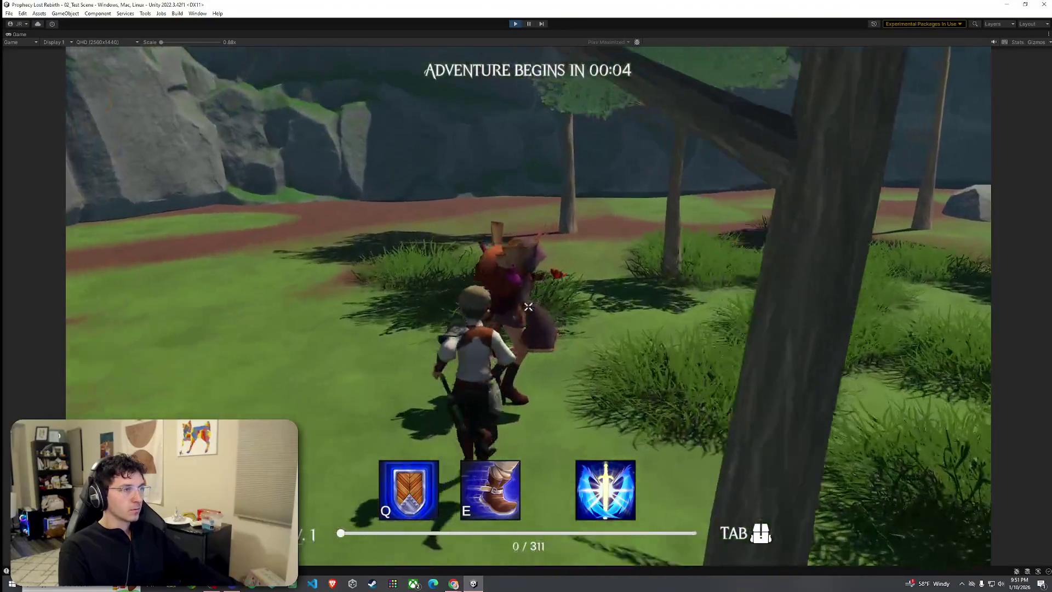
pyautogui.press('f')
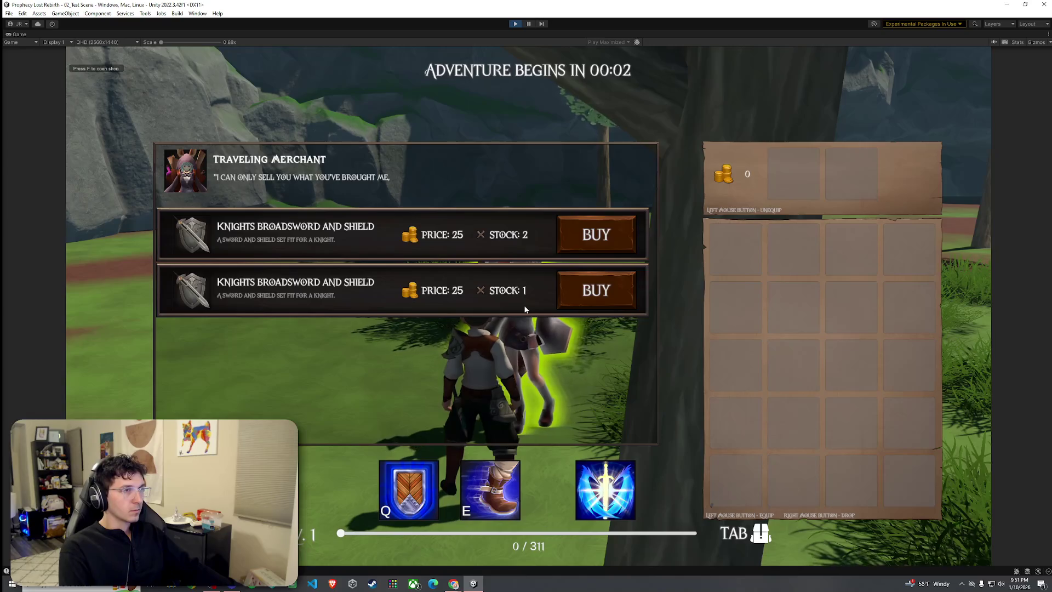
pyautogui.press('f')
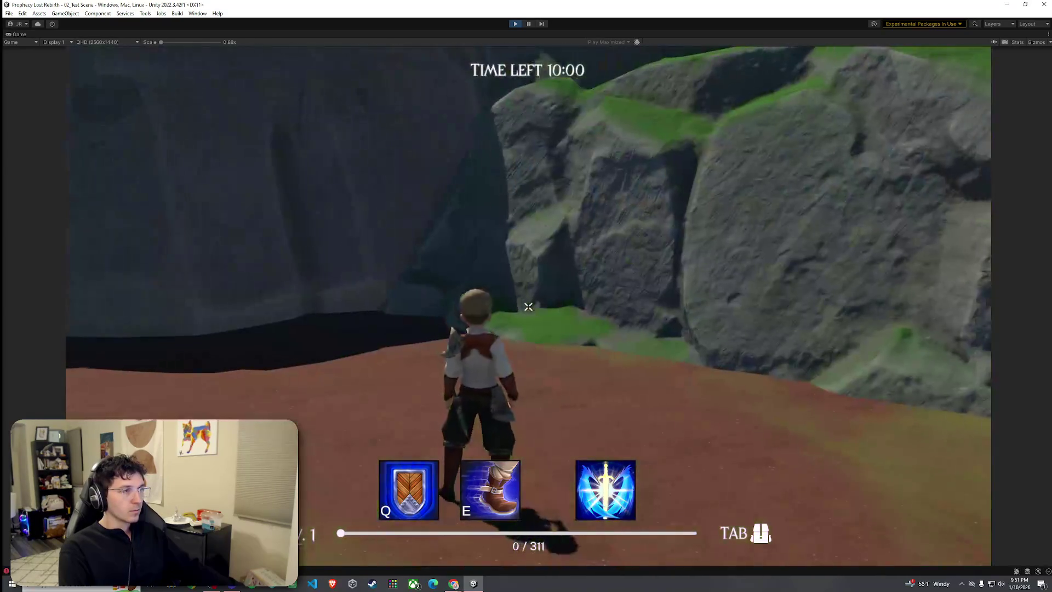
# Run into the forest clearing, follow the wandering slime, then stop play mode
pyautogui.press('w')
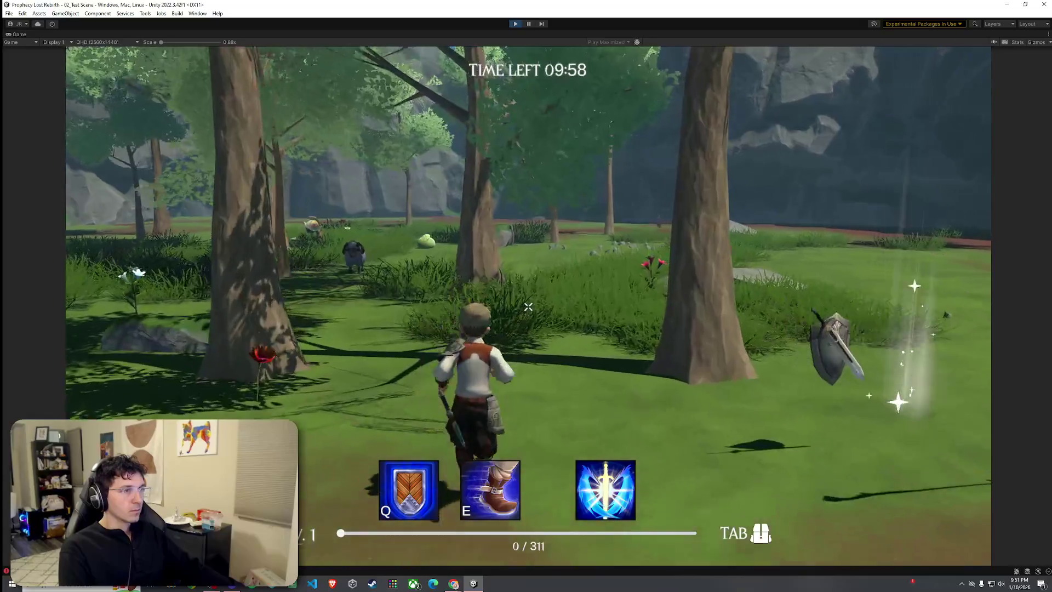
pyautogui.press('w')
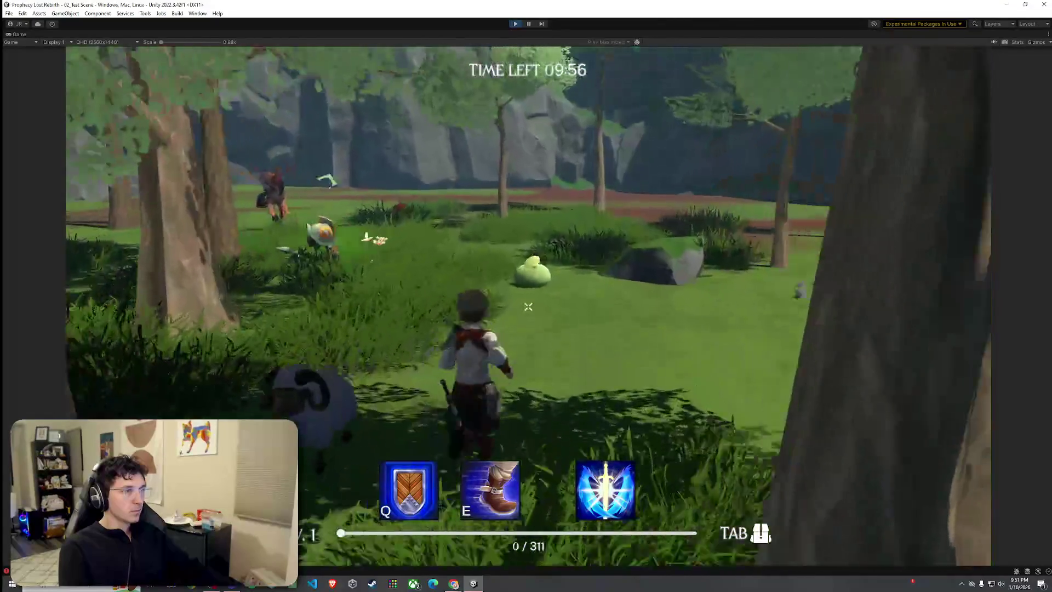
pyautogui.press('w')
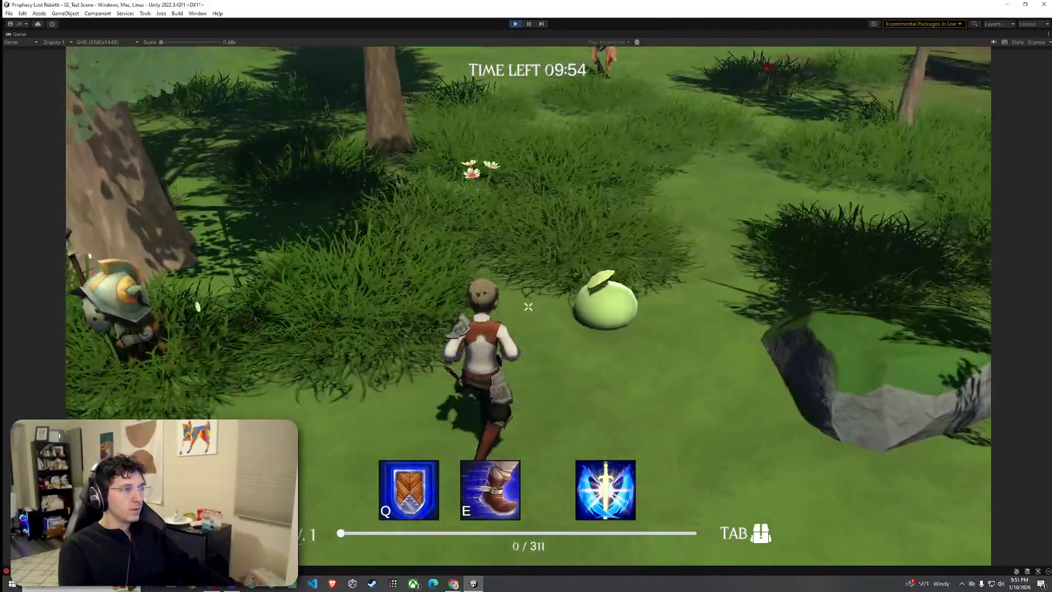
pyautogui.press('w')
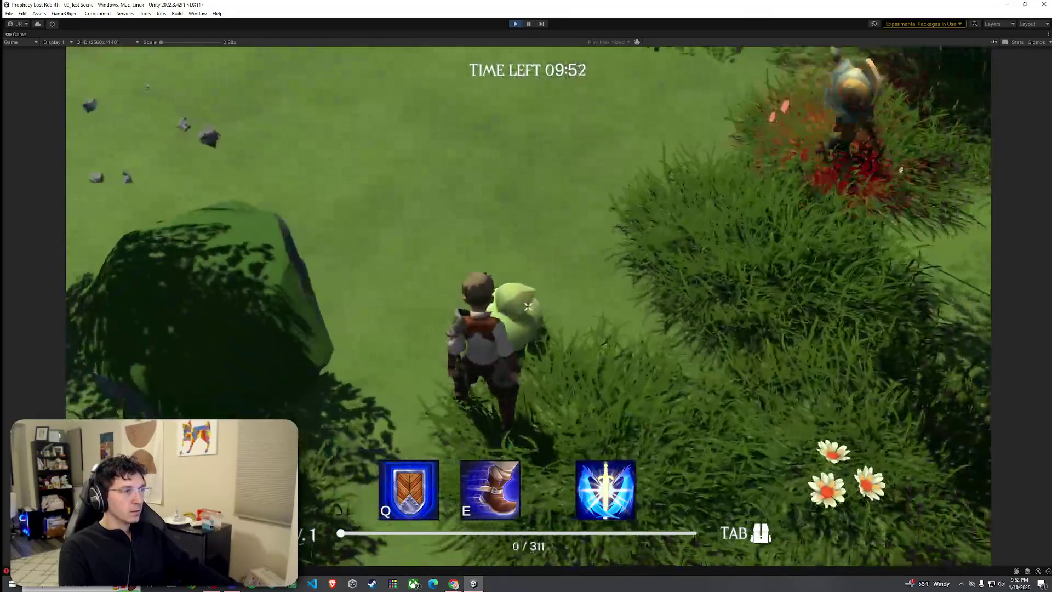
pyautogui.press('w')
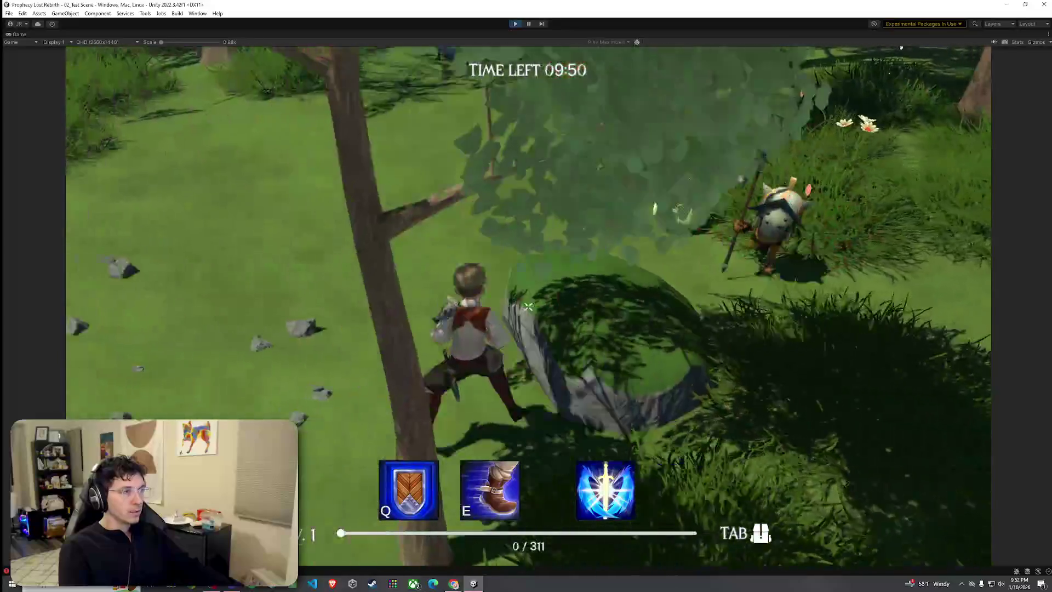
pyautogui.press('w')
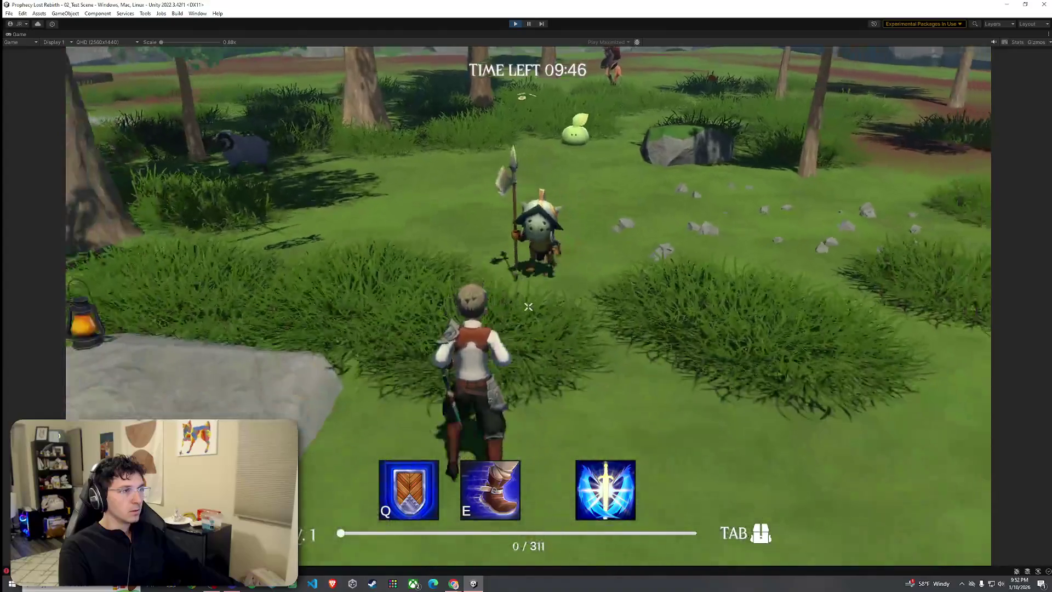
pyautogui.press('super')
pyautogui.hotkey('ctrl', 'p')
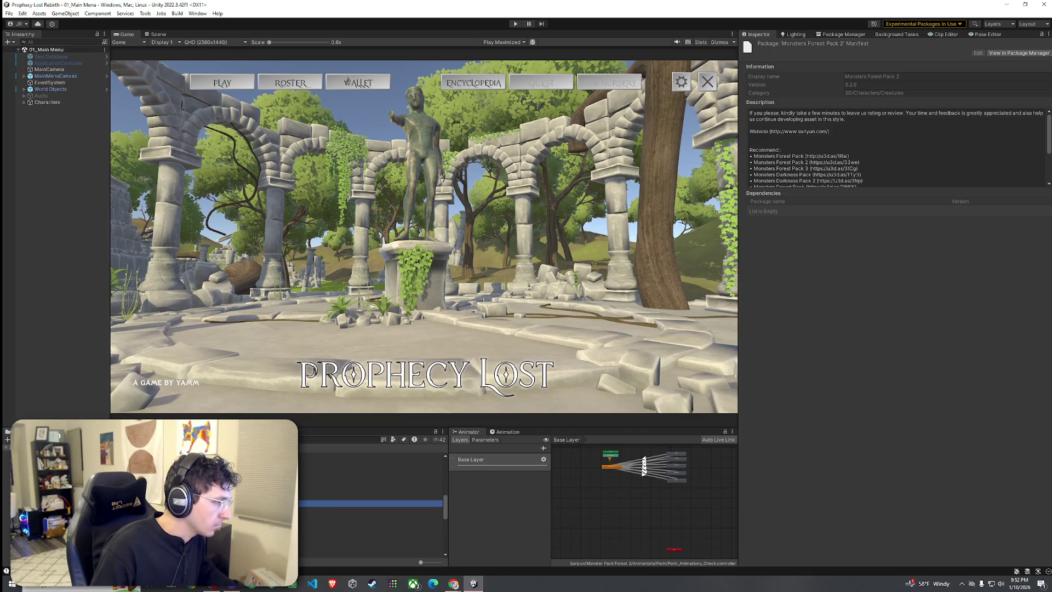
# In 02_Test Scene, deactivate the Spear Goblin Mob Spawner and select the GameManager
pyautogui.click(372, 496)
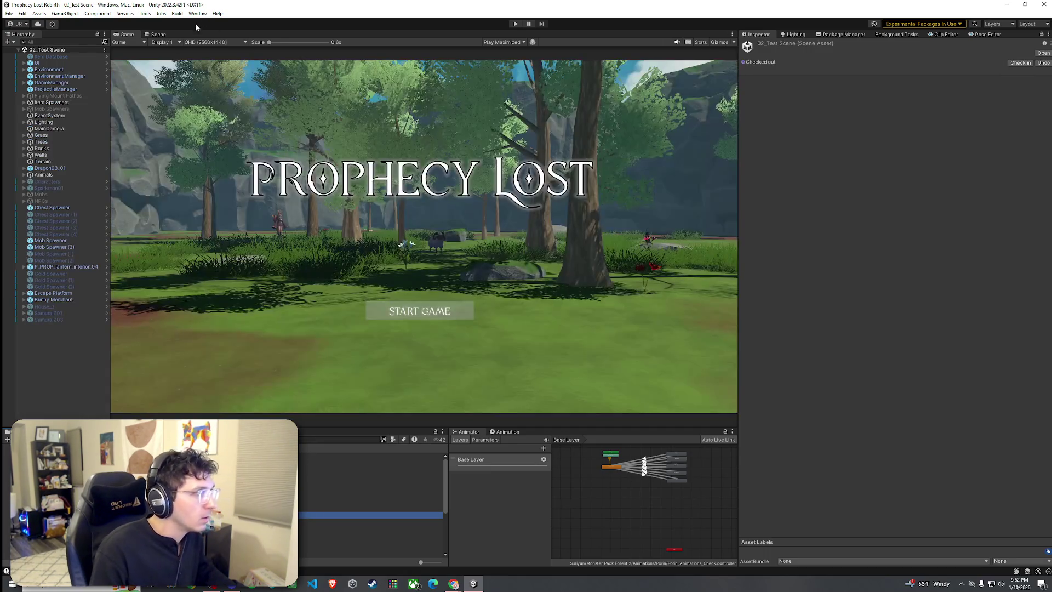
pyautogui.click(158, 34)
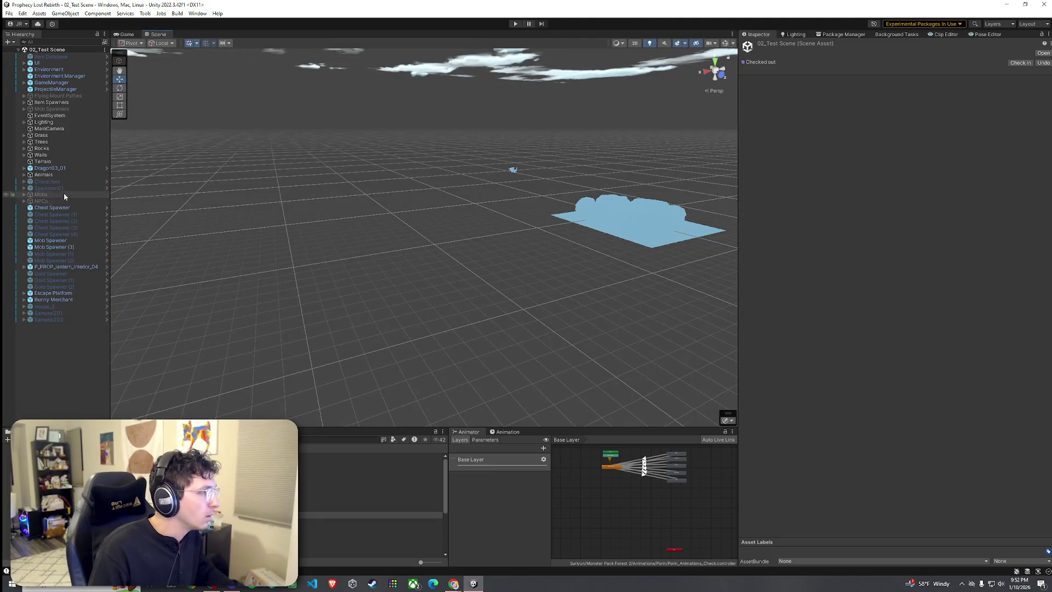
pyautogui.doubleClick(54, 246)
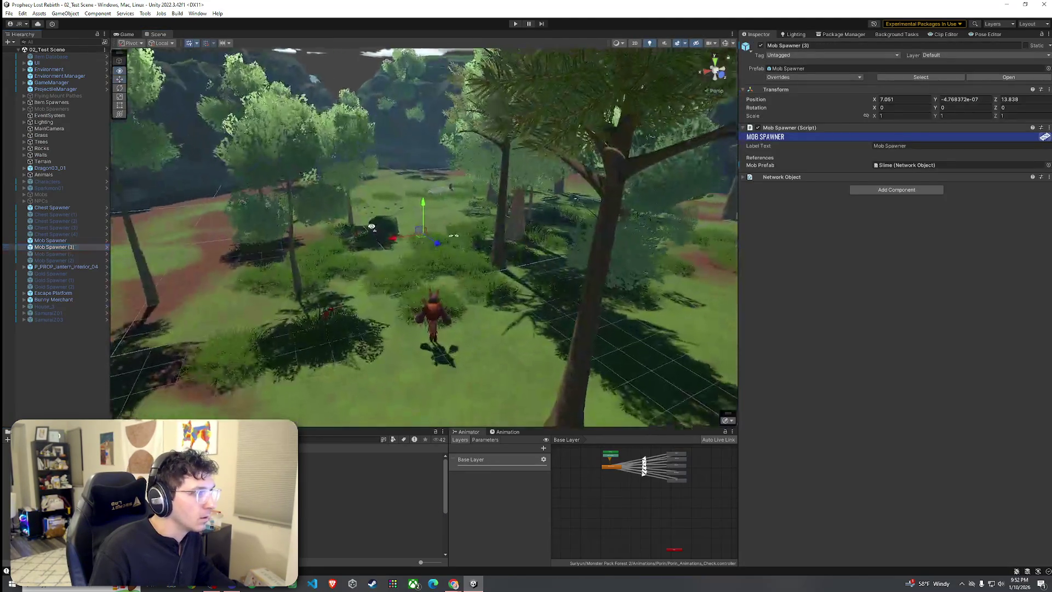
pyautogui.moveTo(367, 229)
pyautogui.mouseDown()
pyautogui.moveTo(736, 258)
pyautogui.moveTo(526, 242)
pyautogui.mouseUp()
pyautogui.click(51, 240)
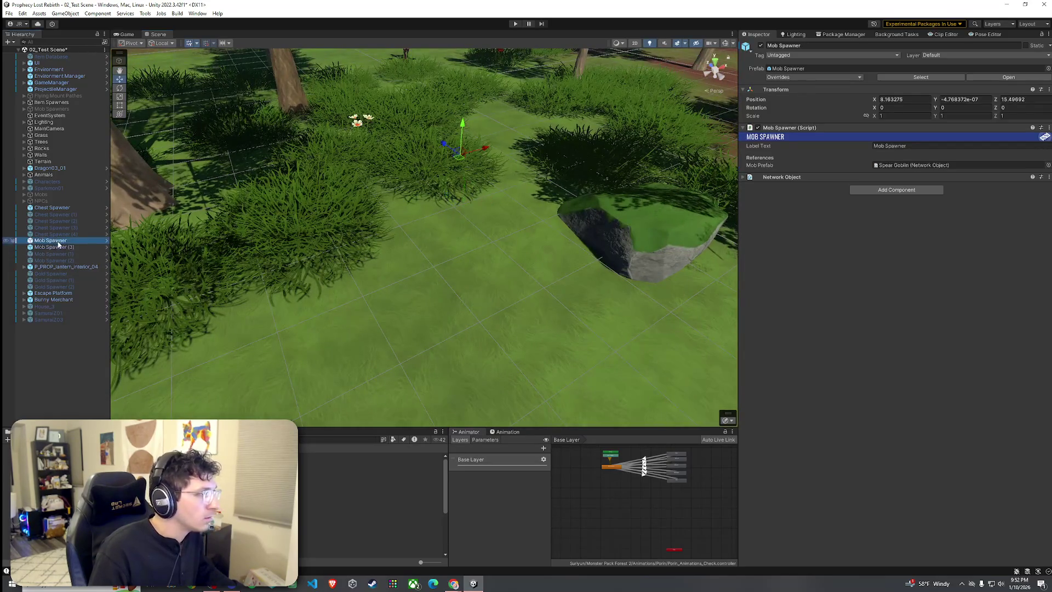
pyautogui.click(761, 46)
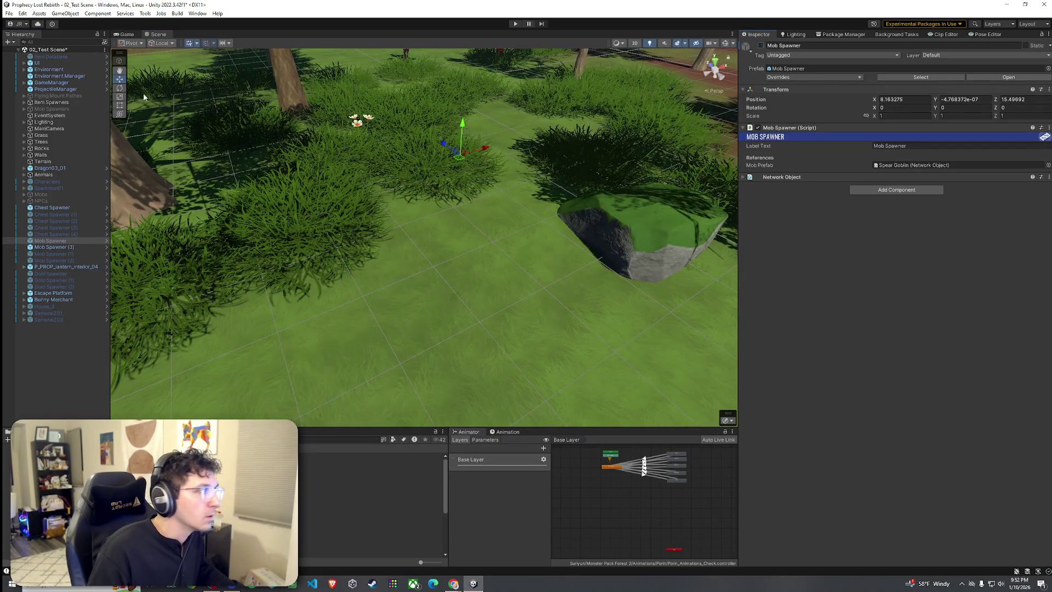
pyautogui.click(65, 83)
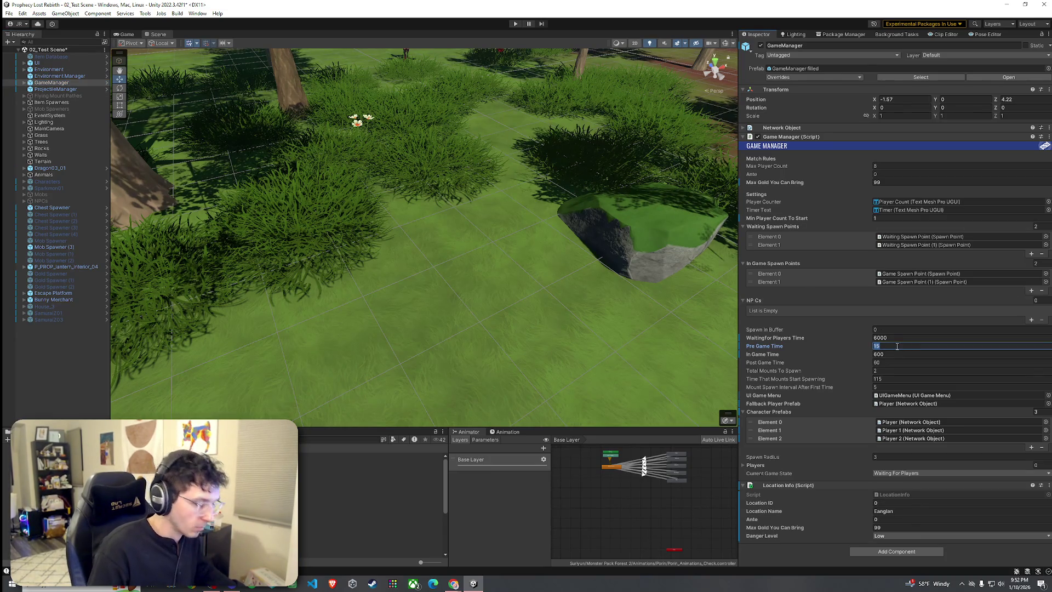
# Set the GameManager's Pre Game Time to 1 and save the scene
pyautogui.write('5')
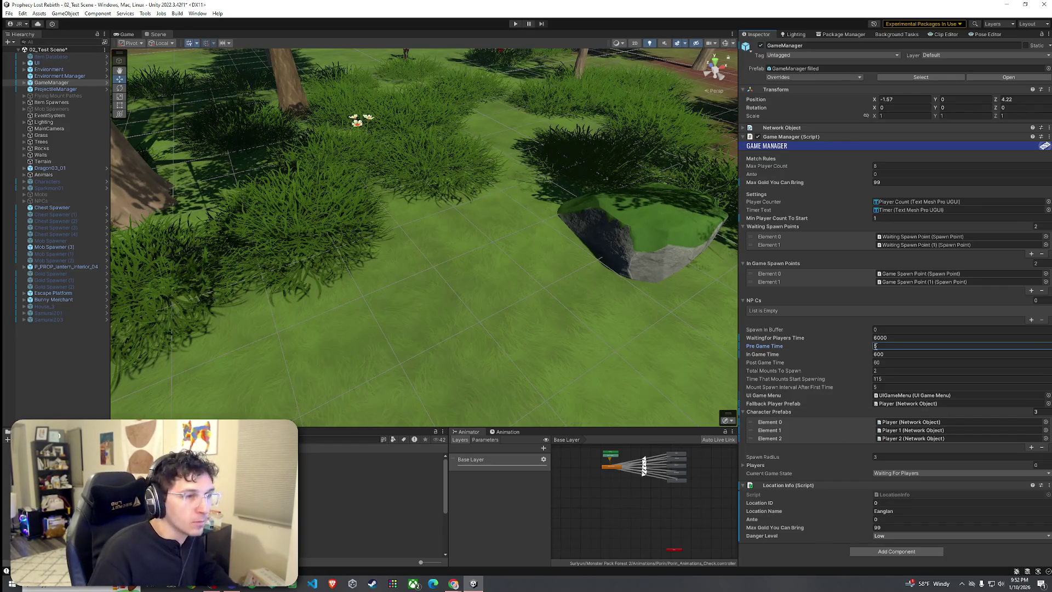
pyautogui.write('3')
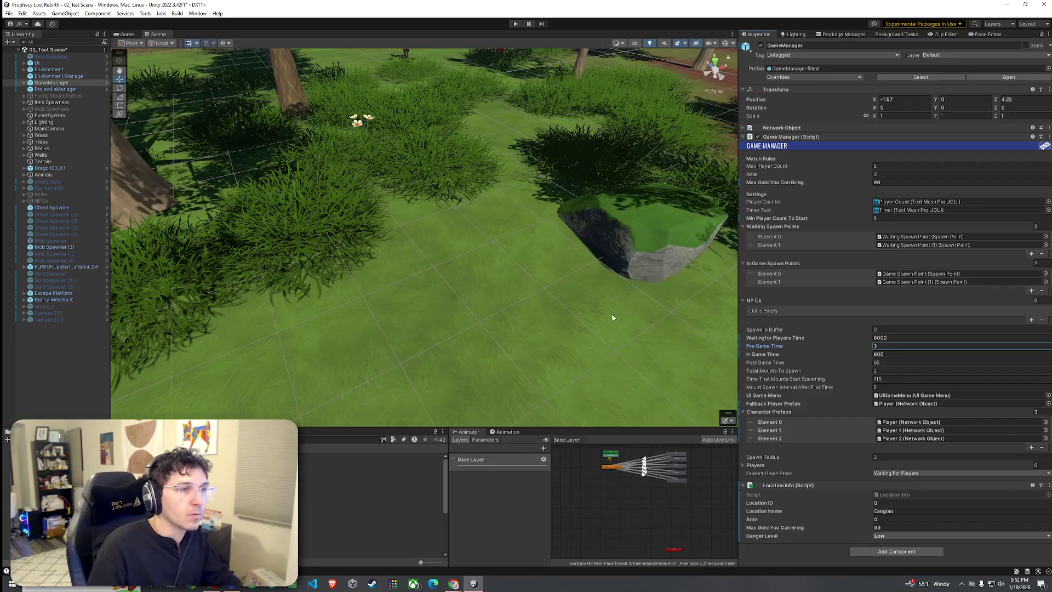
pyautogui.write('1')
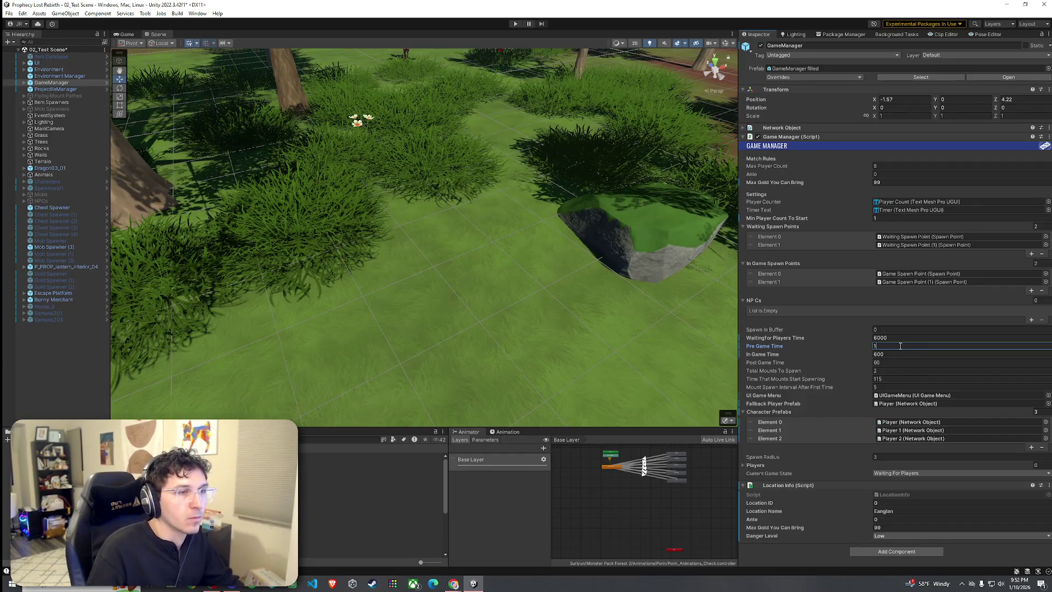
pyautogui.click(10, 13)
pyautogui.click(27, 61)
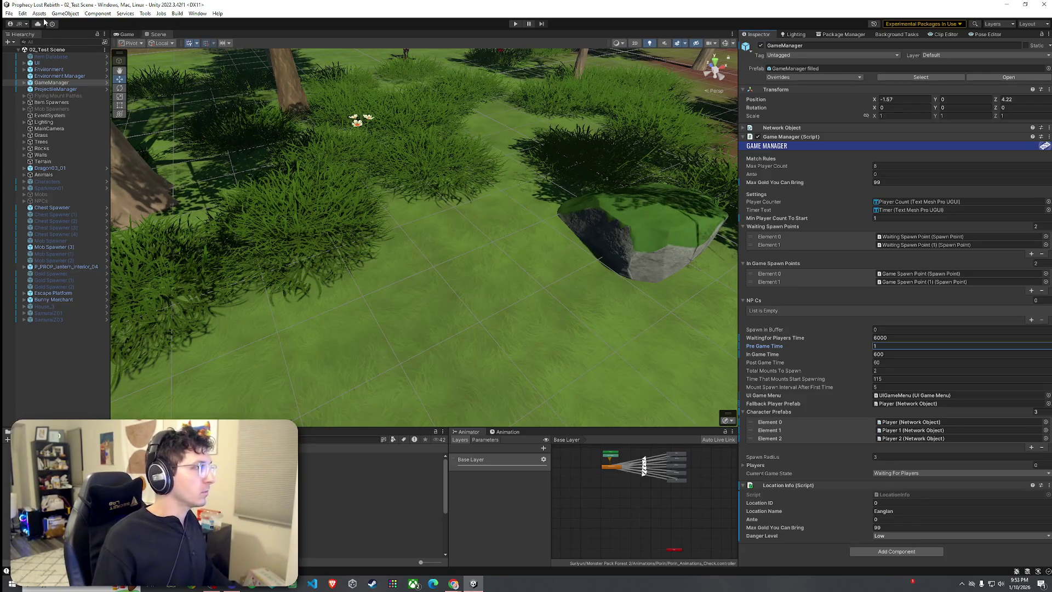
pyautogui.click(8, 13)
pyautogui.press('Escape')
# Enter play mode, start the game, and run through the forest to the slime
pyautogui.click(515, 24)
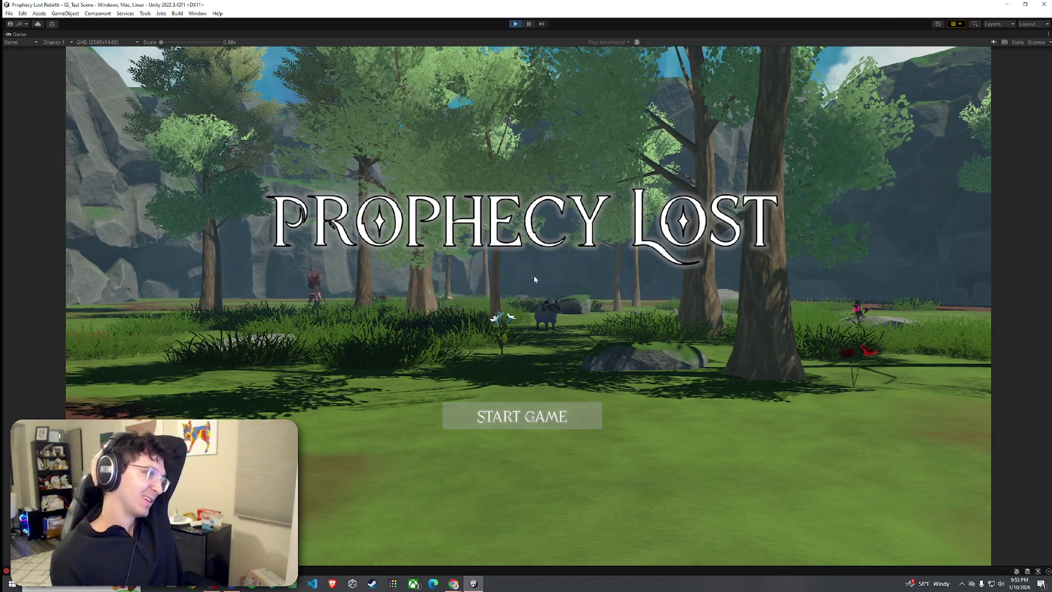
pyautogui.click(534, 419)
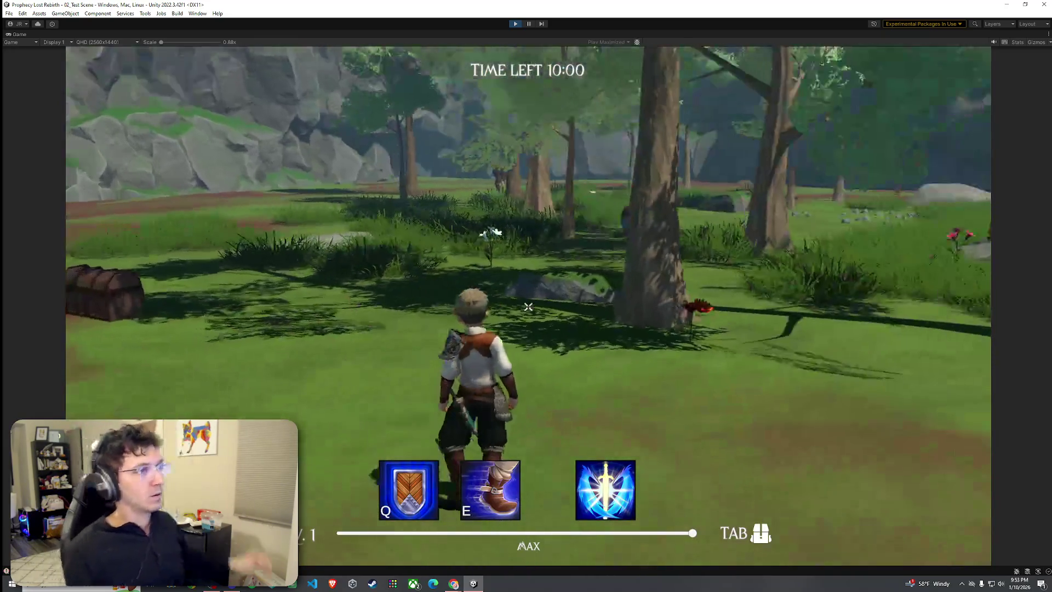
pyautogui.press('w')
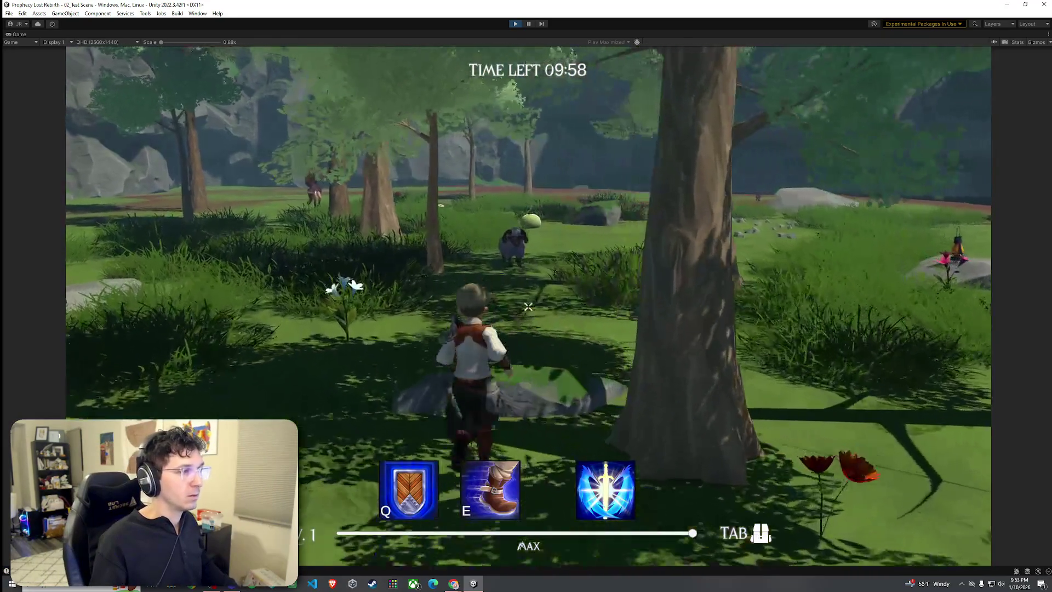
pyautogui.press('w')
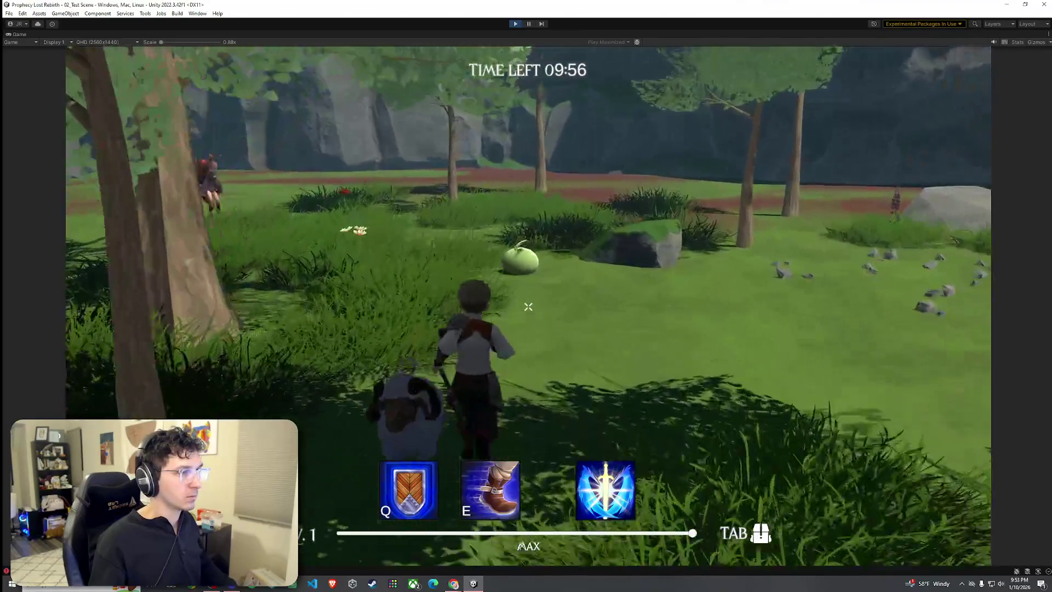
pyautogui.press('w')
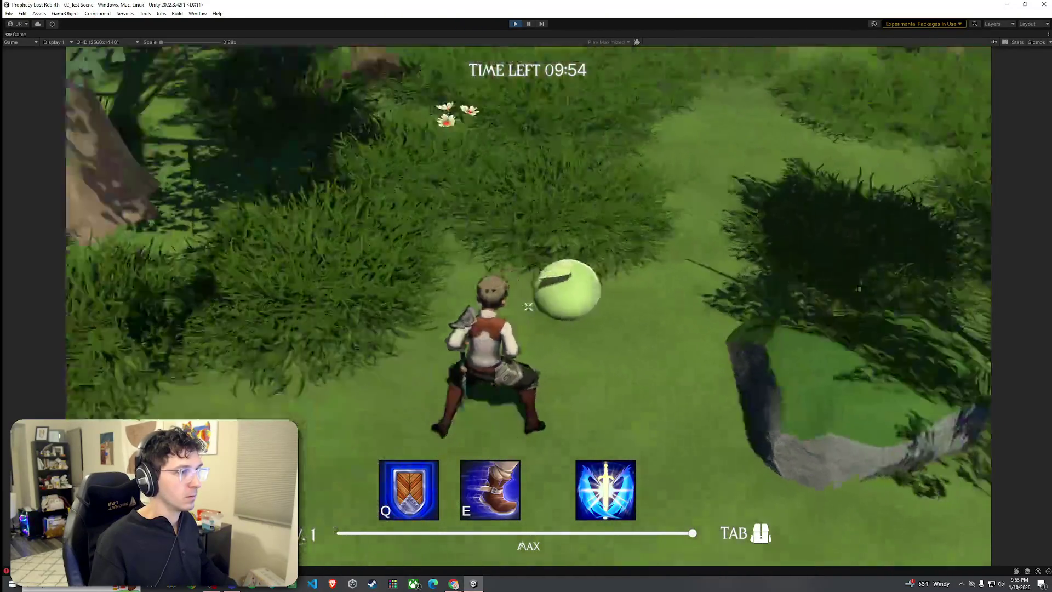
pyautogui.press('w')
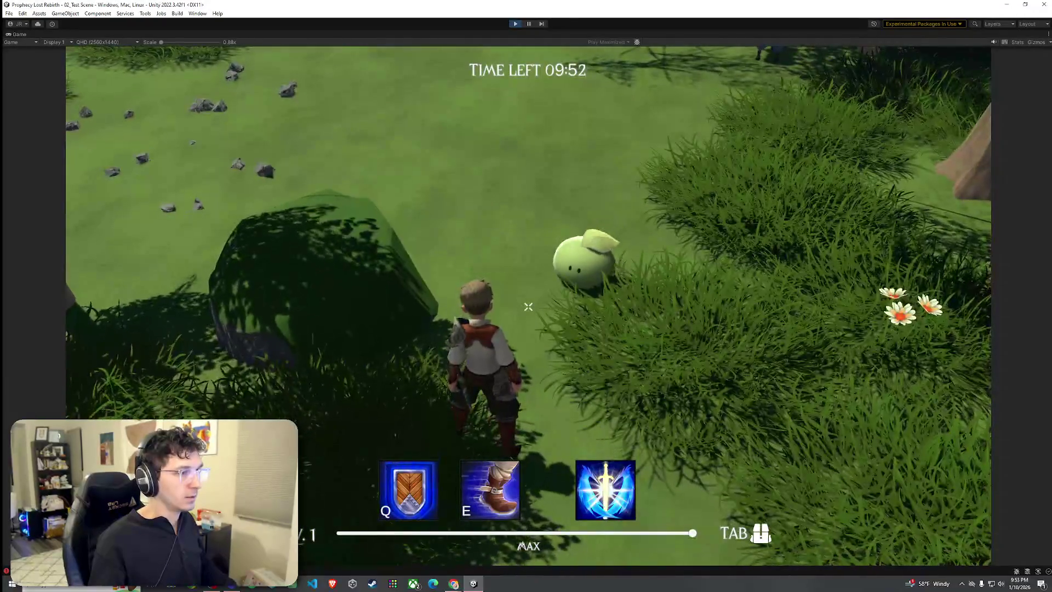
# Follow the wandering slime around the clearing to watch its movement
pyautogui.press('w')
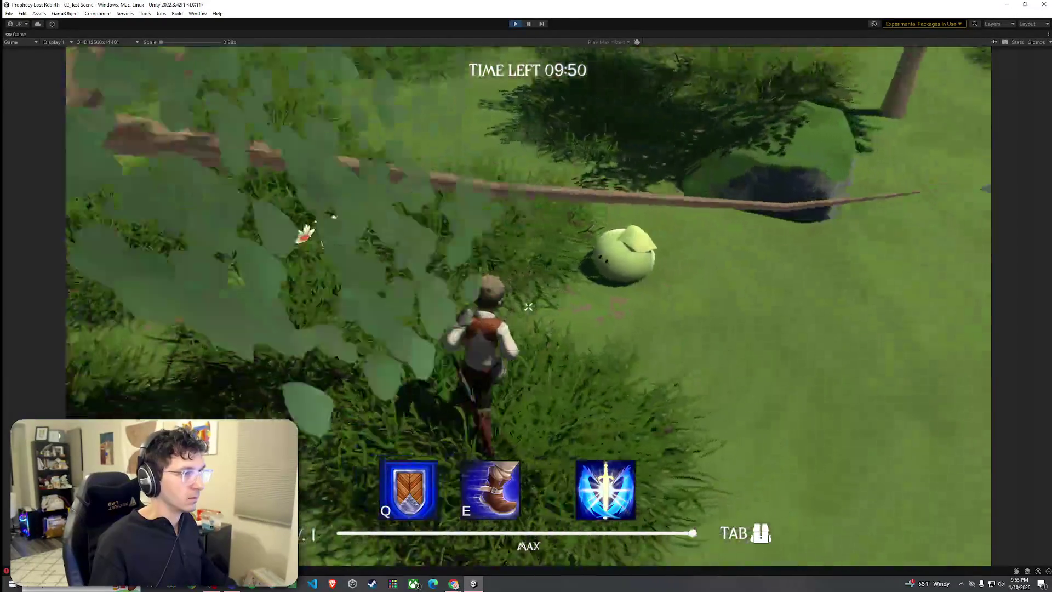
pyautogui.press('w')
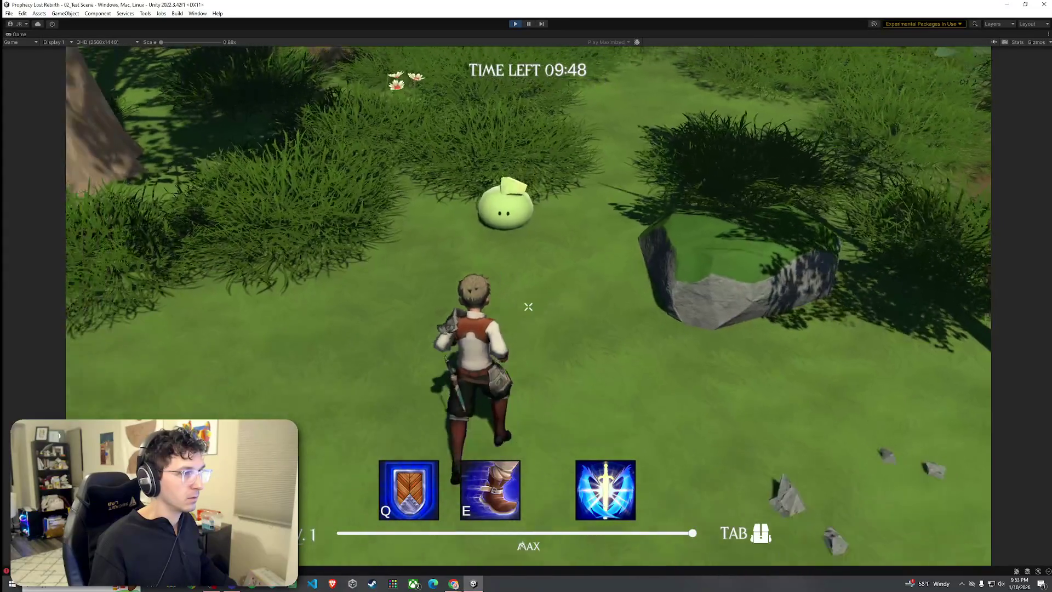
pyautogui.press('w')
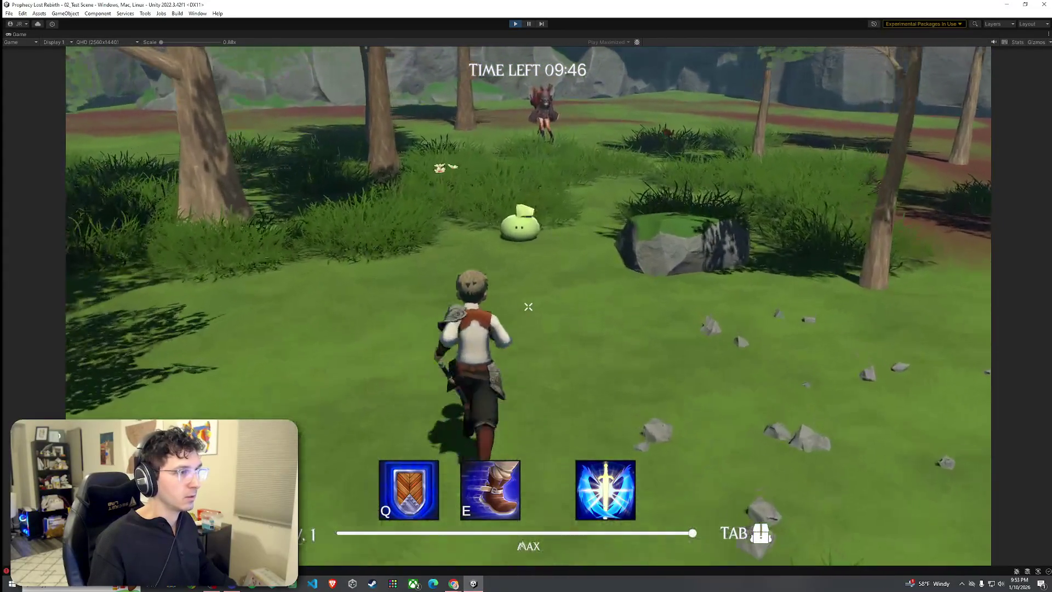
pyautogui.press('w')
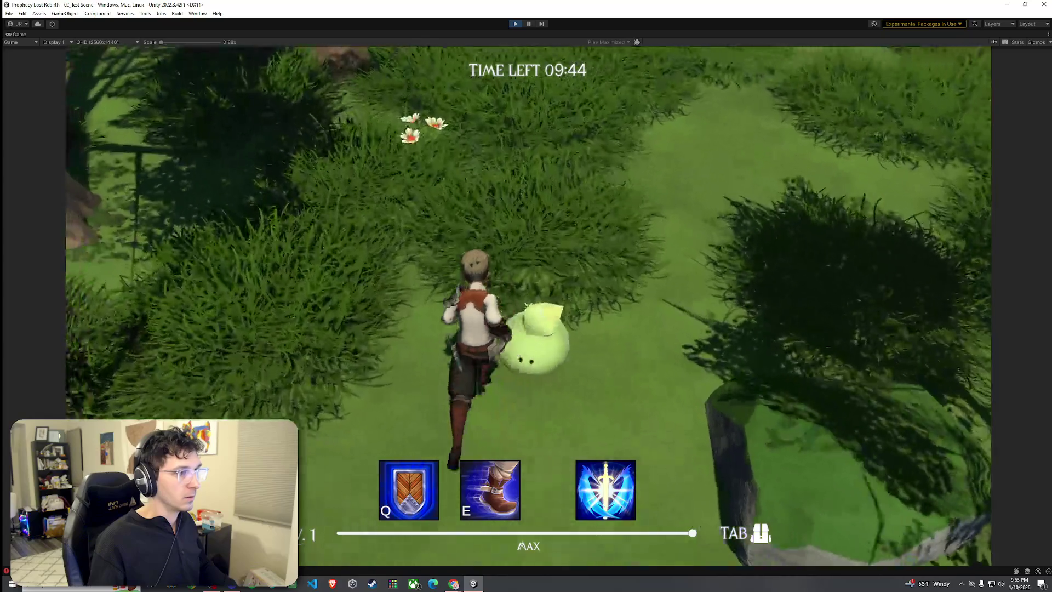
pyautogui.press('w')
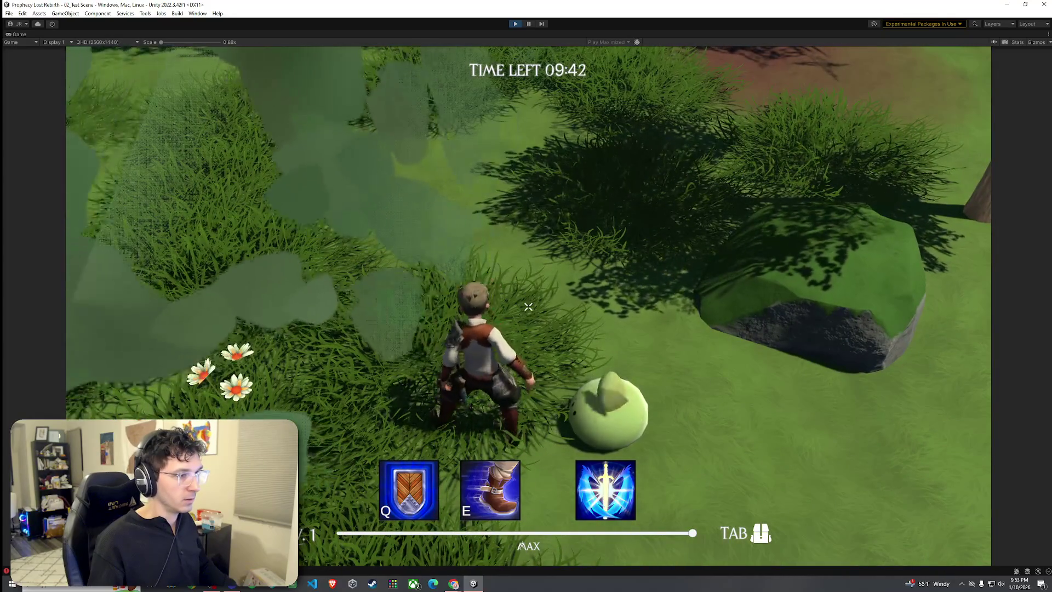
pyautogui.press('w')
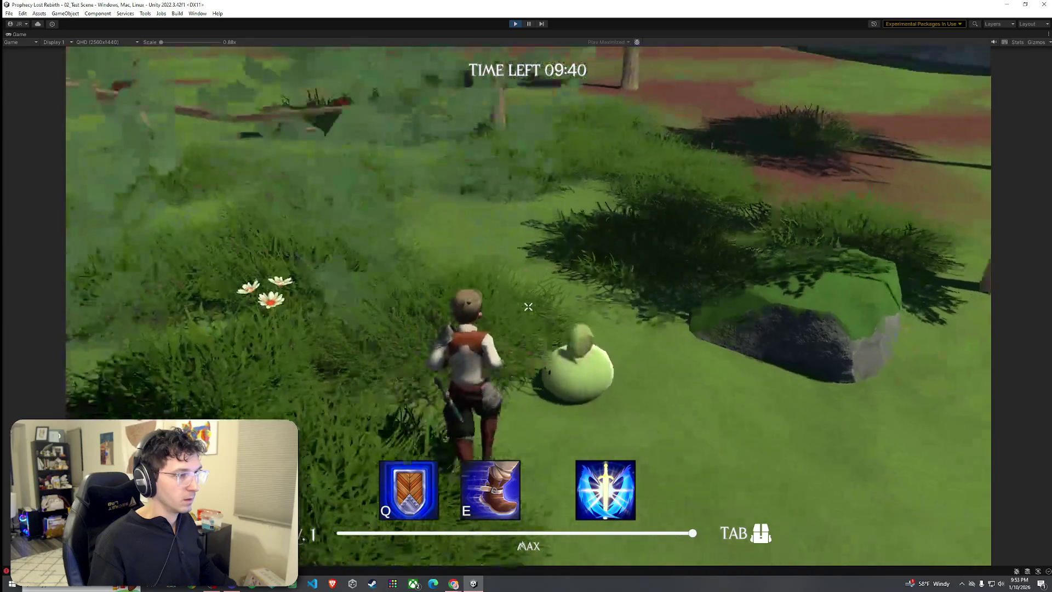
pyautogui.press('w')
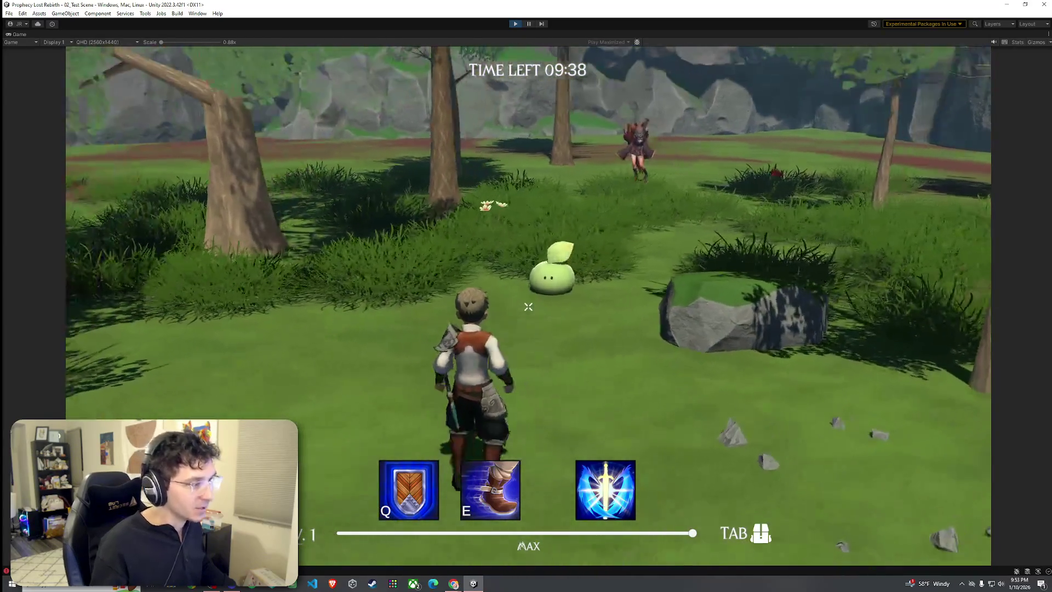
pyautogui.press('w')
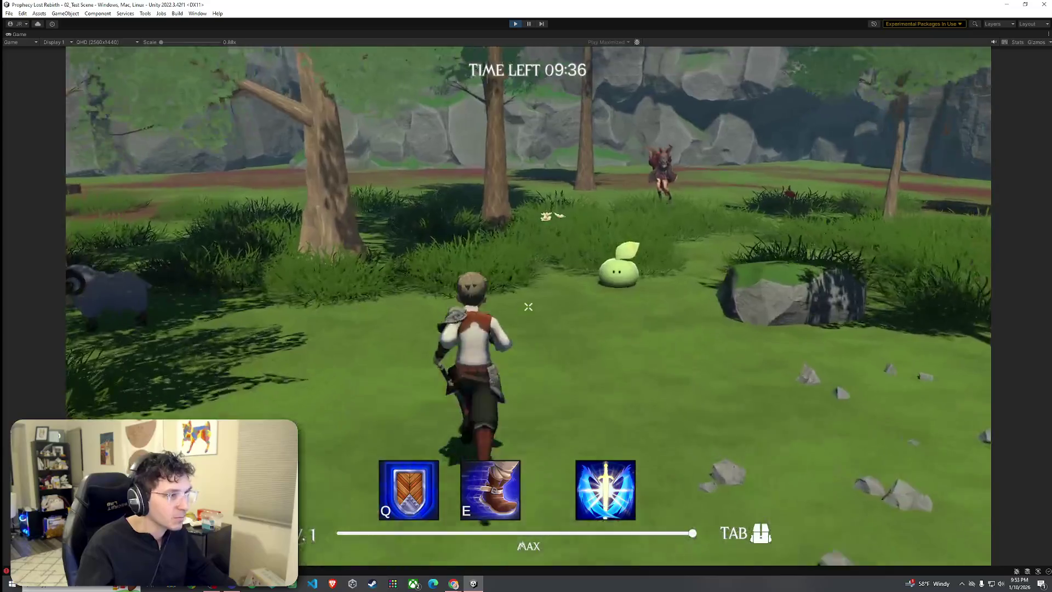
pyautogui.press('w')
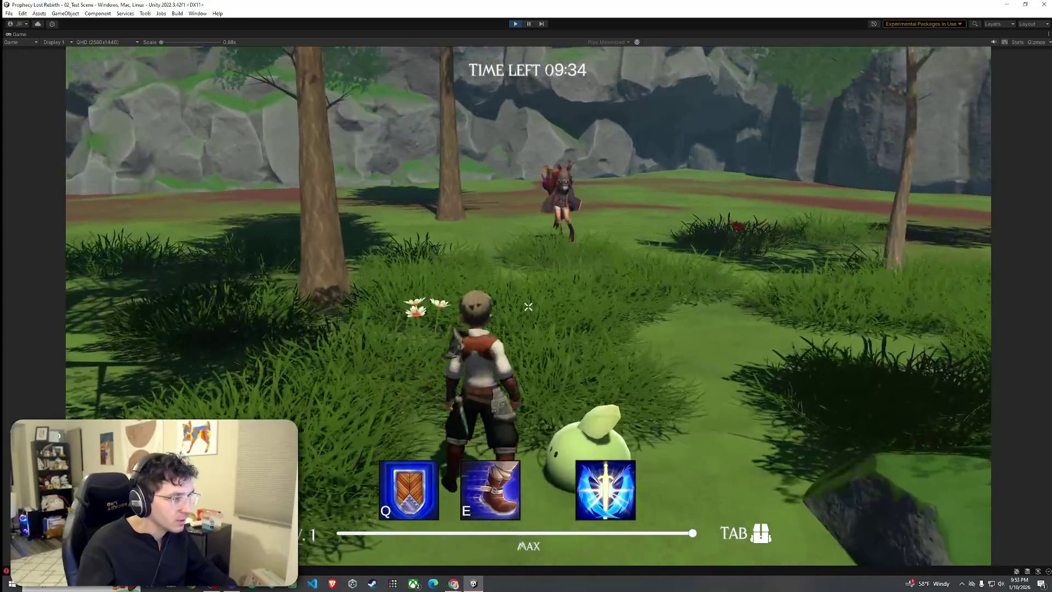
pyautogui.press('w')
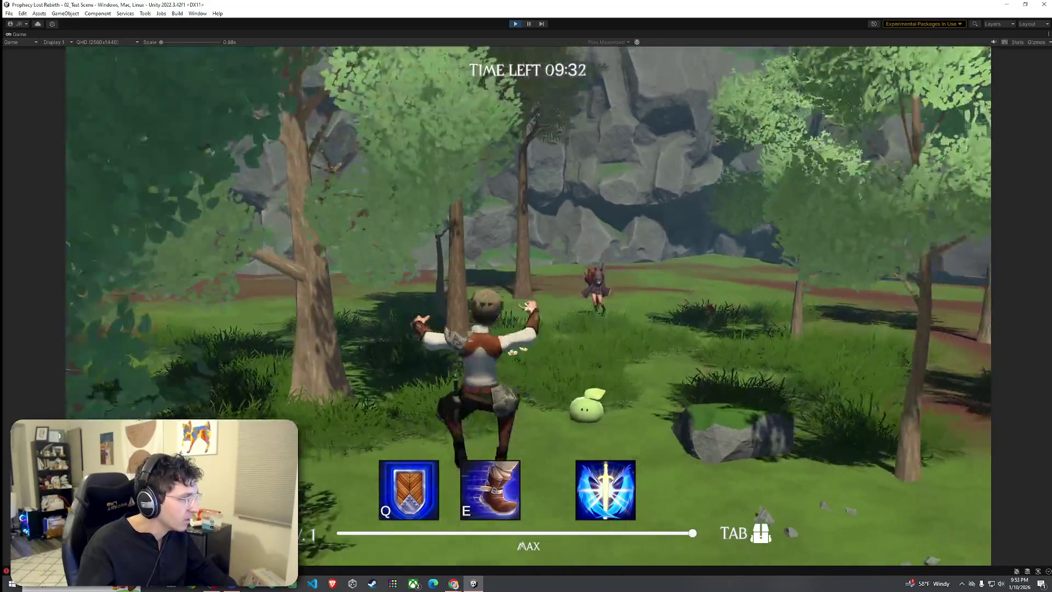
# Stop play mode, return to the Scene view, review the Play From Scene 0 option, and save
pyautogui.press('super')
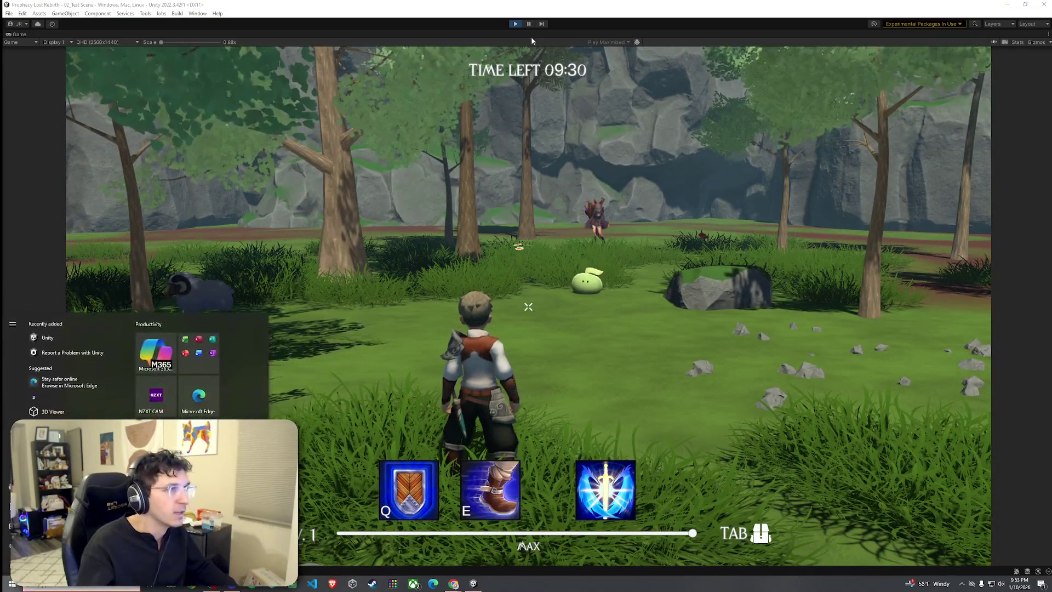
pyautogui.click(521, 32)
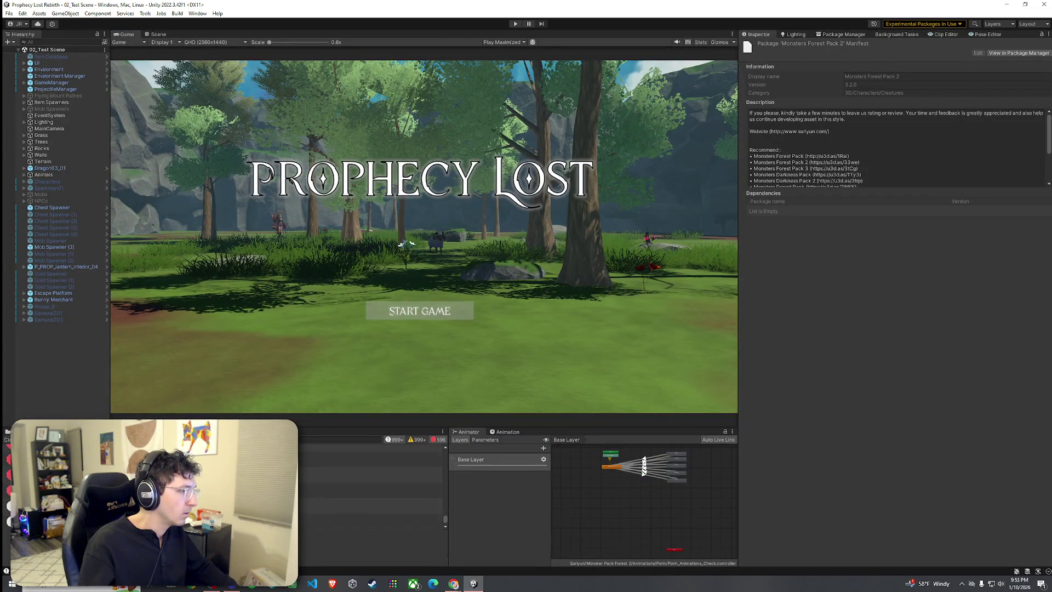
pyautogui.click(373, 476)
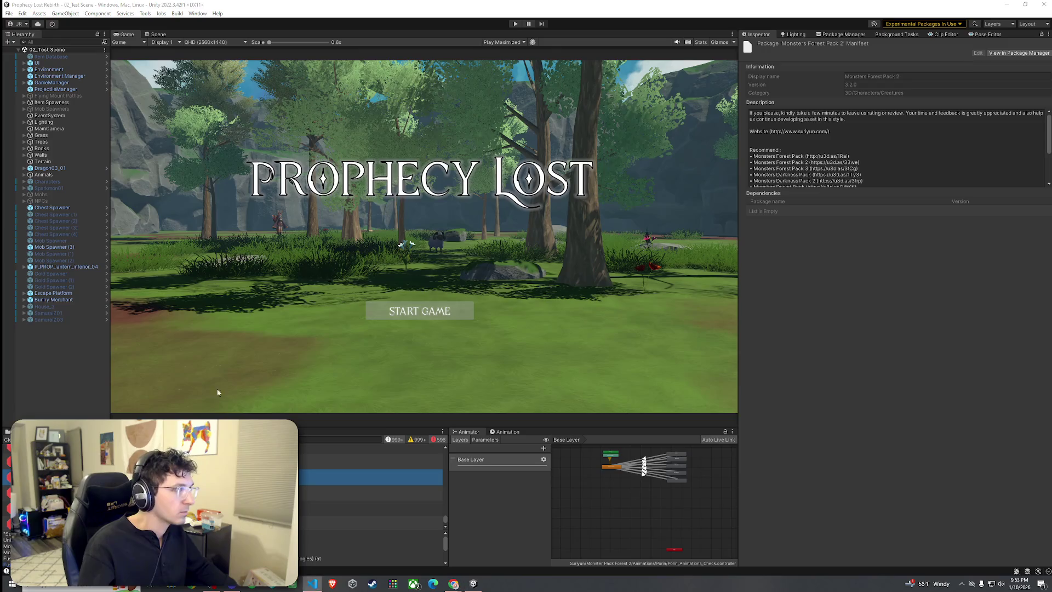
pyautogui.click(155, 35)
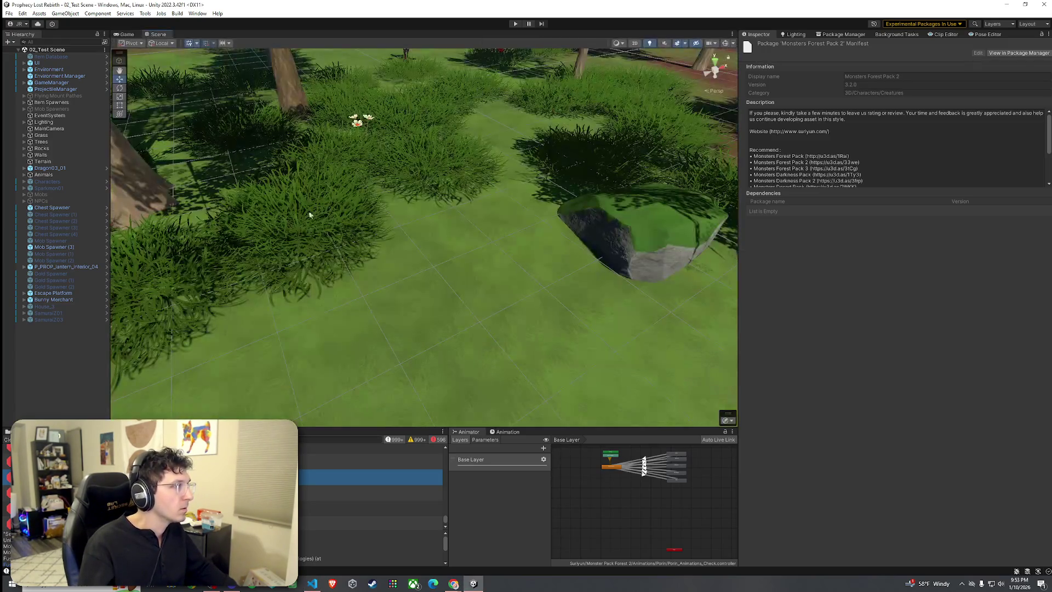
pyautogui.click(145, 14)
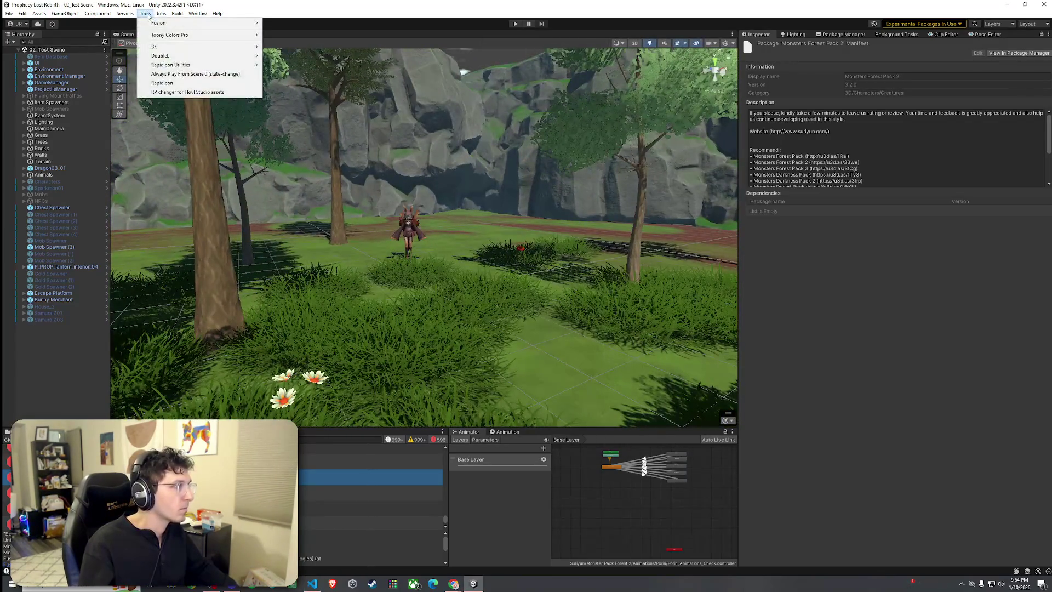
pyautogui.click(187, 73)
pyautogui.click(146, 14)
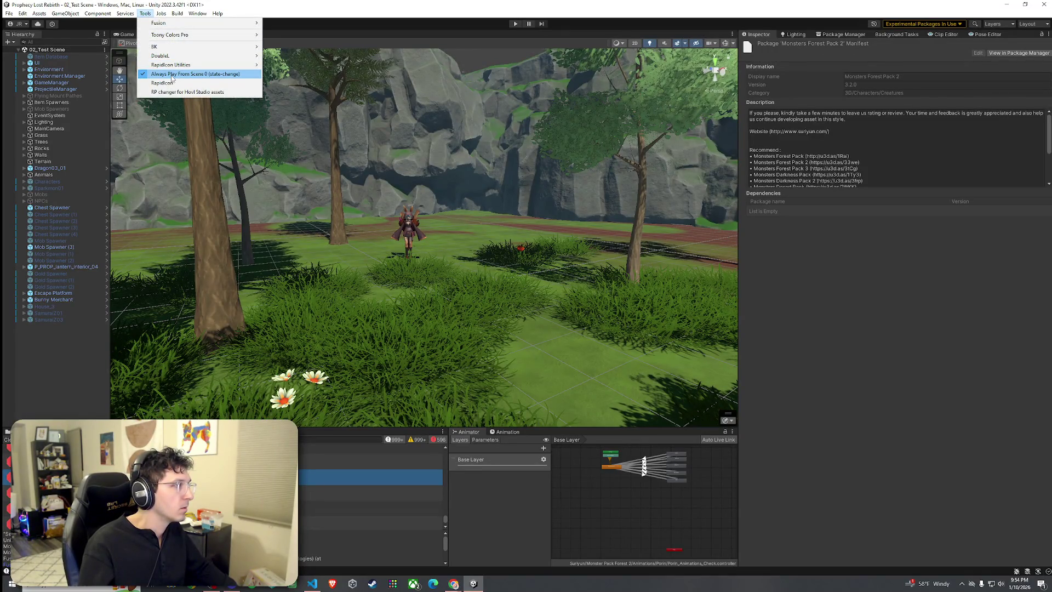
pyautogui.click(164, 75)
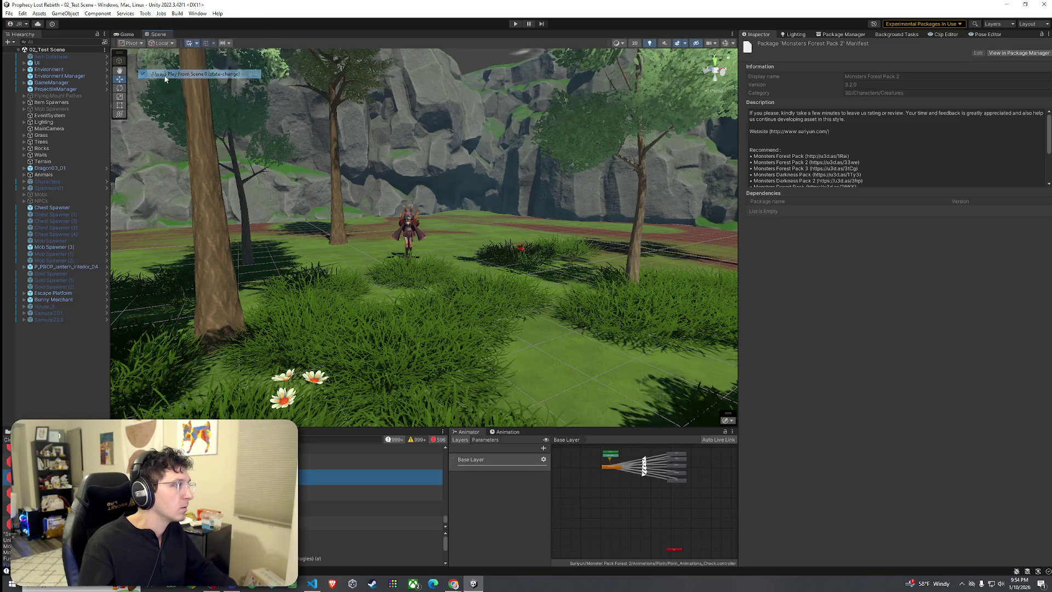
pyautogui.click(8, 14)
pyautogui.click(33, 54)
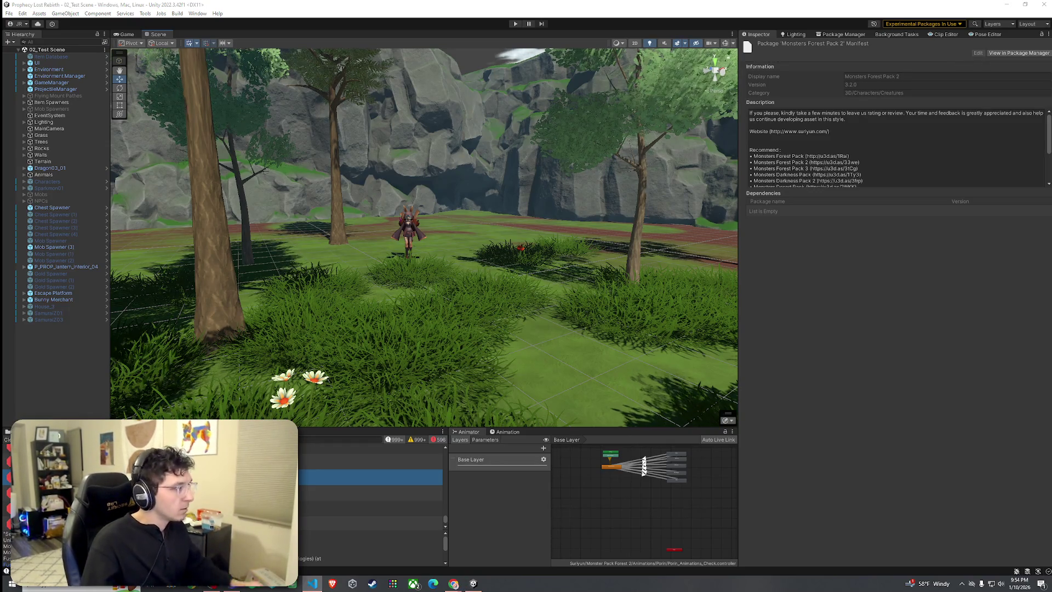
# Search the Project assets and select the Slime prefab to inspect it
pyautogui.click(19, 432)
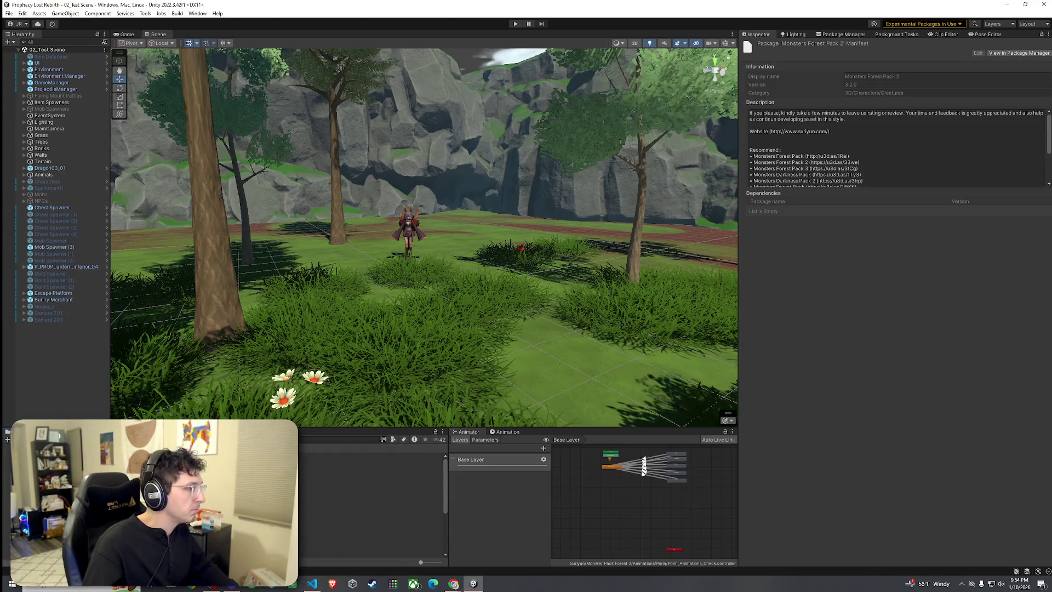
pyautogui.click(300, 440)
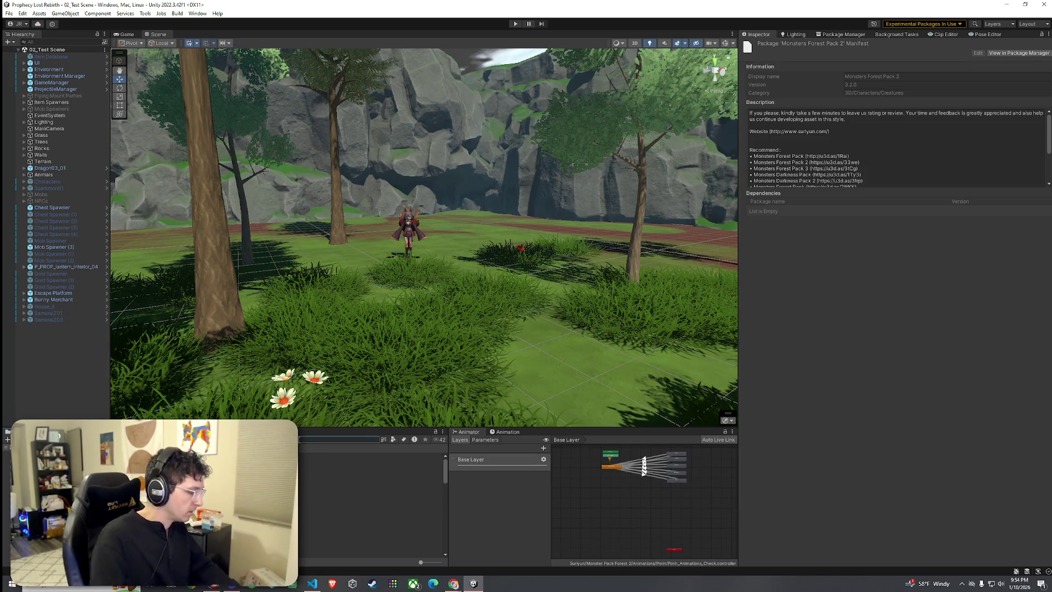
pyautogui.write('porin')
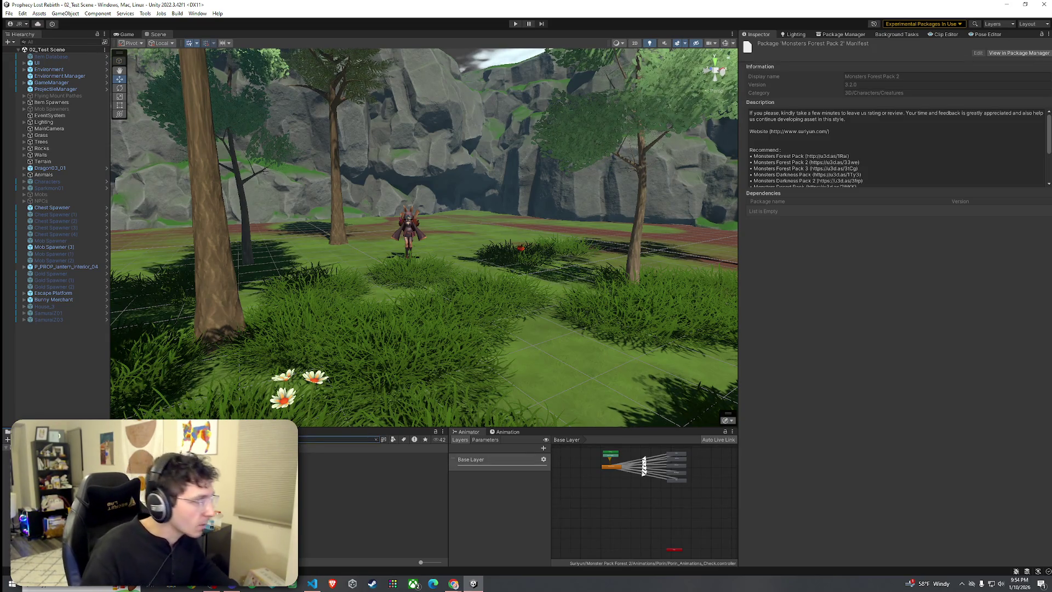
pyautogui.click(329, 476)
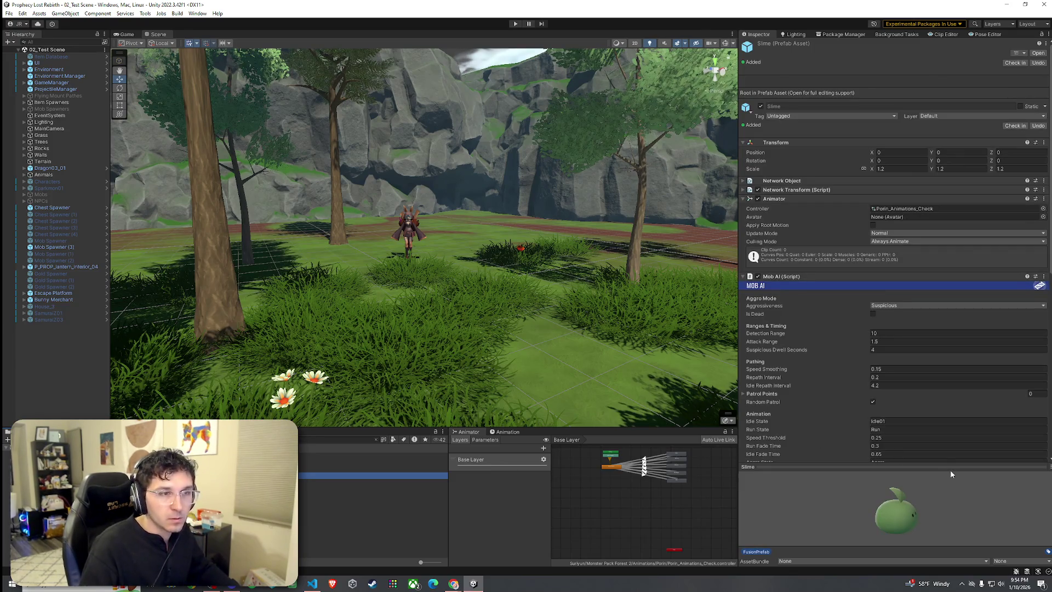
# Open the Slime prefab and point Mob AI's Animator field at Slime's own Animator
pyautogui.press('Return')
pyautogui.scroll(-5, 801, 357)
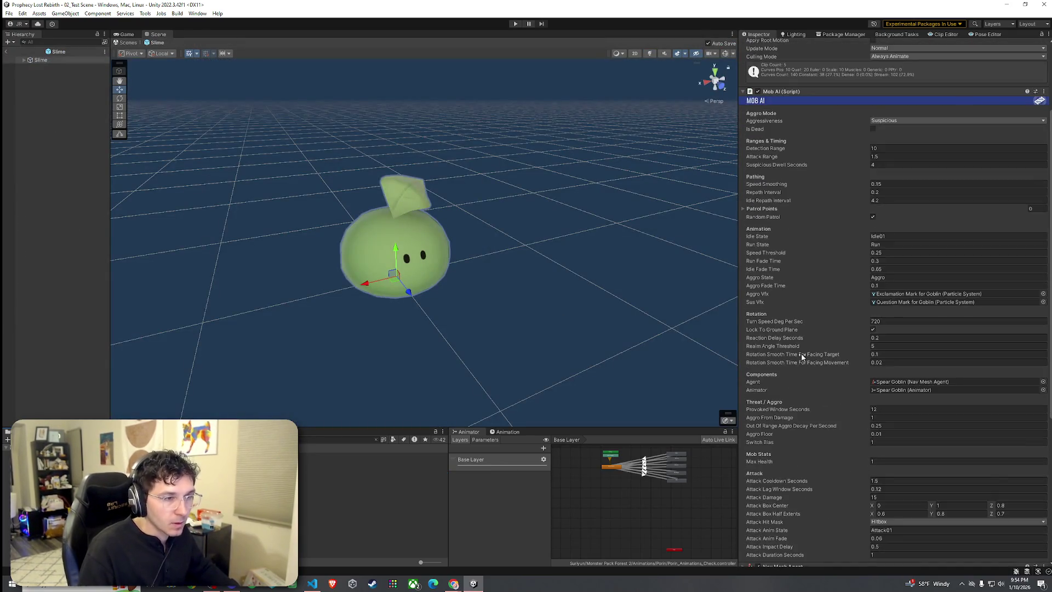
pyautogui.scroll(4, 806, 377)
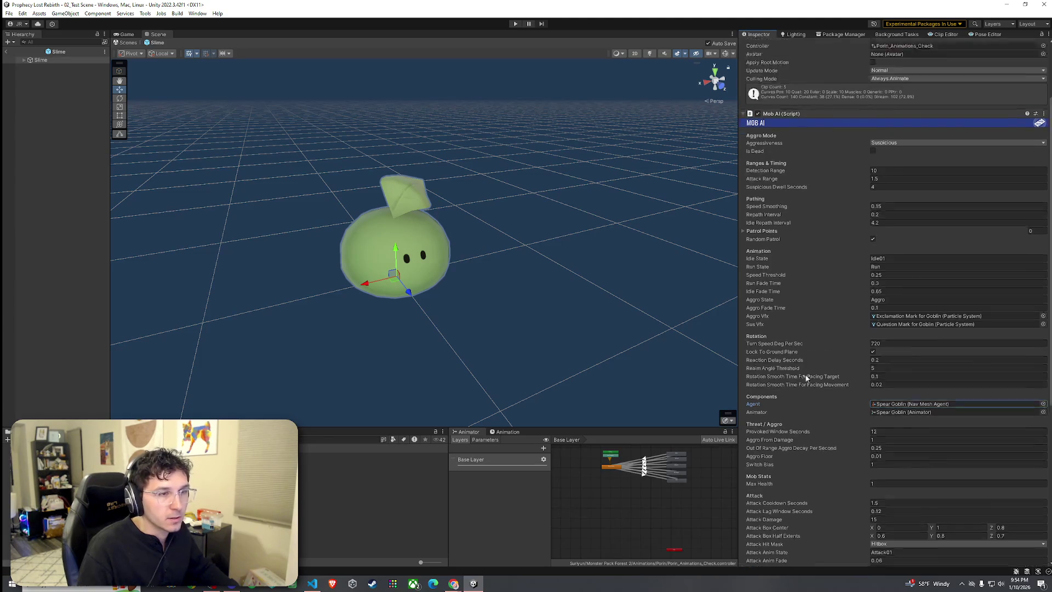
pyautogui.moveTo(795, 104); pyautogui.dragTo(916, 478)
# Assign Slime's own Nav Mesh Agent to Mob AI's Agent field
pyautogui.scroll(-14, 813, 295)
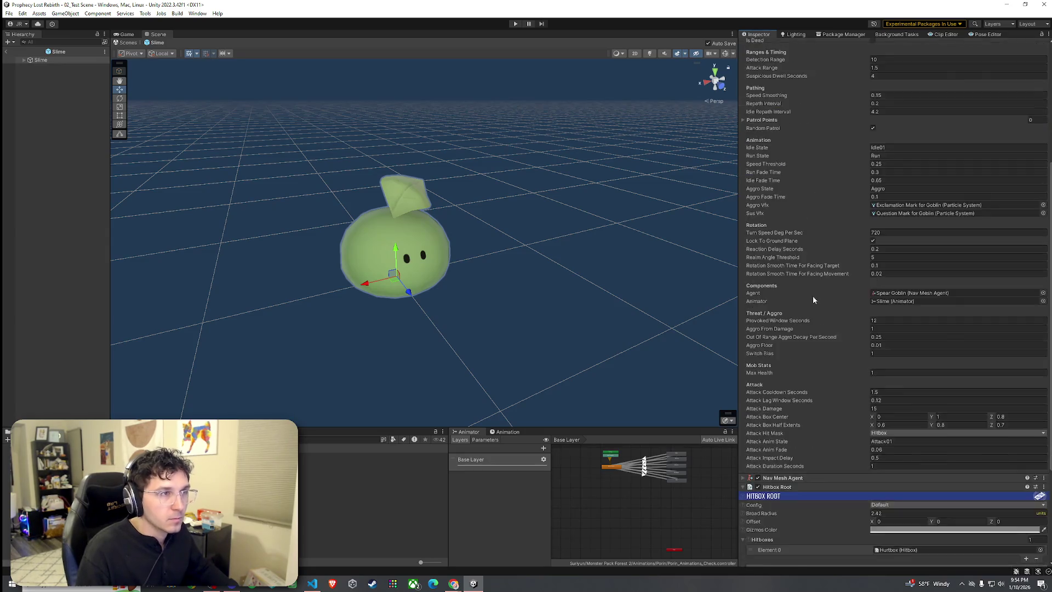
pyautogui.moveTo(786, 357); pyautogui.dragTo(863, 232)
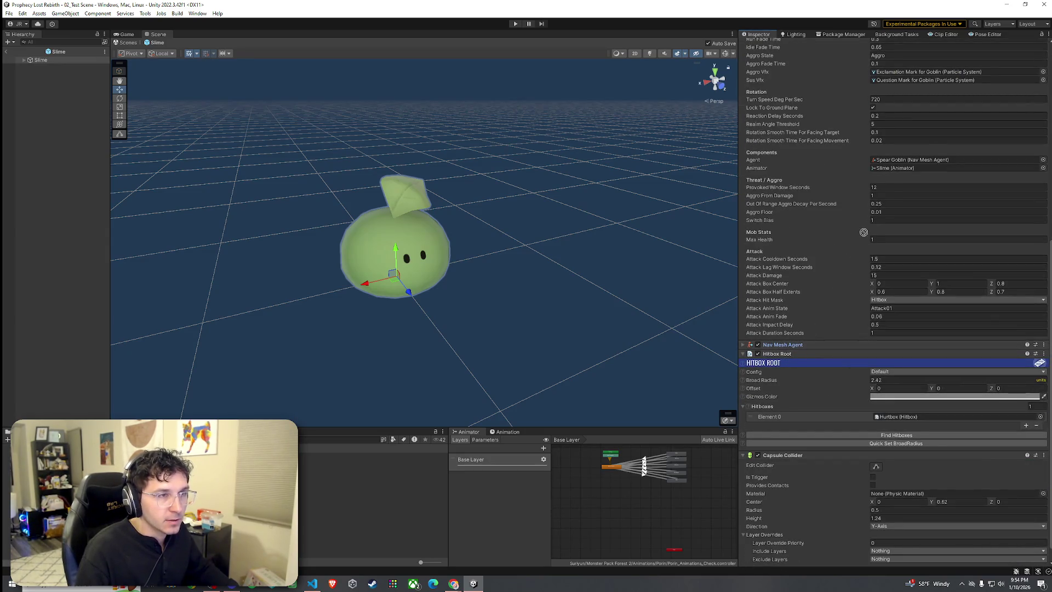
pyautogui.moveTo(882, 169); pyautogui.dragTo(890, 161)
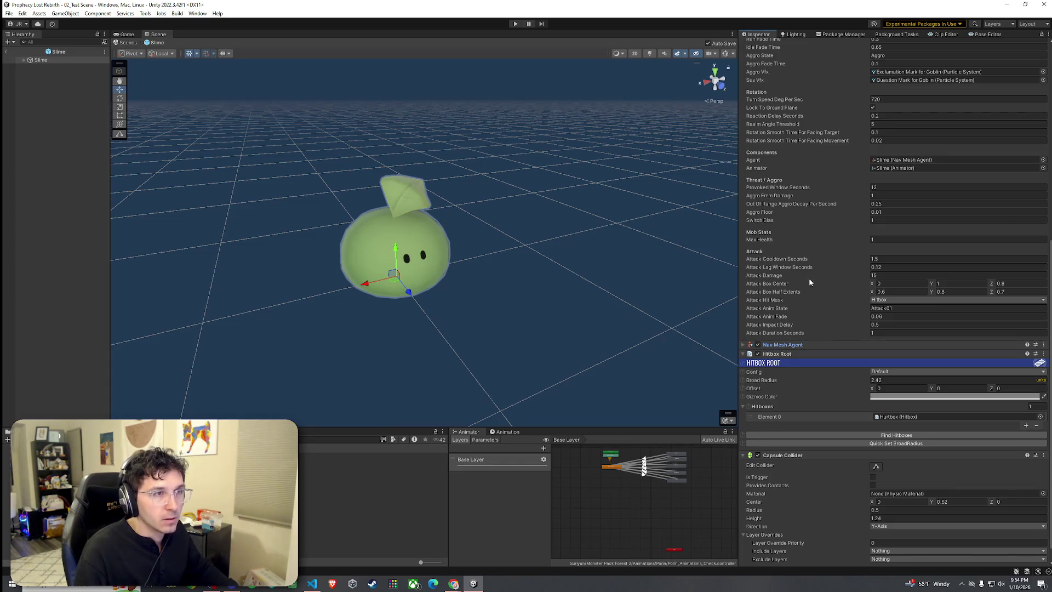
pyautogui.scroll(-1, 811, 295)
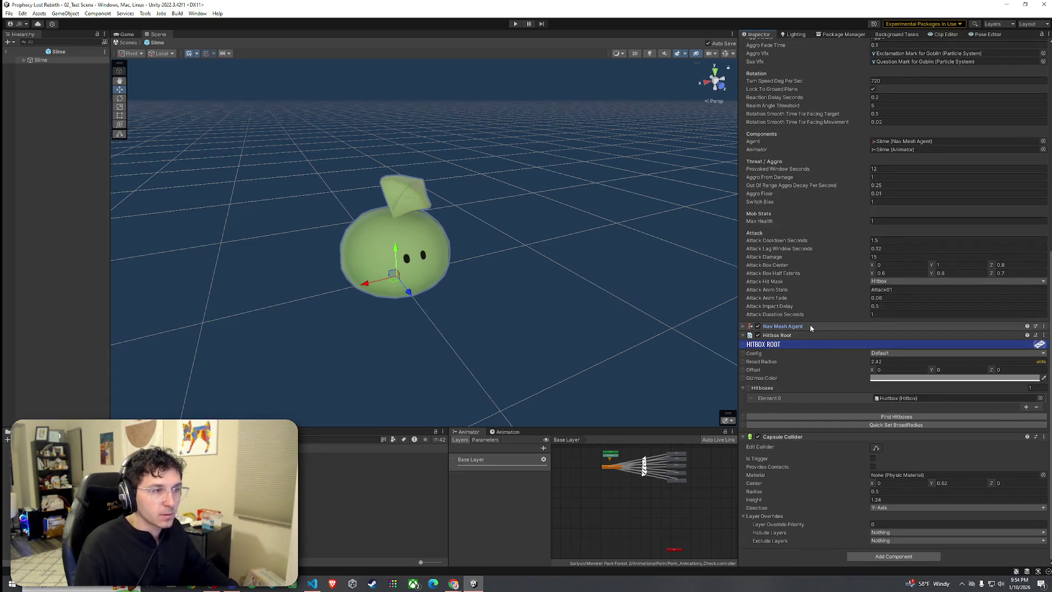
pyautogui.scroll(6, 810, 325)
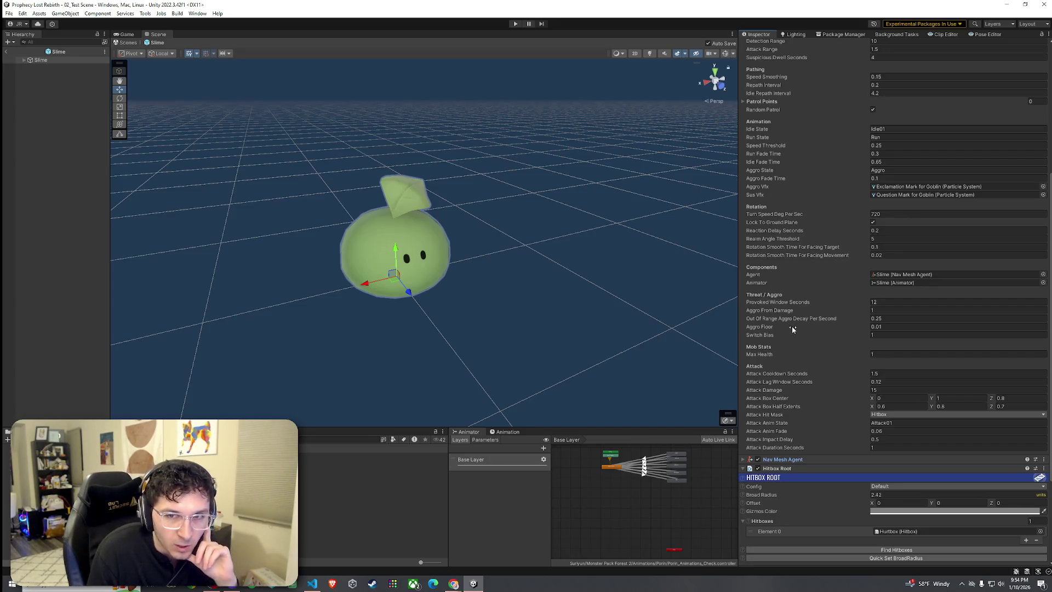
pyautogui.scroll(-5, 803, 395)
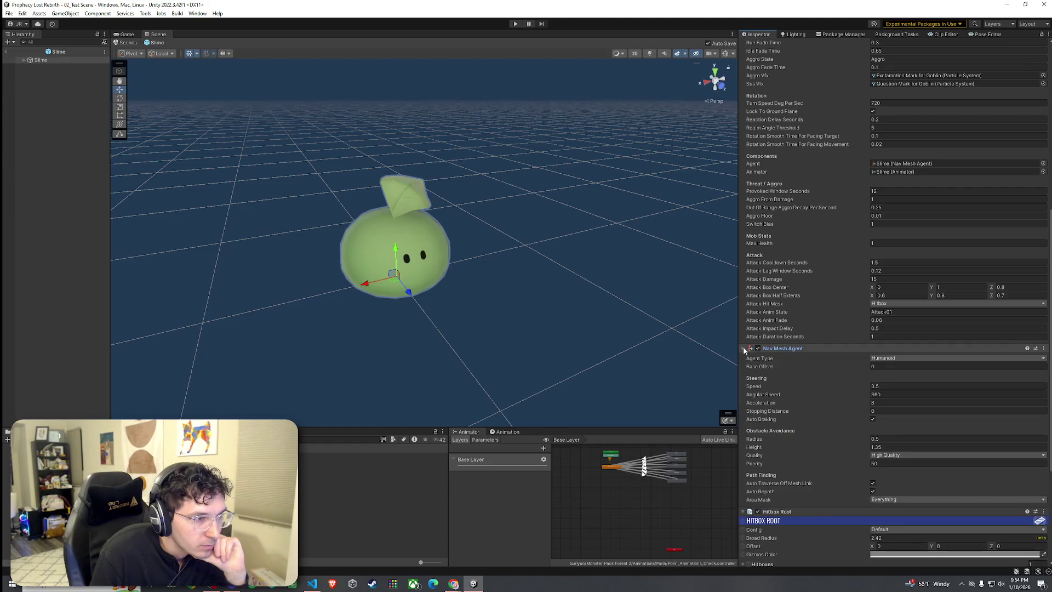
pyautogui.scroll(-6, 810, 410)
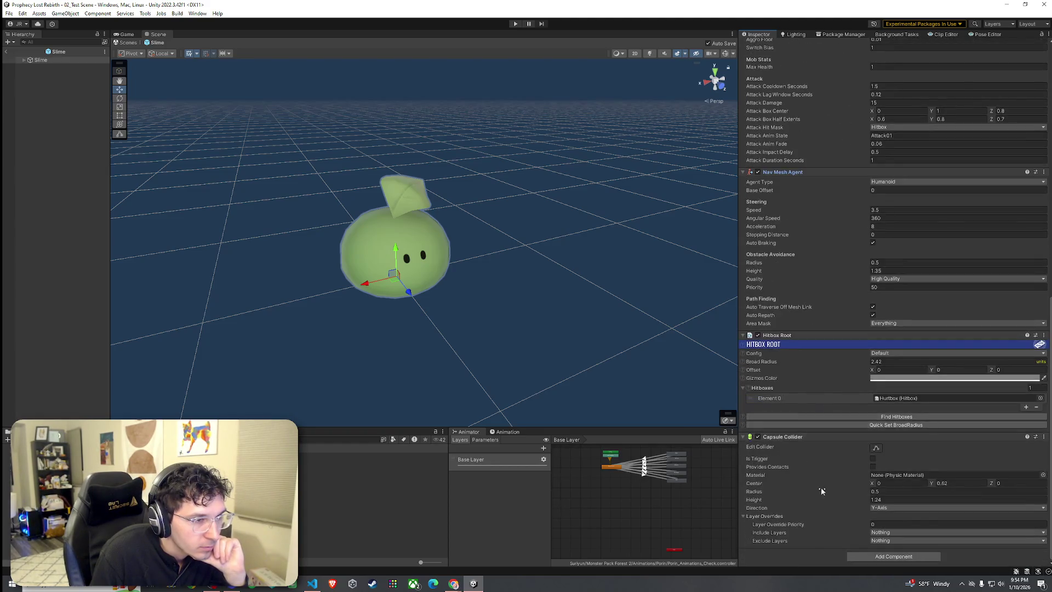
pyautogui.scroll(15, 815, 464)
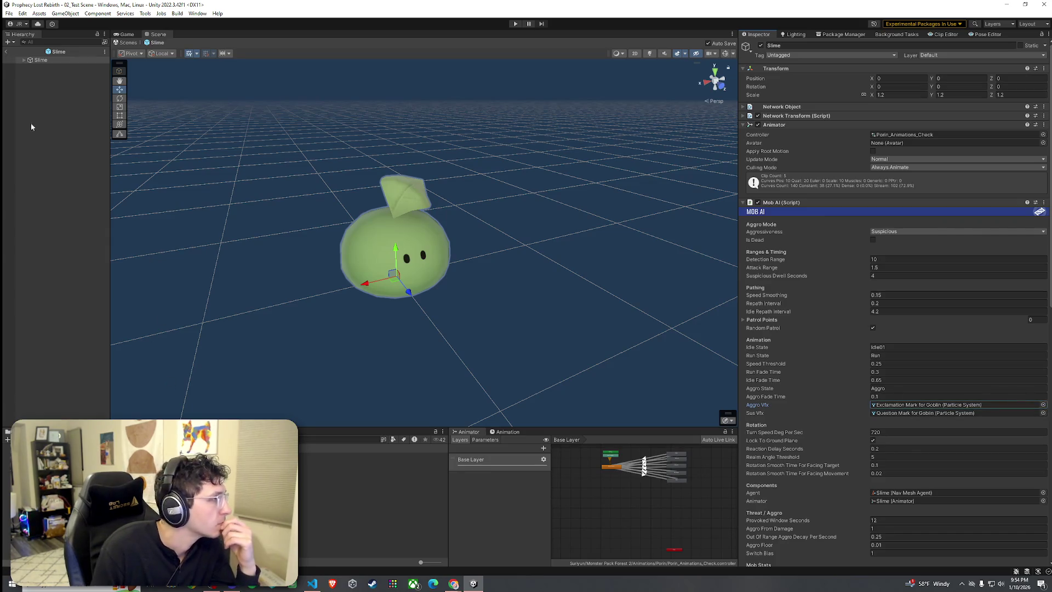
# Expand Slime and preview its exclamation-mark and question-mark alert effects
pyautogui.click(23, 60)
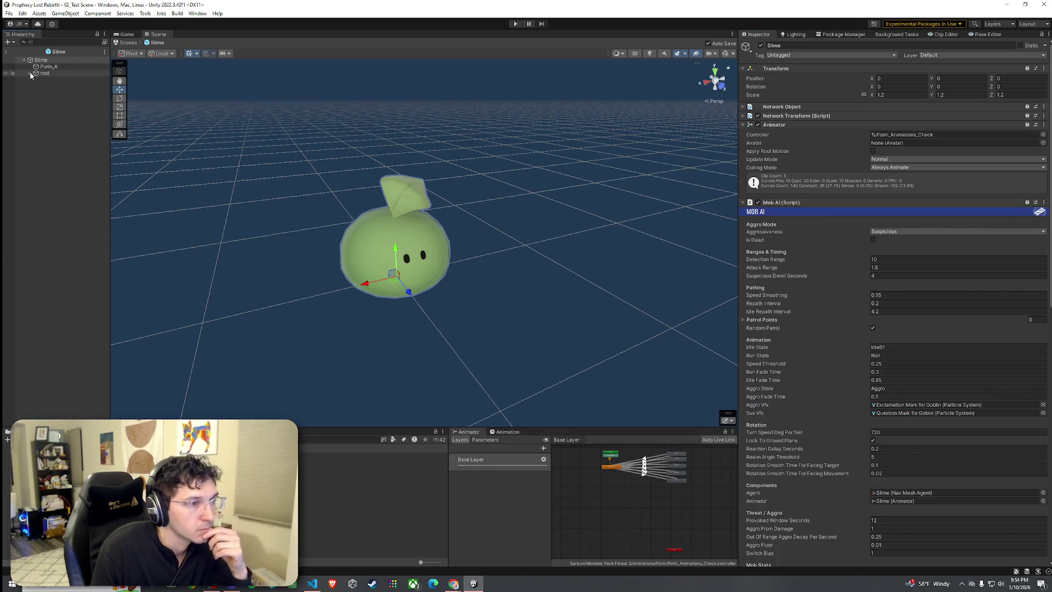
pyautogui.doubleClick(928, 404)
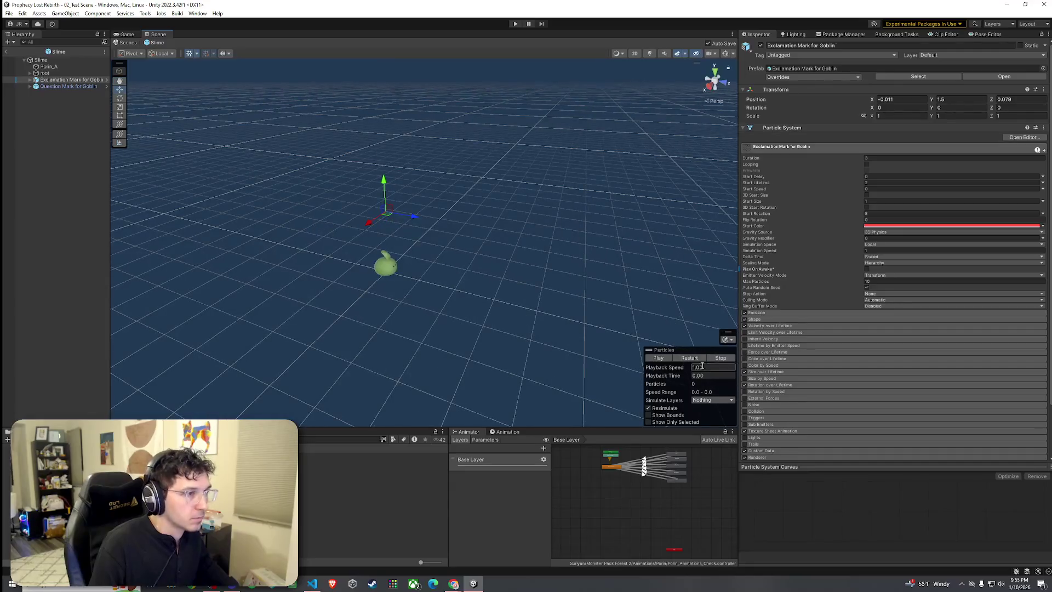
pyautogui.scroll(5, 353, 274)
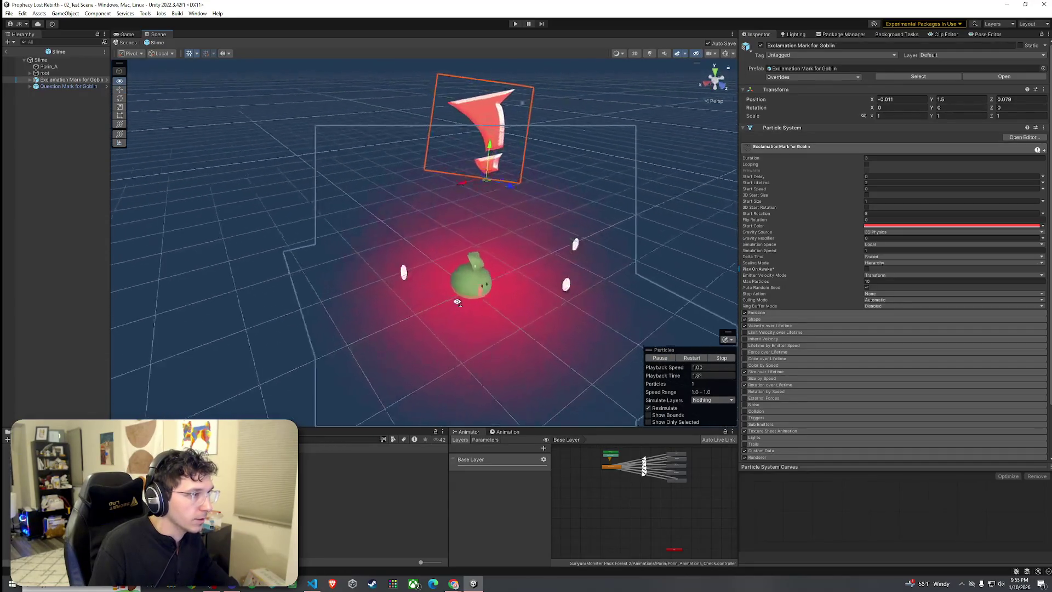
pyautogui.click(80, 86)
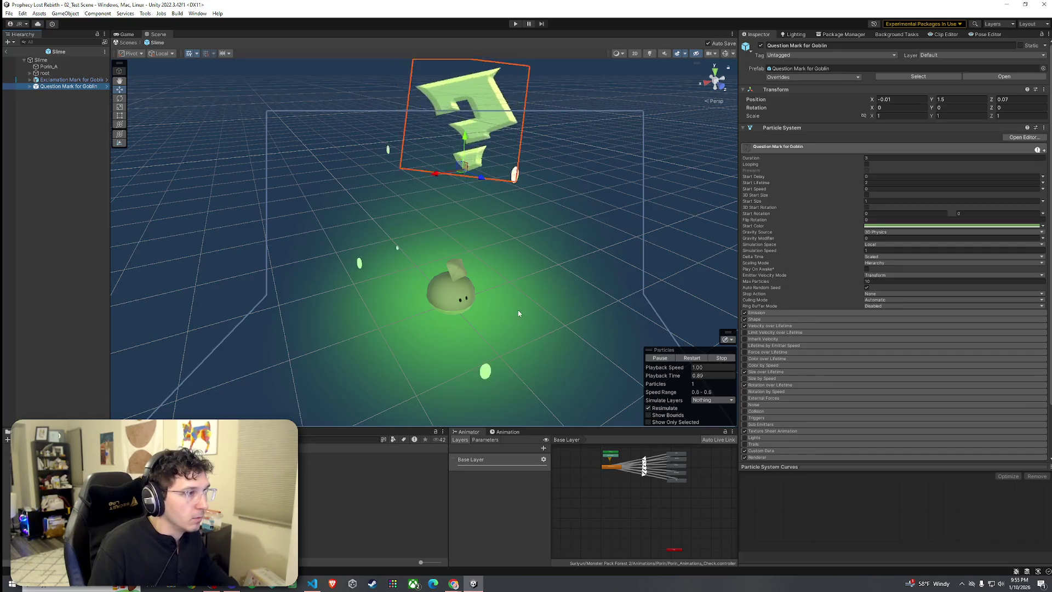
pyautogui.click(23, 58)
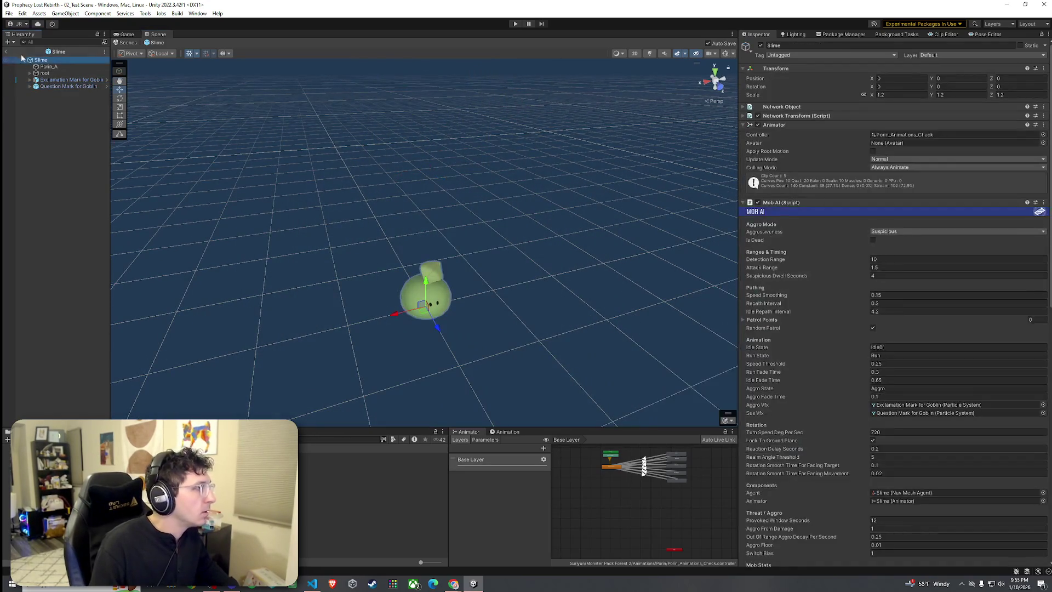
pyautogui.scroll(-4, 801, 297)
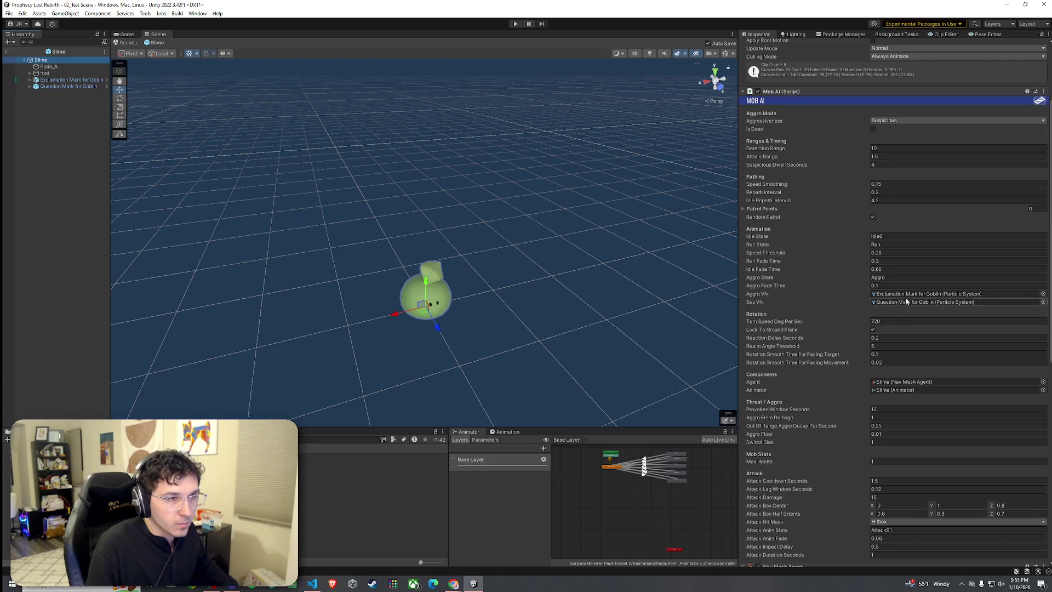
# Rename the two alert effects to Exclamation Mark and Question Mark
pyautogui.click(80, 80)
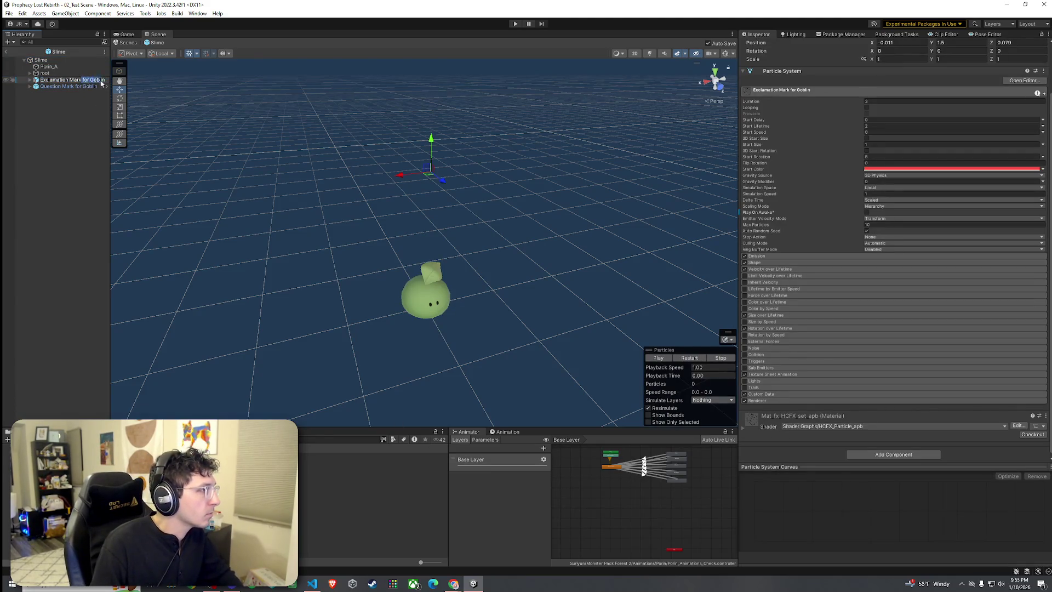
pyautogui.click(85, 88)
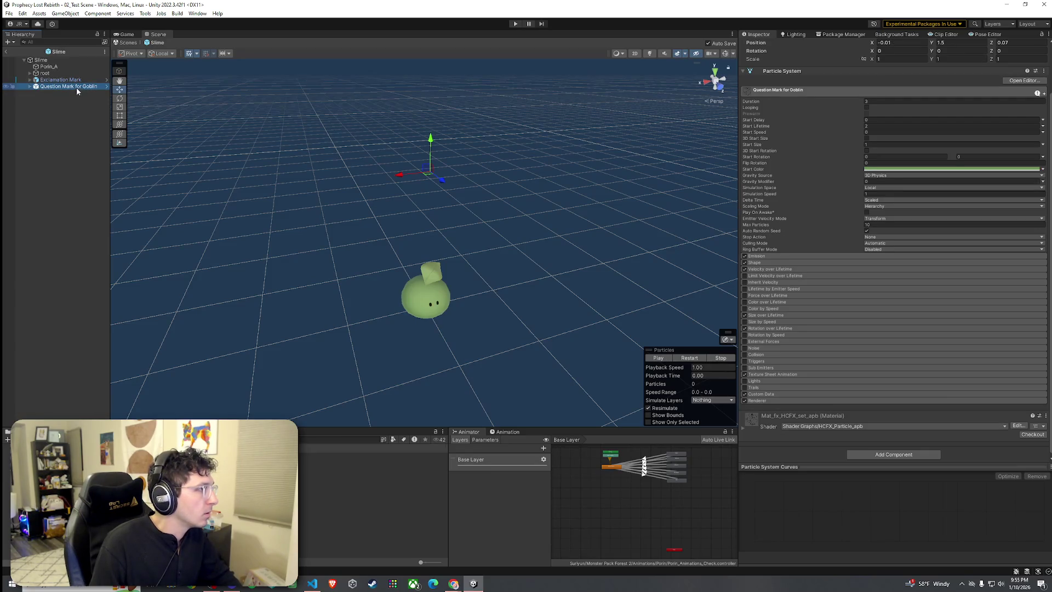
pyautogui.press('Return')
pyautogui.click(49, 61)
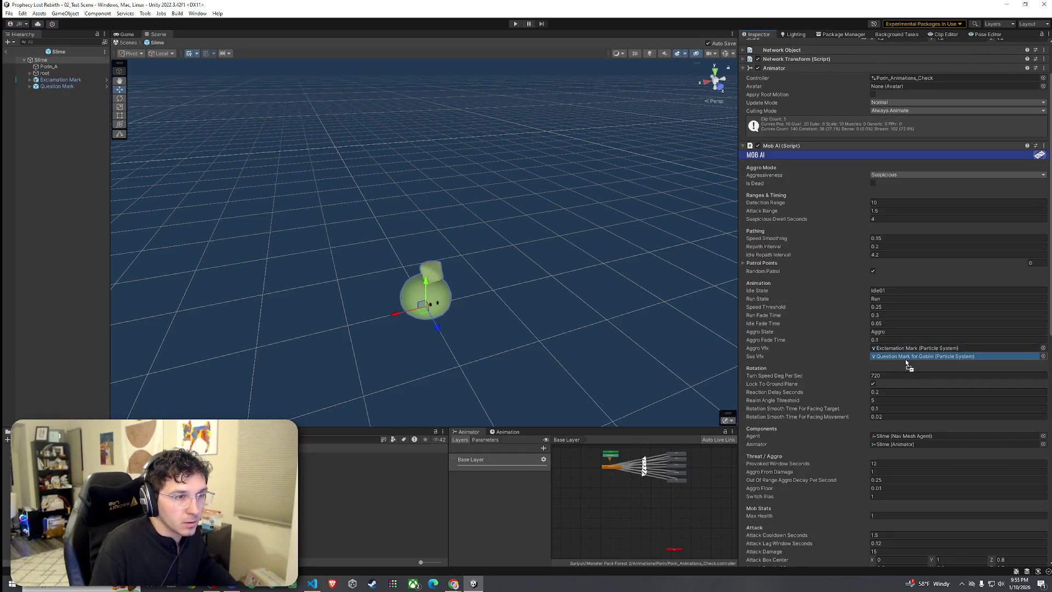
# Return to 02_Test Scene, enter play mode, start the game and run forward to find the slime
pyautogui.click(8, 53)
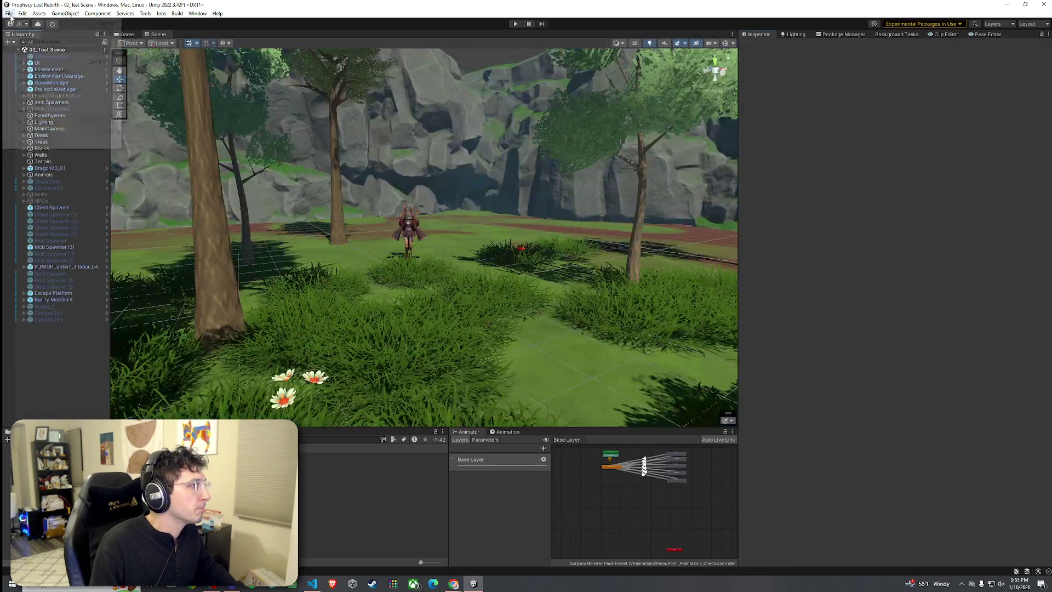
pyautogui.click(133, 36)
pyautogui.hotkey('ctrl', 'p')
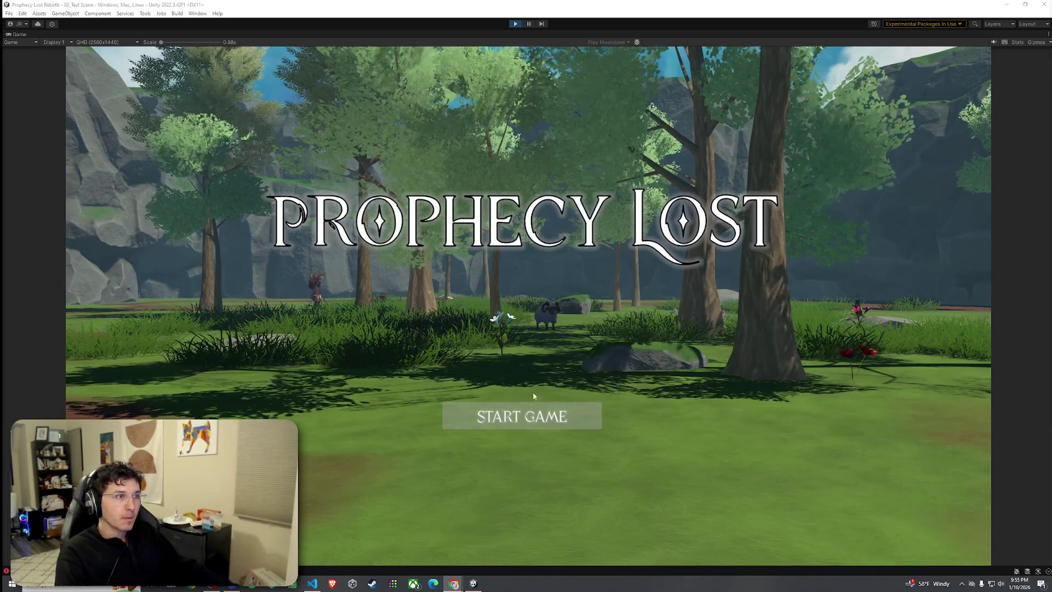
pyautogui.click(526, 415)
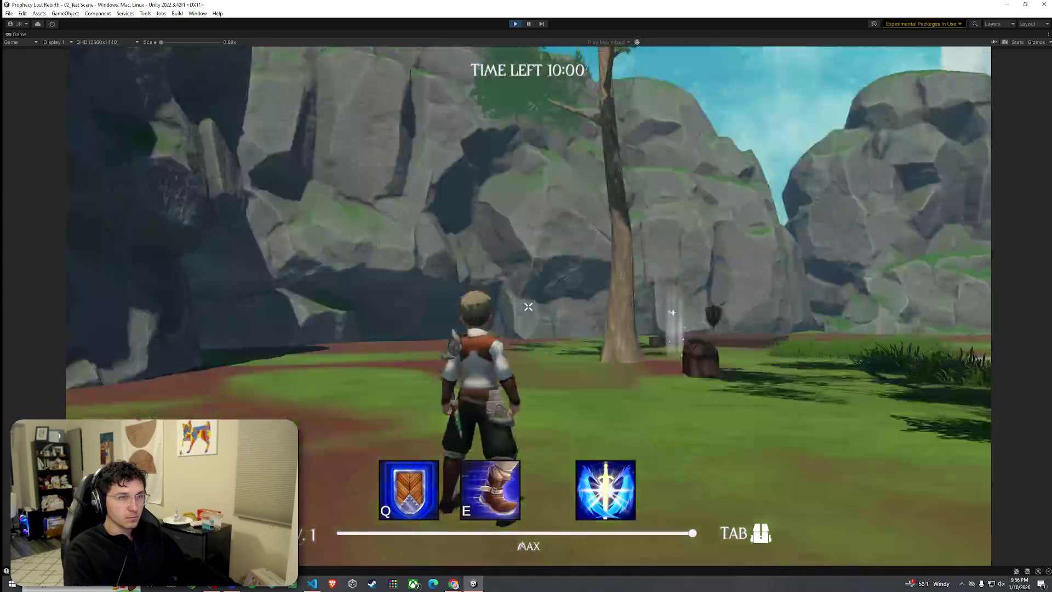
pyautogui.press('w')
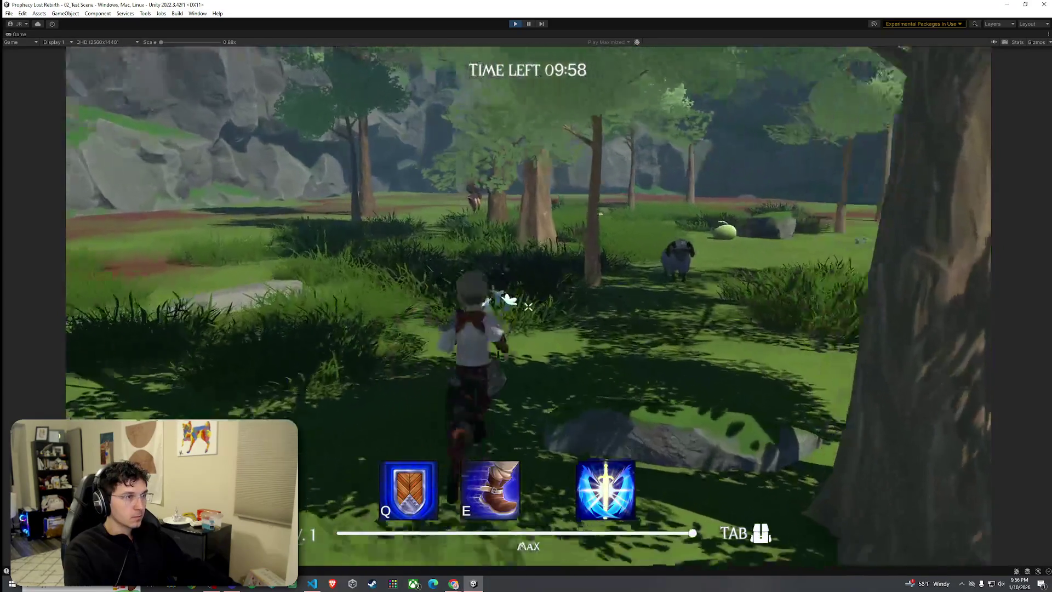
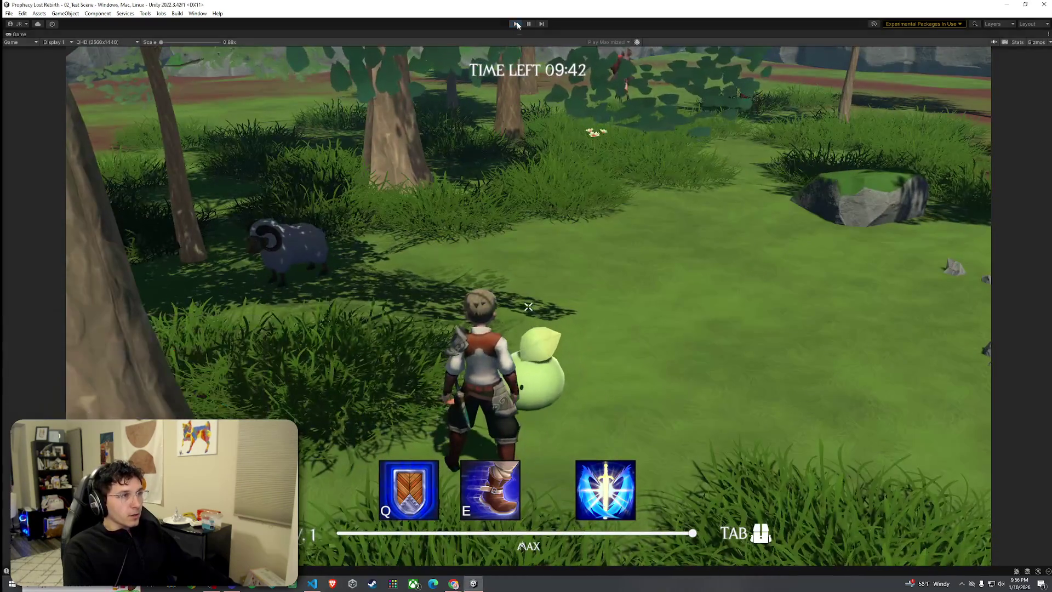
# Stop play mode and fly the Scene view camera to a new forest viewpoint
pyautogui.hotkey('ctrl', 'p')
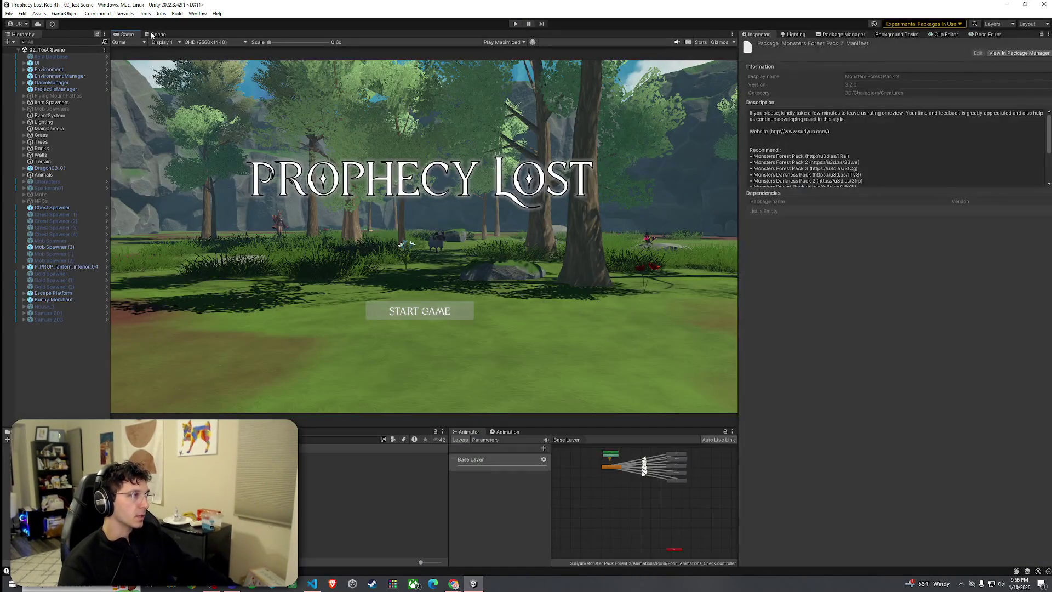
pyautogui.click(156, 34)
pyautogui.moveTo(354, 252)
pyautogui.mouseDown()
pyautogui.moveTo(252, 132)
pyautogui.moveTo(64, 243)
pyautogui.moveTo(81, 258)
pyautogui.moveTo(602, 268)
pyautogui.moveTo(196, 353)
pyautogui.mouseUp()
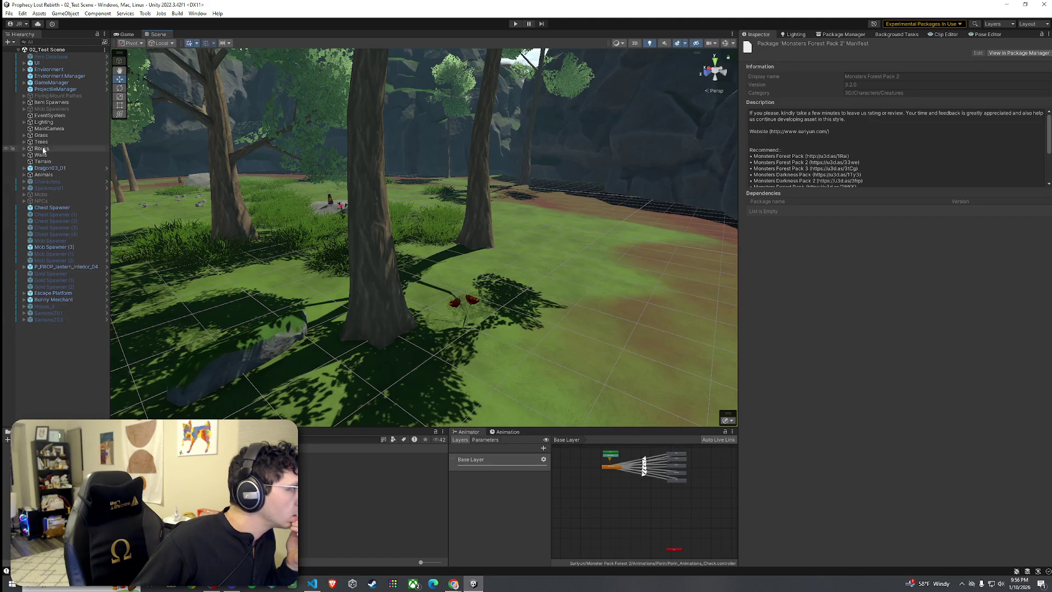
# Expand Item Spawners and inspect the SwordAndShield item and KnightsBroadsword prefab assets
pyautogui.click(50, 103)
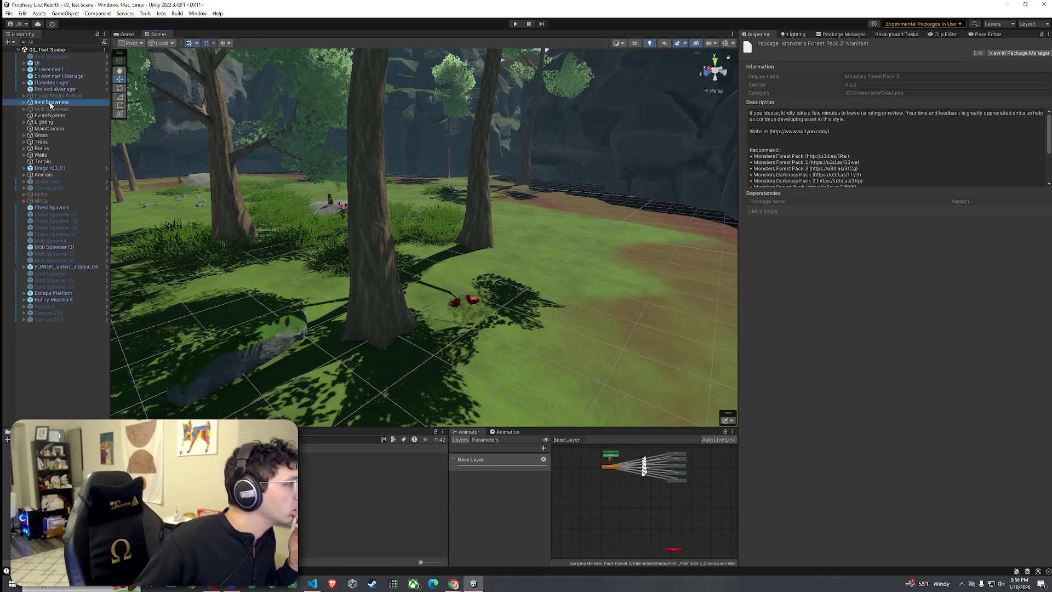
pyautogui.click(24, 103)
pyautogui.click(55, 109)
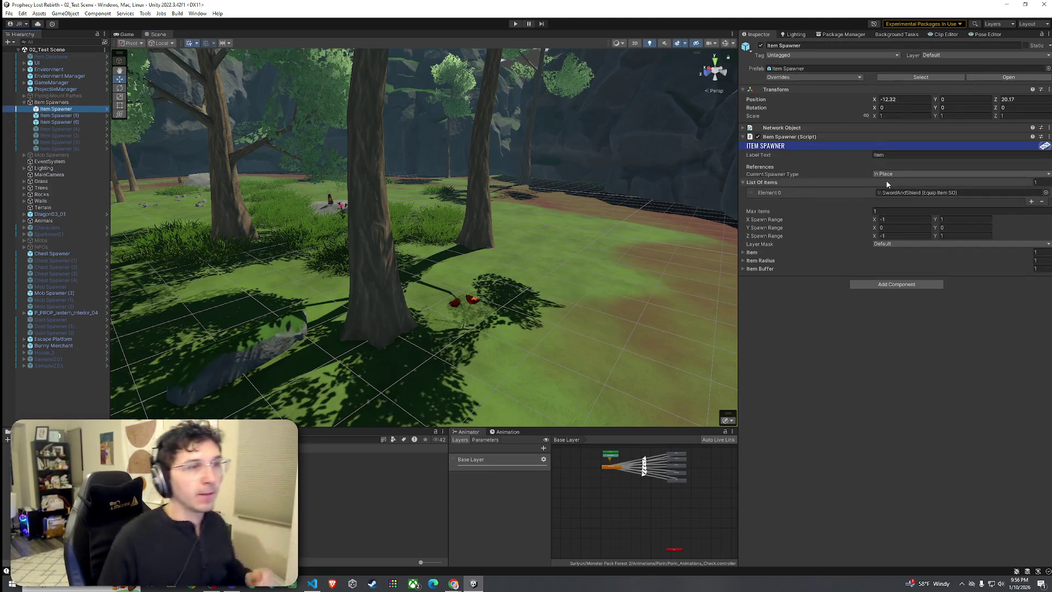
pyautogui.doubleClick(899, 192)
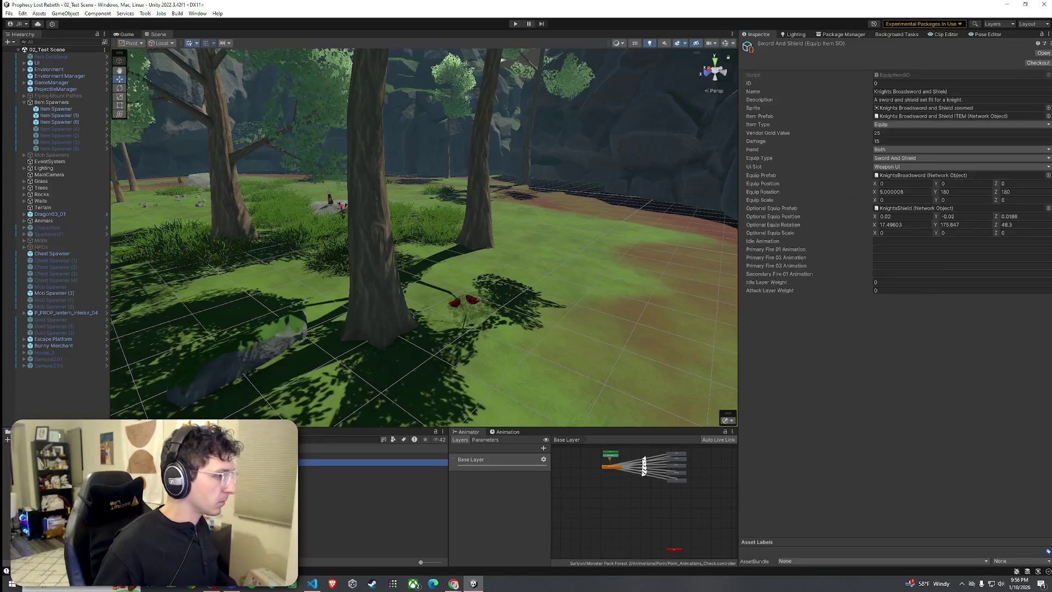
pyautogui.doubleClick(909, 175)
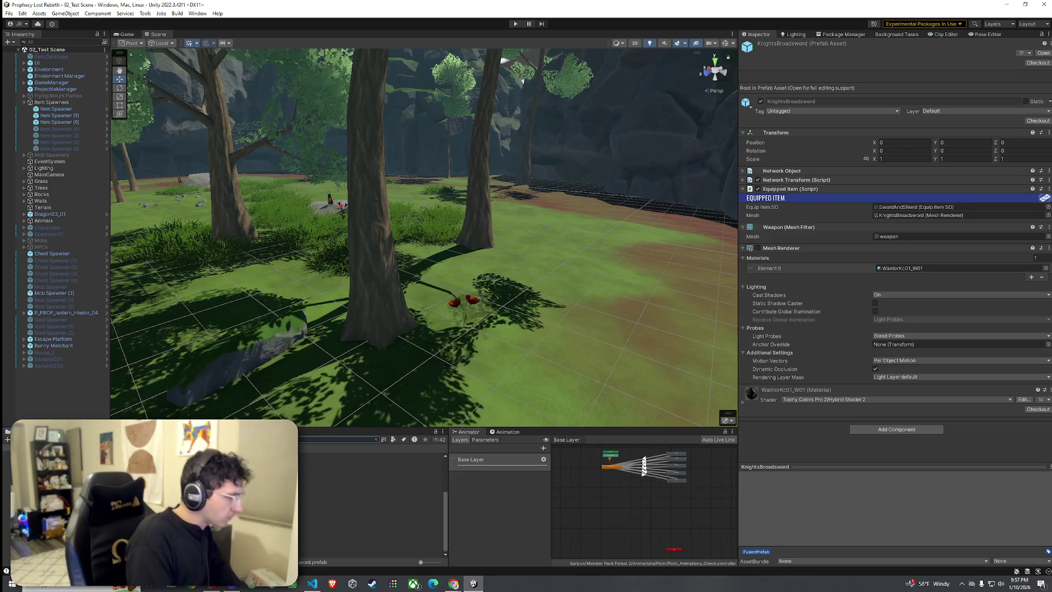
# Search 'sword', browse Item > Prefabs > Item Prefabs and open Knights Broadsword and Shield ITEM
pyautogui.write('sword')
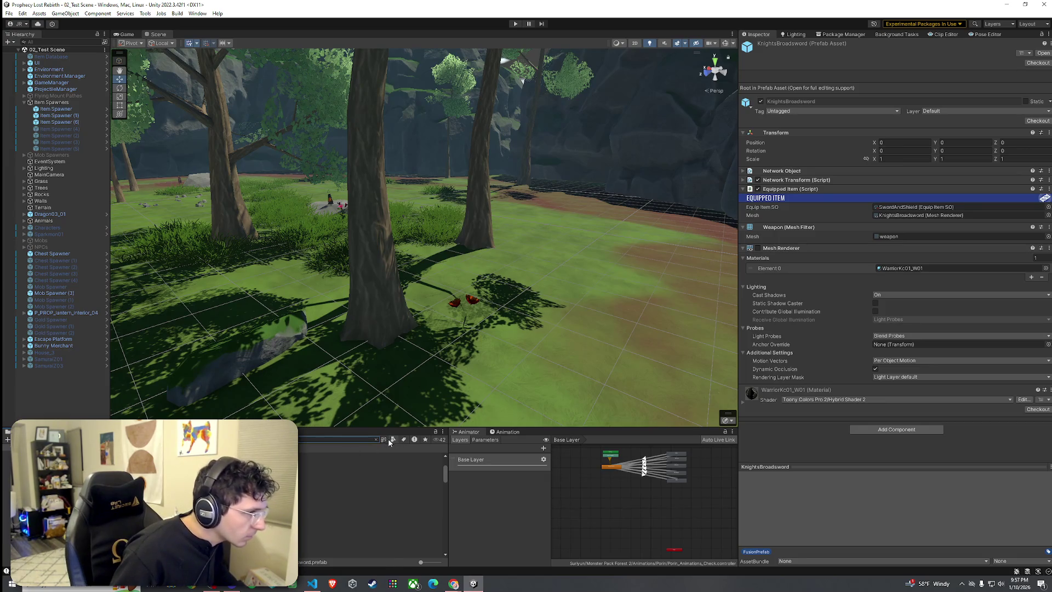
pyautogui.click(392, 440)
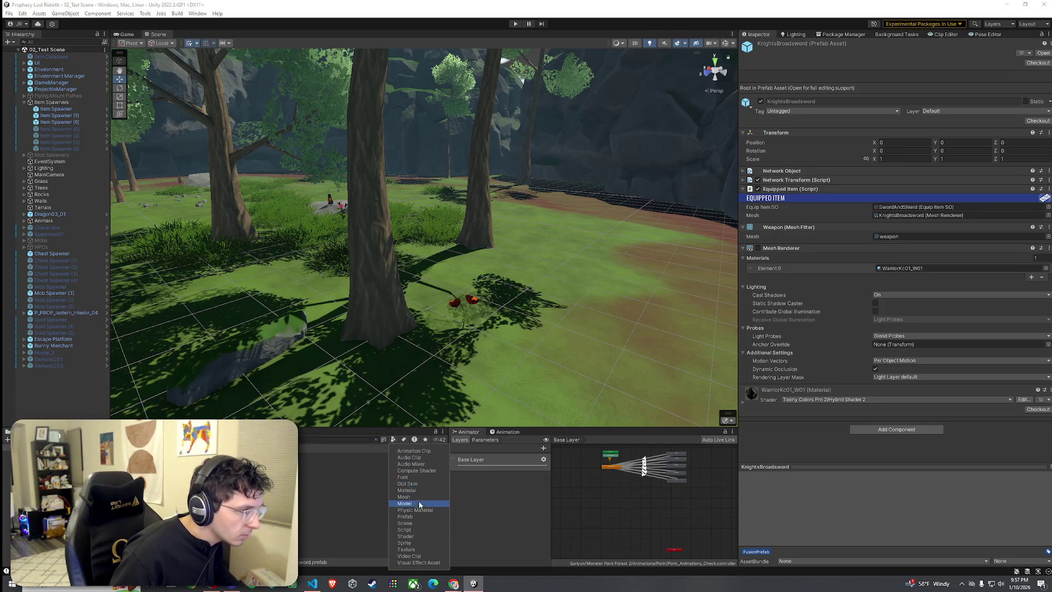
pyautogui.click(414, 450)
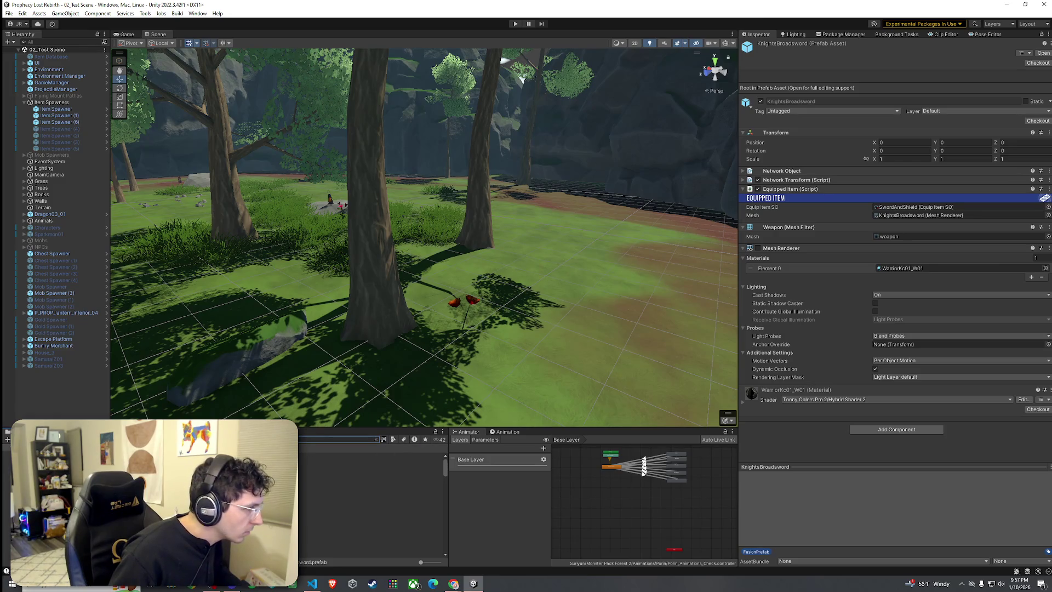
pyautogui.click(263, 466)
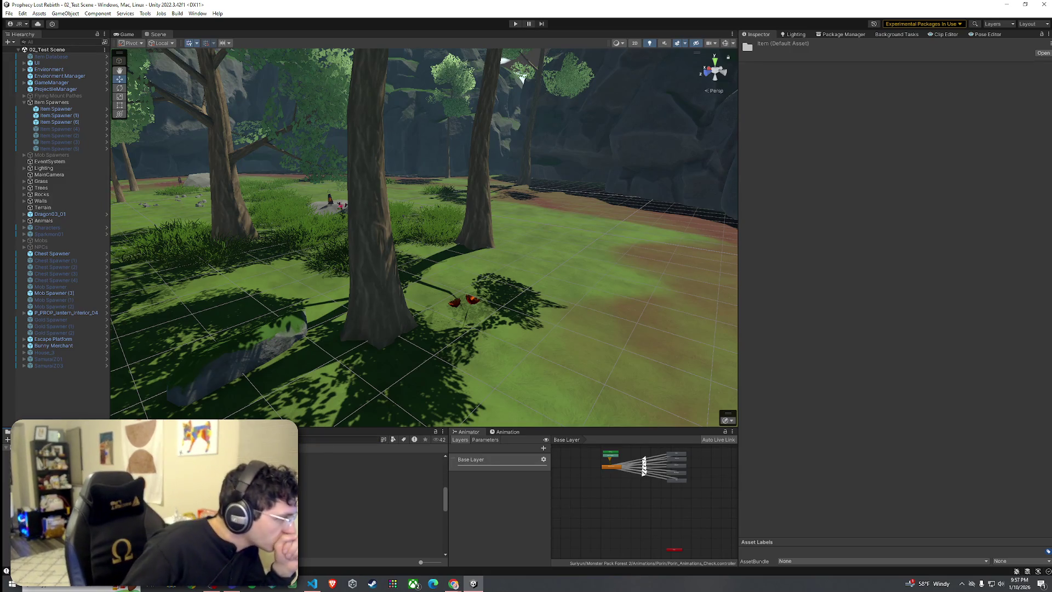
pyautogui.click(263, 475)
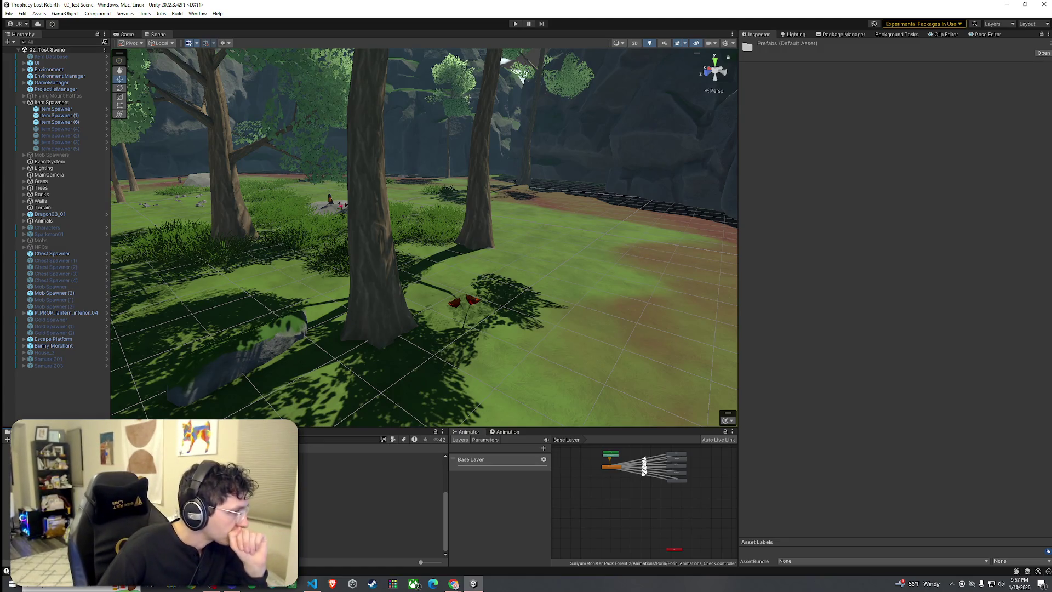
pyautogui.click(263, 482)
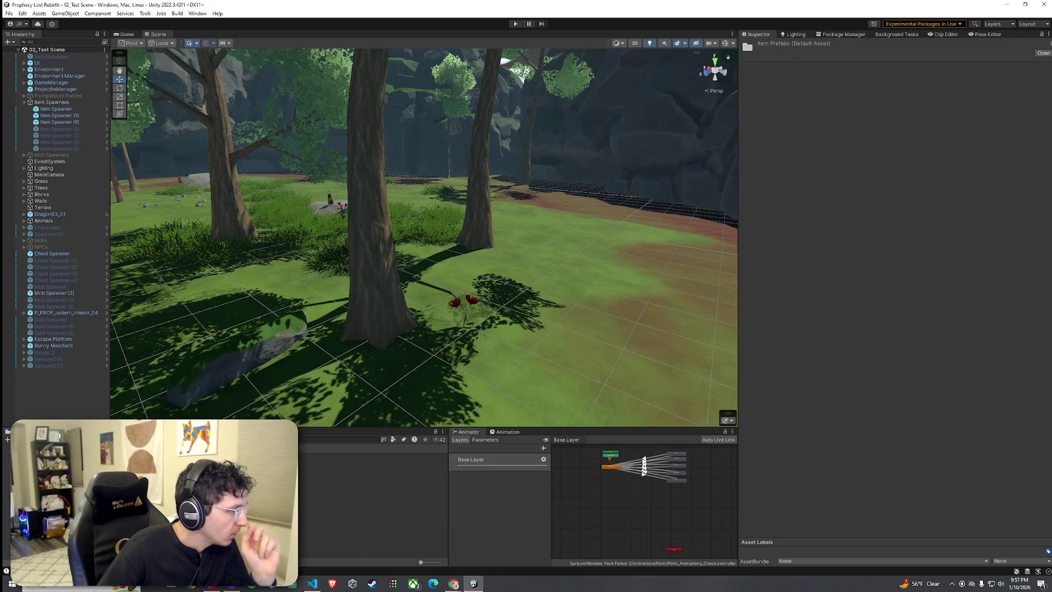
pyautogui.click(263, 462)
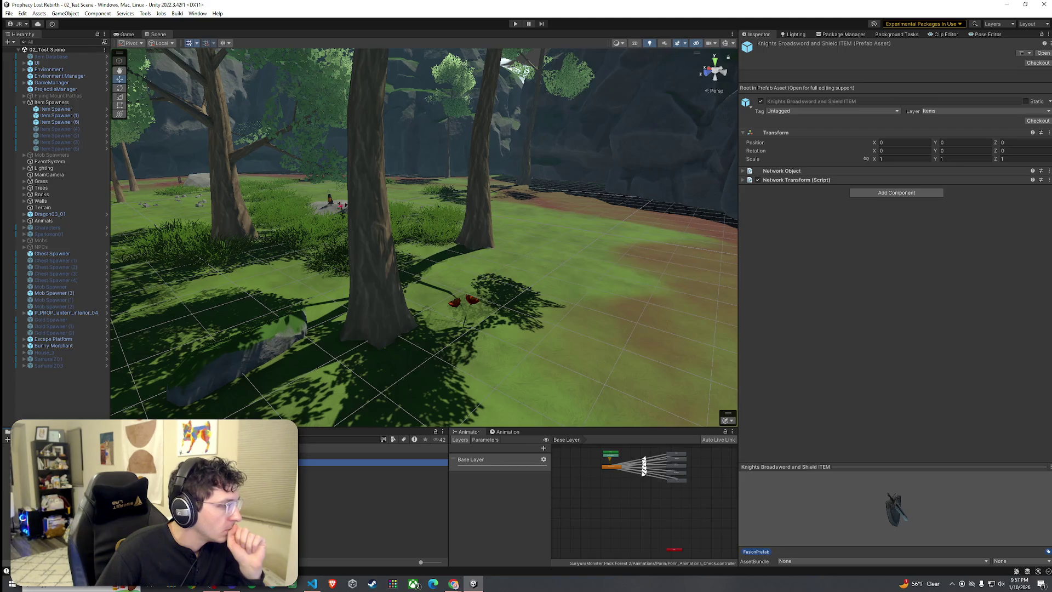
pyautogui.doubleClick(263, 462)
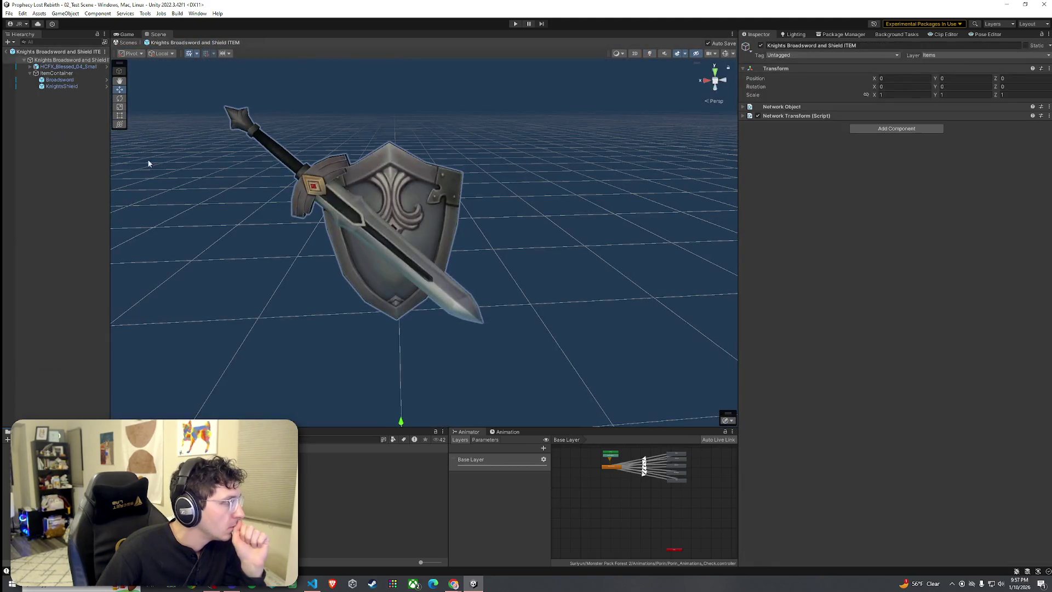
# Set ItemContainer's Floating Object Orbit Radius to 0, then return to 02_Test Scene
pyautogui.click(65, 74)
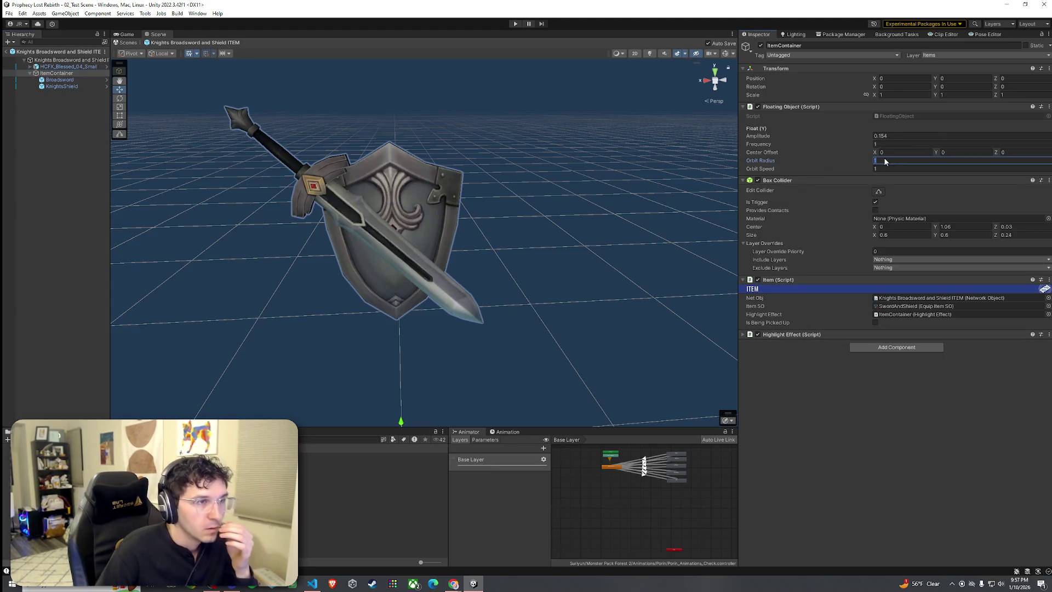
pyautogui.write('0')
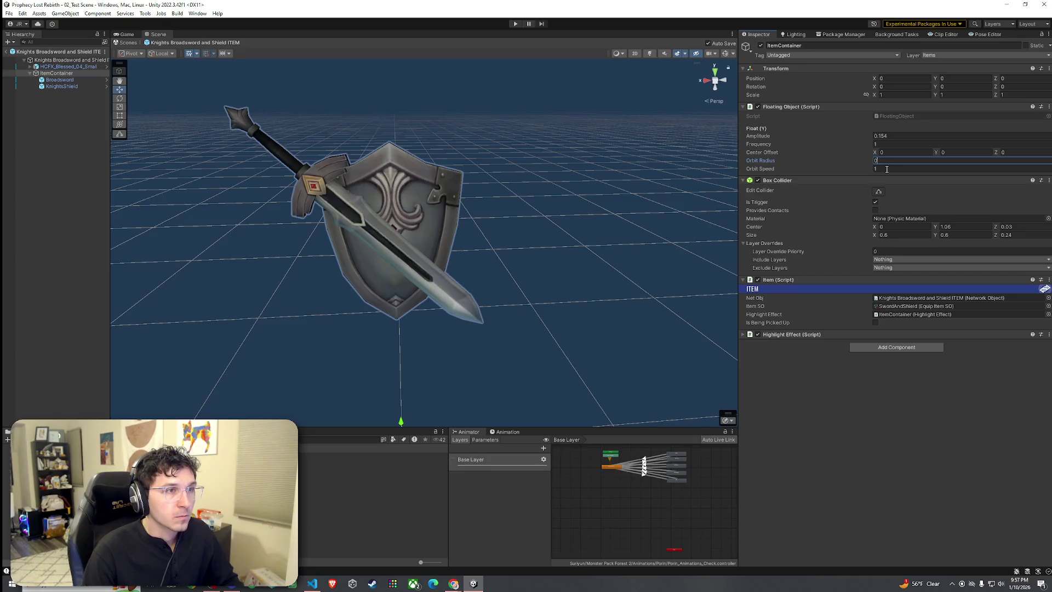
pyautogui.click(887, 170)
pyautogui.write('0')
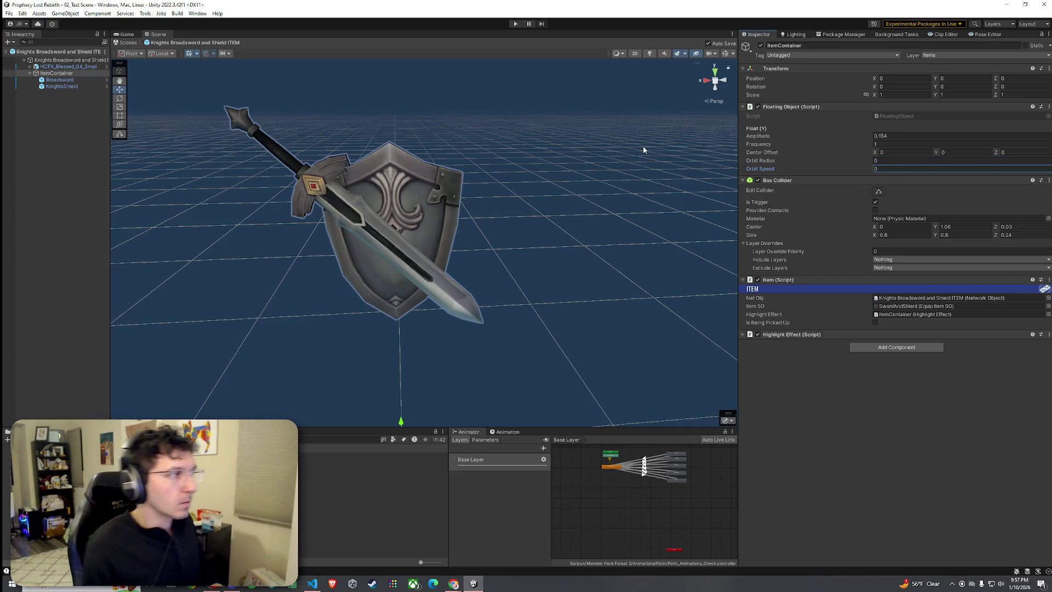
pyautogui.click(8, 52)
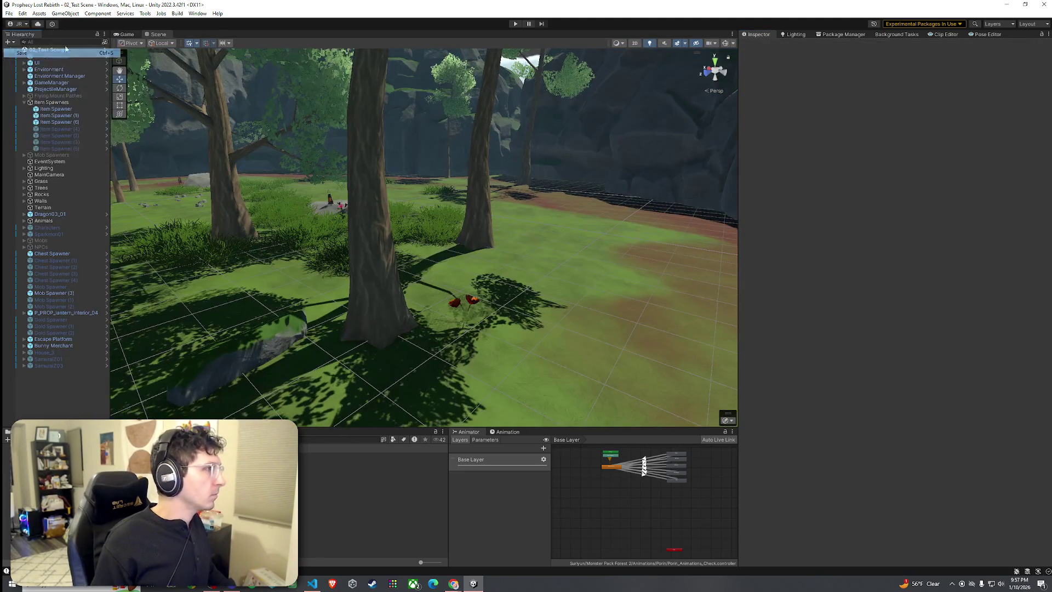
# Play-test via START GAME, walking the character through the trees to the item pickups, then stop
pyautogui.click(127, 34)
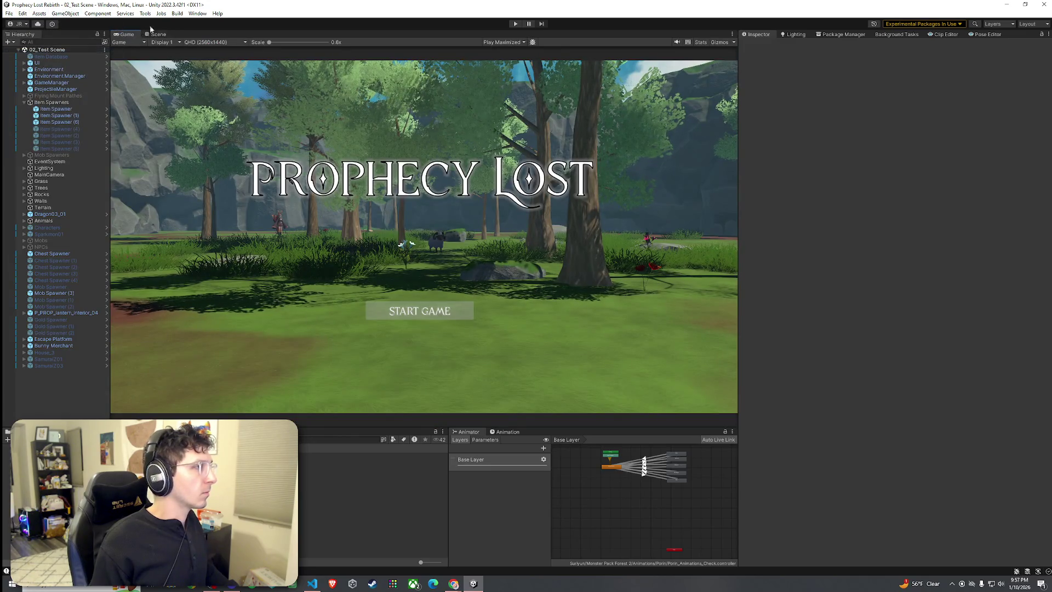
pyautogui.click(516, 24)
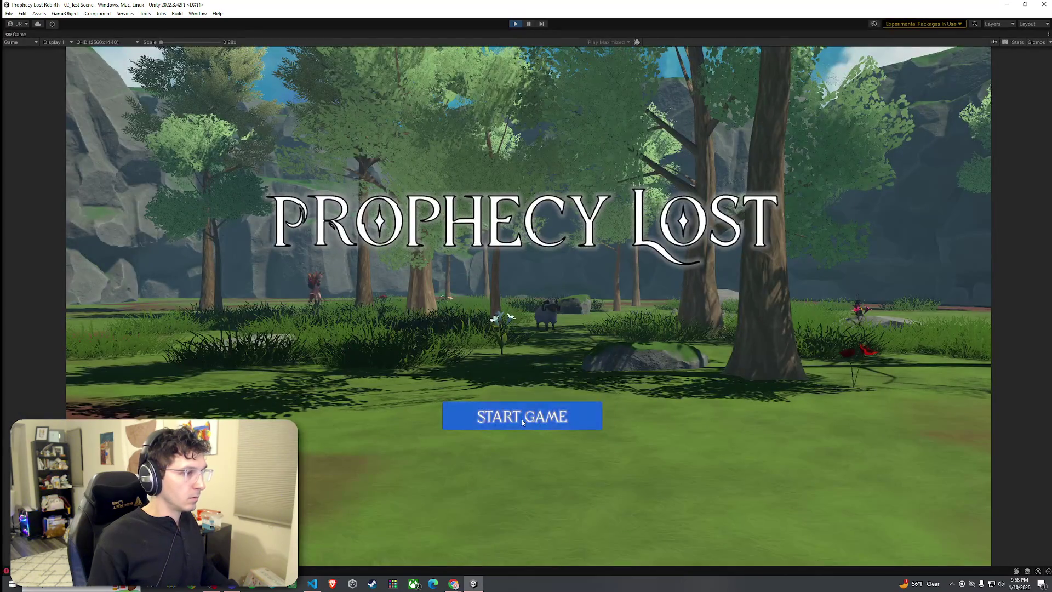
pyautogui.click(558, 421)
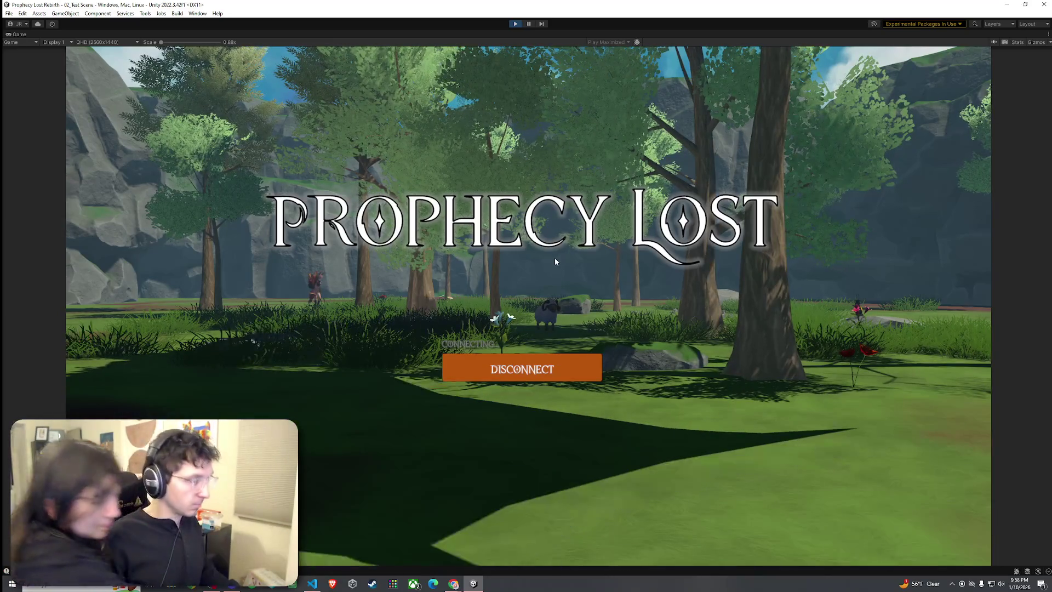
pyautogui.press('w')
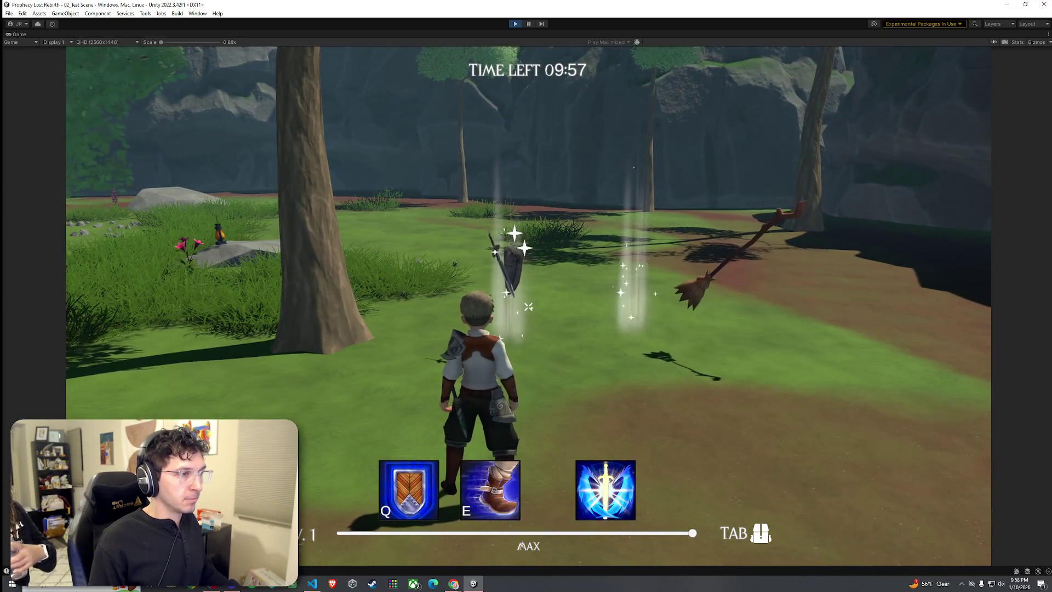
pyautogui.press('w')
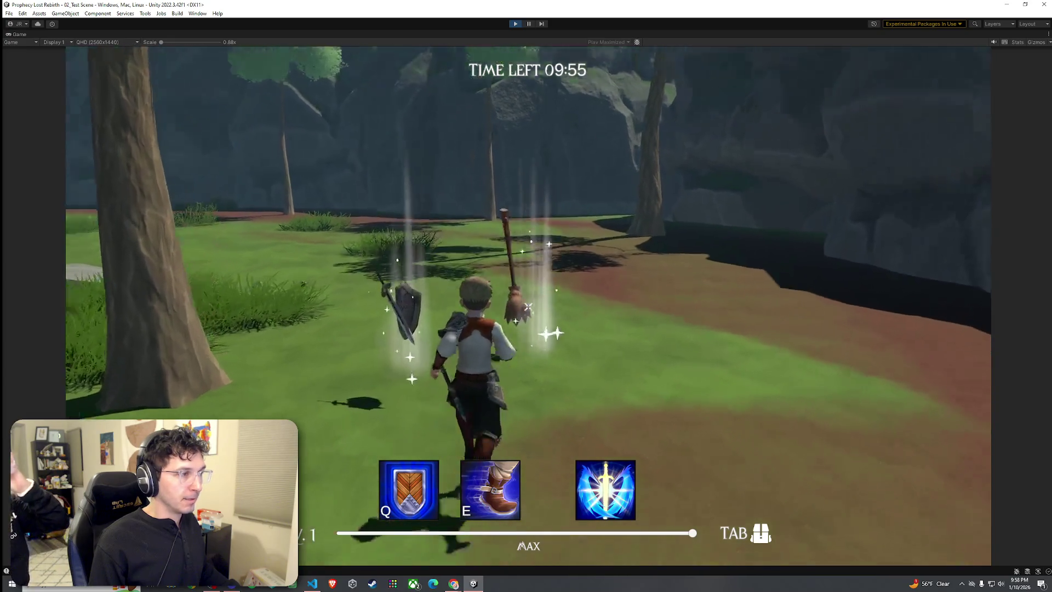
pyautogui.press('w')
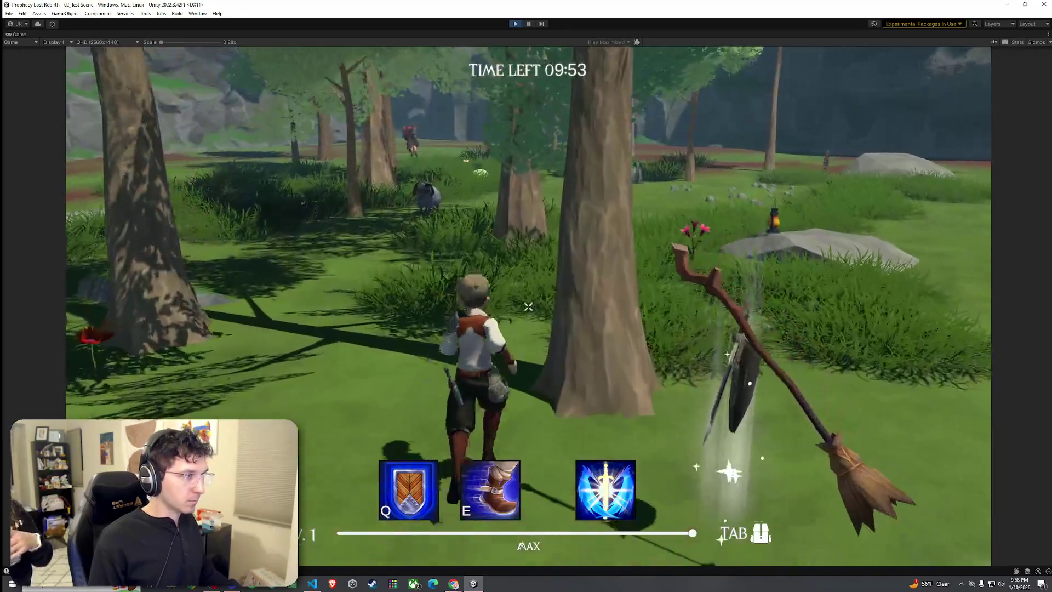
pyautogui.press('w')
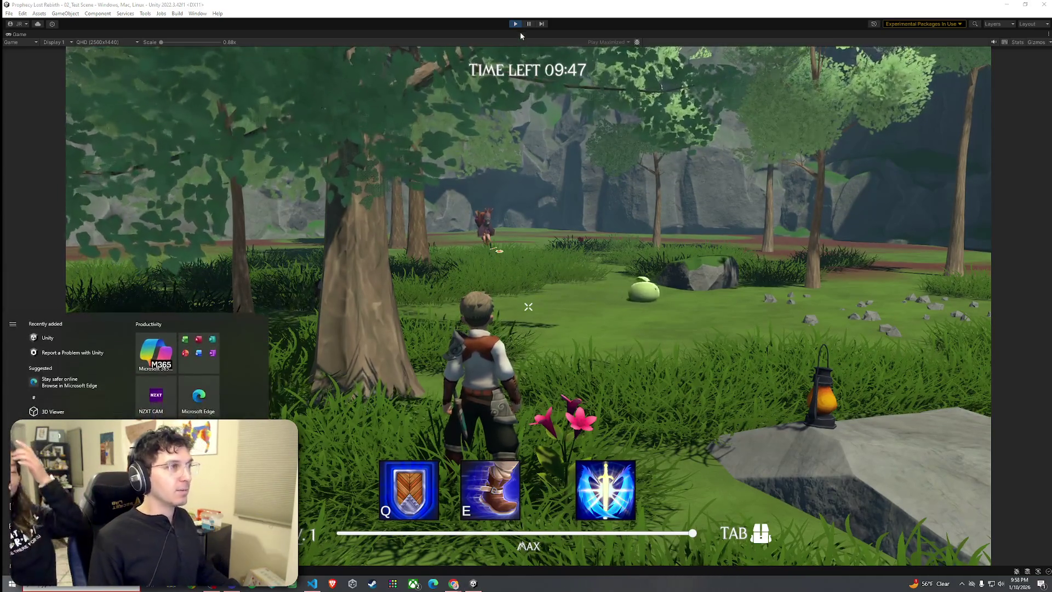
pyautogui.hotkey('ctrl', 'p')
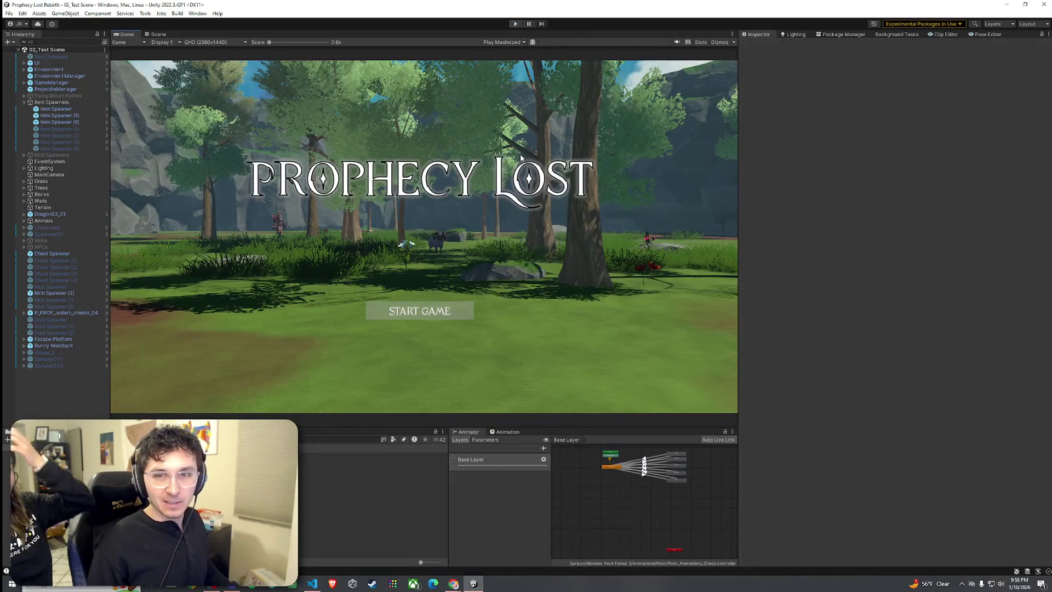
# Open the Broom ITEM prefab for editing
pyautogui.click(9, 13)
pyautogui.click(9, 13)
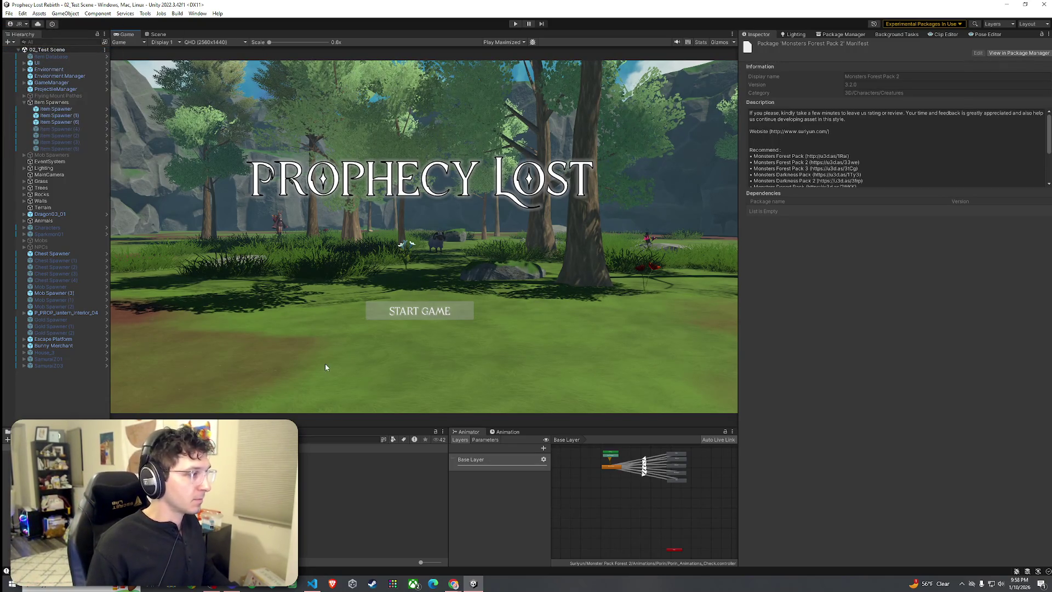
pyautogui.click(384, 456)
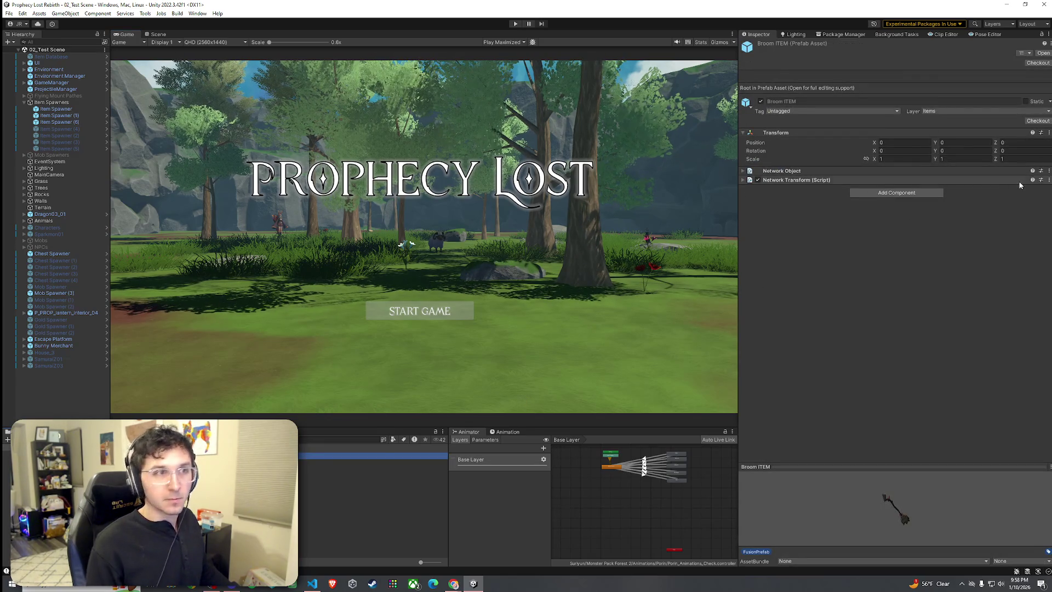
pyautogui.doubleClick(246, 456)
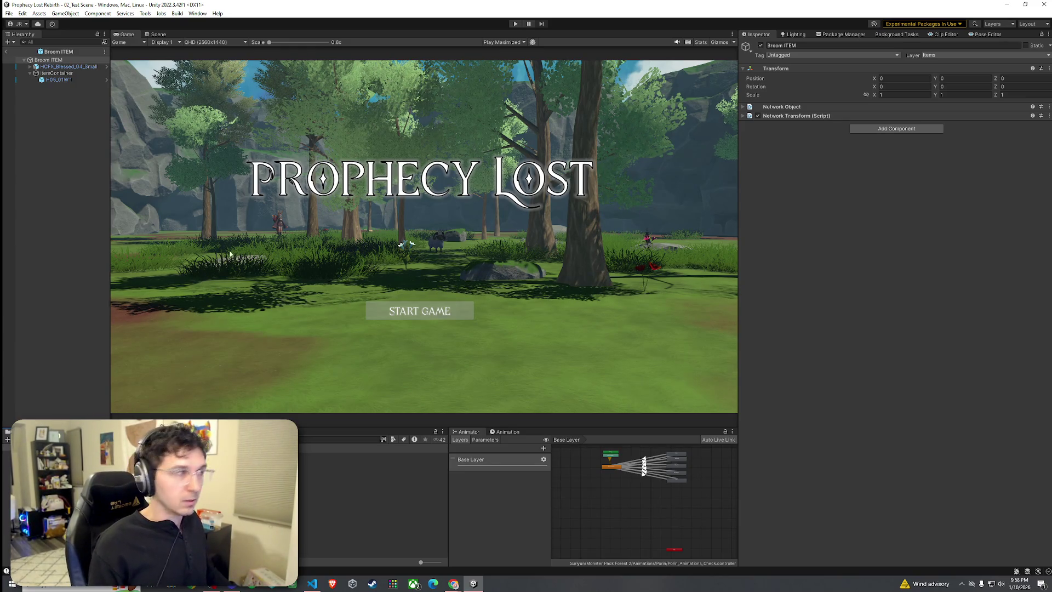
# Set the broom ItemContainer's Orbit Radius and Orbit Speed to 0 and return to the scene
pyautogui.click(50, 75)
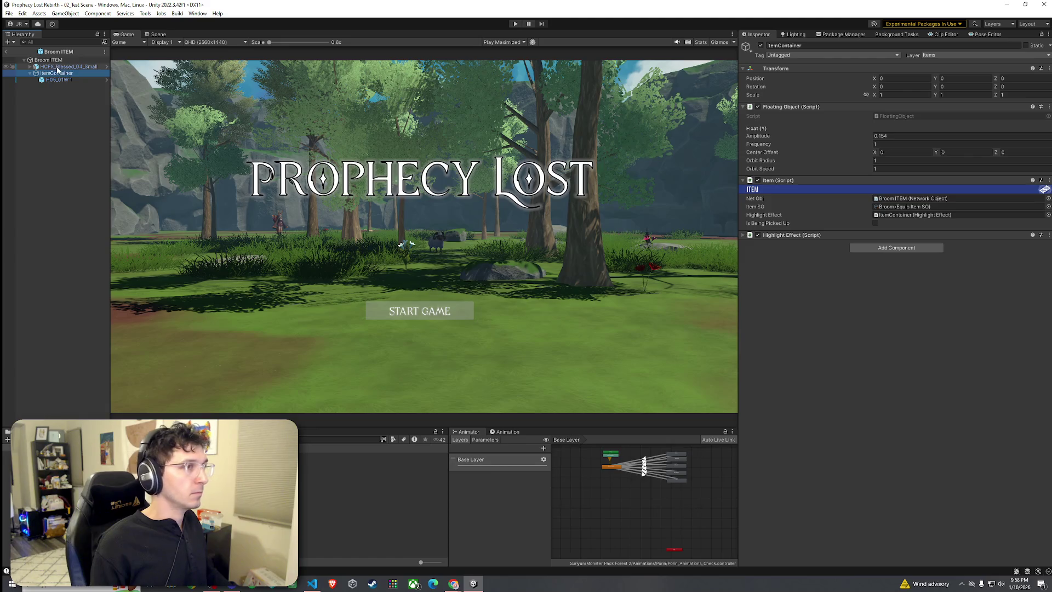
pyautogui.click(882, 161)
pyautogui.write('0')
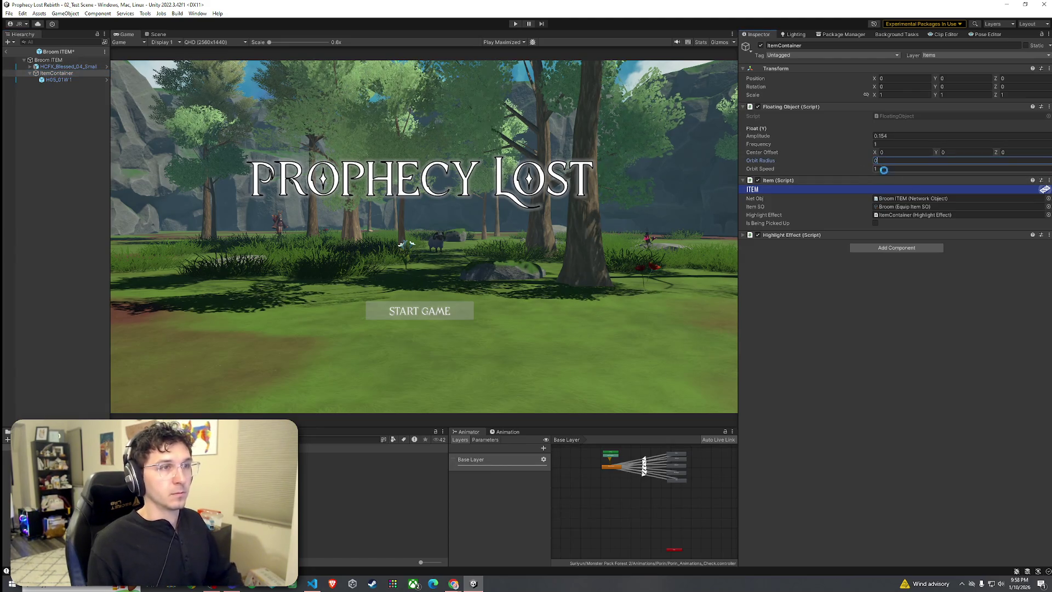
pyautogui.click(886, 169)
pyautogui.write('0')
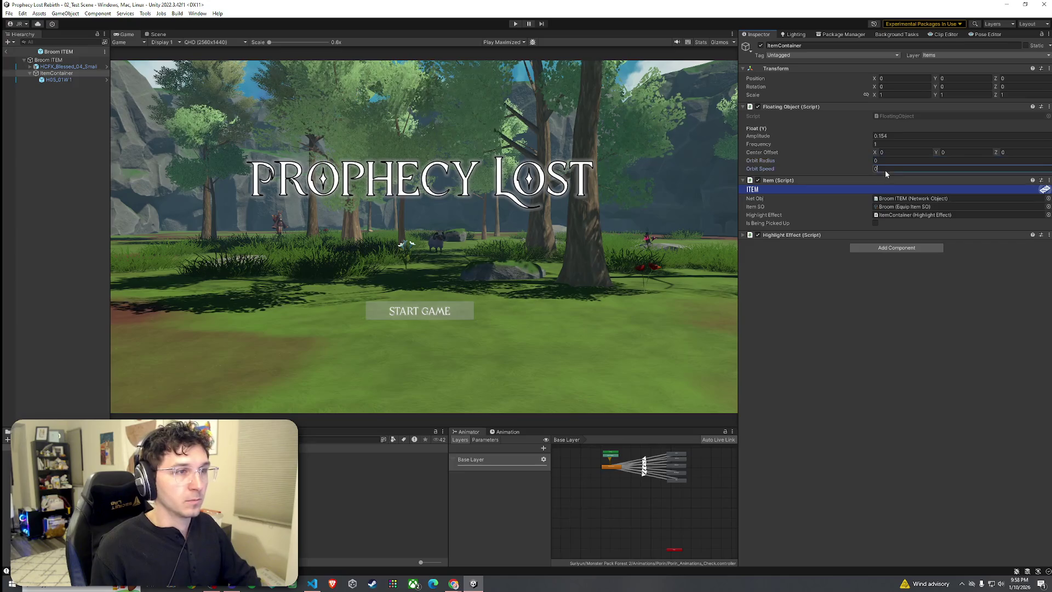
pyautogui.click(869, 386)
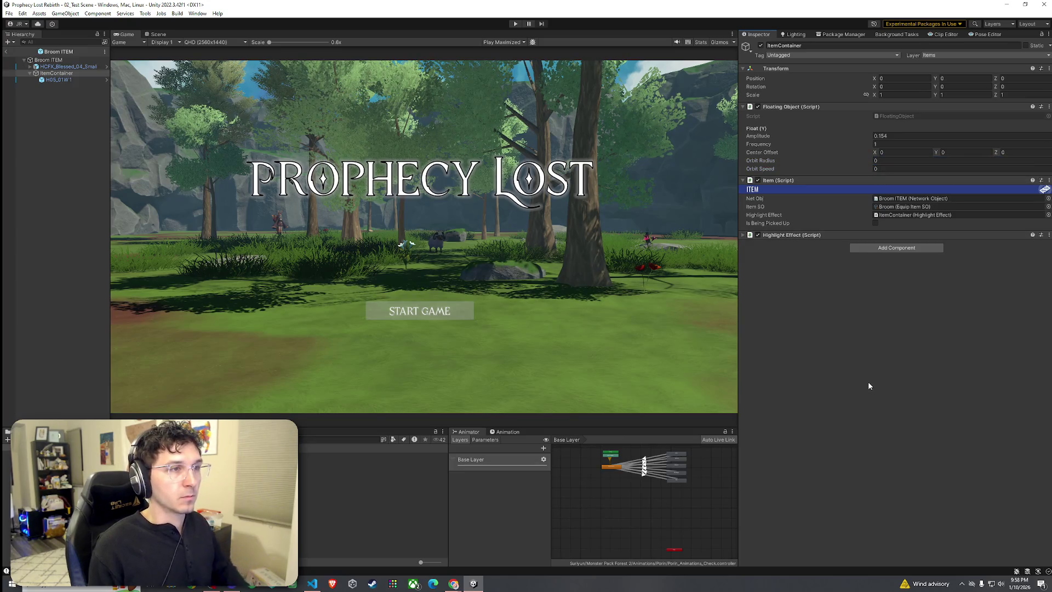
pyautogui.click(6, 51)
pyautogui.click(8, 13)
pyautogui.click(9, 13)
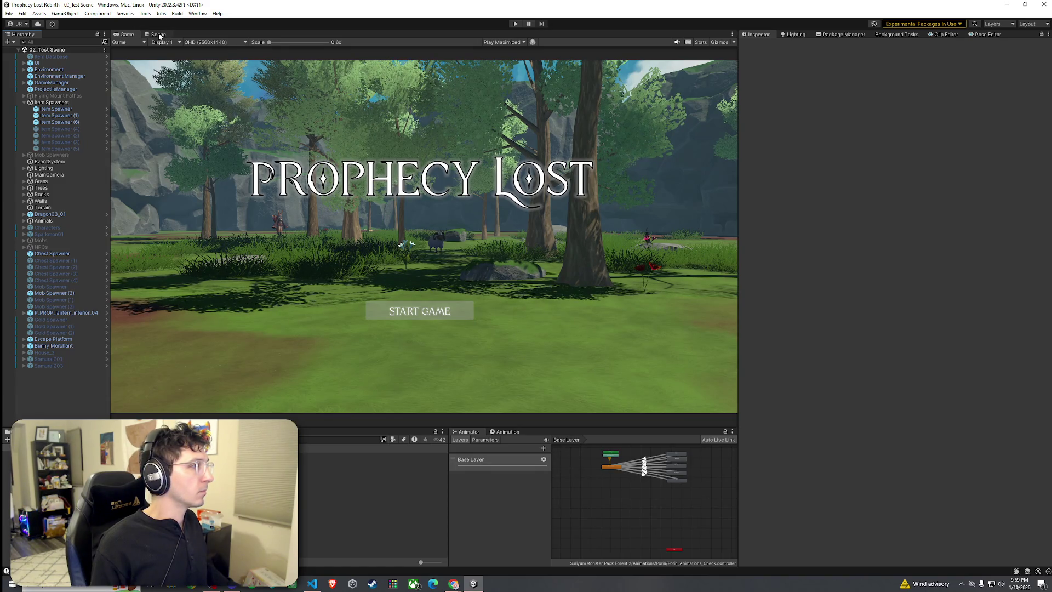
# Save the scene via File > Save and move the Scene camera to a new clearing angle
pyautogui.click(158, 35)
pyautogui.click(9, 13)
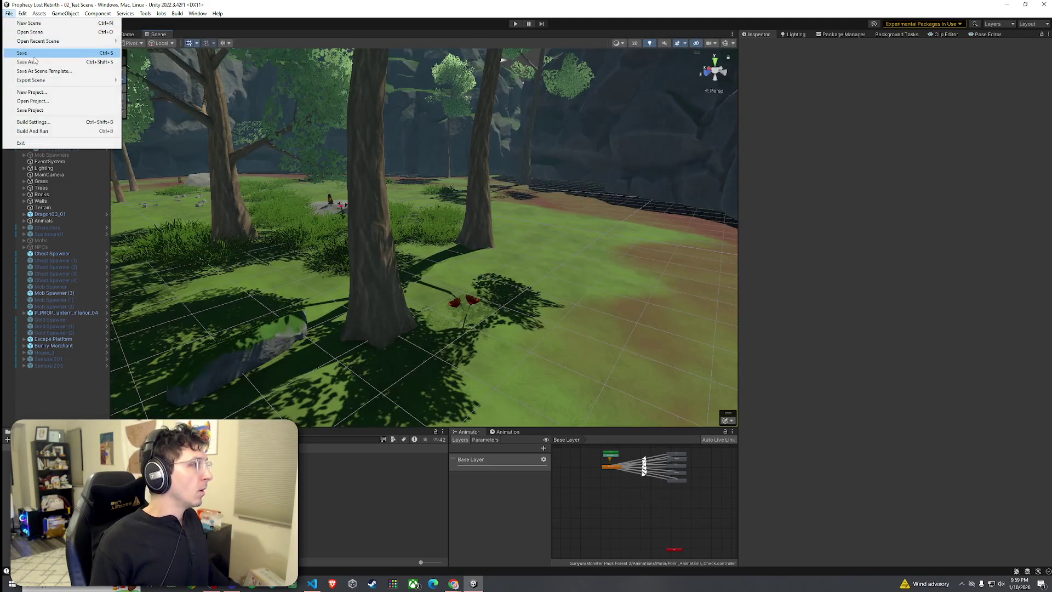
pyautogui.click(9, 14)
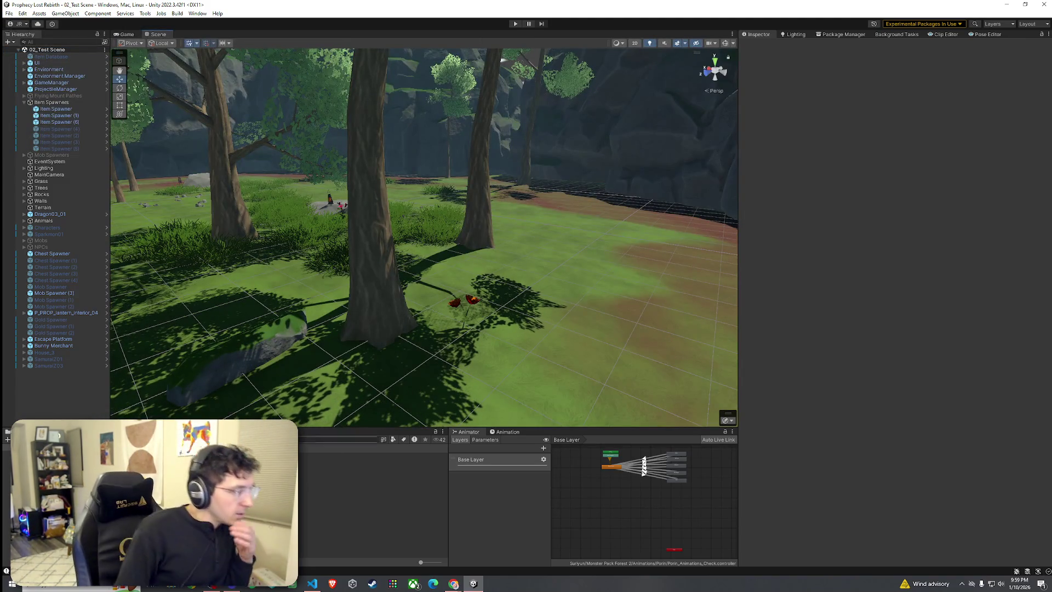
pyautogui.moveTo(266, 325); pyautogui.dragTo(106, 332)
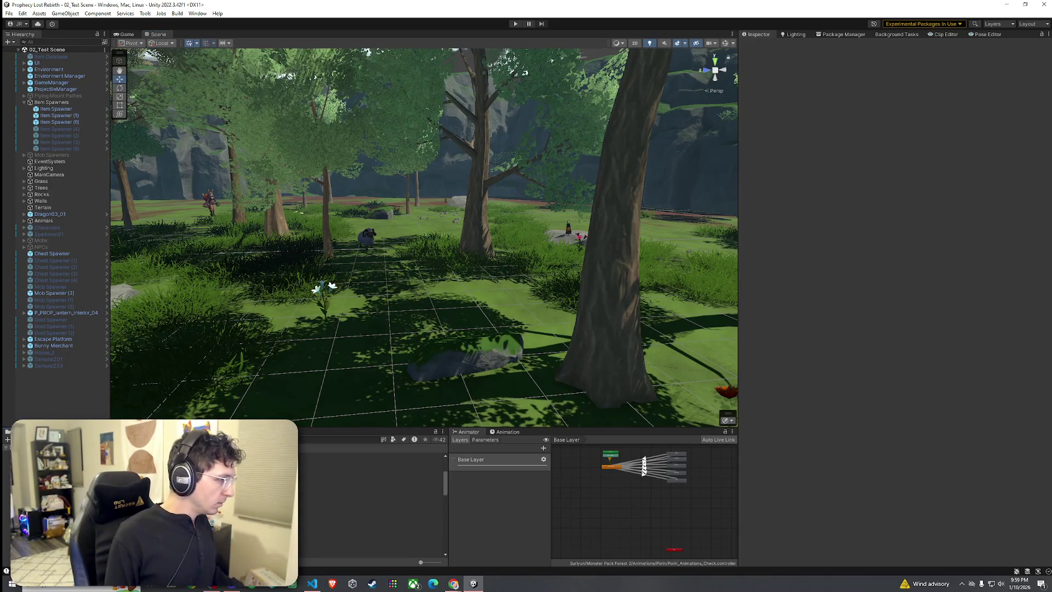
# Browse the Project panel into the Prefabs subfolders
pyautogui.click(328, 460)
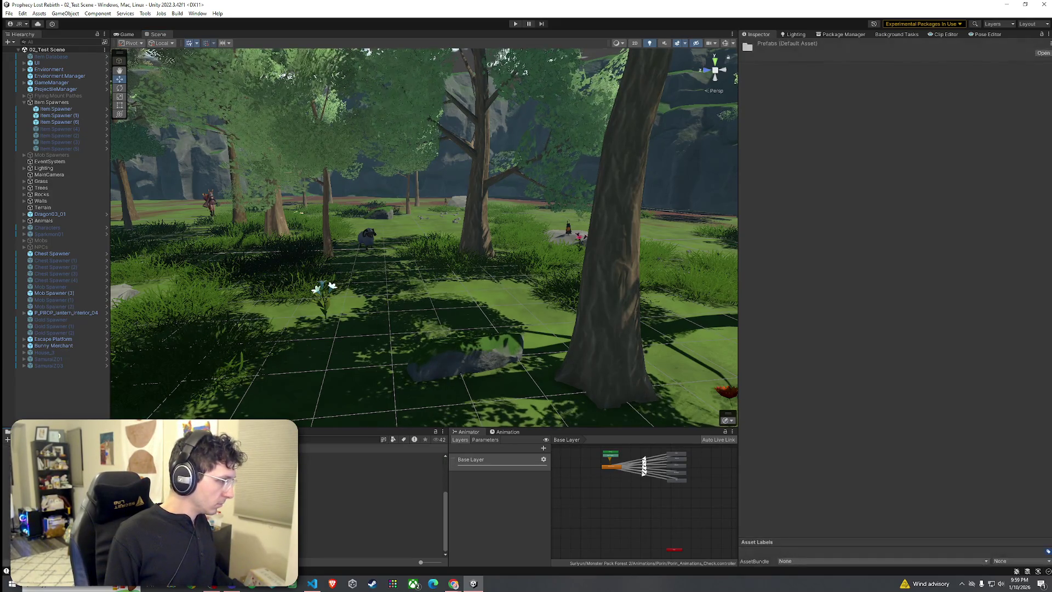
pyautogui.click(372, 509)
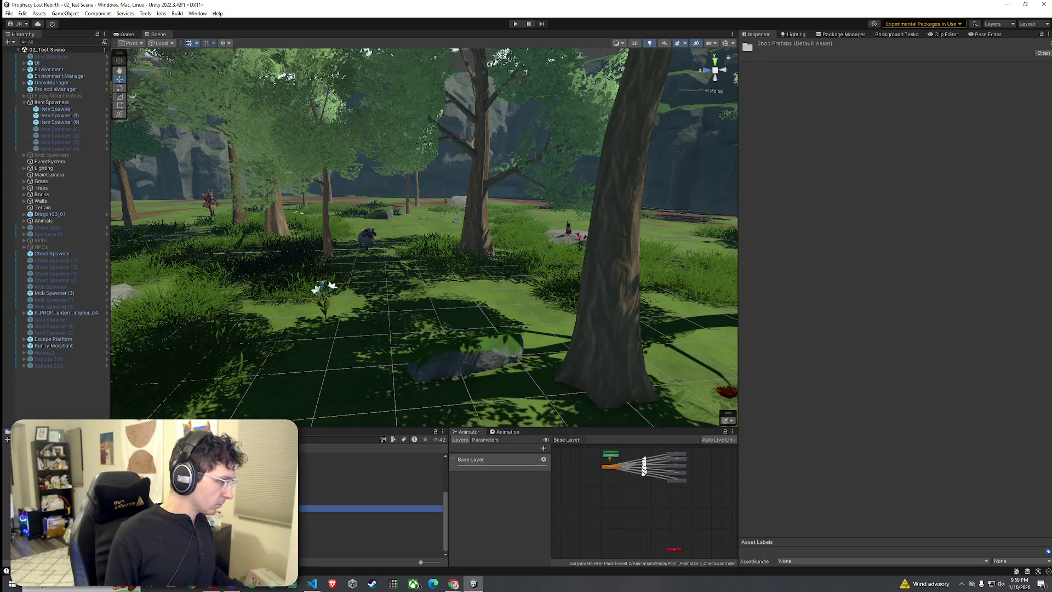
pyautogui.scroll(2, 373, 504)
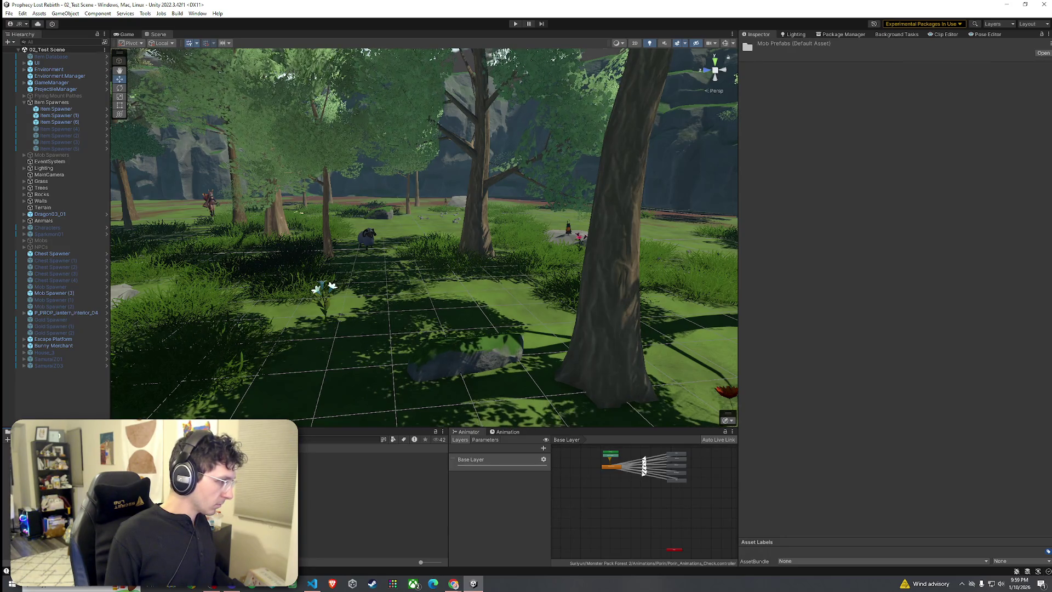
# Open the Slime prefab, zoom in on it, and inspect its Animator graph's Idle state
pyautogui.doubleClick(372, 456)
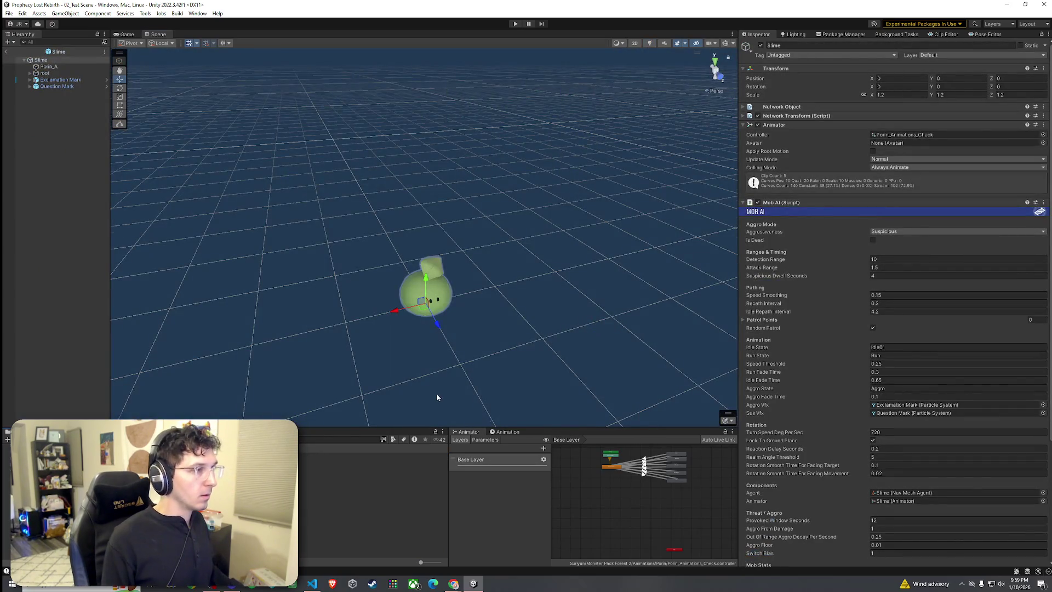
pyautogui.moveTo(437, 395)
pyautogui.mouseDown()
pyautogui.moveTo(427, 369)
pyautogui.moveTo(420, 383)
pyautogui.moveTo(448, 335)
pyautogui.moveTo(416, 307)
pyautogui.mouseUp()
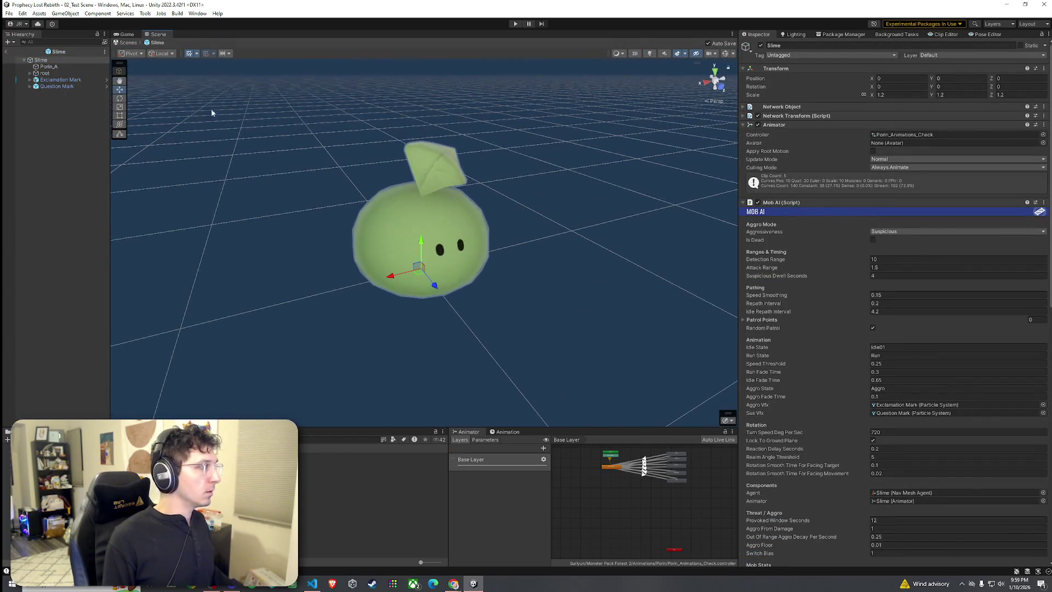
pyautogui.click(905, 134)
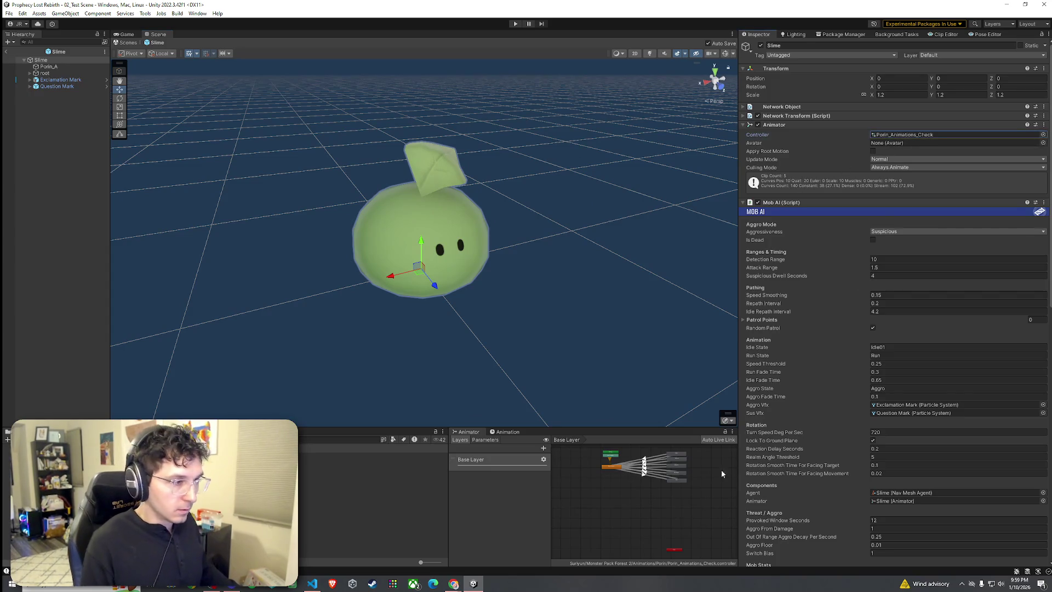
pyautogui.scroll(2, 669, 480)
pyautogui.scroll(3, 669, 478)
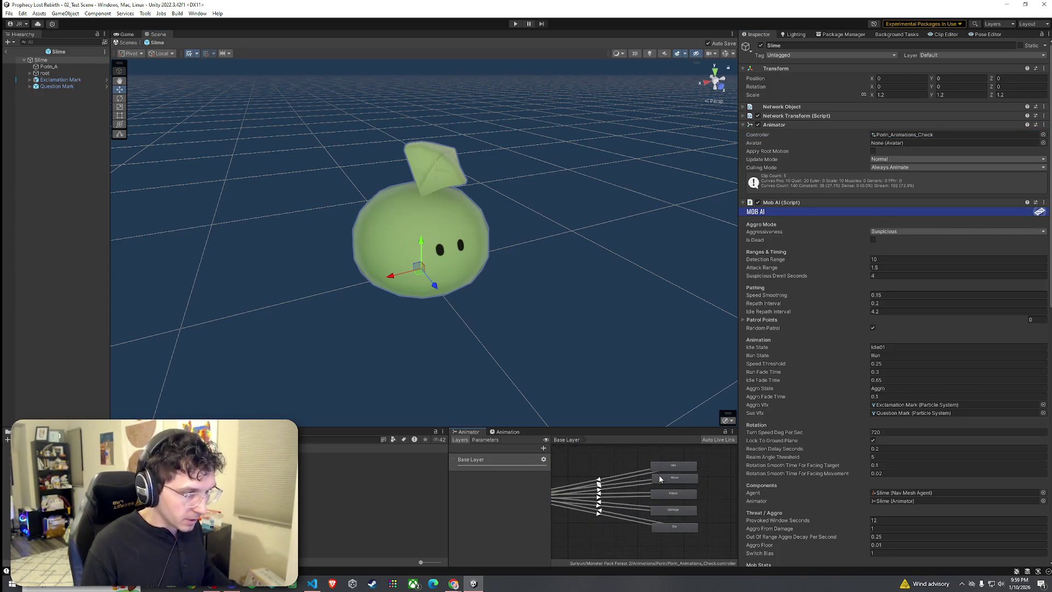
pyautogui.moveTo(646, 482); pyautogui.dragTo(663, 479)
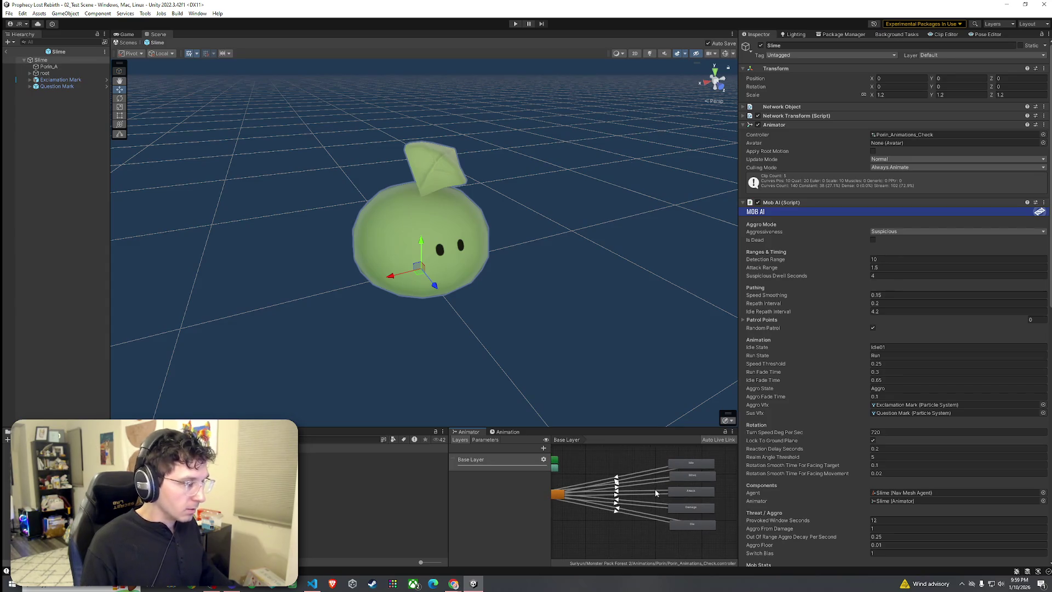
pyautogui.click(698, 466)
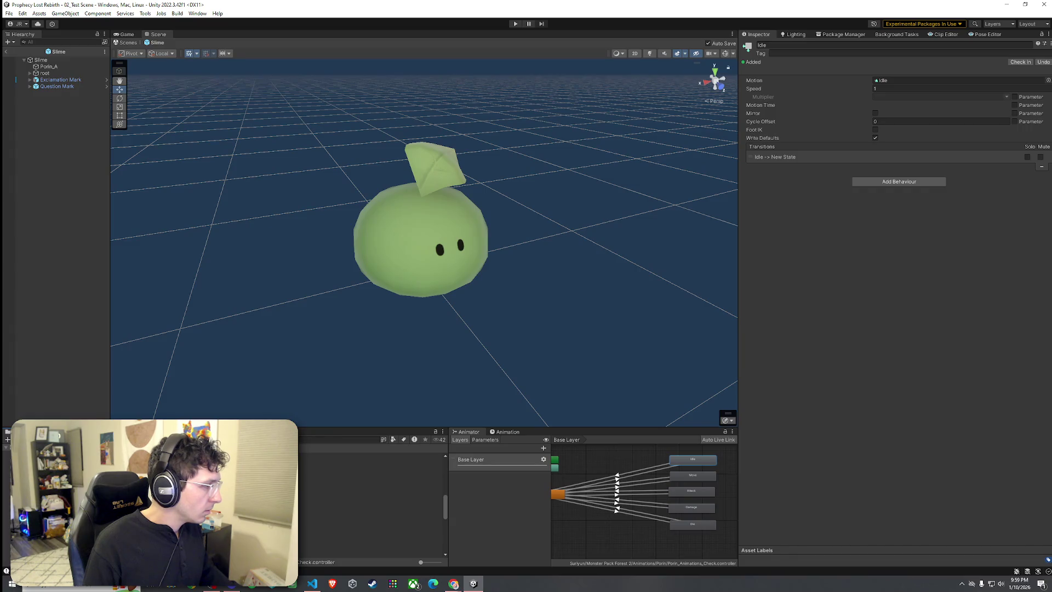
# Navigate the Project panel to Prefabs > Mob Prefabs
pyautogui.click(44, 493)
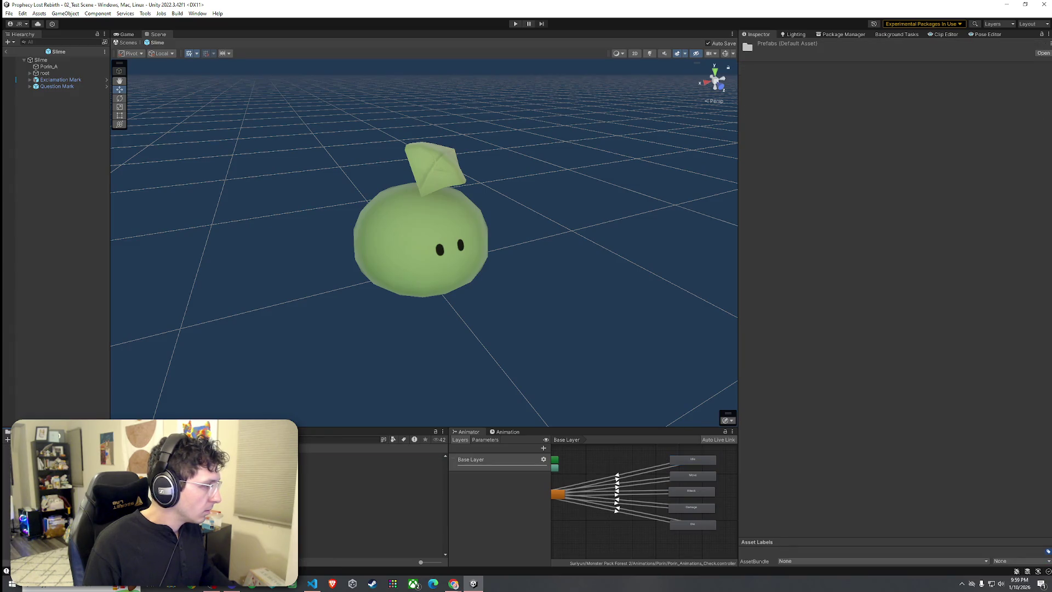
pyautogui.scroll(3, 220, 501)
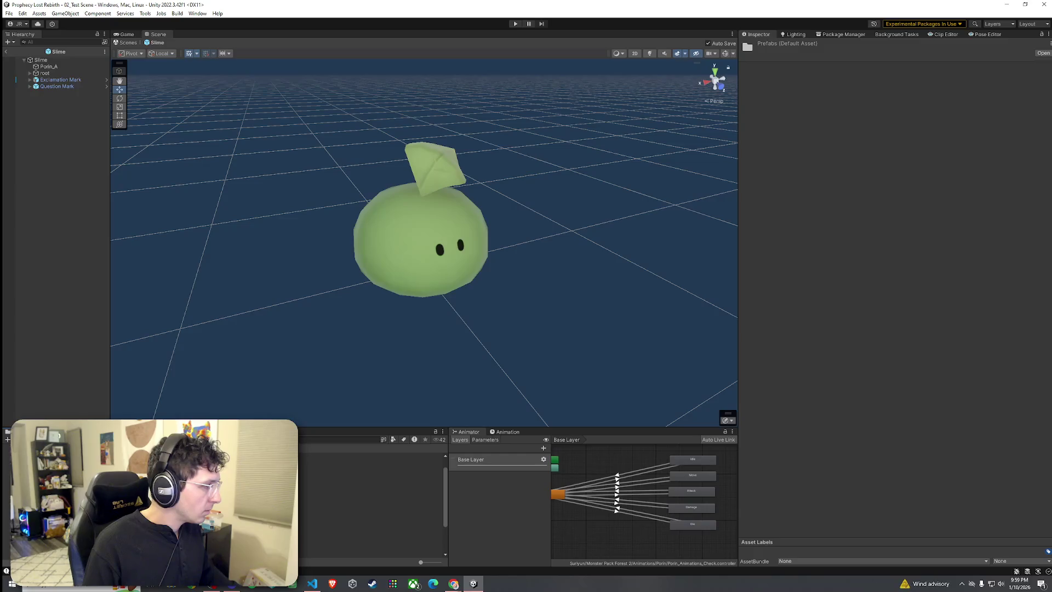
pyautogui.click(44, 487)
# Select the Spear Goblin prefab and resize the panels to enlarge the Animator graph
pyautogui.click(44, 462)
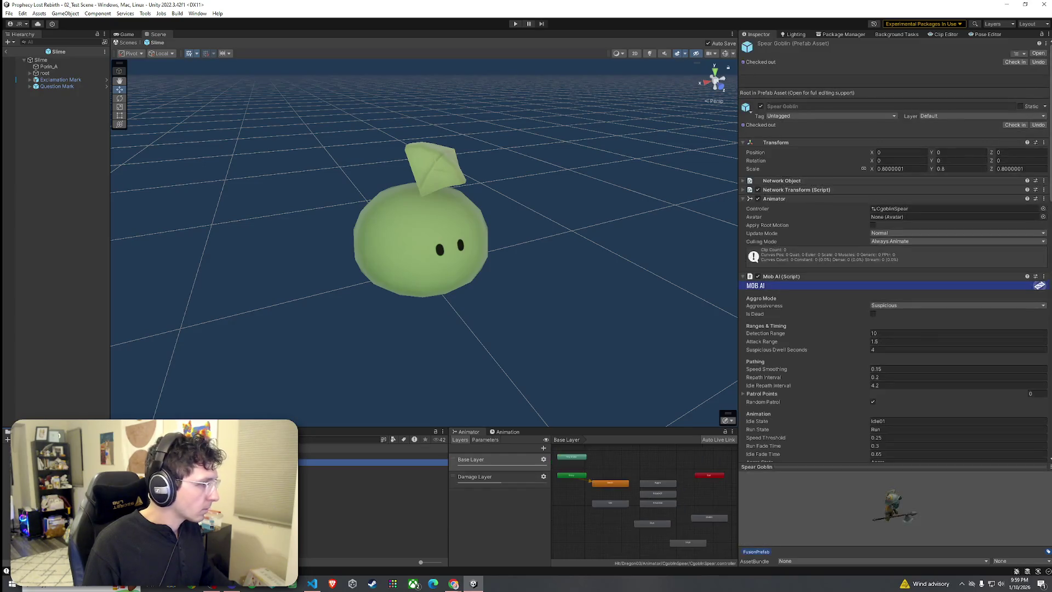
pyautogui.scroll(3, 630, 488)
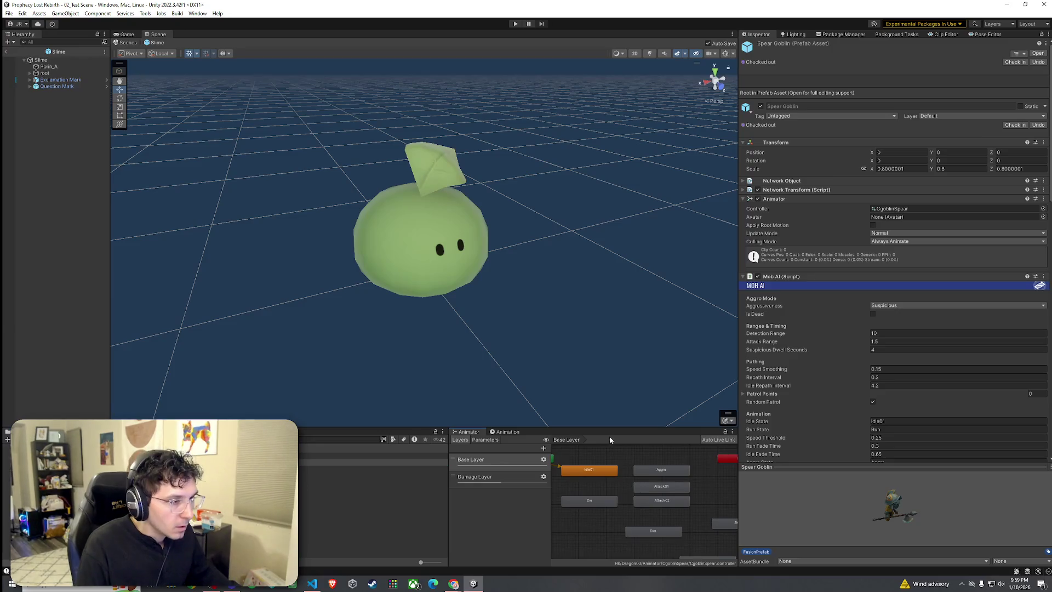
pyautogui.moveTo(613, 427); pyautogui.dragTo(630, 338)
pyautogui.moveTo(735, 394); pyautogui.dragTo(827, 396)
pyautogui.moveTo(612, 418); pyautogui.dragTo(567, 419)
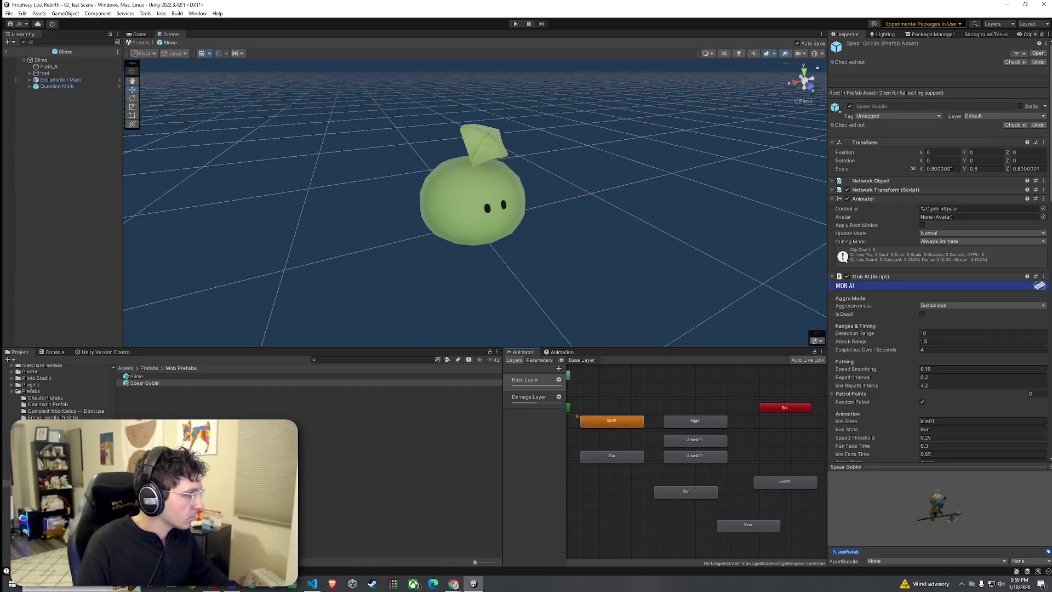
# Capture the Spear Goblin's state graph with Snipping Tool, then reselect Slime in the Hierarchy
pyautogui.press('super')
pyautogui.write('snip')
pyautogui.press('Return')
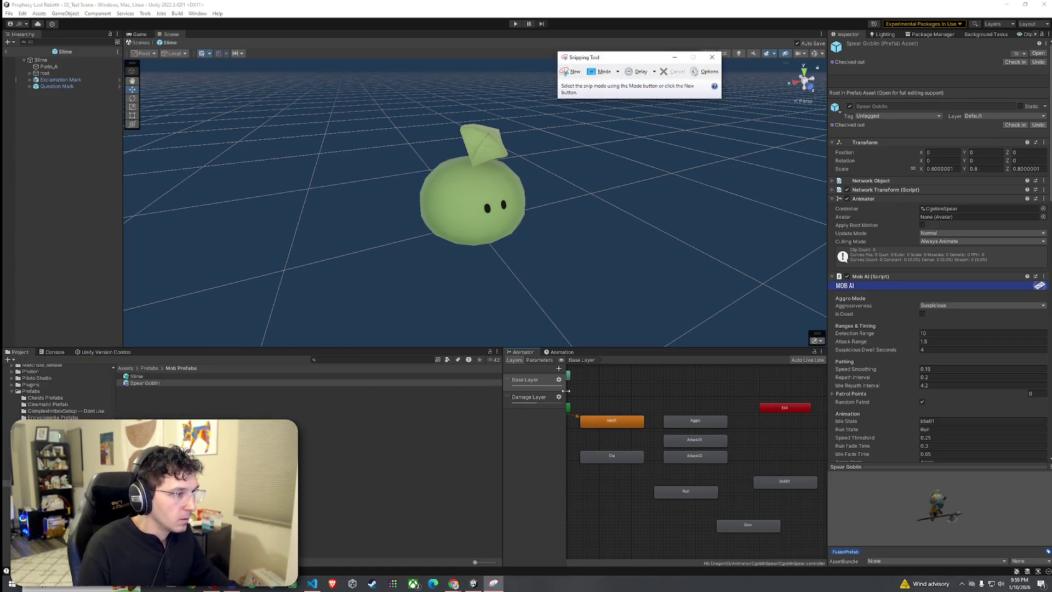
pyautogui.click(571, 75)
pyautogui.moveTo(570, 401); pyautogui.dragTo(820, 547)
pyautogui.moveTo(603, 304); pyautogui.dragTo(0, 189)
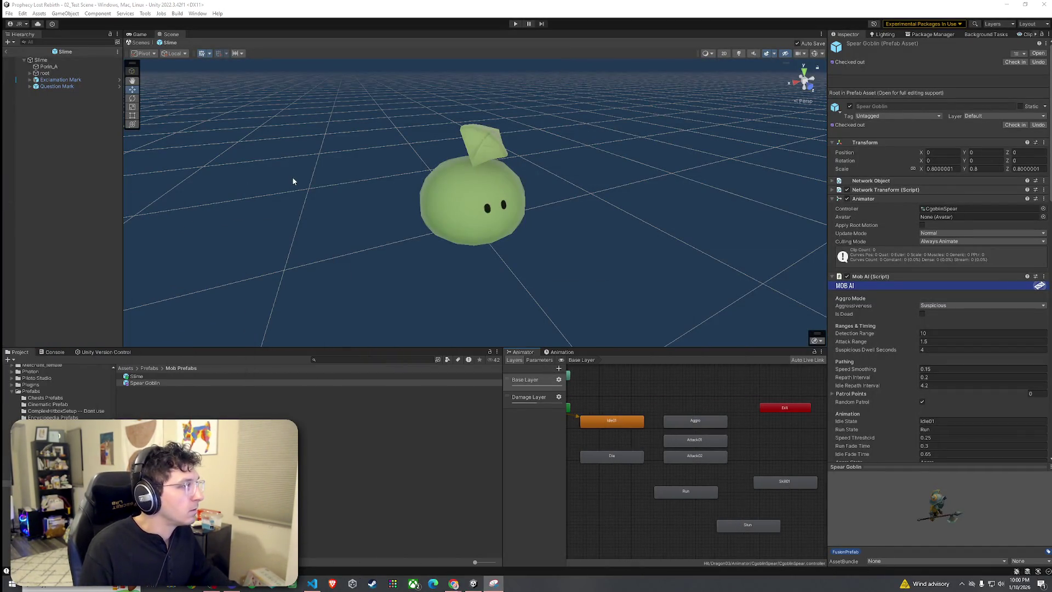
pyautogui.click(41, 60)
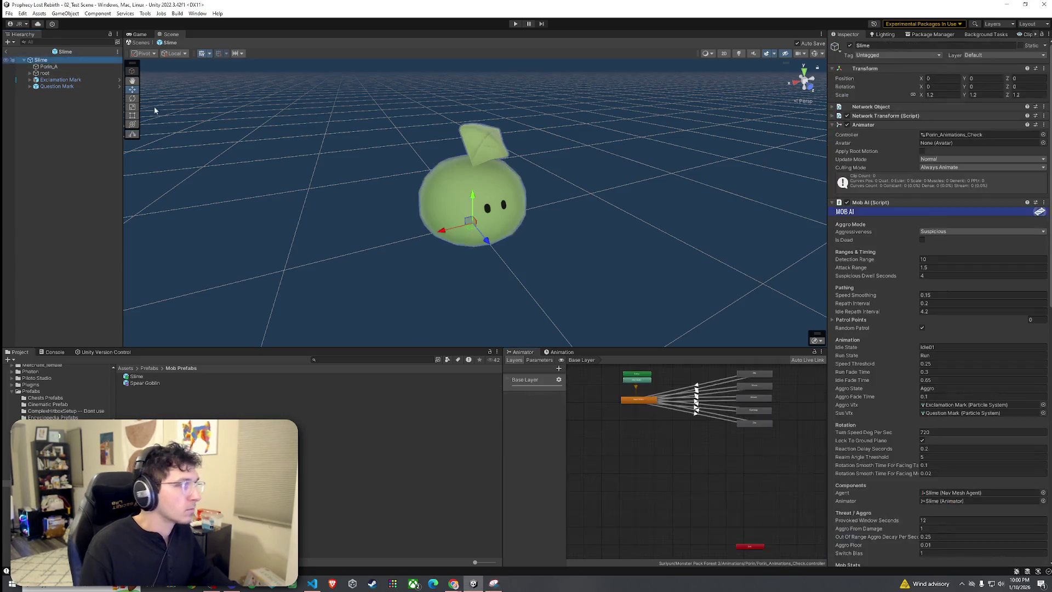
# Delete the five transitions leading out of the Slime's Idle state
pyautogui.scroll(5, 725, 404)
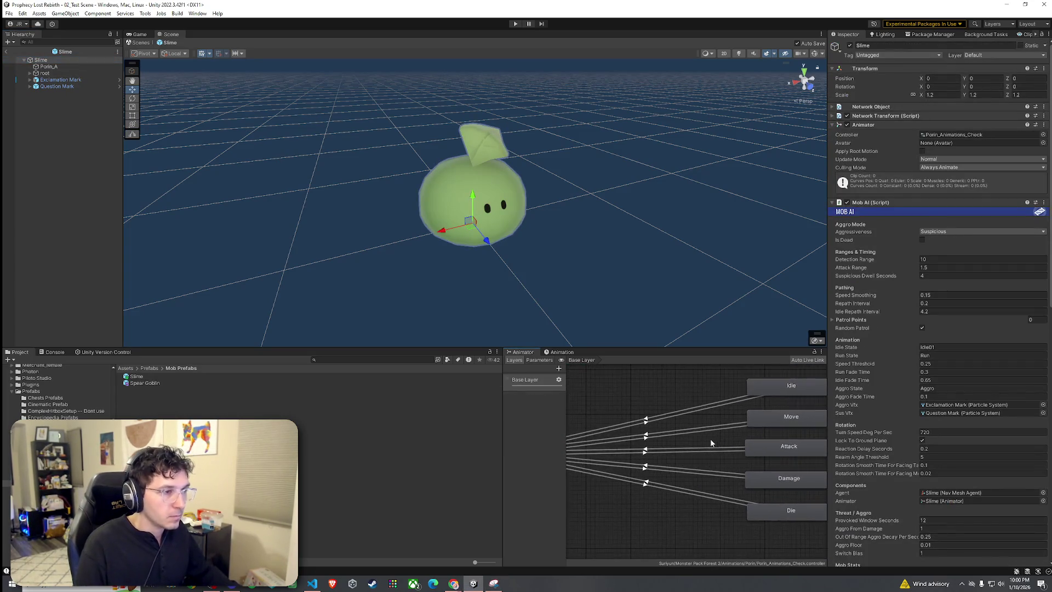
pyautogui.click(753, 400)
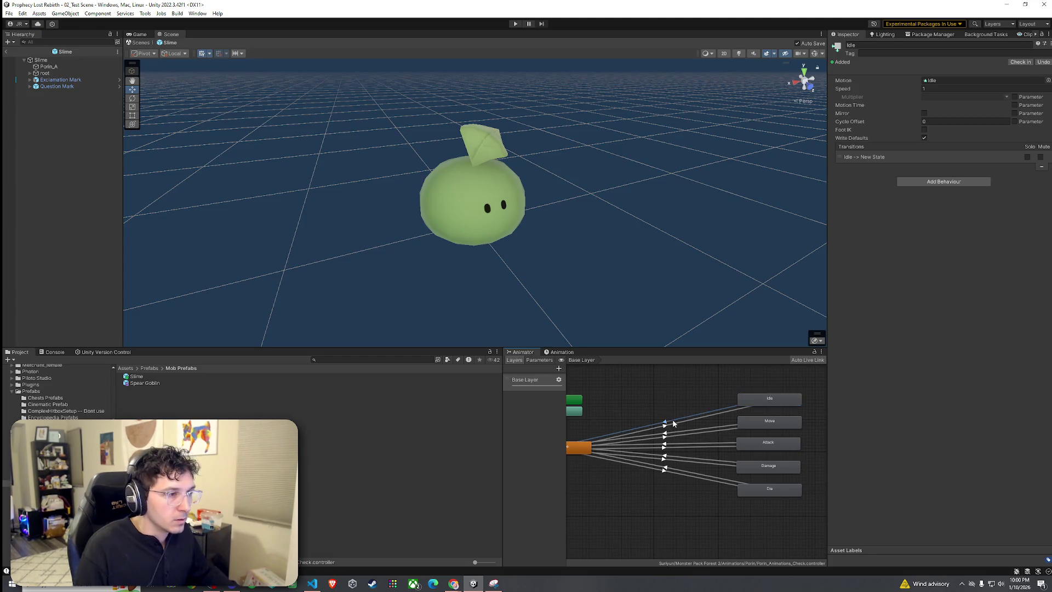
pyautogui.click(673, 435)
pyautogui.press('Delete')
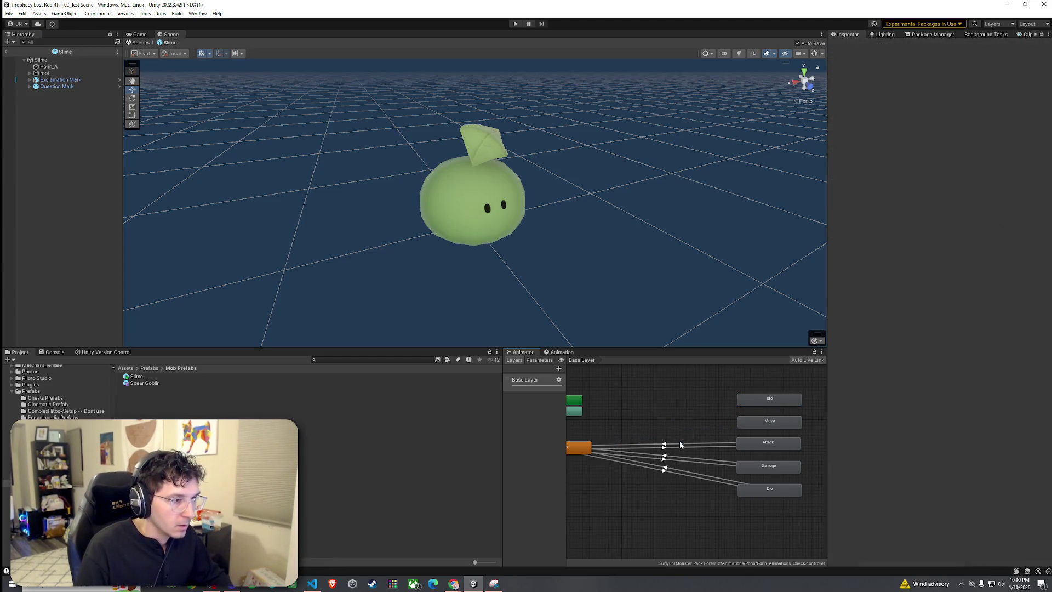
pyautogui.click(679, 445)
pyautogui.press('Delete')
pyautogui.click(681, 458)
pyautogui.press('Delete')
pyautogui.click(682, 466)
pyautogui.press('Delete')
pyautogui.click(684, 471)
pyautogui.press('Delete')
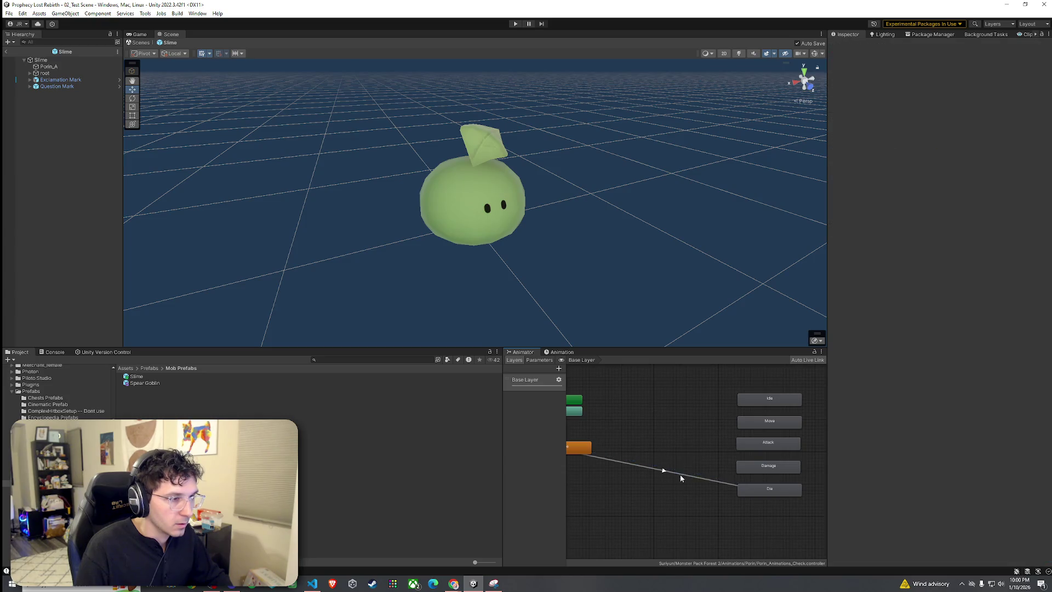
# Make Idle the layer default state, move it left, and rename it Idle01
pyautogui.rightClick(755, 400)
pyautogui.click(798, 418)
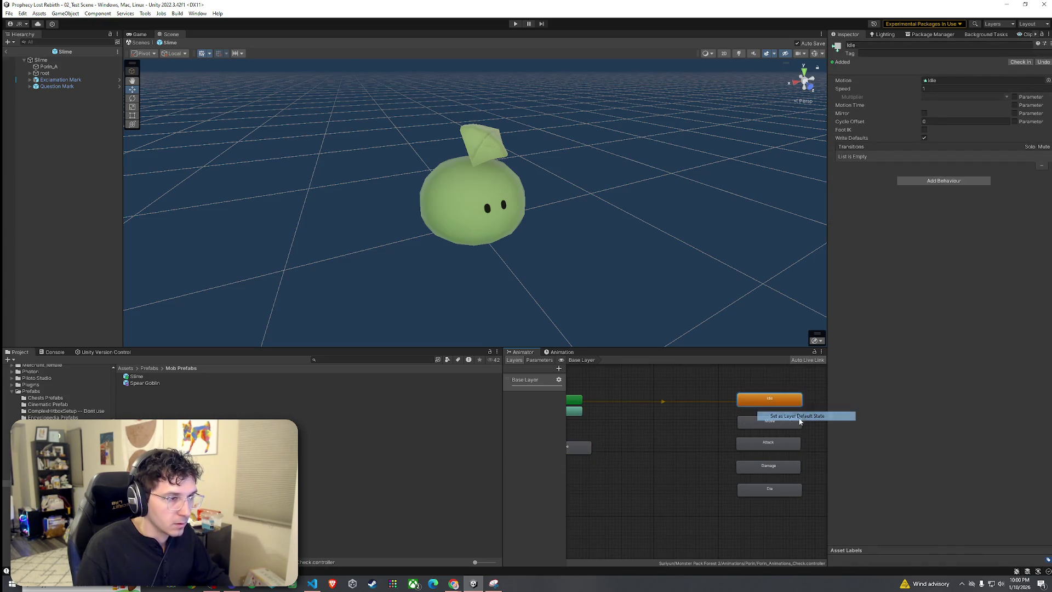
pyautogui.moveTo(766, 401); pyautogui.dragTo(672, 401)
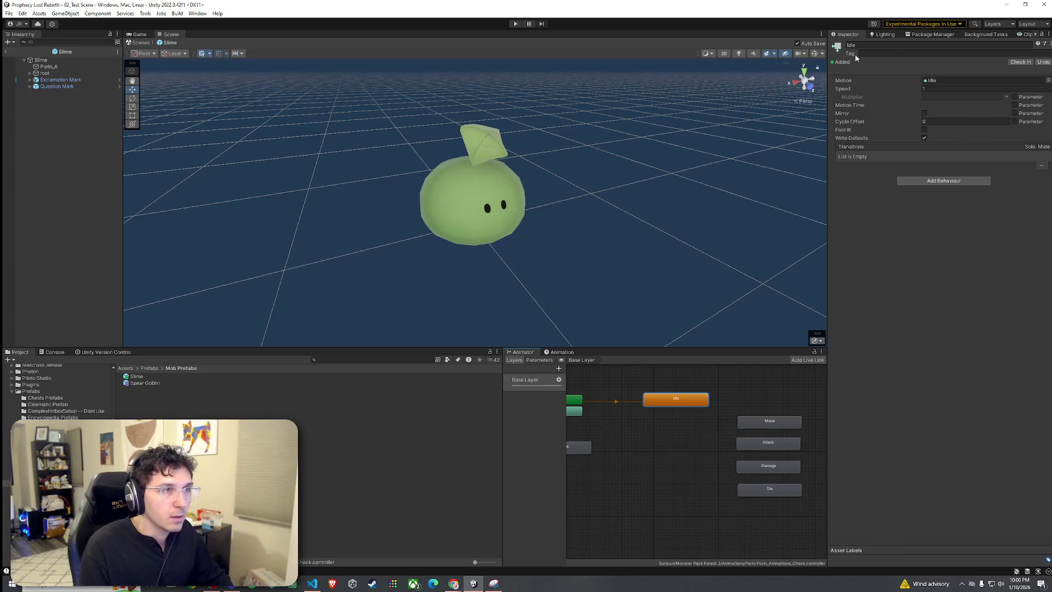
pyautogui.click(870, 45)
pyautogui.write('01')
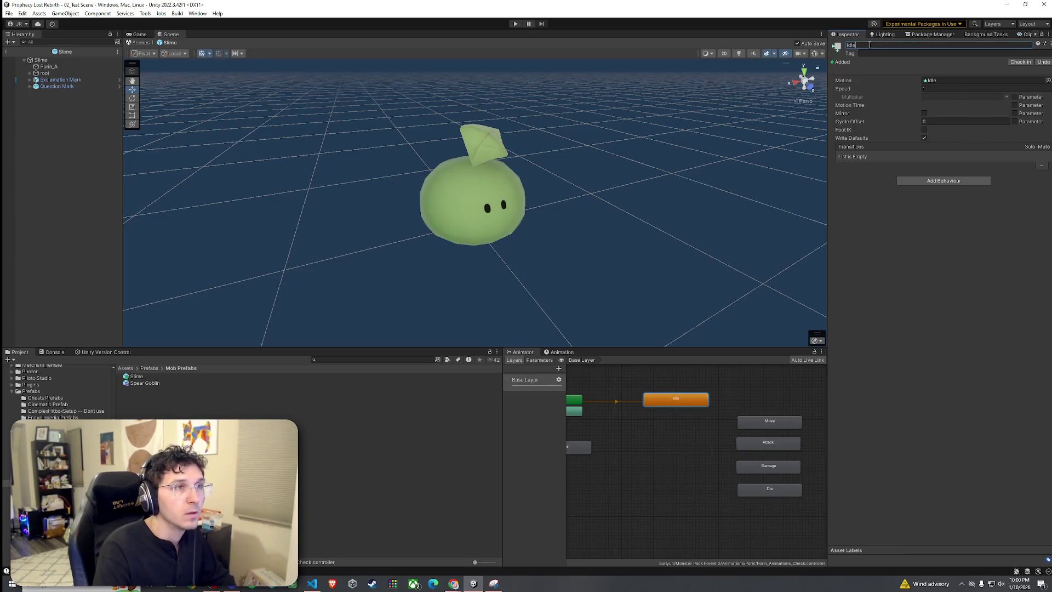
# Rename the Move state to Run and place it below Idle01
pyautogui.click(770, 423)
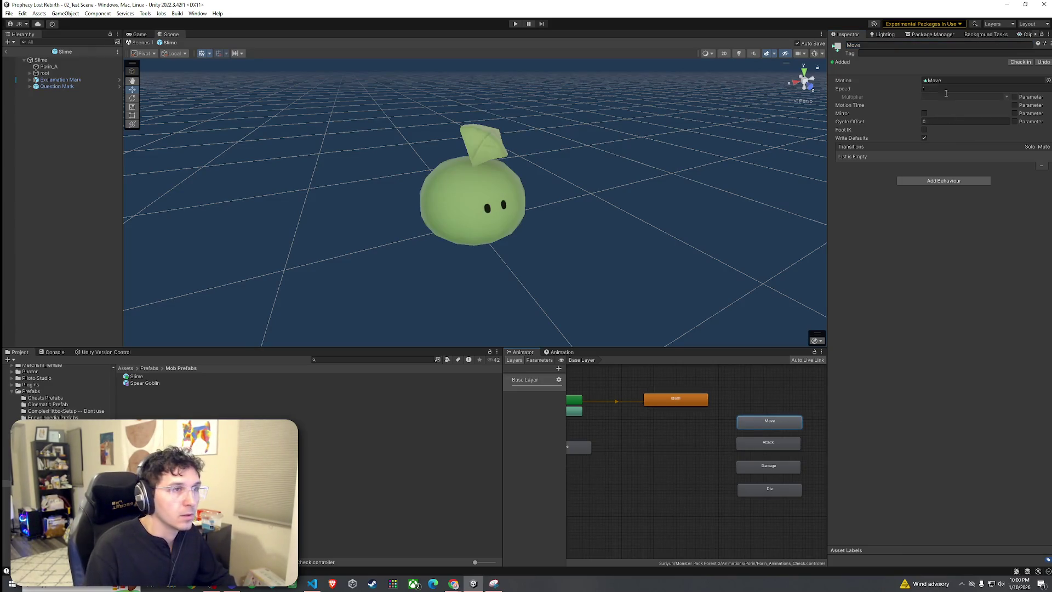
pyautogui.click(871, 45)
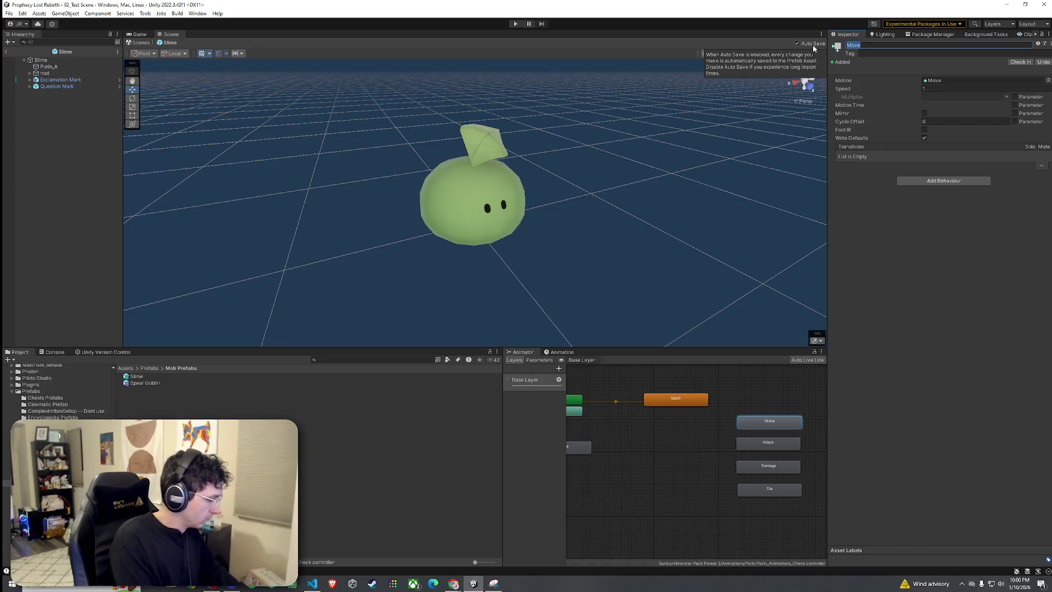
pyautogui.write('Run')
pyautogui.press('Return')
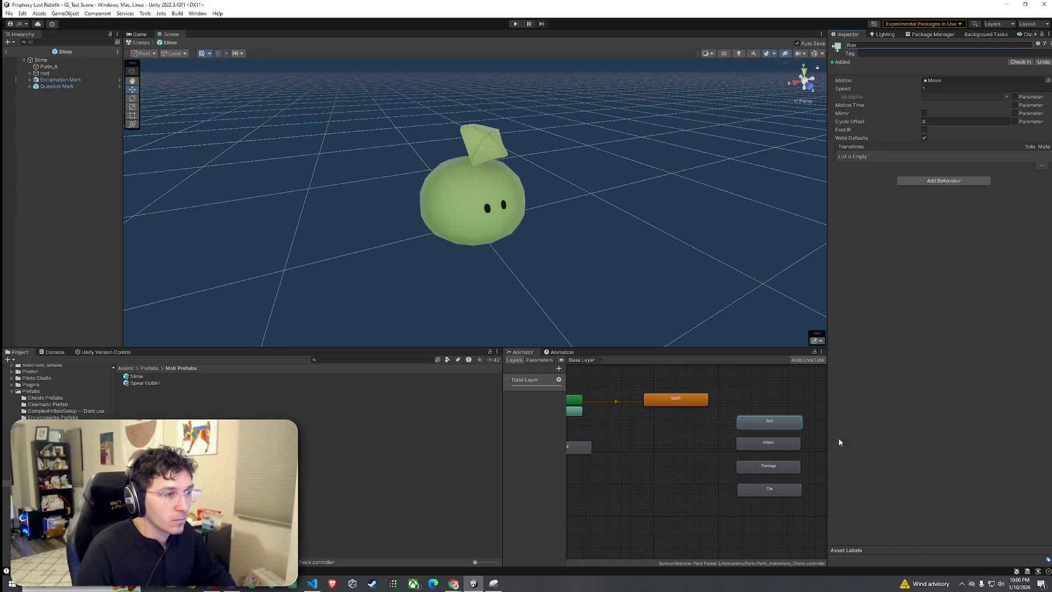
pyautogui.moveTo(769, 425); pyautogui.dragTo(676, 426)
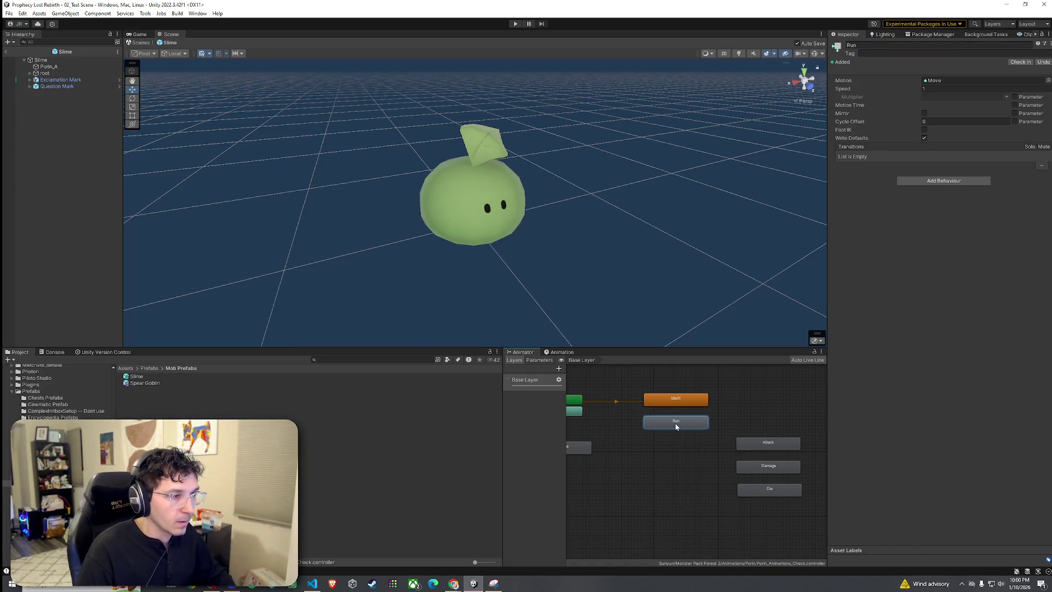
# Rename Attack to Attack01, duplicate it, and place the attack states in the left column
pyautogui.click(771, 447)
pyautogui.click(876, 46)
pyautogui.click(877, 46)
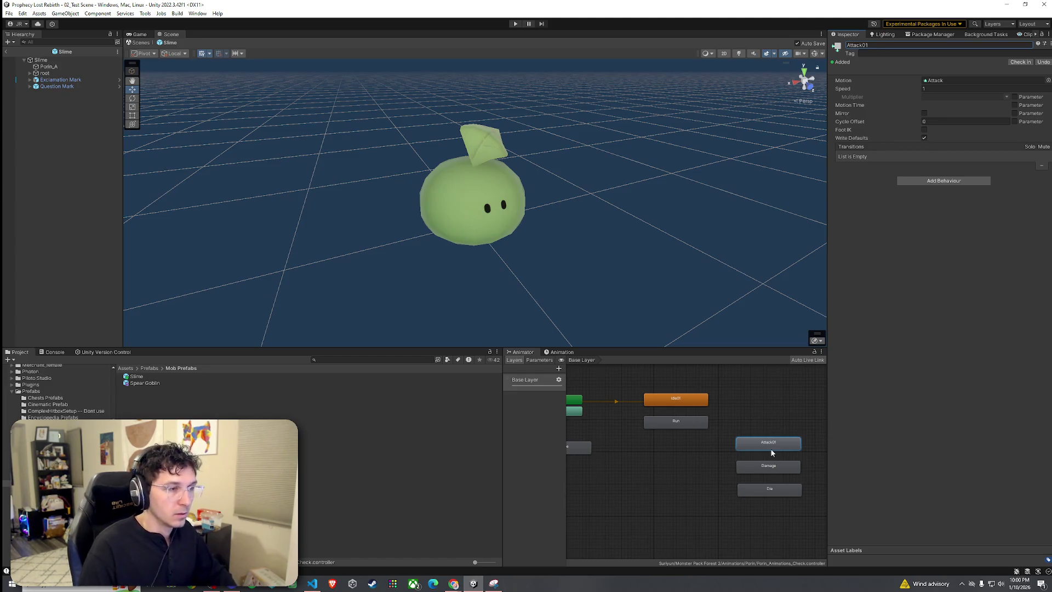
pyautogui.press('Return')
pyautogui.hotkey('ctrl', 'd')
pyautogui.moveTo(790, 445)
pyautogui.mouseDown()
pyautogui.moveTo(687, 449)
pyautogui.moveTo(707, 458)
pyautogui.moveTo(665, 470)
pyautogui.mouseUp()
# Name the copy Attack02 with Speed 0.5 and move Die left under the attacks
pyautogui.click(886, 47)
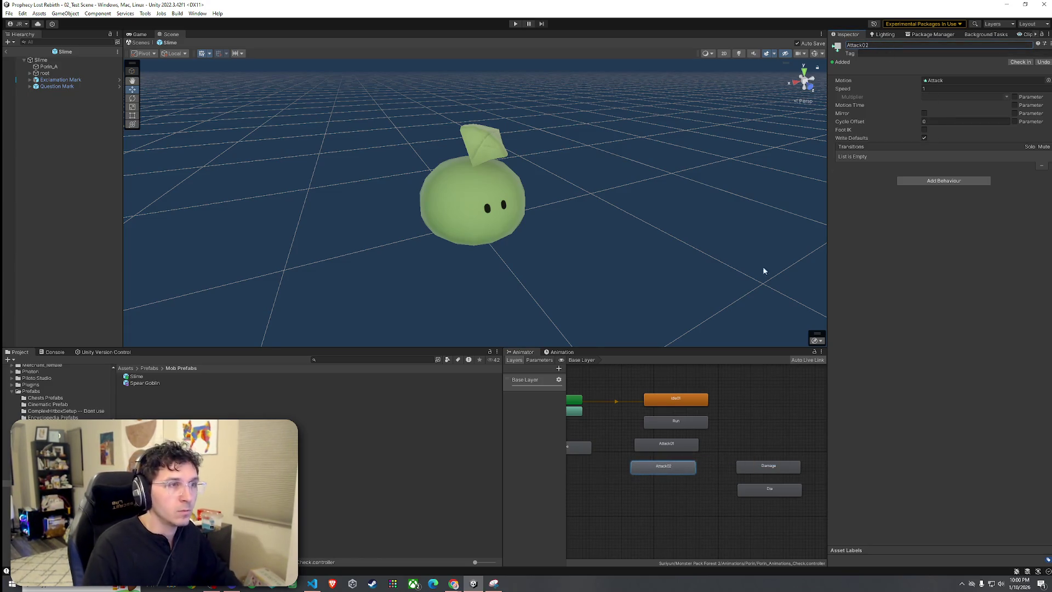
pyautogui.click(943, 89)
pyautogui.write('0.5')
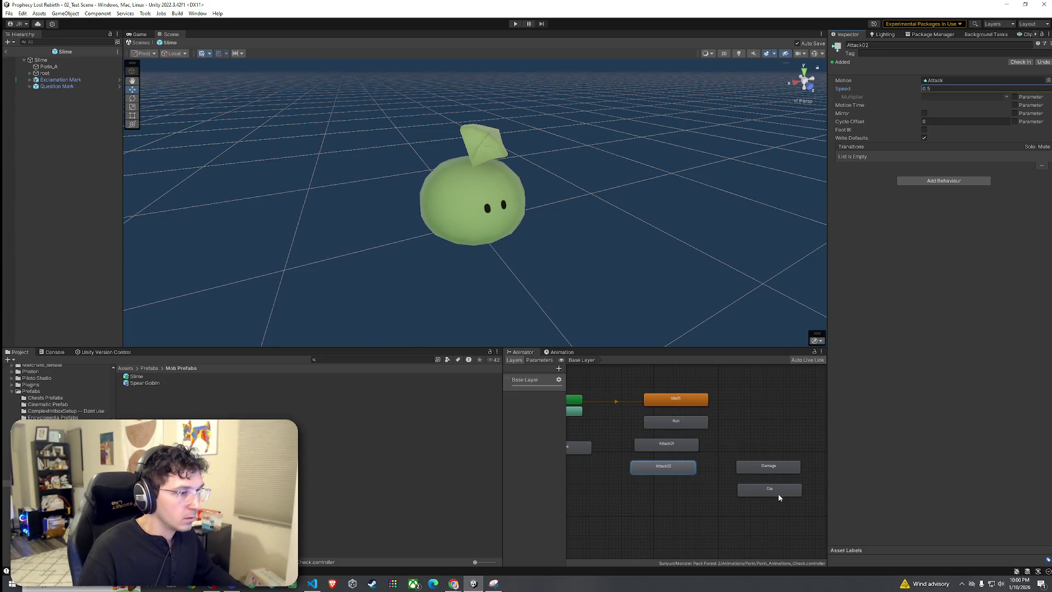
pyautogui.moveTo(779, 495); pyautogui.dragTo(688, 490)
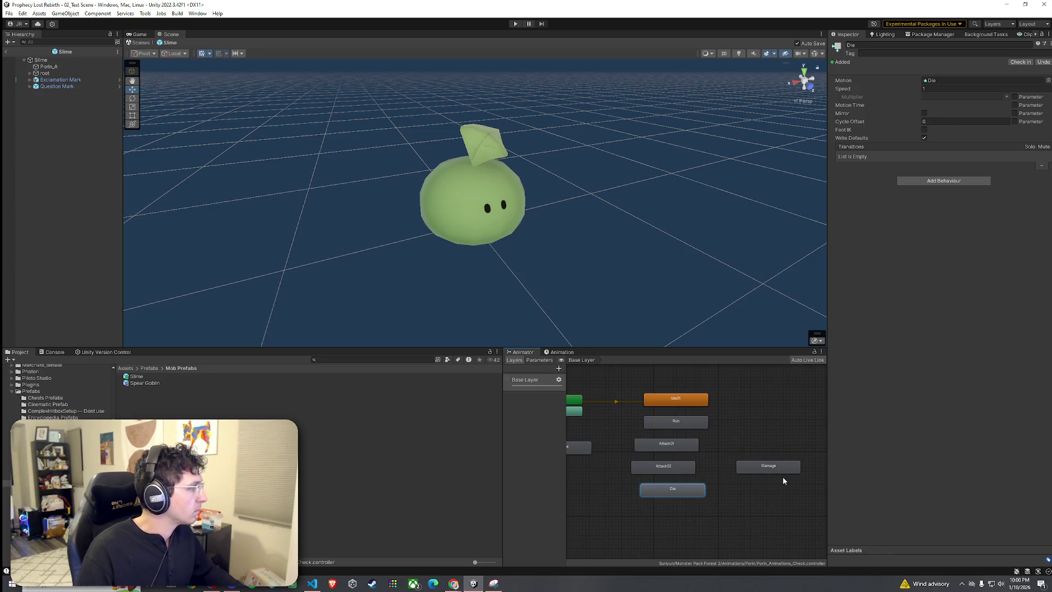
# Copy the Damage state and name the copy Stun
pyautogui.rightClick(756, 450)
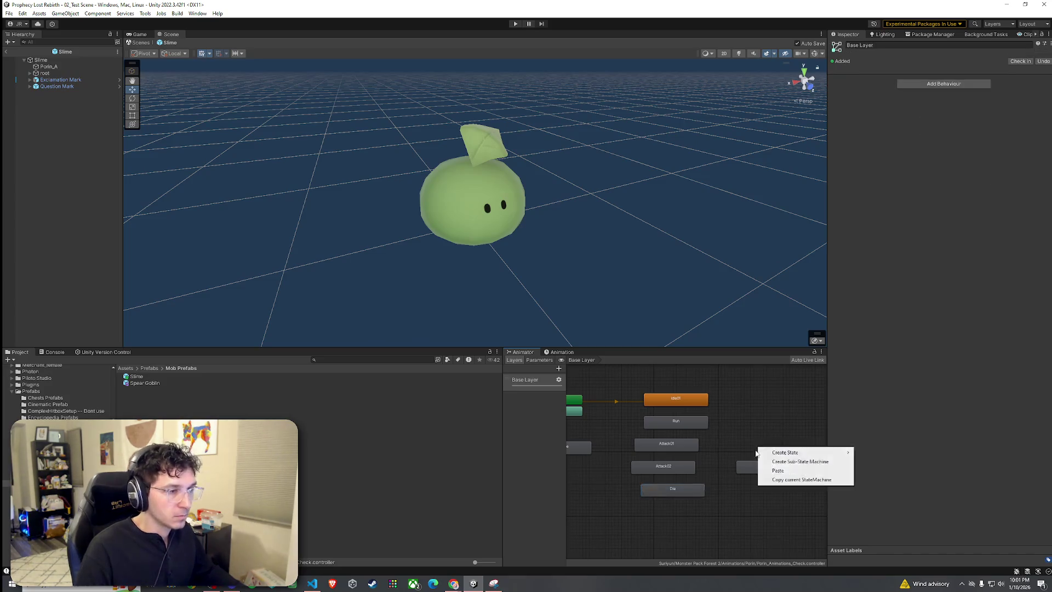
pyautogui.moveTo(774, 456)
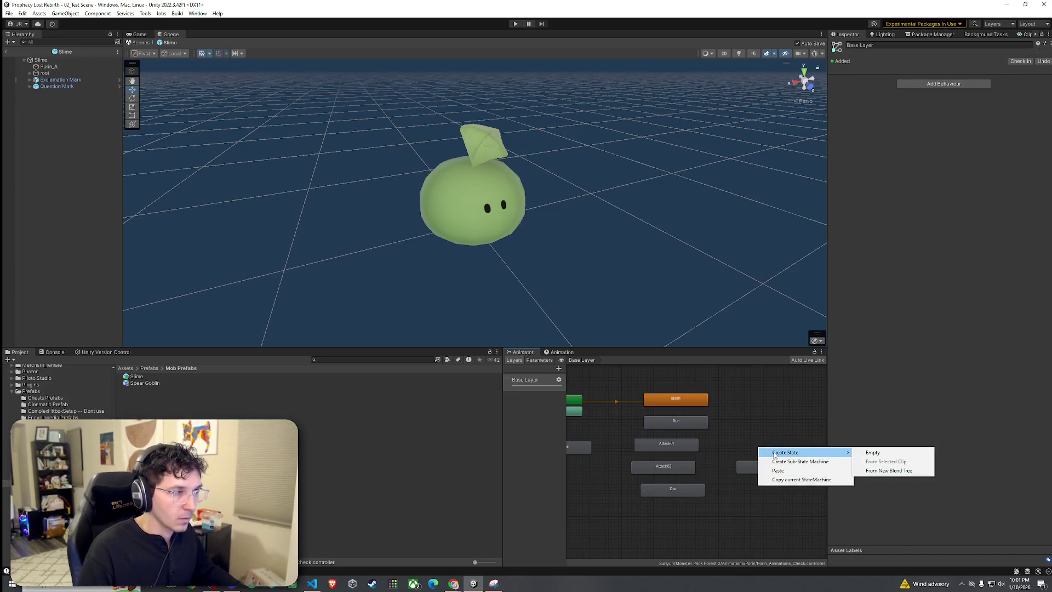
pyautogui.press('Escape')
pyautogui.click(770, 466)
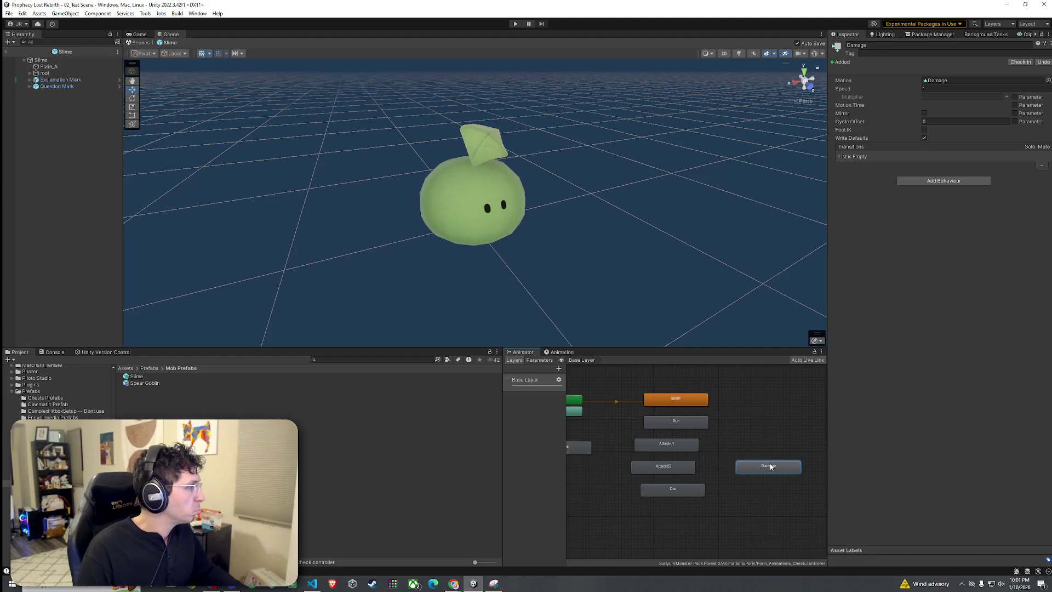
pyautogui.moveTo(766, 469)
pyautogui.mouseDown()
pyautogui.moveTo(754, 448)
pyautogui.moveTo(759, 483)
pyautogui.mouseUp()
pyautogui.click(869, 45)
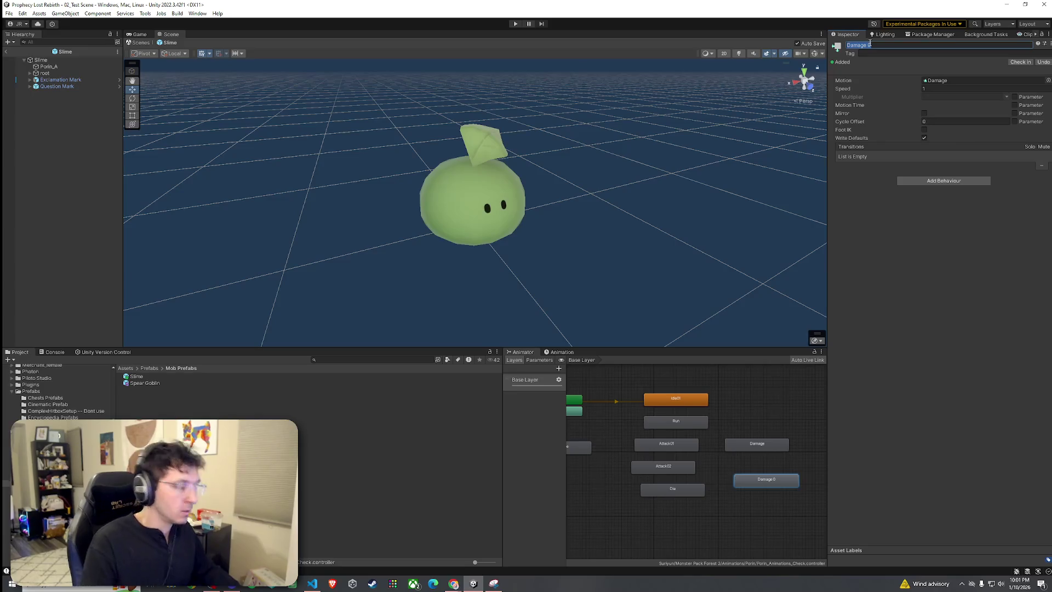
pyautogui.write('Stun')
pyautogui.press('Return')
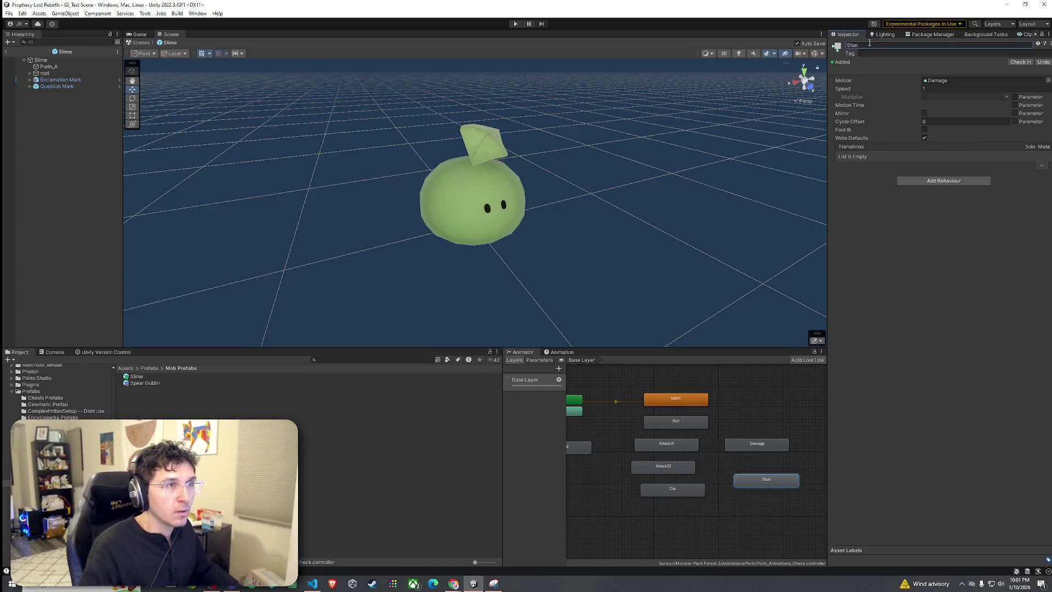
# Rename the original Damage state to Aggro and return to 02_Test Scene
pyautogui.moveTo(762, 446); pyautogui.dragTo(767, 450)
pyautogui.click(863, 46)
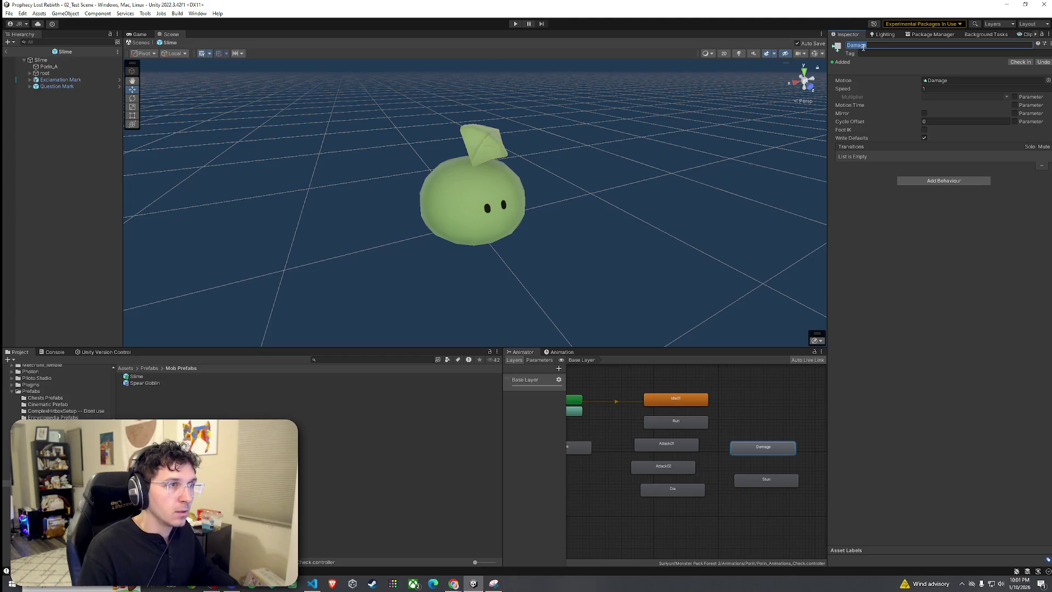
pyautogui.write('Aggro')
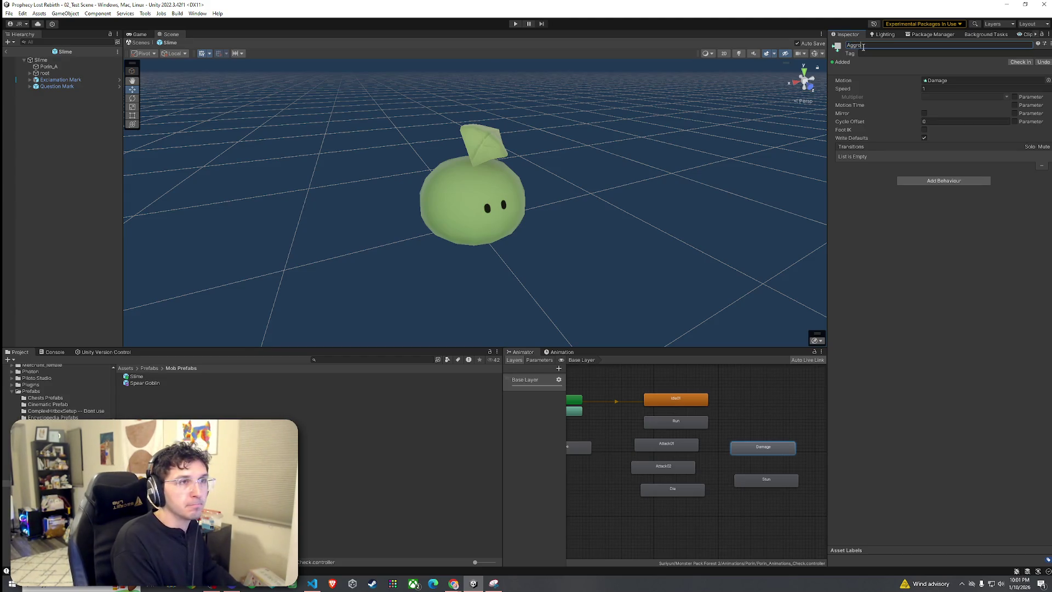
pyautogui.moveTo(768, 452); pyautogui.dragTo(774, 452)
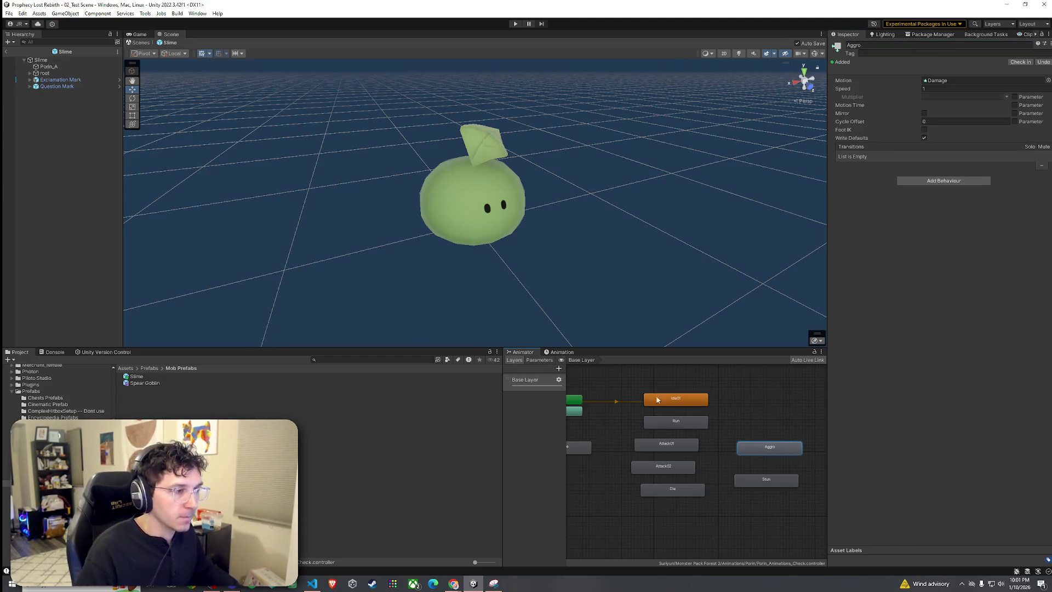
pyautogui.click(7, 53)
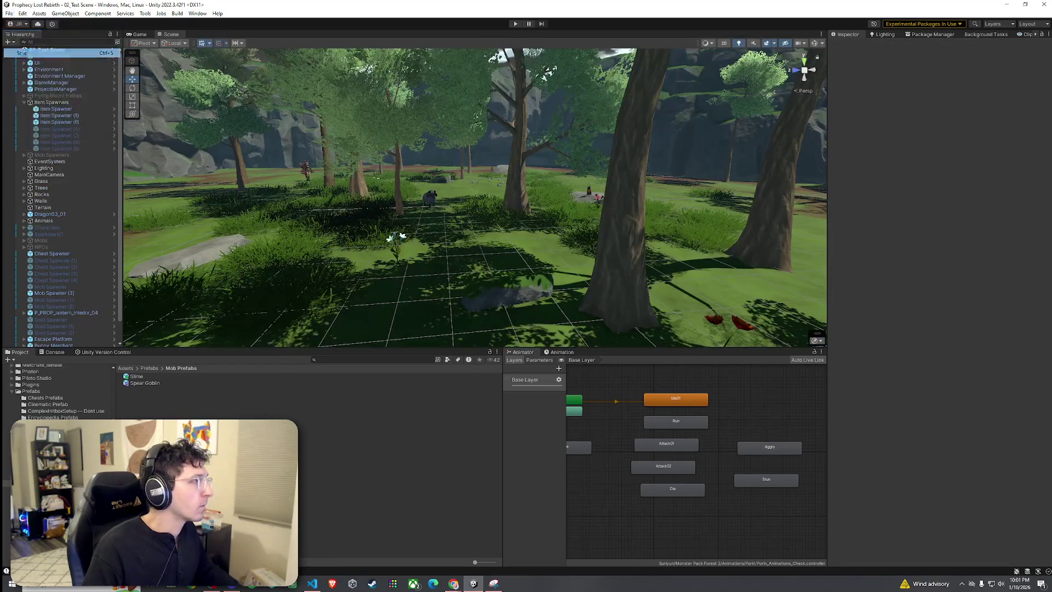
# Play the game past the title screen, run through the forest looking for mobs, and restore the editor layout
pyautogui.click(515, 24)
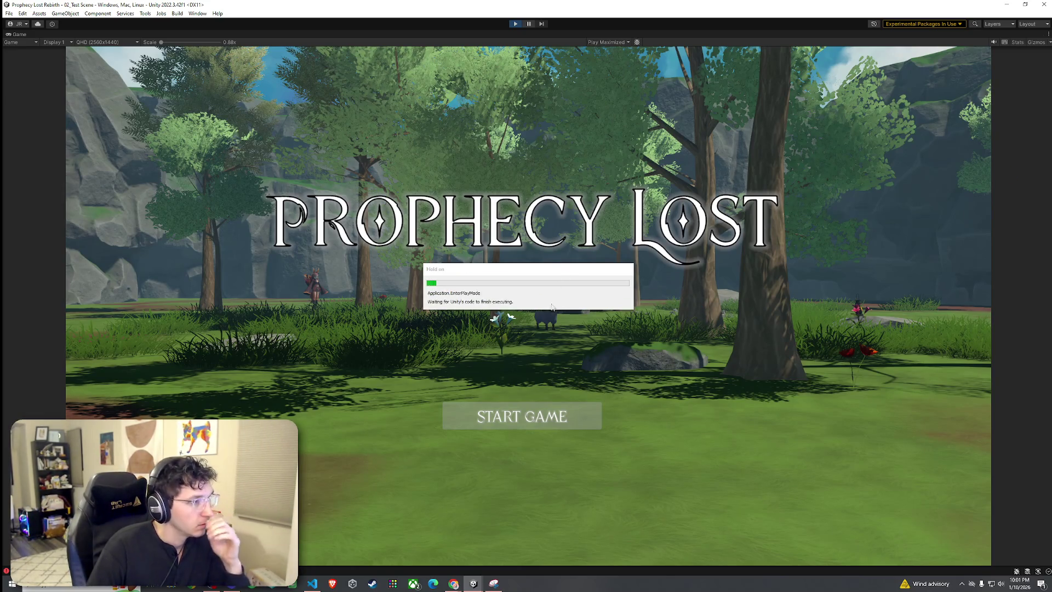
pyautogui.click(530, 422)
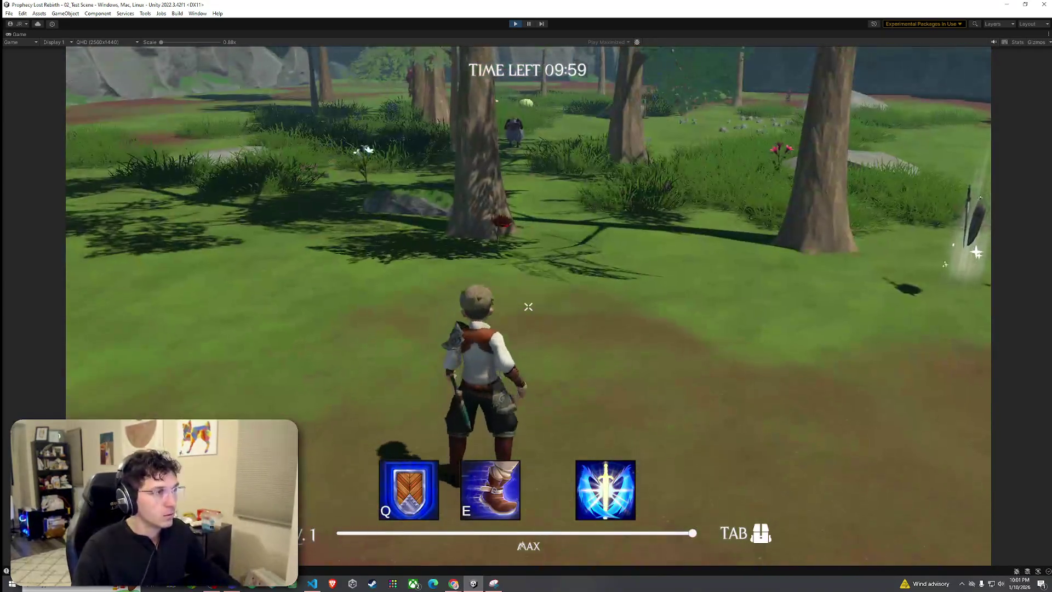
pyautogui.press('w')
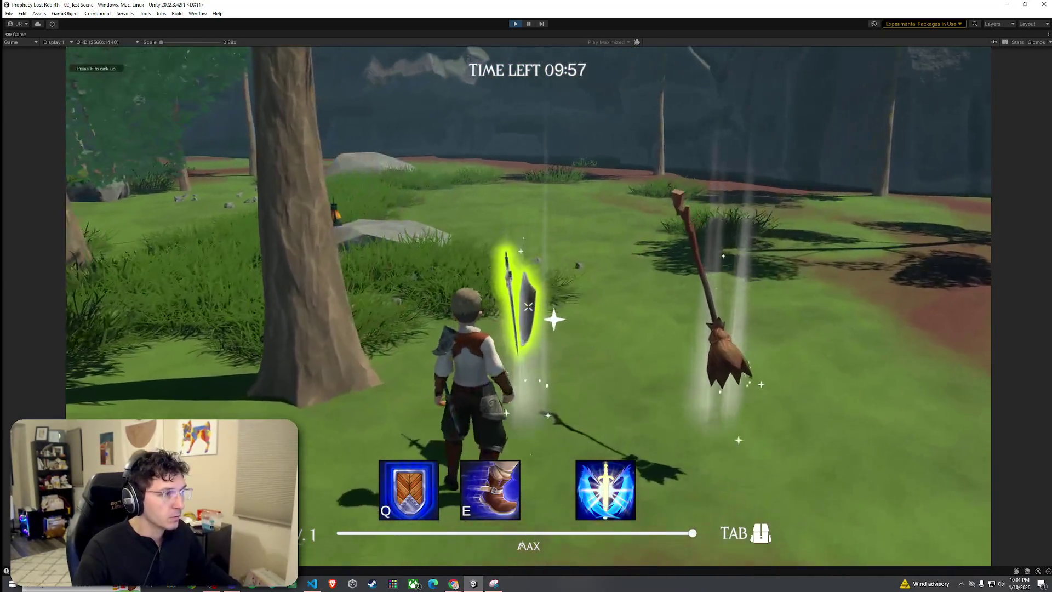
pyautogui.press('Tab')
pyautogui.press('Tab')
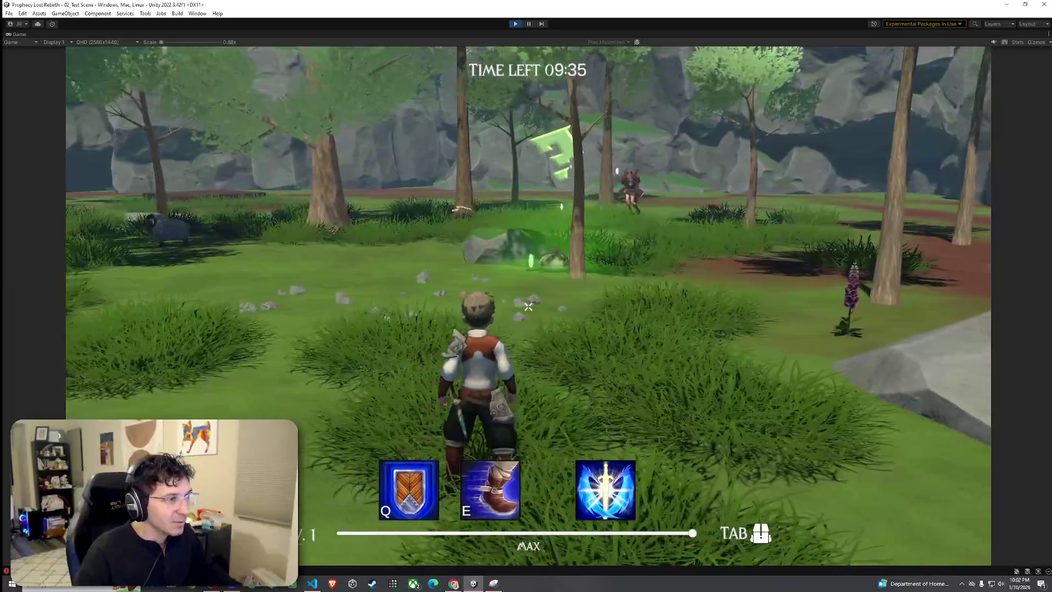
pyautogui.press('w')
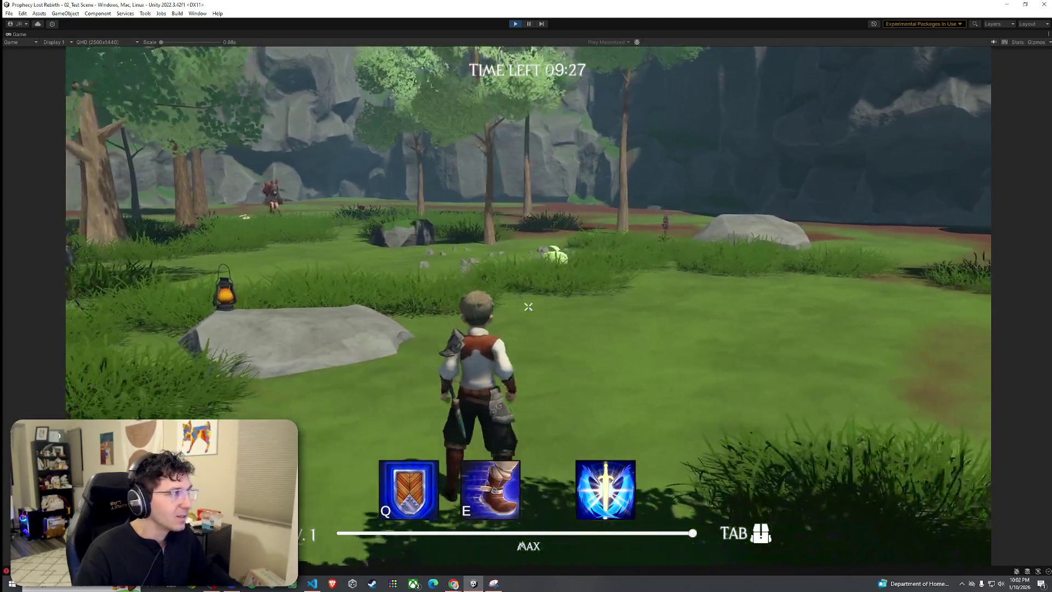
pyautogui.hotkey('shift', 'space')
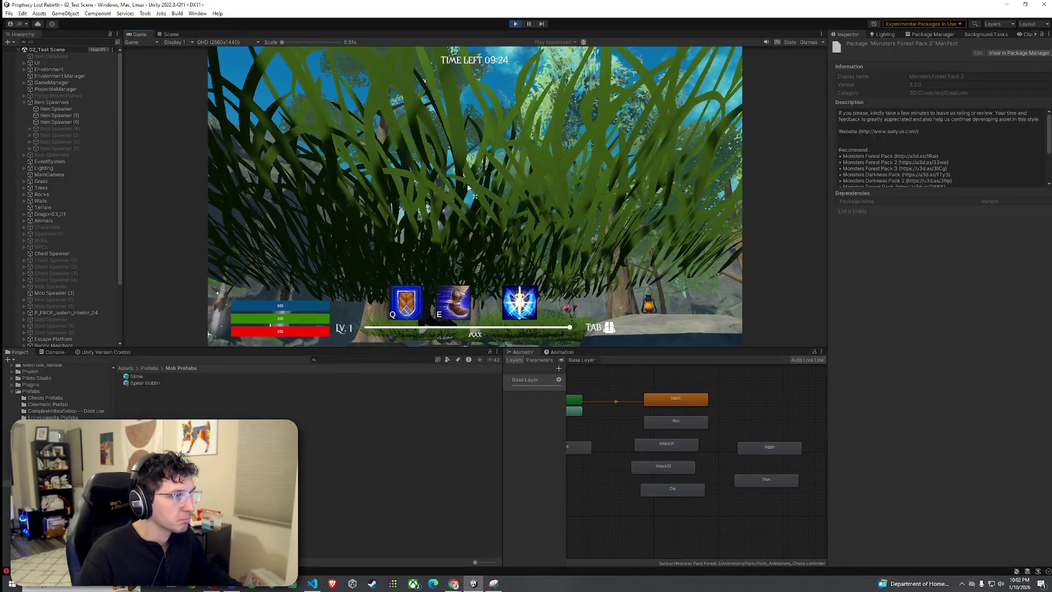
# In the Scene view, set the Run animator state's speed to 2
pyautogui.press('super')
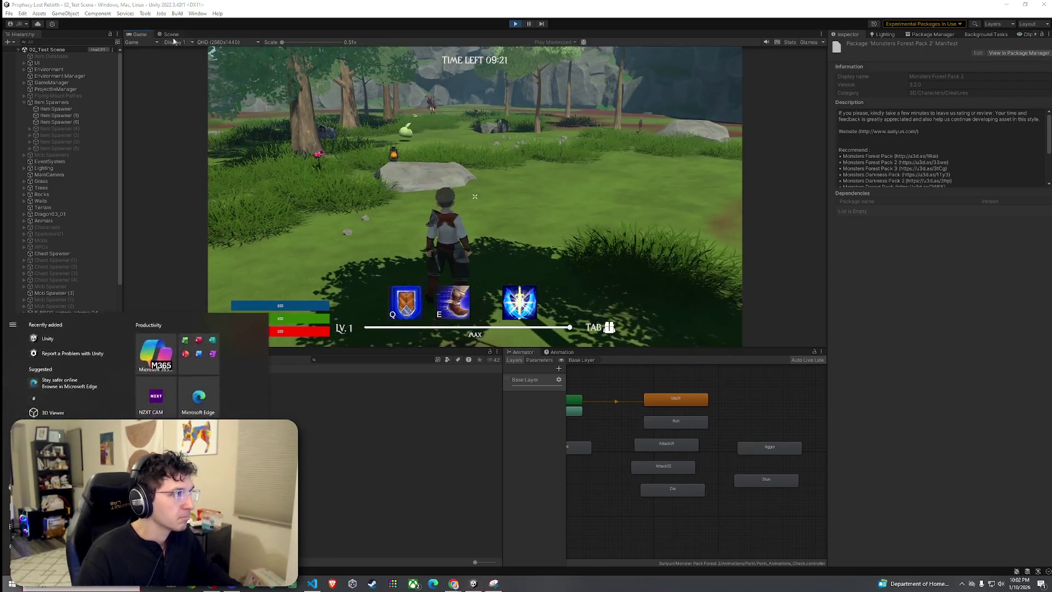
pyautogui.click(171, 34)
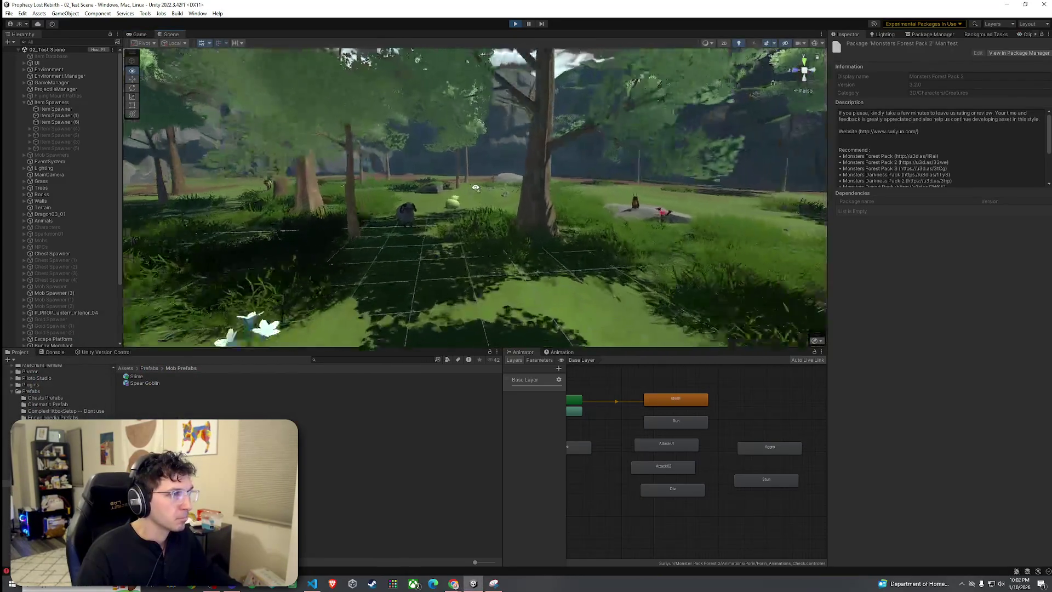
pyautogui.press('w')
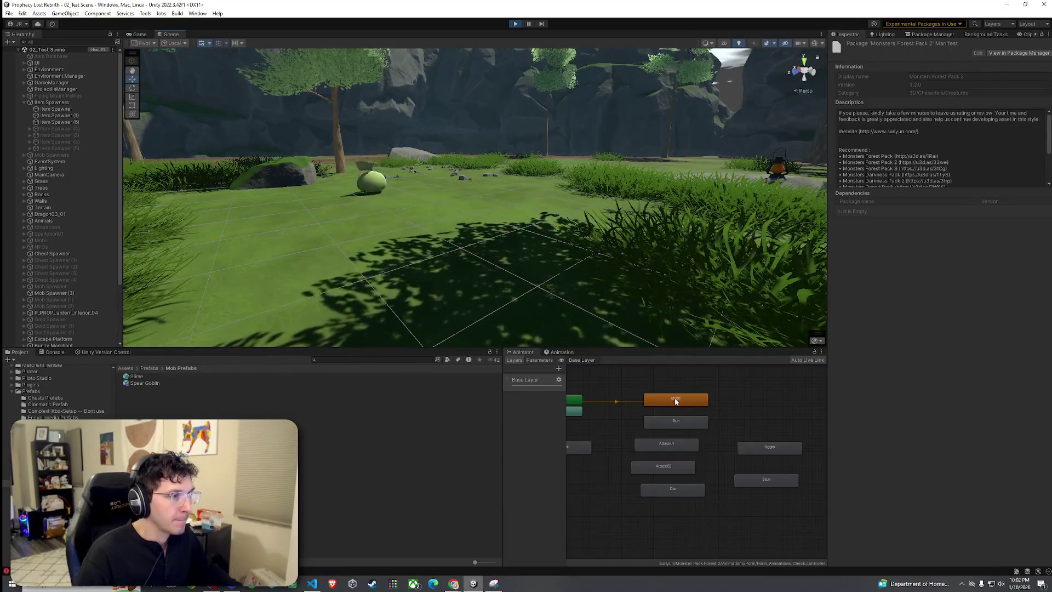
pyautogui.click(676, 402)
pyautogui.click(936, 89)
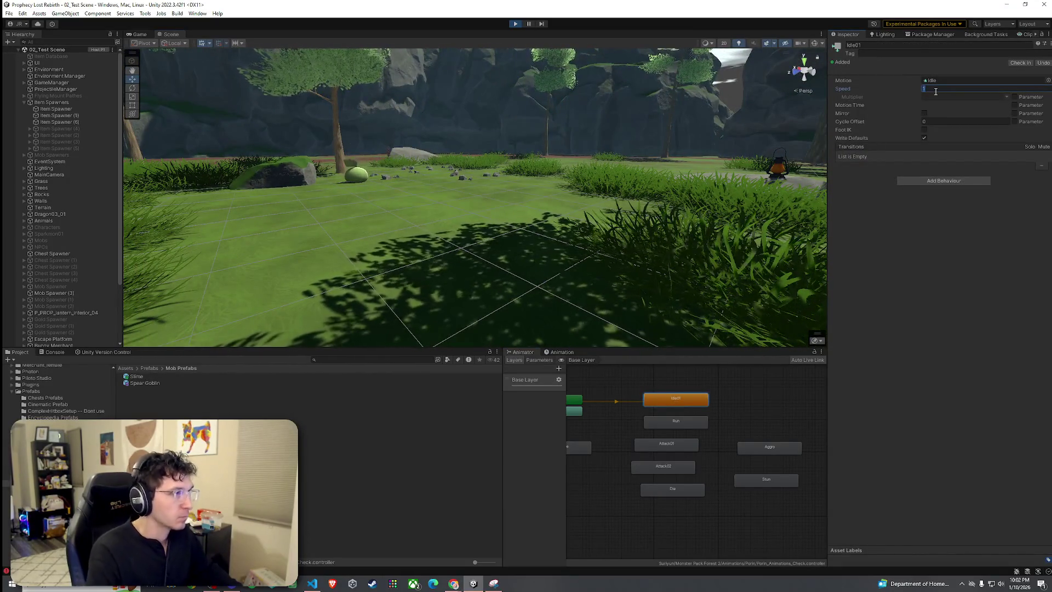
pyautogui.click(706, 421)
pyautogui.click(943, 88)
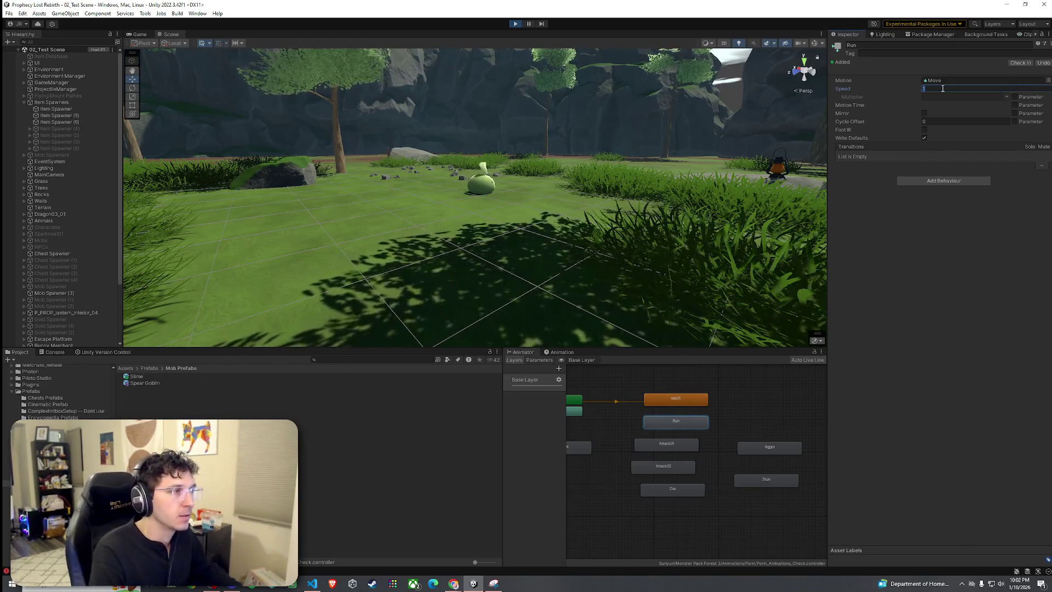
pyautogui.write('2')
# Fly the scene camera around the slime in the clearing and shrink the bottom panel
pyautogui.moveTo(581, 208)
pyautogui.mouseDown()
pyautogui.moveTo(585, 190)
pyautogui.moveTo(547, 165)
pyautogui.moveTo(164, 202)
pyautogui.moveTo(170, 192)
pyautogui.moveTo(176, 211)
pyautogui.moveTo(61, 219)
pyautogui.mouseUp()
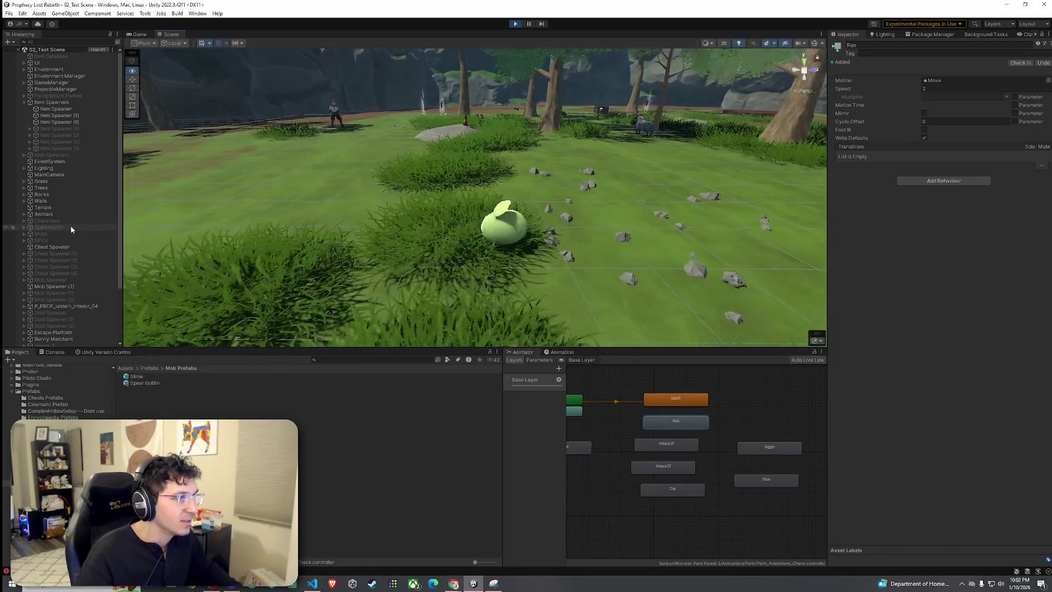
pyautogui.moveTo(71, 229)
pyautogui.mouseDown()
pyautogui.moveTo(216, 225)
pyautogui.moveTo(328, 208)
pyautogui.mouseUp()
pyautogui.moveTo(328, 208)
pyautogui.mouseDown()
pyautogui.moveTo(347, 218)
pyautogui.moveTo(591, 203)
pyautogui.moveTo(842, 228)
pyautogui.mouseUp()
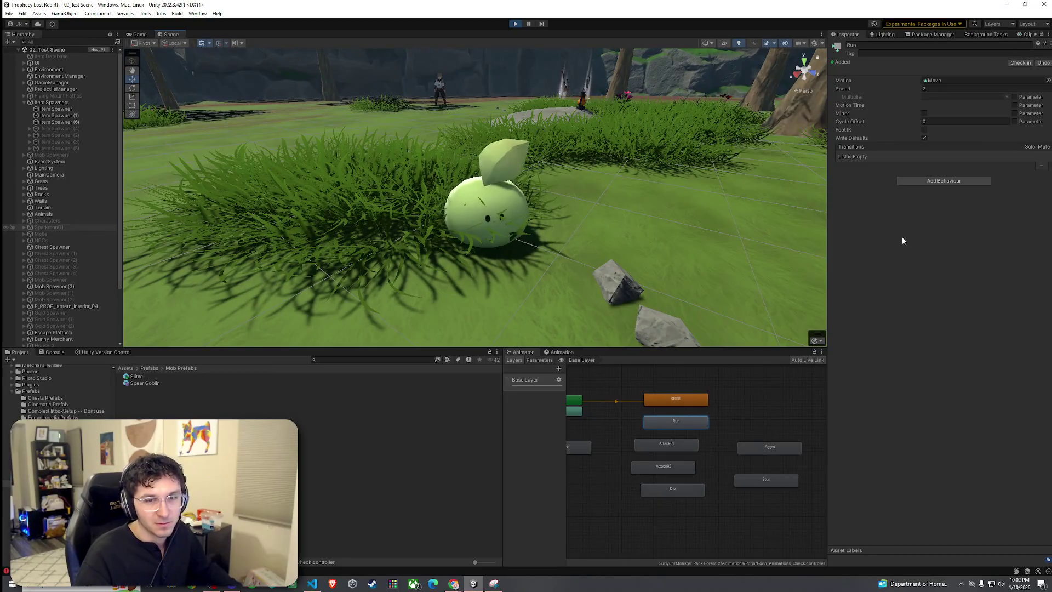
pyautogui.moveTo(767, 230)
pyautogui.mouseDown()
pyautogui.moveTo(636, 226)
pyautogui.moveTo(495, 195)
pyautogui.moveTo(444, 201)
pyautogui.moveTo(510, 202)
pyautogui.moveTo(662, 319)
pyautogui.moveTo(481, 280)
pyautogui.moveTo(482, 249)
pyautogui.moveTo(480, 474)
pyautogui.mouseUp()
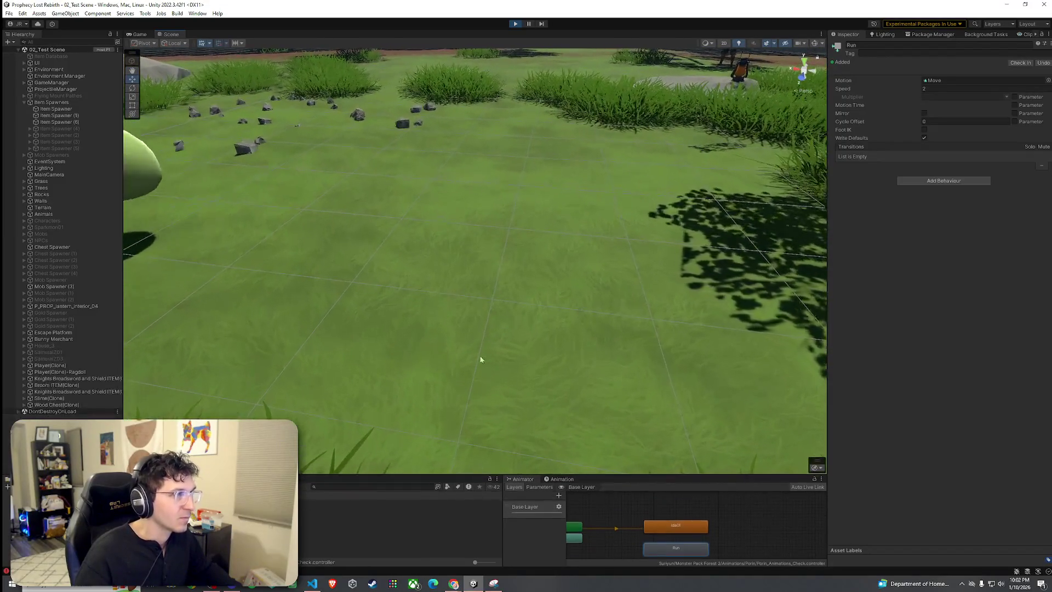
pyautogui.moveTo(480, 383); pyautogui.dragTo(440, 272)
pyautogui.scroll(-5, 439, 272)
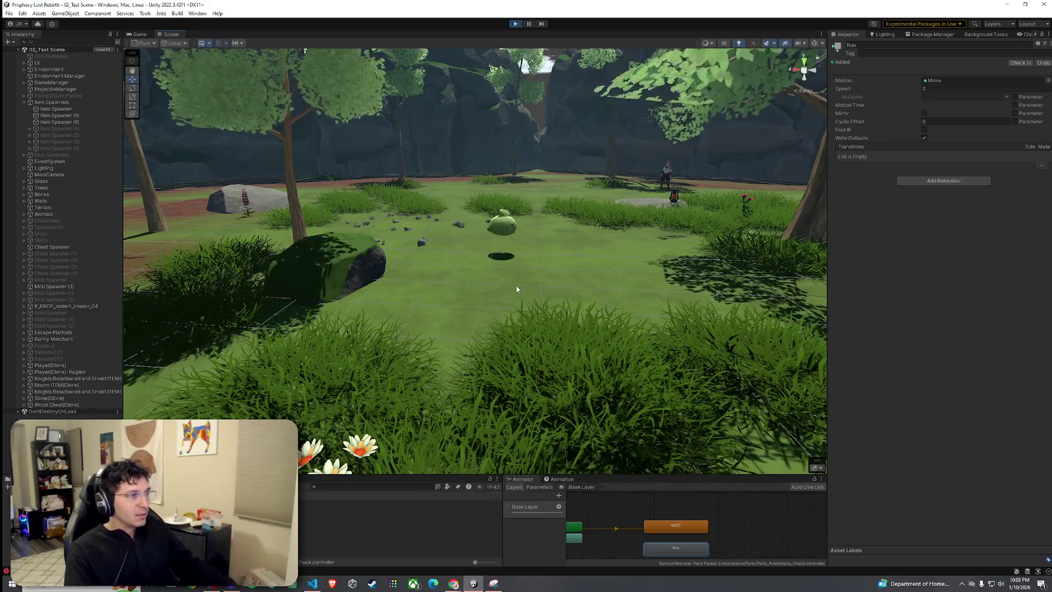
pyautogui.moveTo(521, 289)
pyautogui.mouseDown()
pyautogui.moveTo(508, 261)
pyautogui.moveTo(844, 274)
pyautogui.moveTo(863, 291)
pyautogui.moveTo(839, 293)
pyautogui.moveTo(837, 310)
pyautogui.mouseUp()
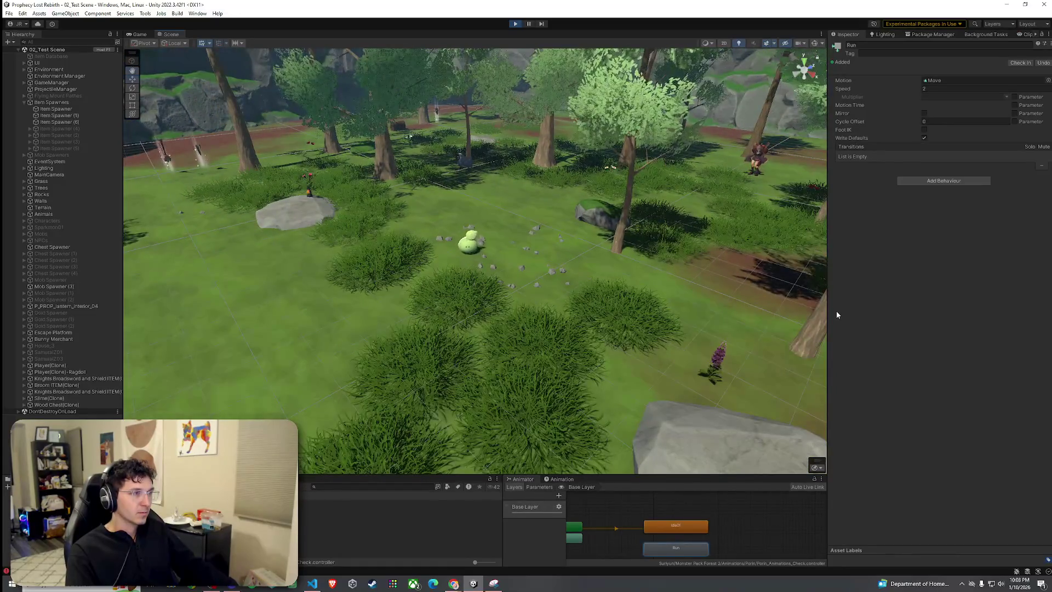
# In the Game view, run the character at the slime until it dies, then return to the menu
pyautogui.click(138, 34)
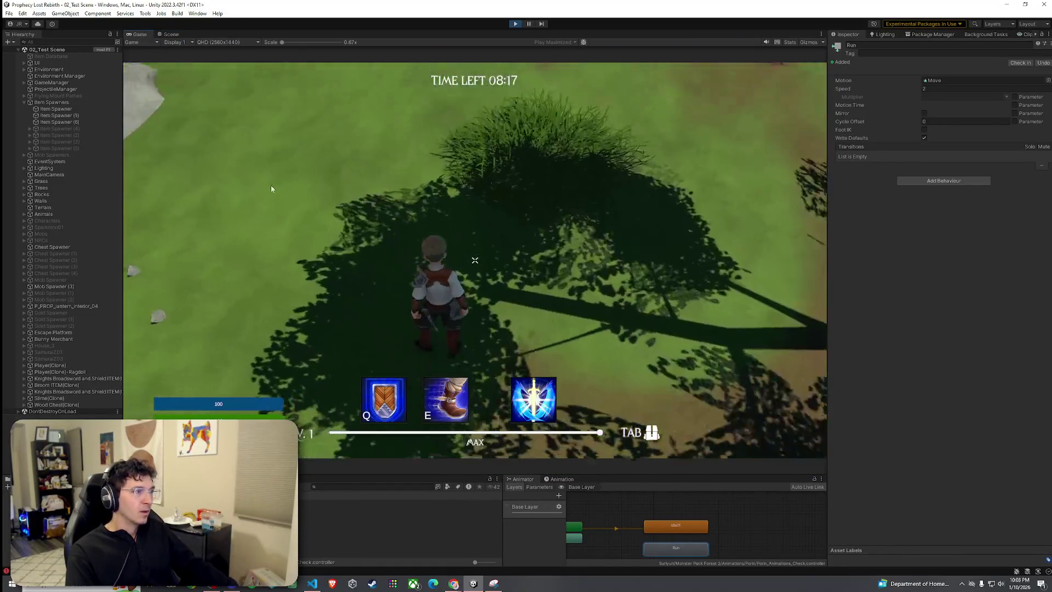
pyautogui.press('w')
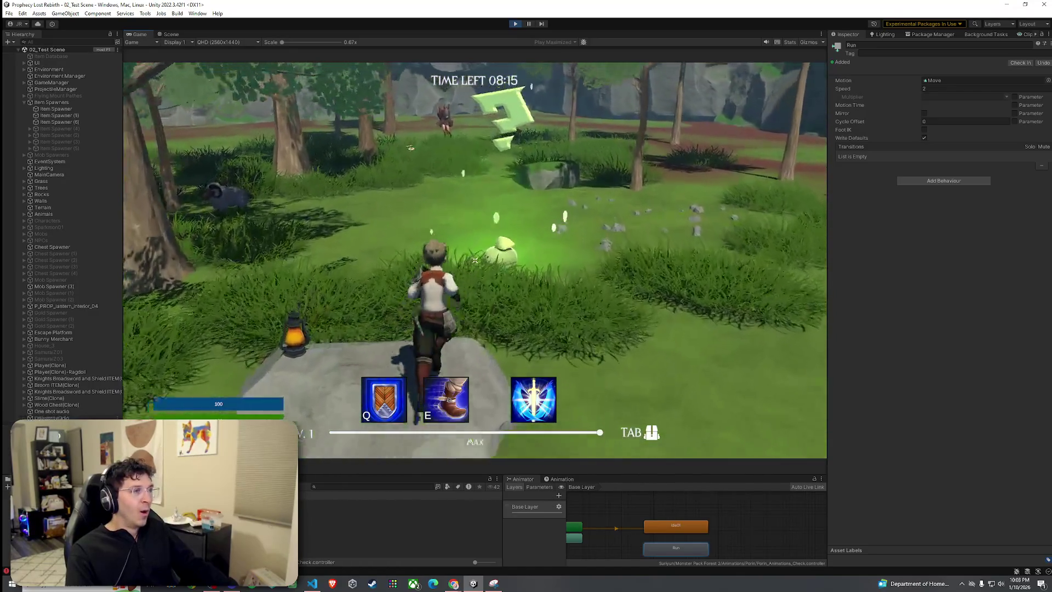
pyautogui.press('w')
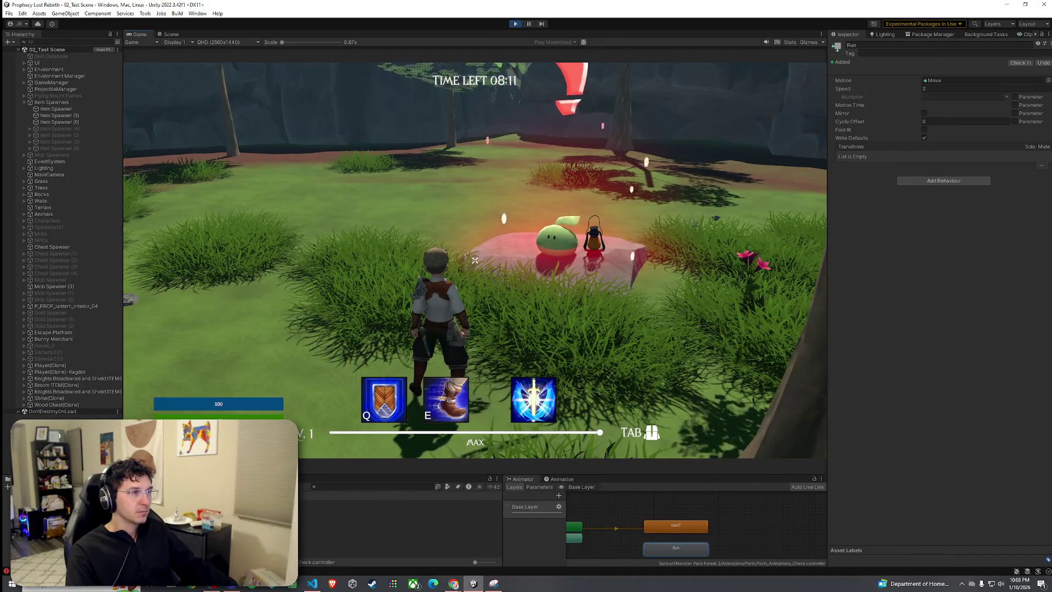
pyautogui.press('s')
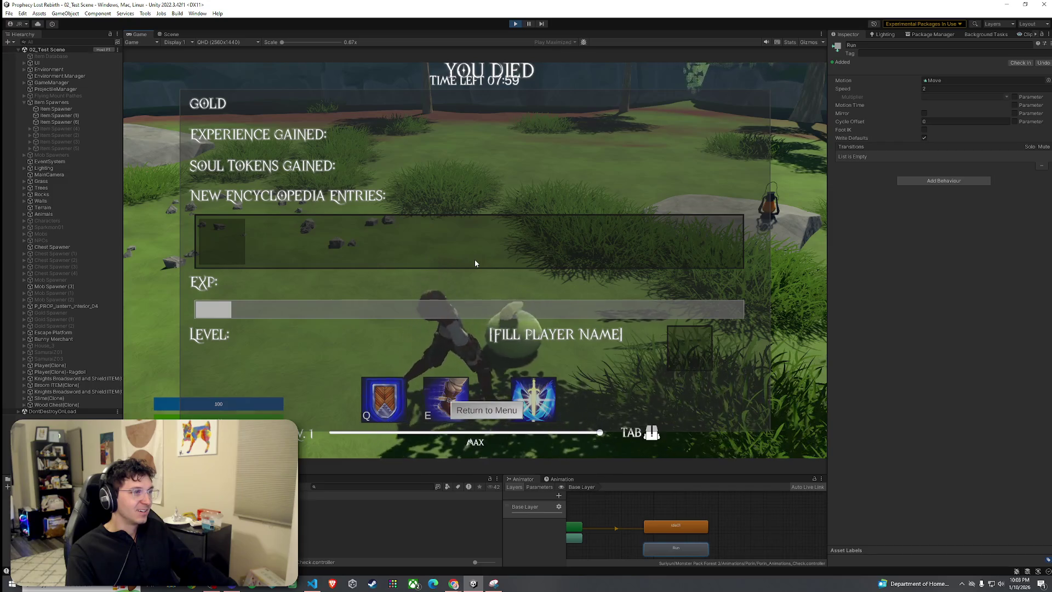
pyautogui.click(506, 412)
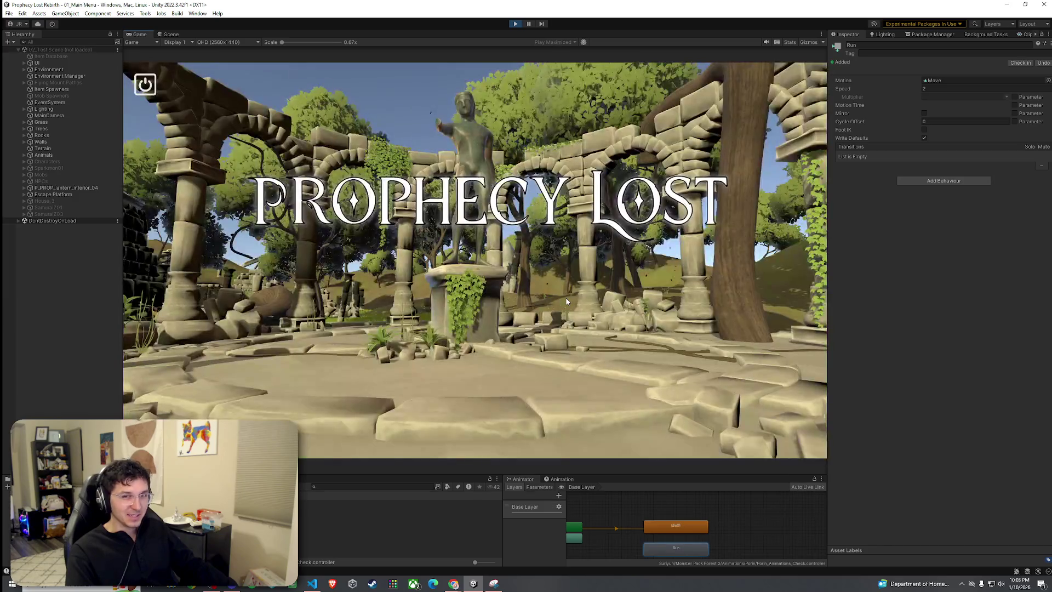
# Stop Play mode and save the test scene
pyautogui.click(515, 24)
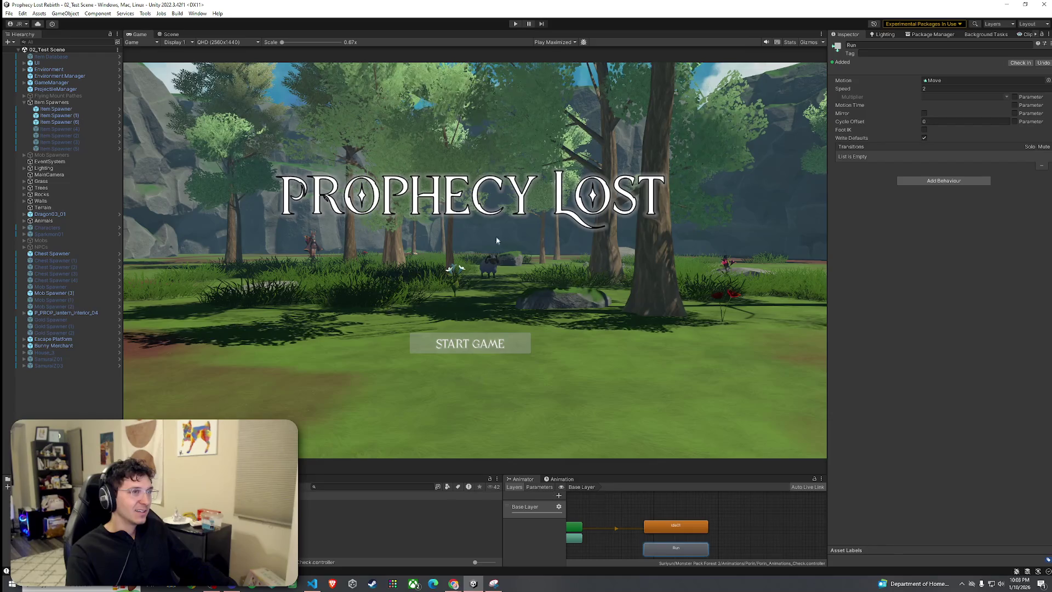
pyautogui.click(44, 57)
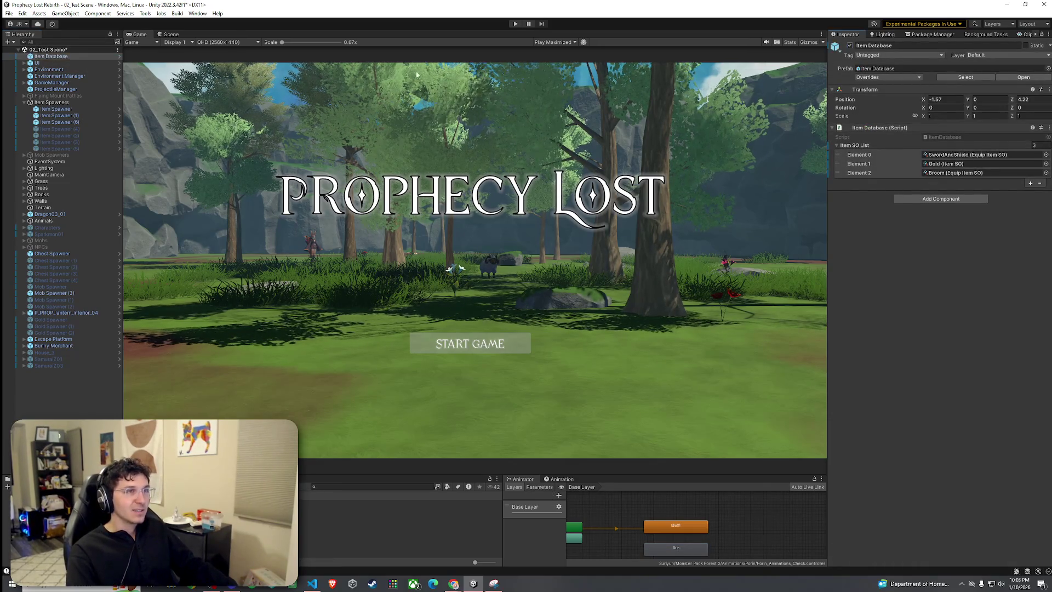
pyautogui.click(9, 13)
pyautogui.click(22, 54)
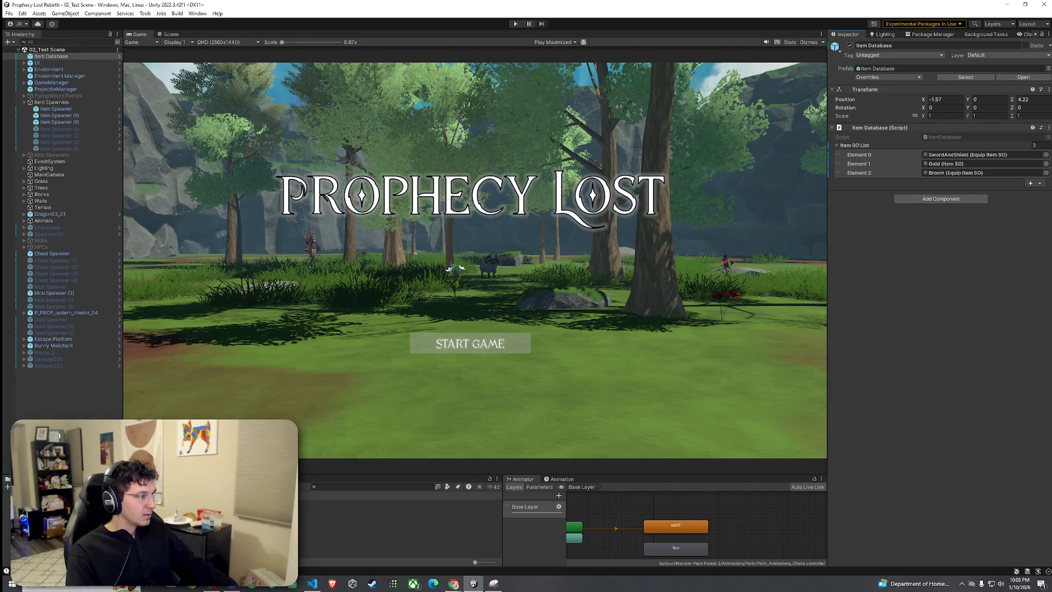
# Change the Slime's Attack02 state speed from 0.5 to 1 and save
pyautogui.click(400, 509)
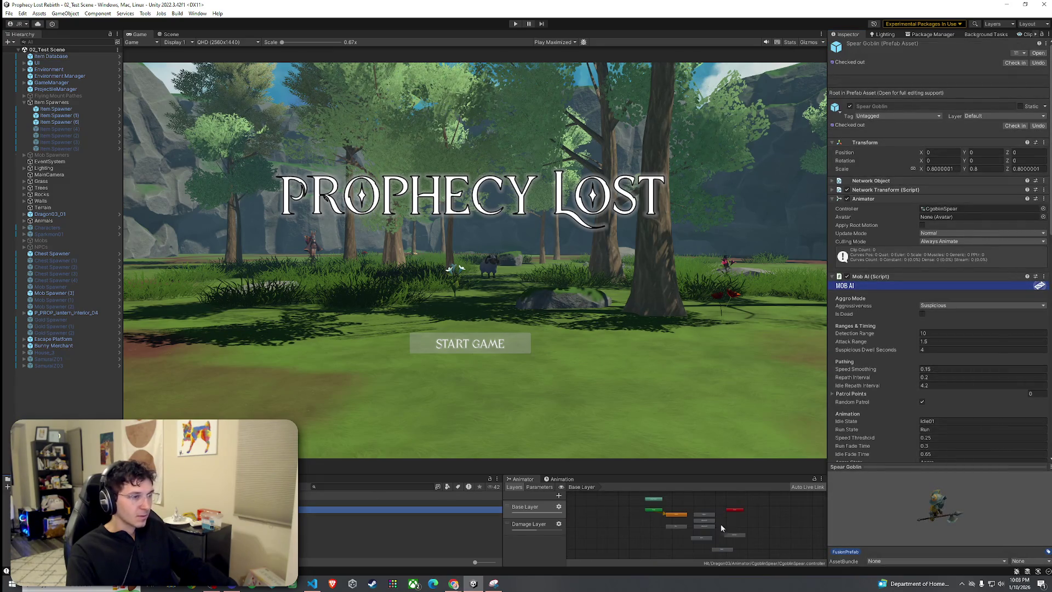
pyautogui.press('Up')
pyautogui.scroll(5, 682, 531)
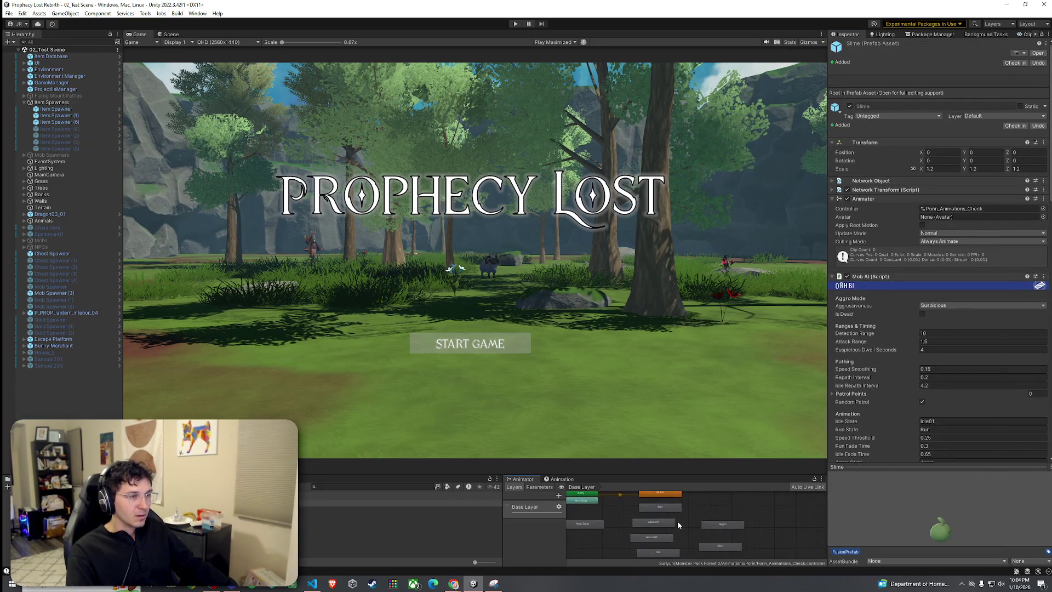
pyautogui.click(641, 536)
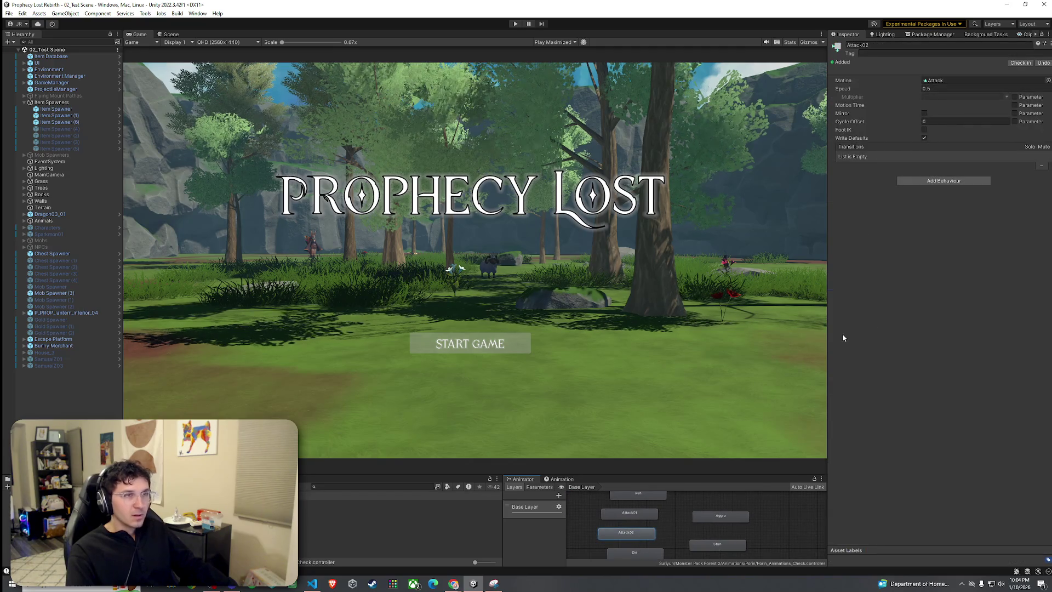
pyautogui.click(933, 89)
pyautogui.write('1')
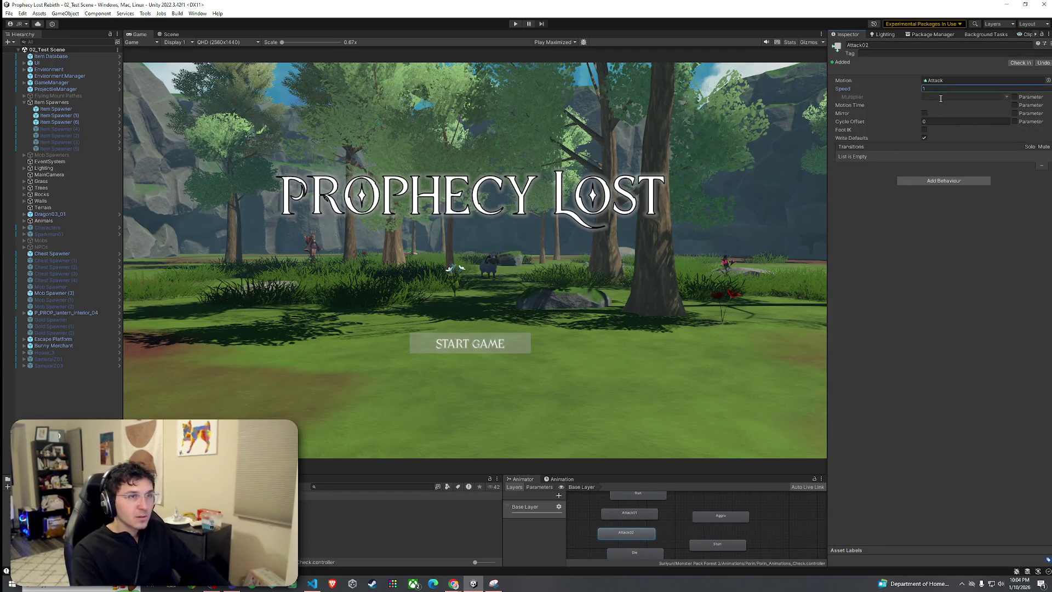
pyautogui.click(8, 13)
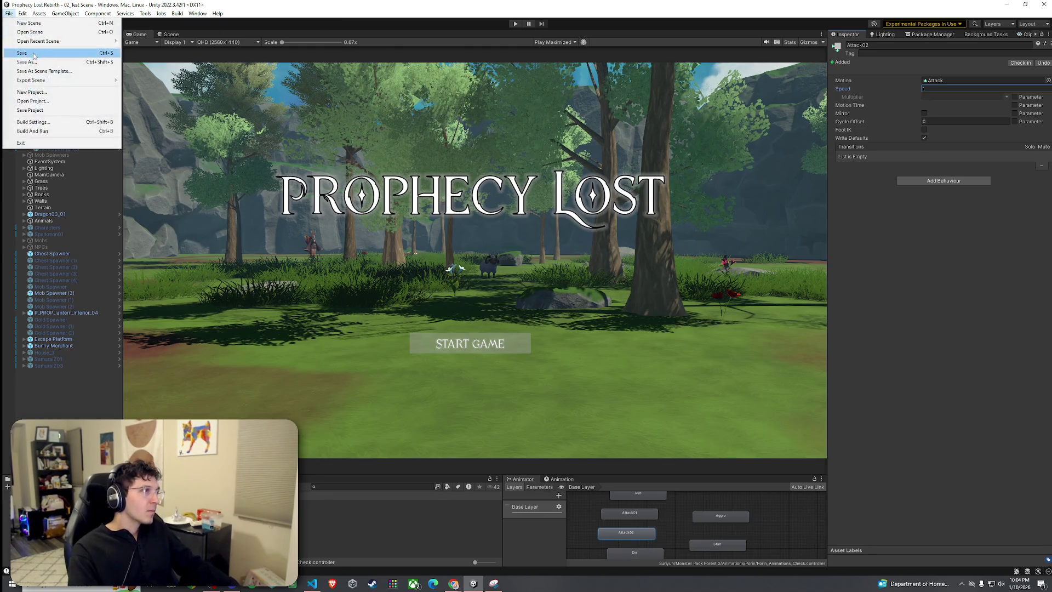
pyautogui.press('Escape')
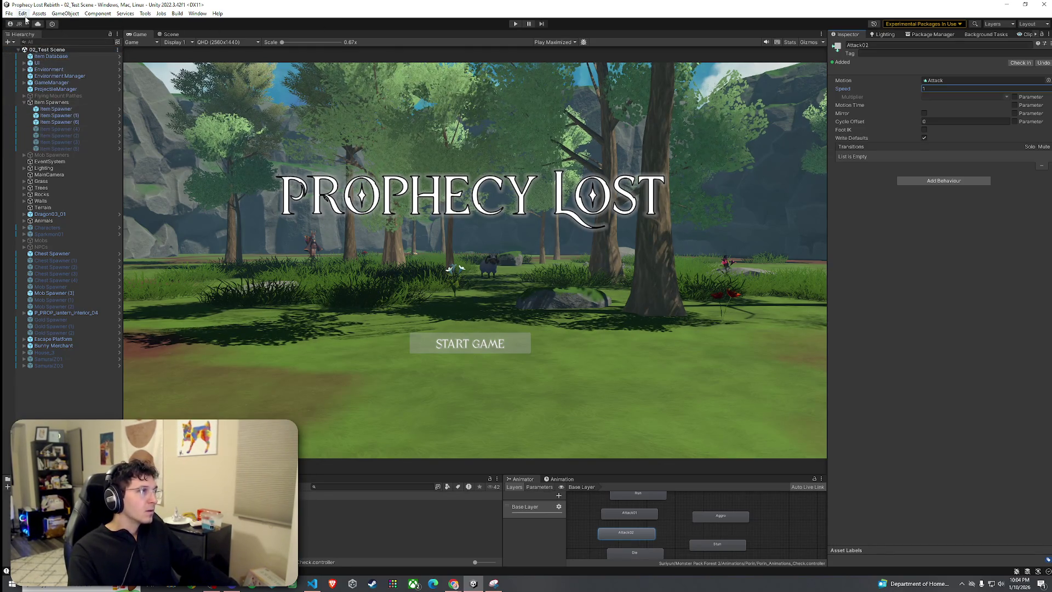
pyautogui.click(9, 13)
pyautogui.click(28, 53)
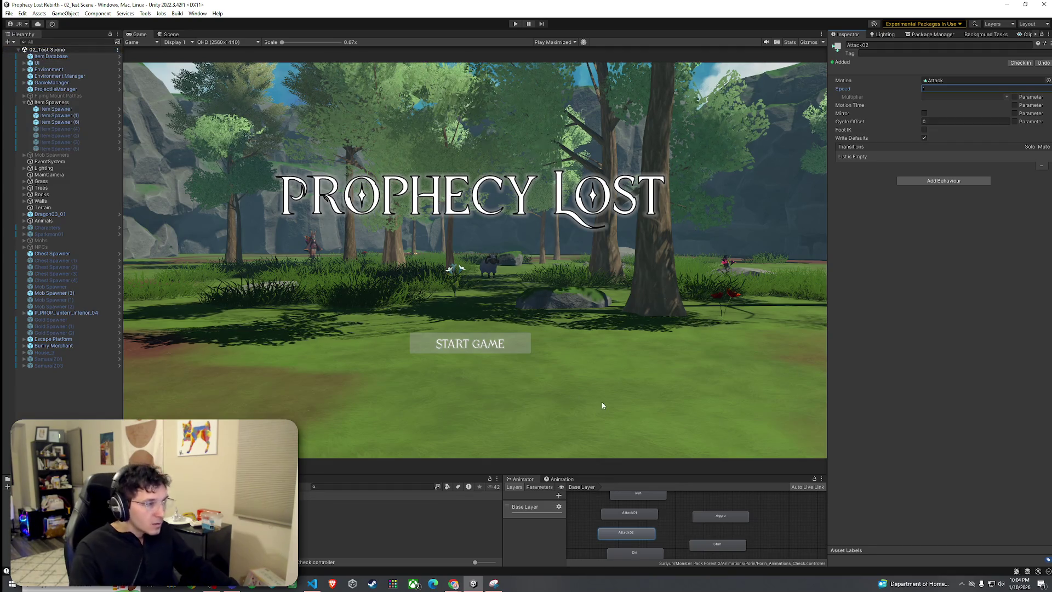
# Review the Slime's Mob AI attack settings, then enter Play mode maximized at the title screen
pyautogui.click(351, 503)
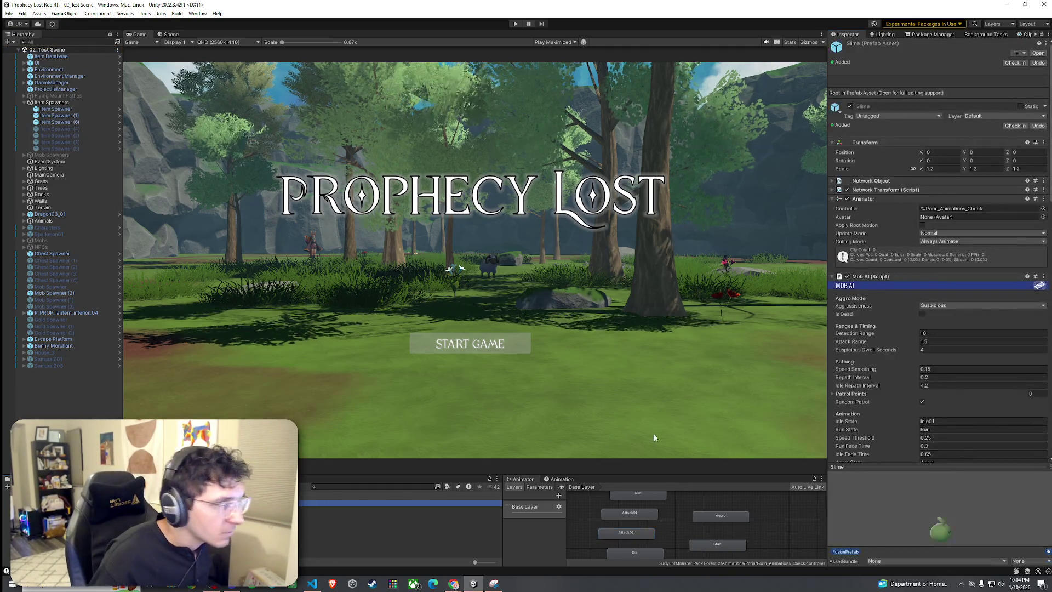
pyautogui.scroll(-5, 872, 383)
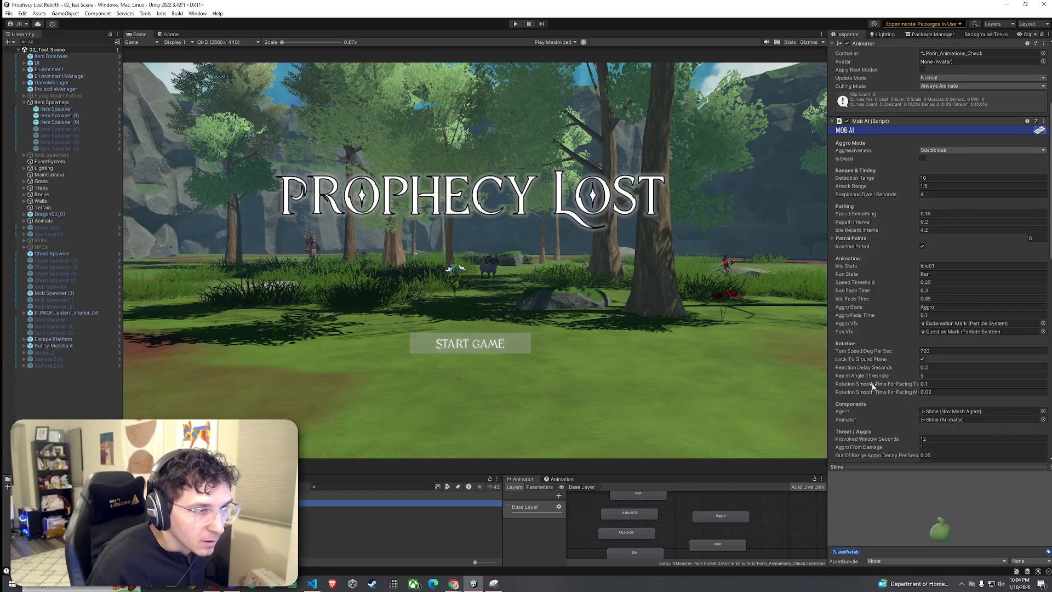
pyautogui.scroll(-5, 872, 384)
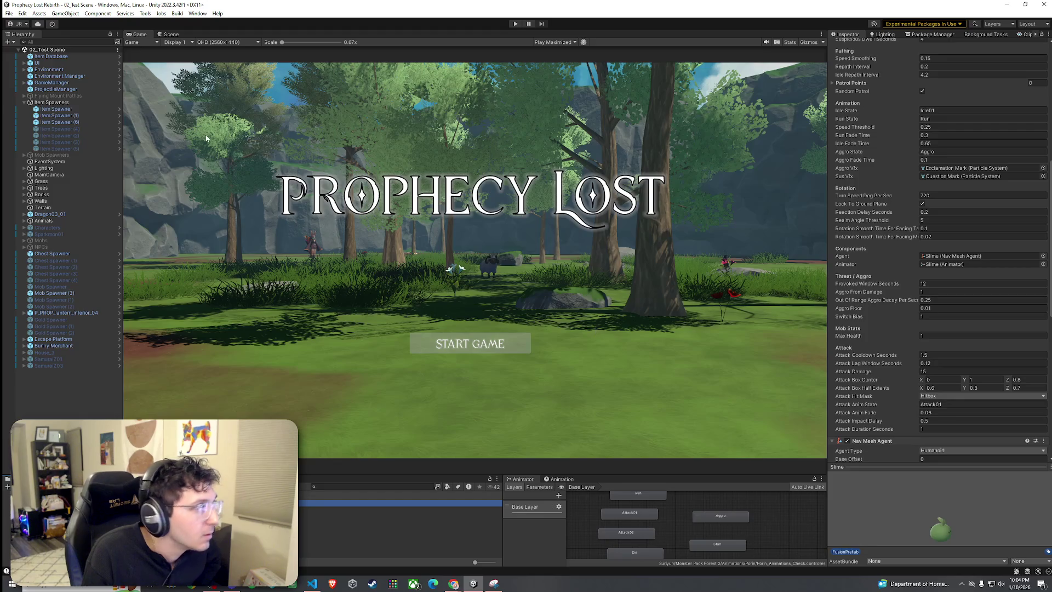
pyautogui.click(9, 13)
pyautogui.press('Escape')
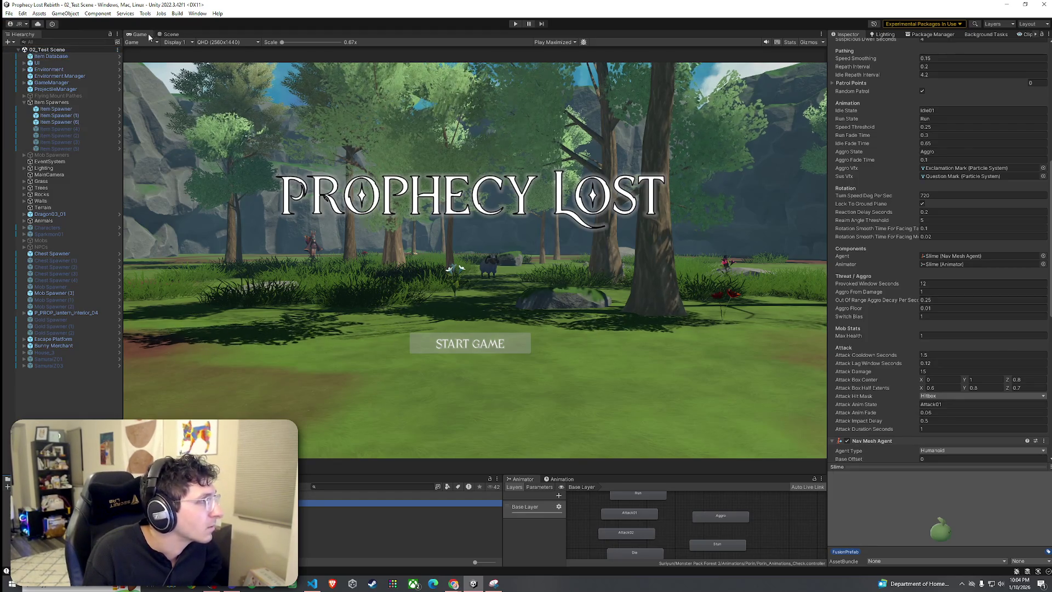
pyautogui.click(515, 24)
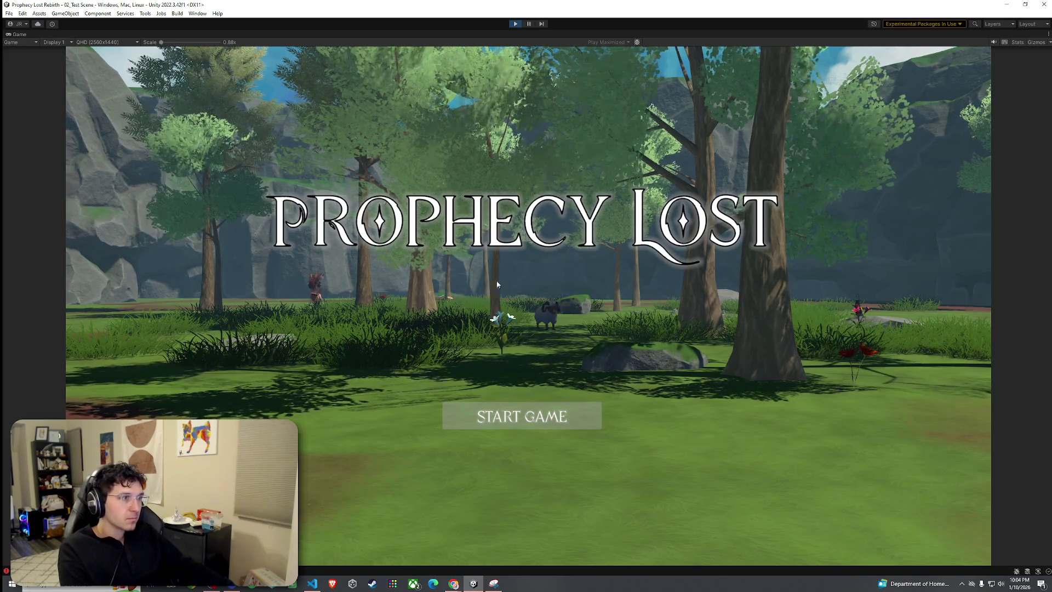
# Start the game, move the character once the match loads, then stop Play mode
pyautogui.click(521, 416)
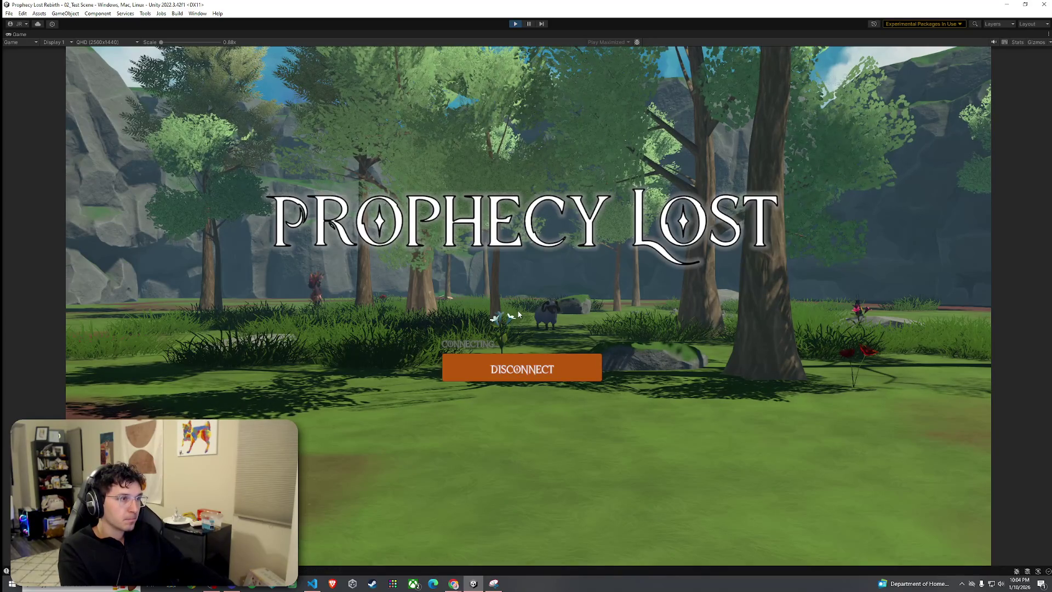
pyautogui.press('w')
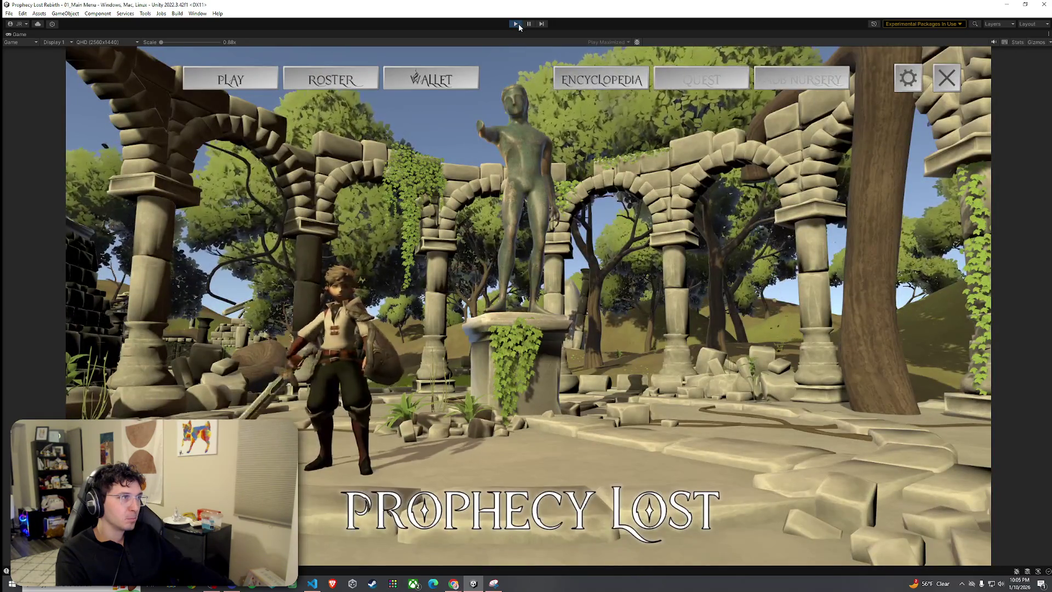
pyautogui.click(517, 24)
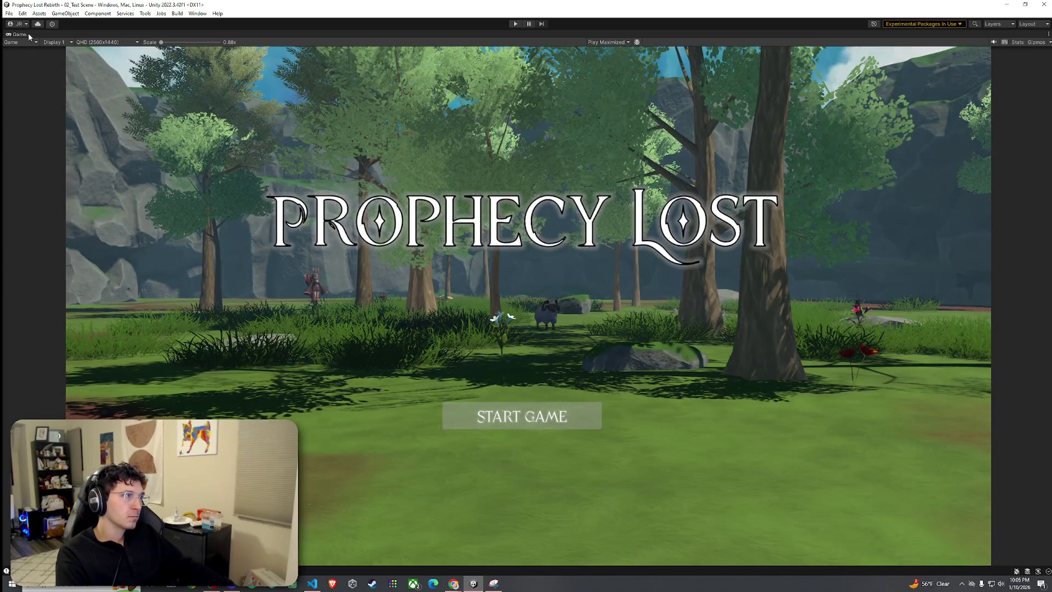
pyautogui.moveTo(28, 33)
pyautogui.mouseDown()
pyautogui.moveTo(143, 37)
pyautogui.moveTo(124, 40)
pyautogui.mouseUp()
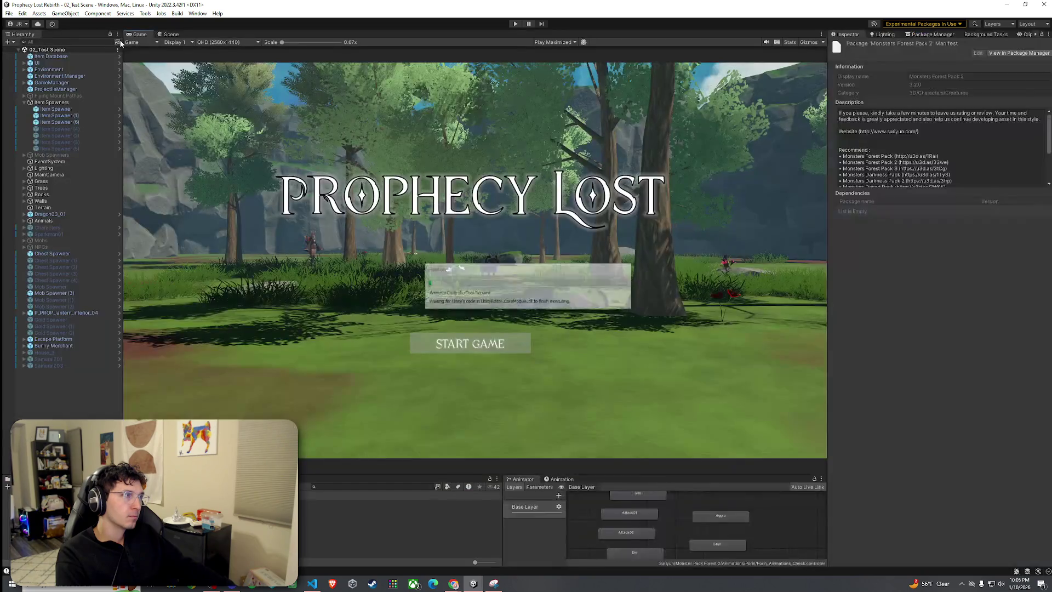
# In the Scene view, select the Slime prefab and scroll its Inspector, checking the empty Patrol Points list
pyautogui.click(171, 35)
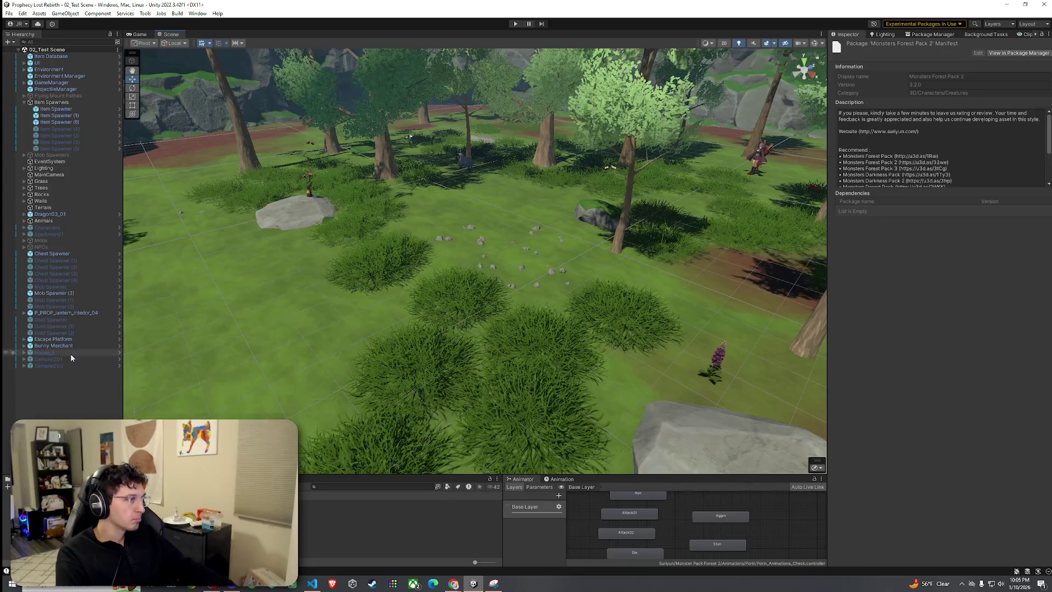
pyautogui.click(400, 503)
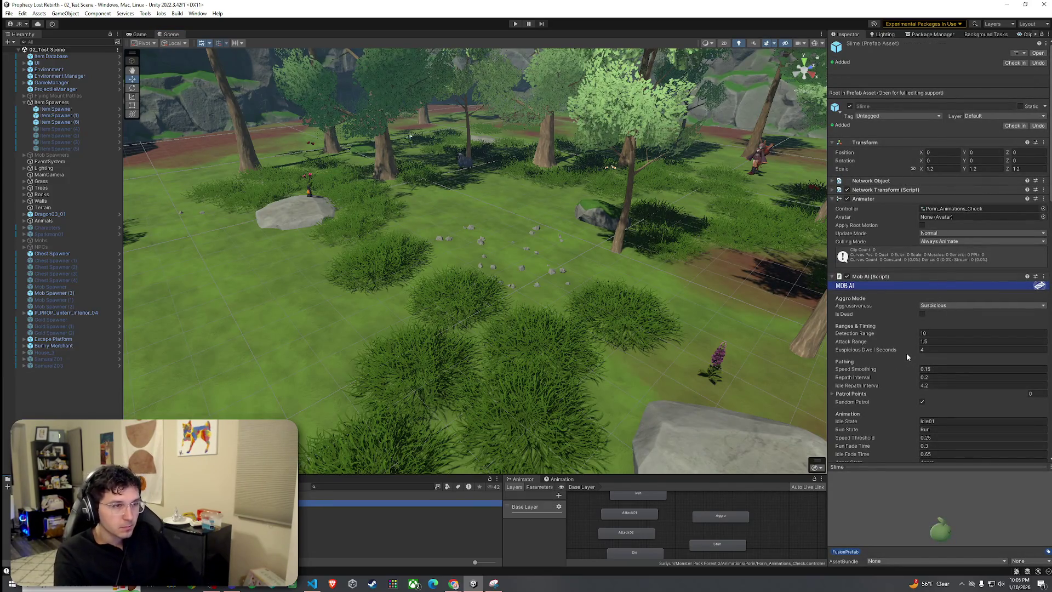
pyautogui.scroll(-2, 906, 356)
pyautogui.scroll(-3, 890, 328)
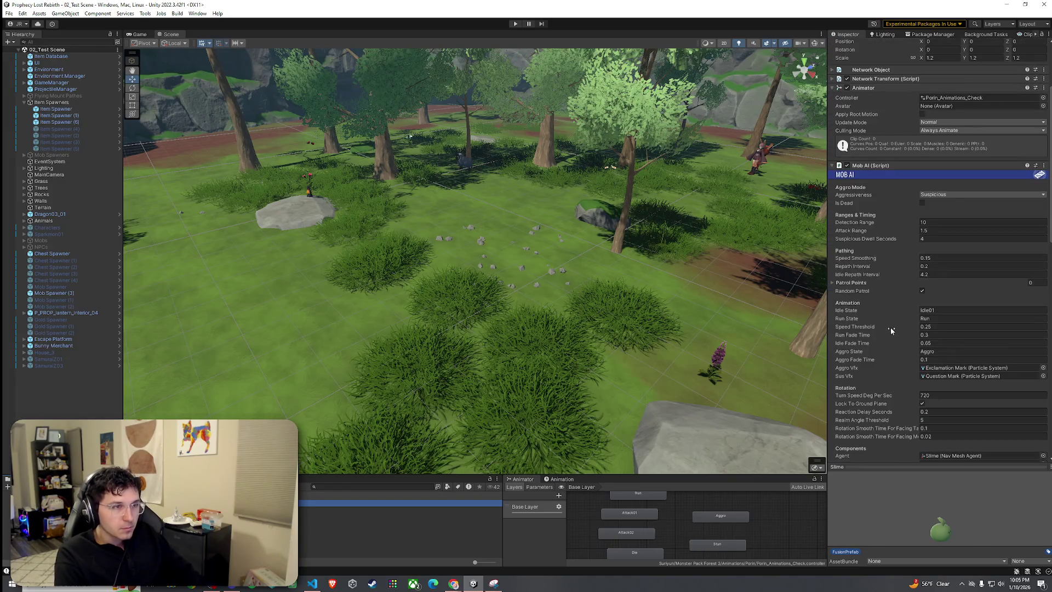
pyautogui.click(843, 283)
pyautogui.click(844, 283)
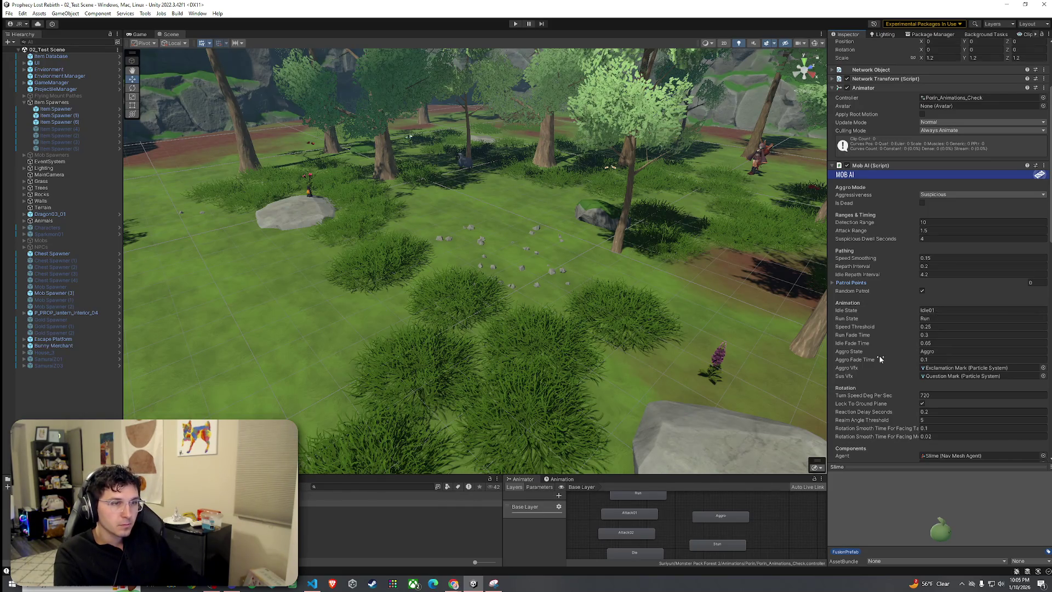
pyautogui.scroll(-10, 880, 359)
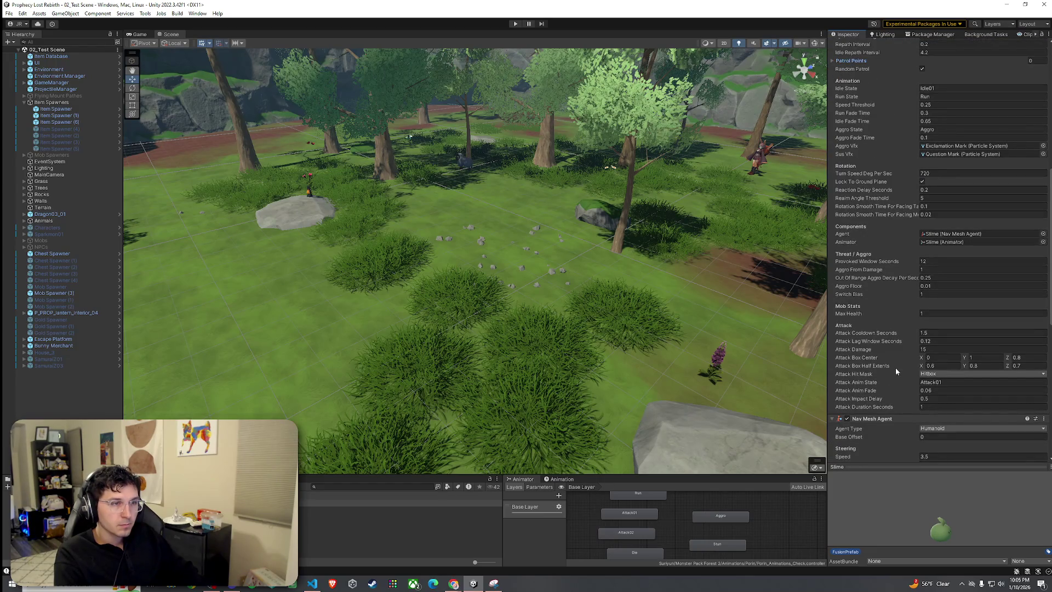
pyautogui.scroll(-5, 896, 371)
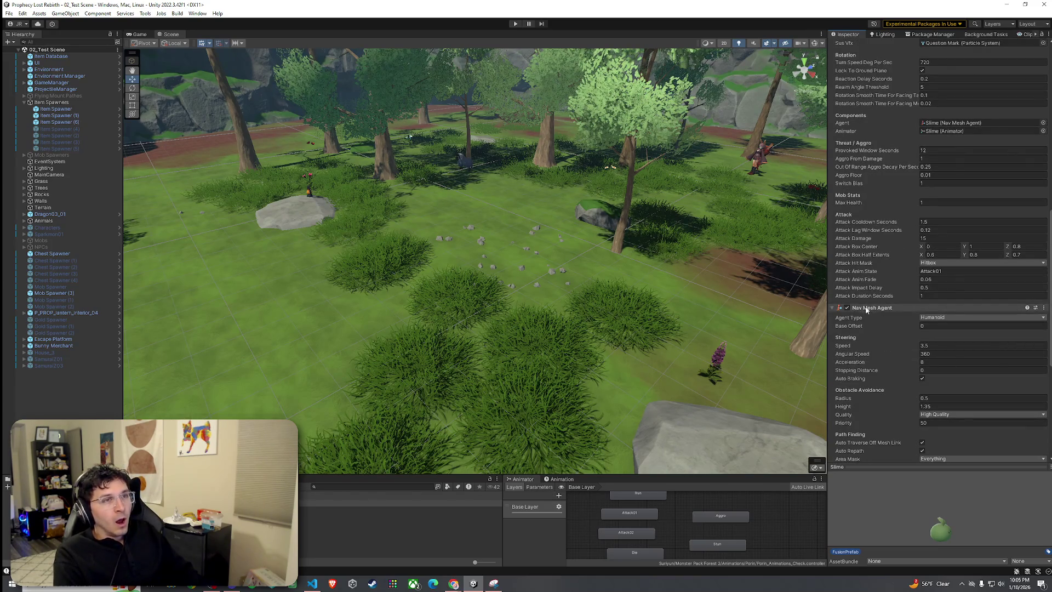
# Set both Attack01 and Attack02 state speeds to 0.75, then start Play mode
pyautogui.click(646, 515)
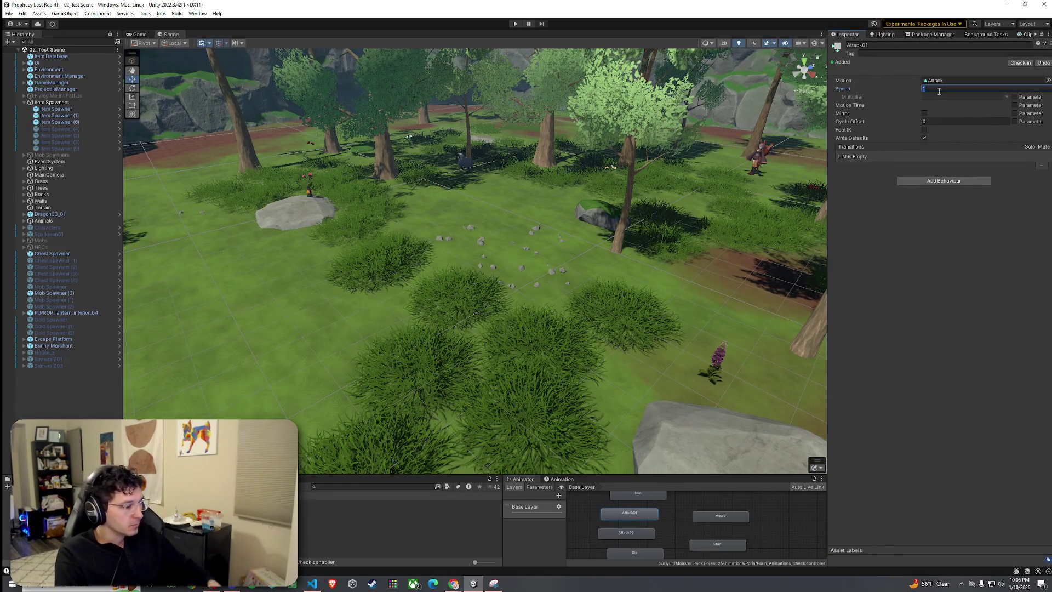
pyautogui.write('0.75')
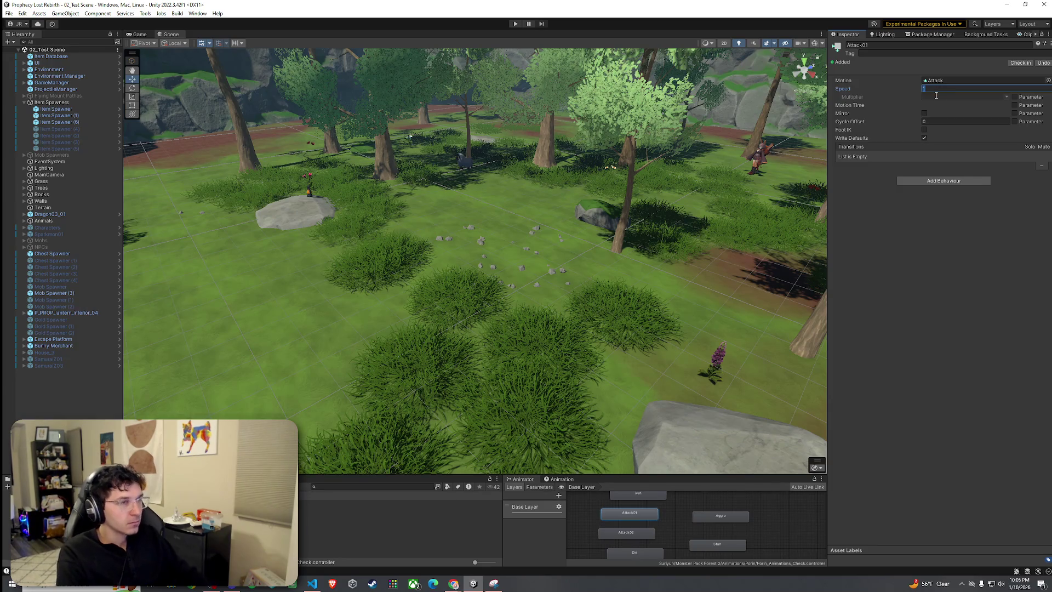
pyautogui.click(626, 533)
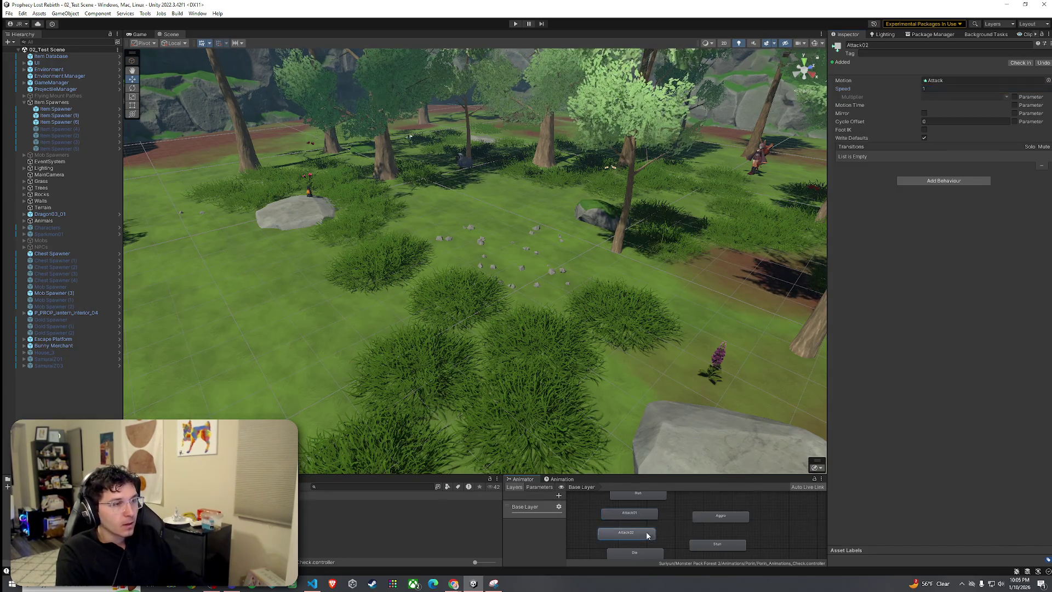
pyautogui.click(942, 88)
pyautogui.write('0.75')
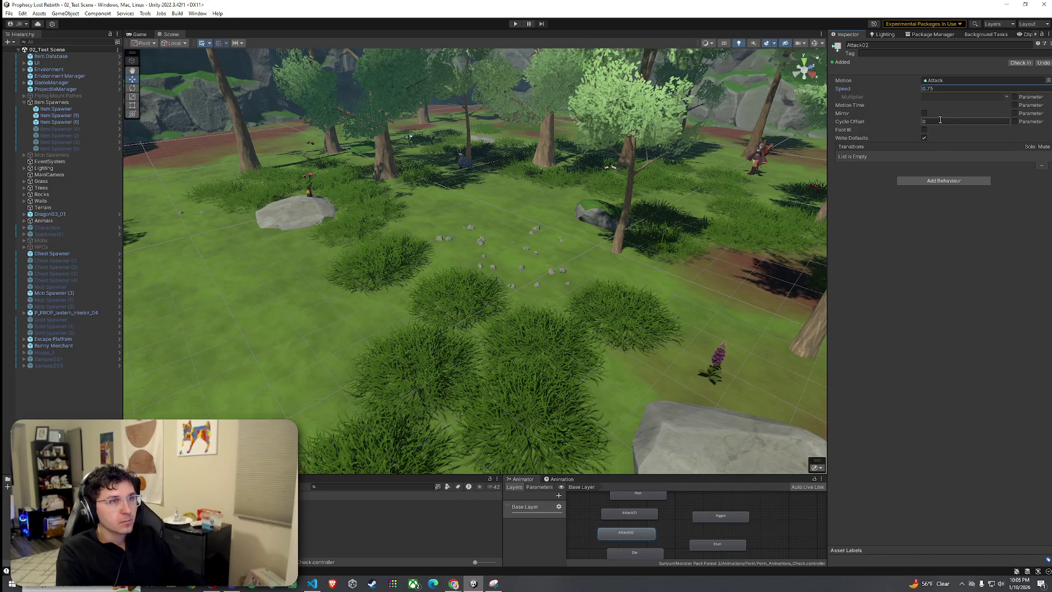
pyautogui.click(9, 13)
pyautogui.click(524, 26)
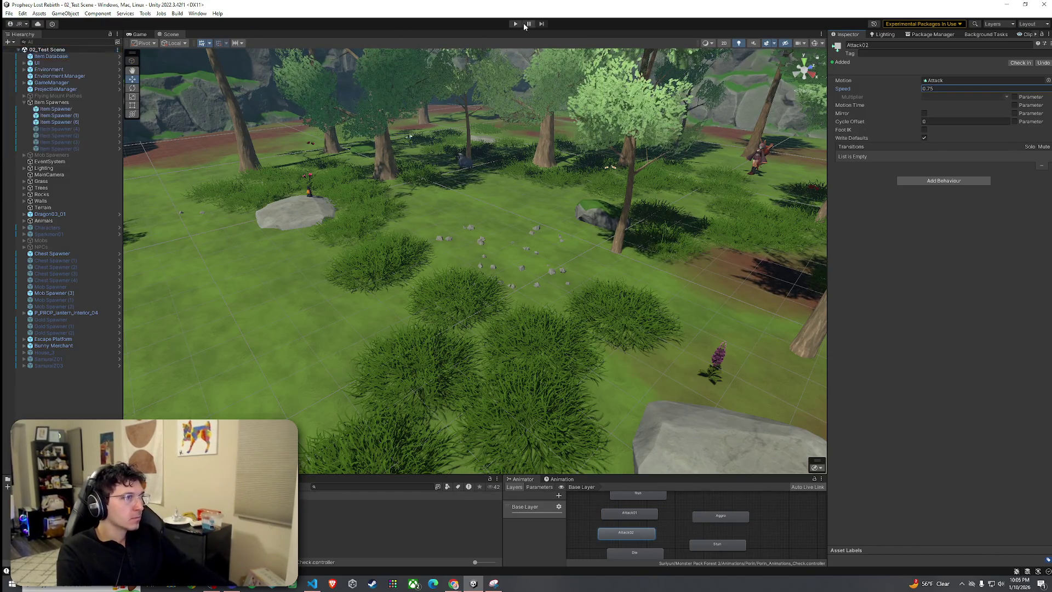
pyautogui.click(515, 24)
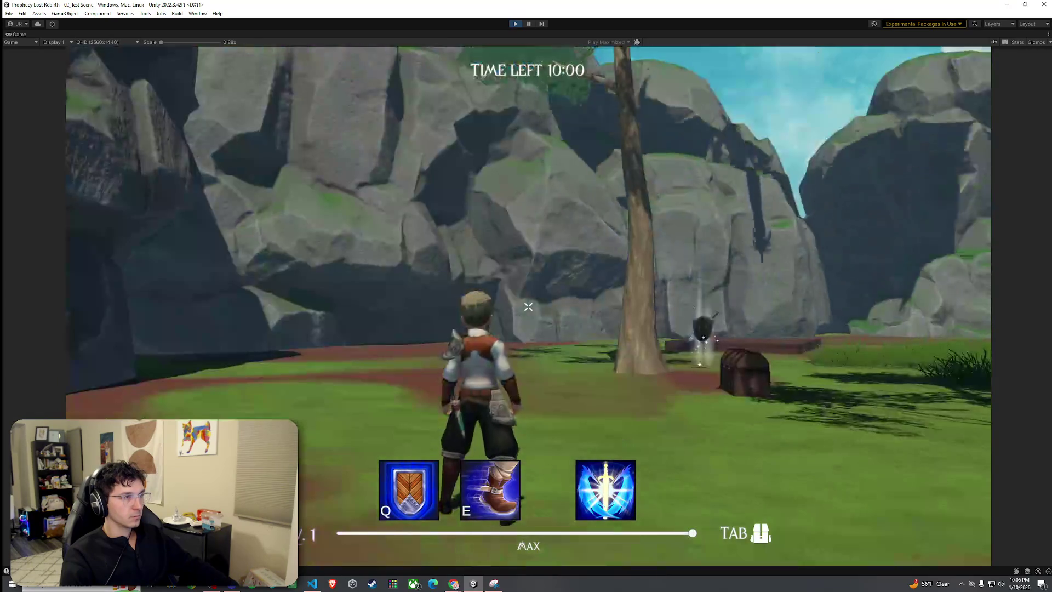
# Pick up the sword and shield, fight the slime until dying, then stop Play mode
pyautogui.press('w')
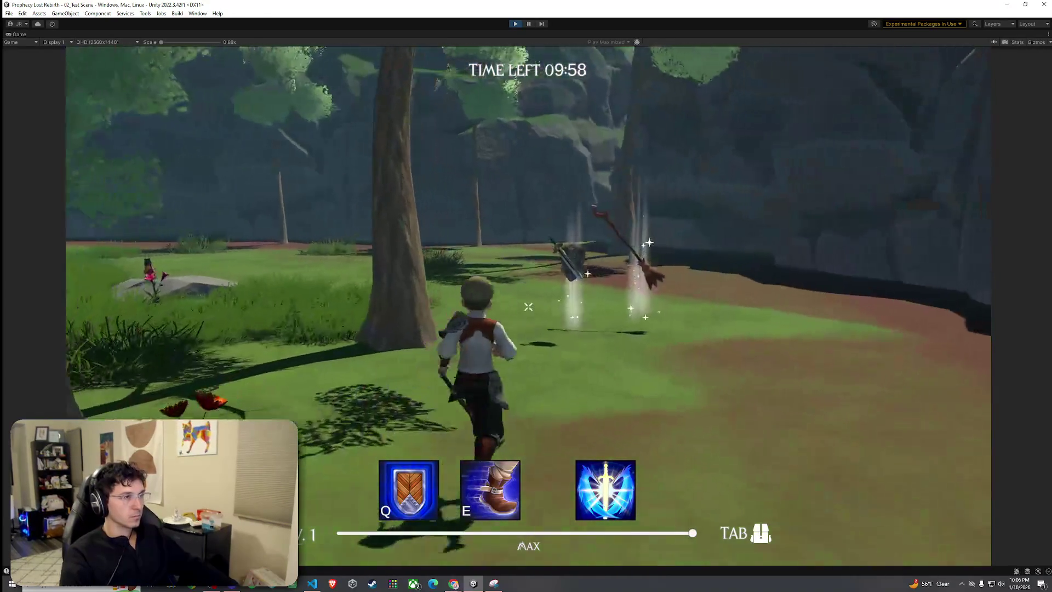
pyautogui.press('f')
pyautogui.press('Tab')
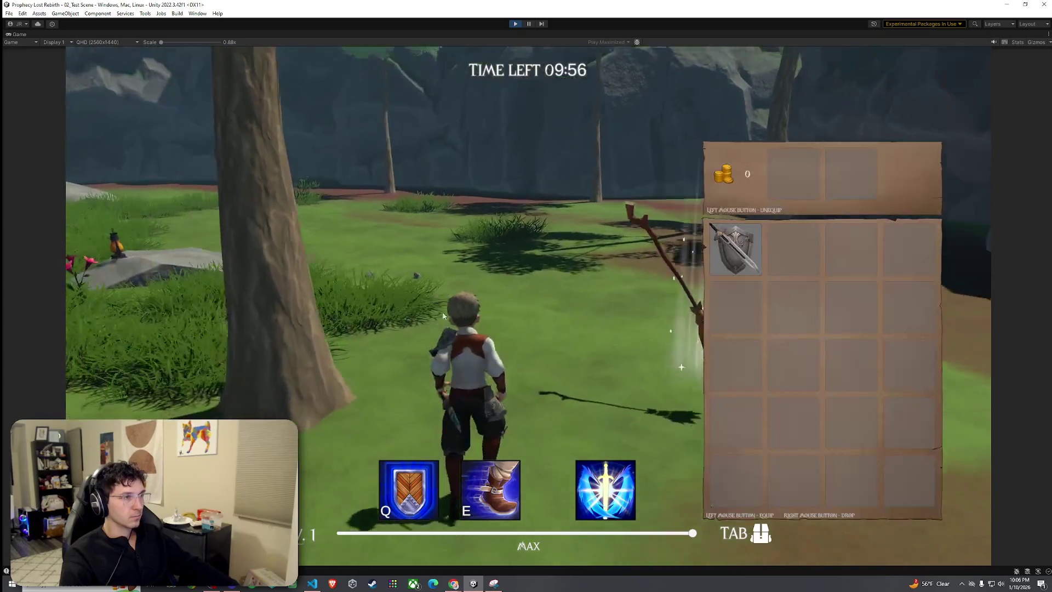
pyautogui.press('Tab')
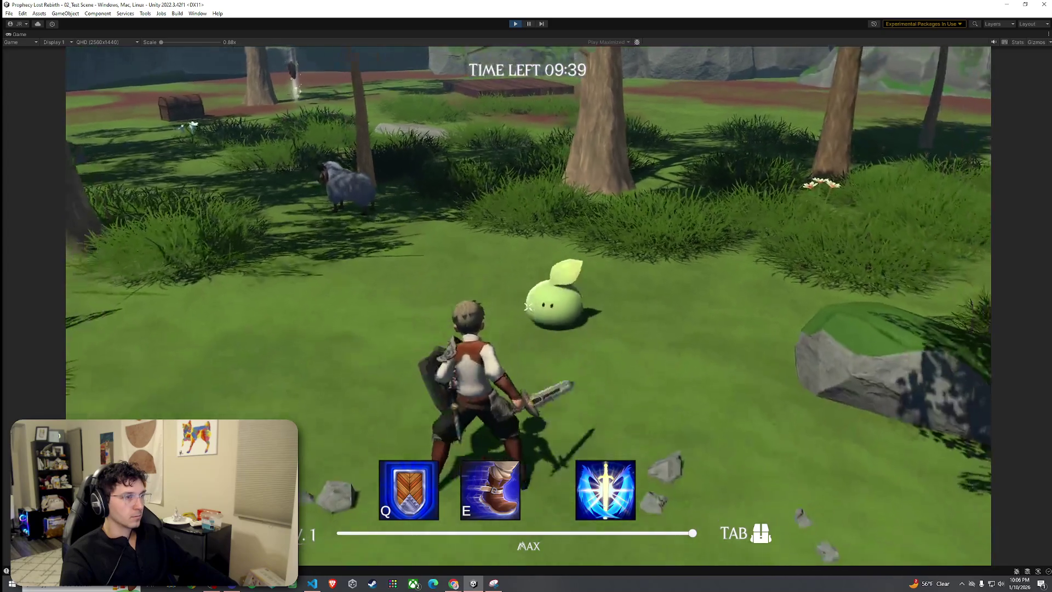
pyautogui.press('w')
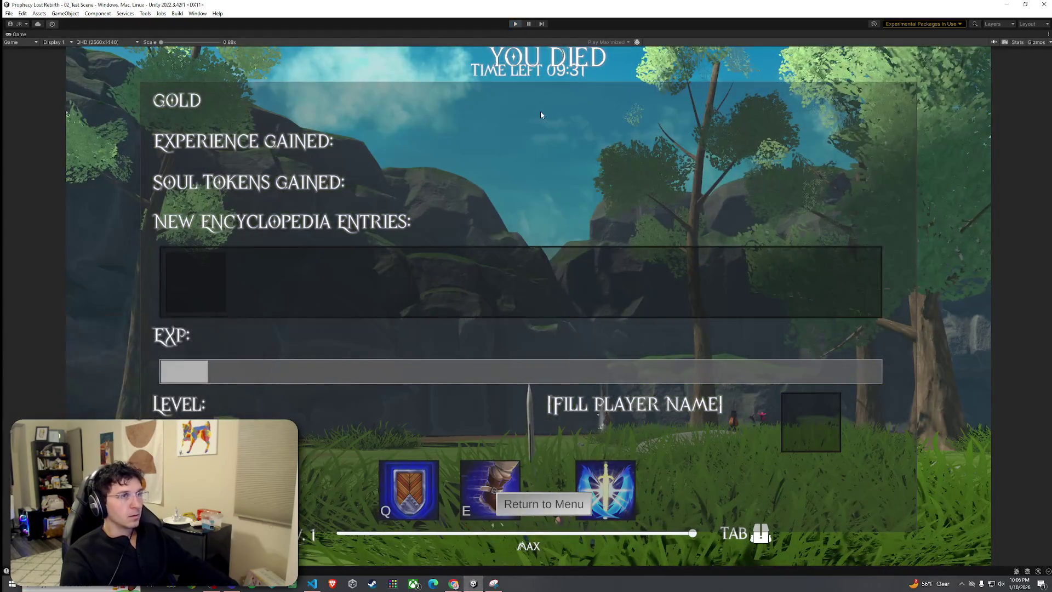
pyautogui.hotkey('ctrl', 'p')
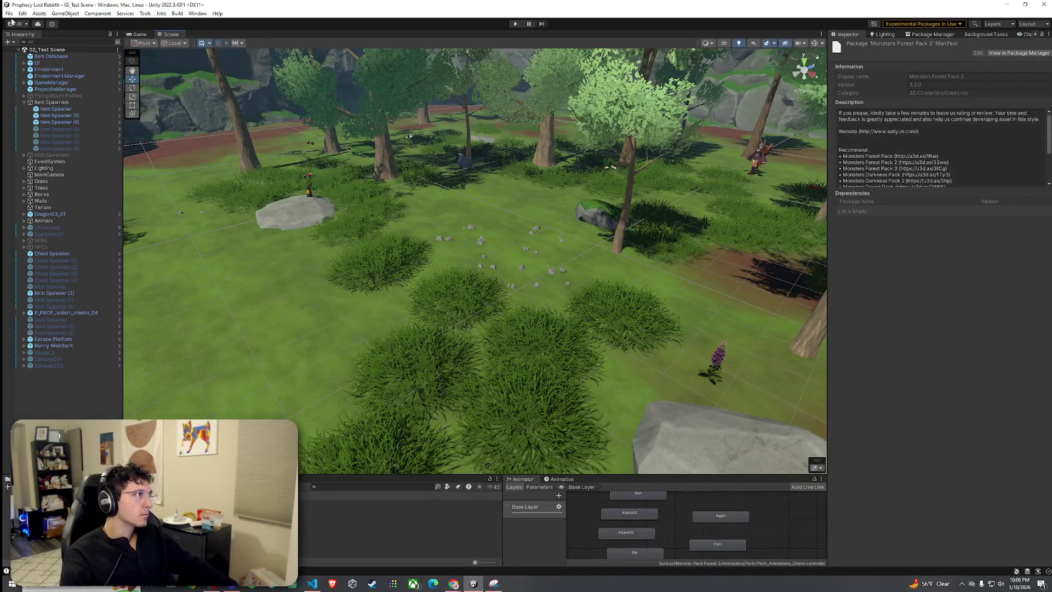
# Select the Slime prefab asset and check the Attack01 state's speed
pyautogui.rightClick(36, 50)
pyautogui.press('Escape')
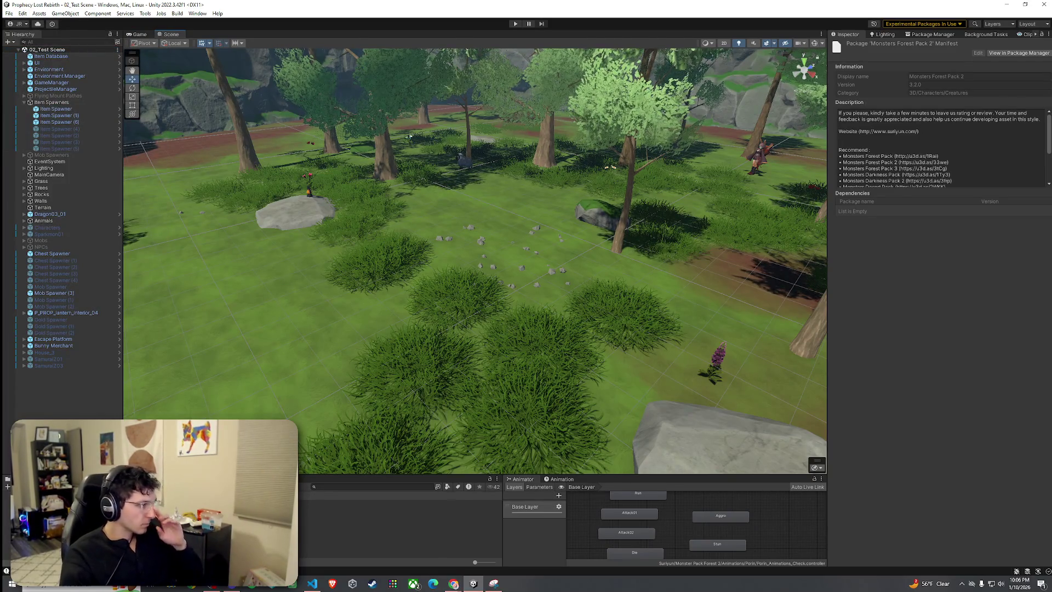
pyautogui.click(384, 503)
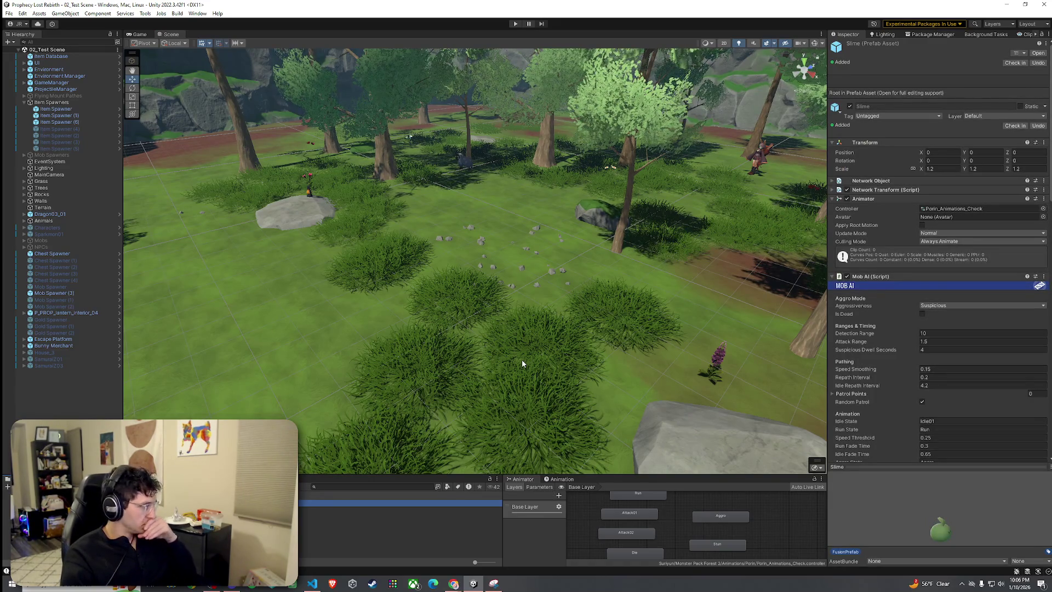
pyautogui.click(9, 13)
pyautogui.click(629, 332)
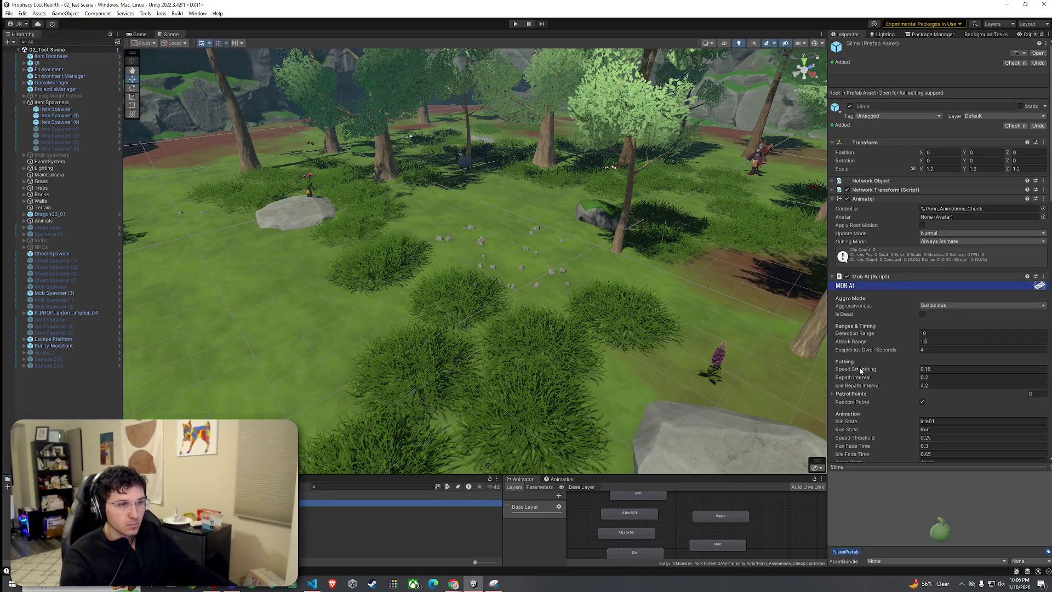
pyautogui.scroll(-3, 860, 373)
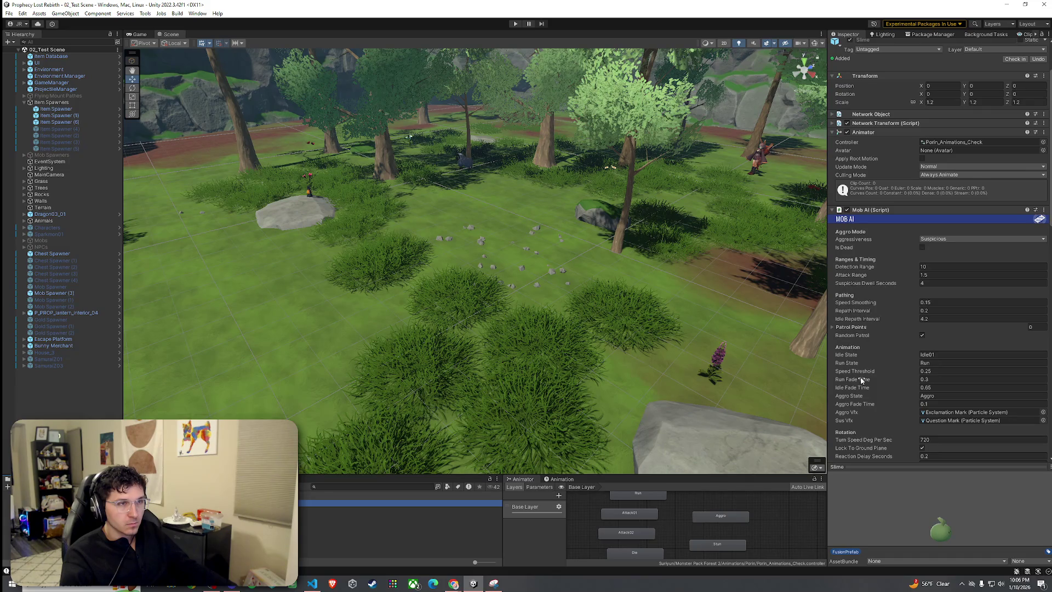
pyautogui.scroll(-5, 861, 379)
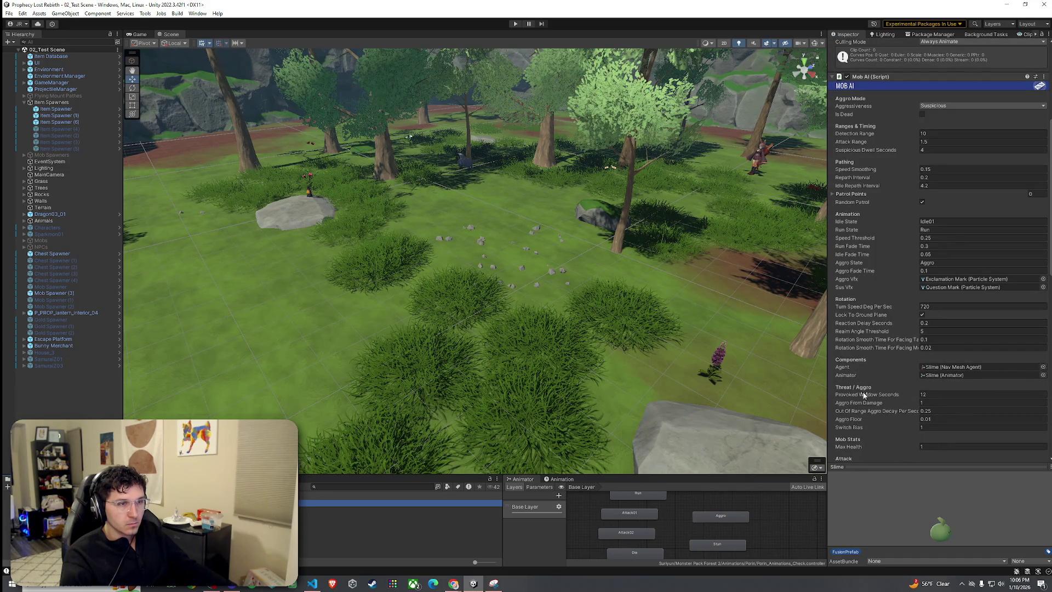
pyautogui.scroll(-3, 862, 410)
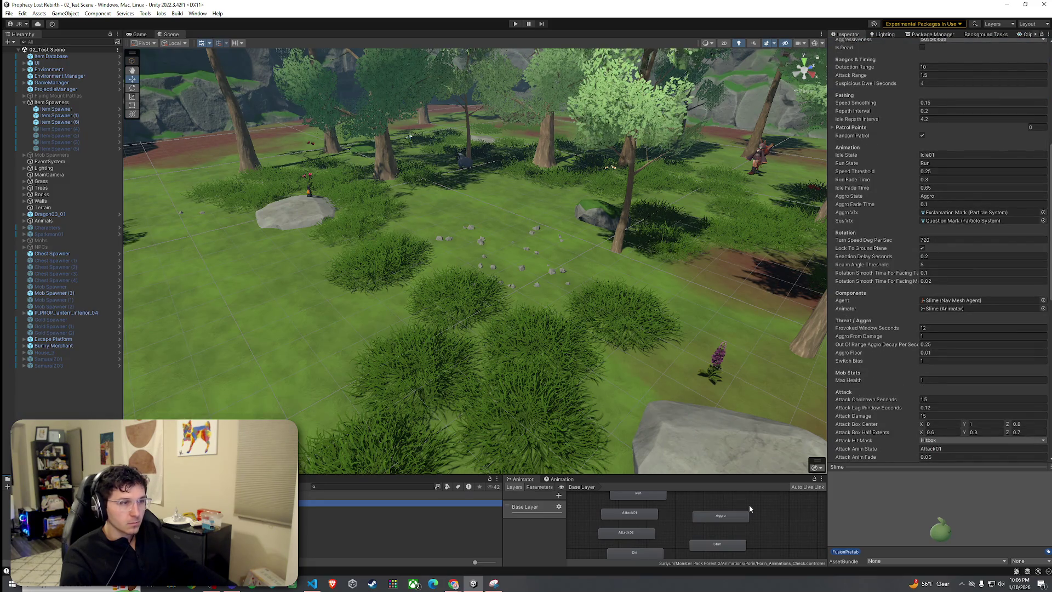
pyautogui.click(649, 513)
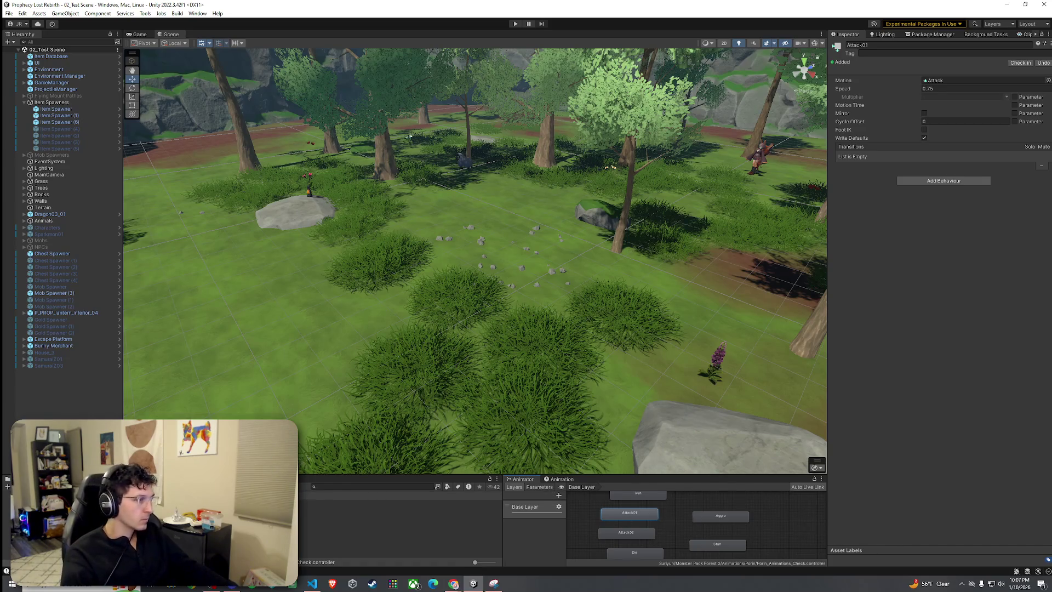
# Return to the Slime prefab and scroll to its Mob AI Attack Cooldown Seconds of 1.5
pyautogui.click(400, 503)
pyautogui.scroll(-5, 873, 401)
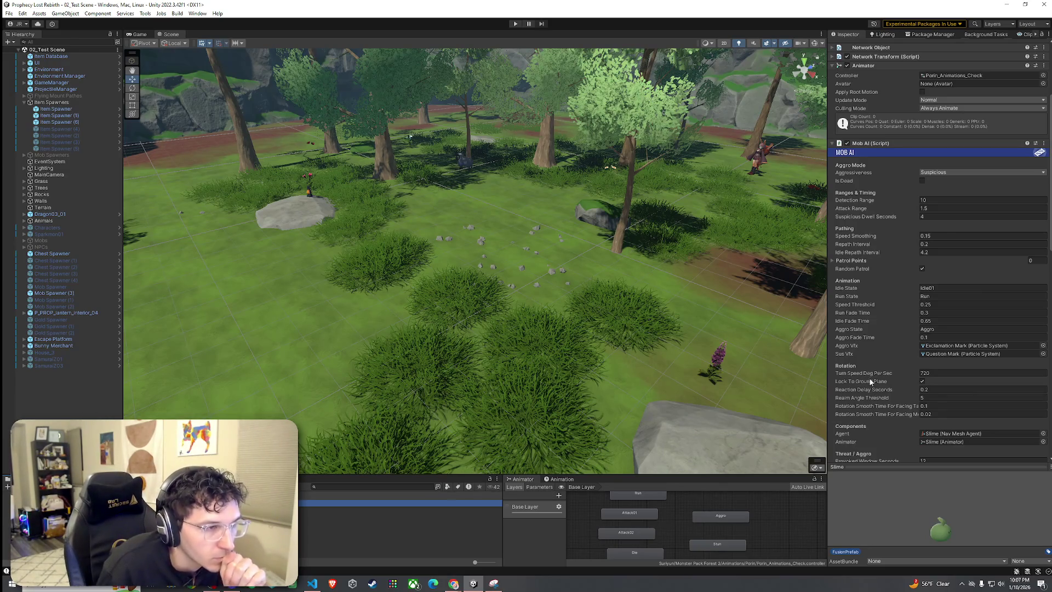
pyautogui.scroll(-3, 874, 340)
pyautogui.scroll(-3, 873, 337)
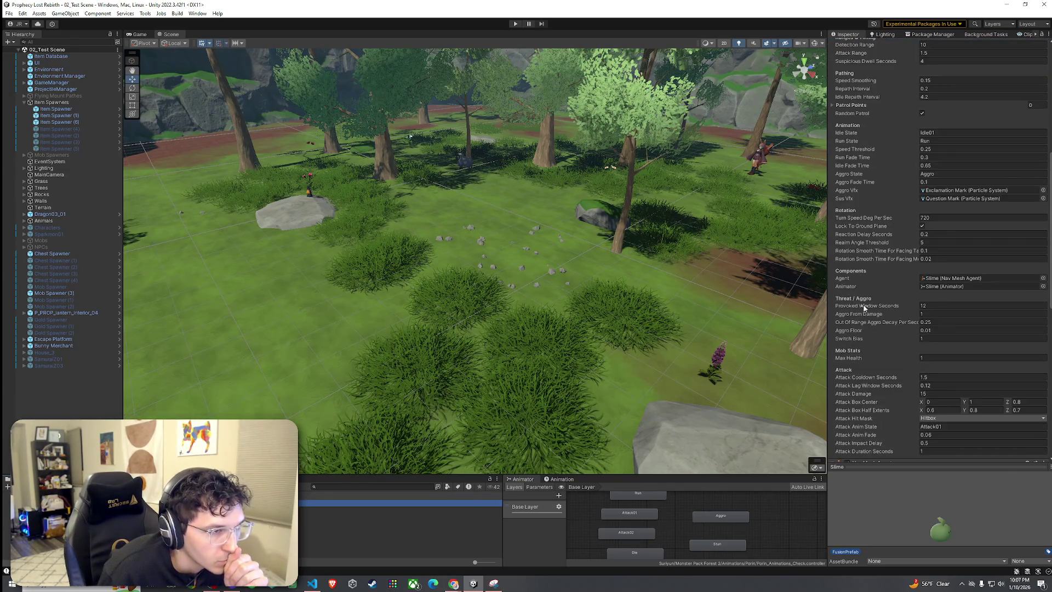
pyautogui.scroll(-4, 859, 359)
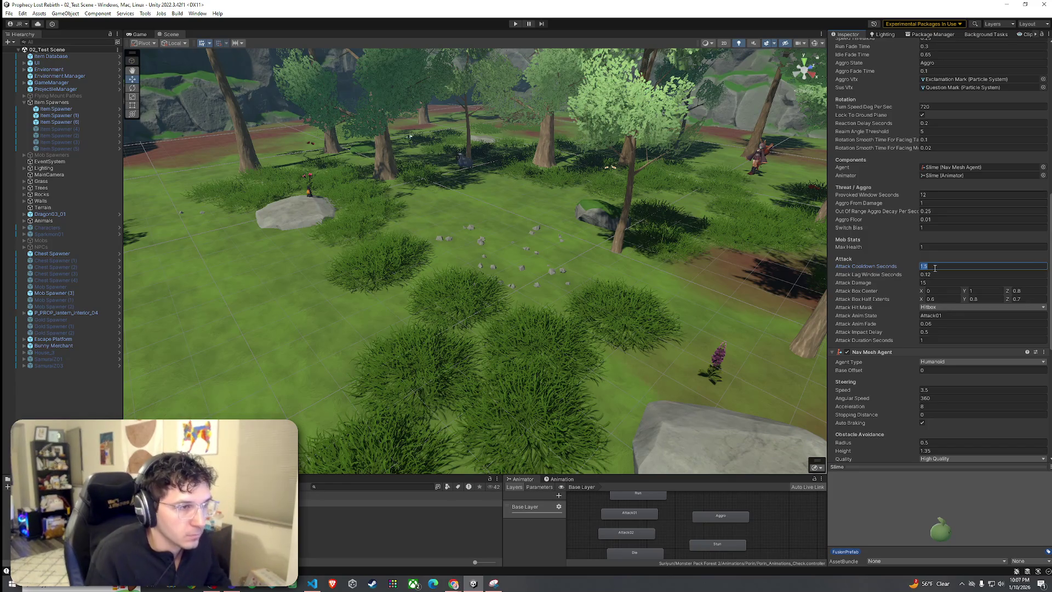
# Set the Slime's Attack Cooldown Seconds to 3 and Attack Damage to 1
pyautogui.write('3')
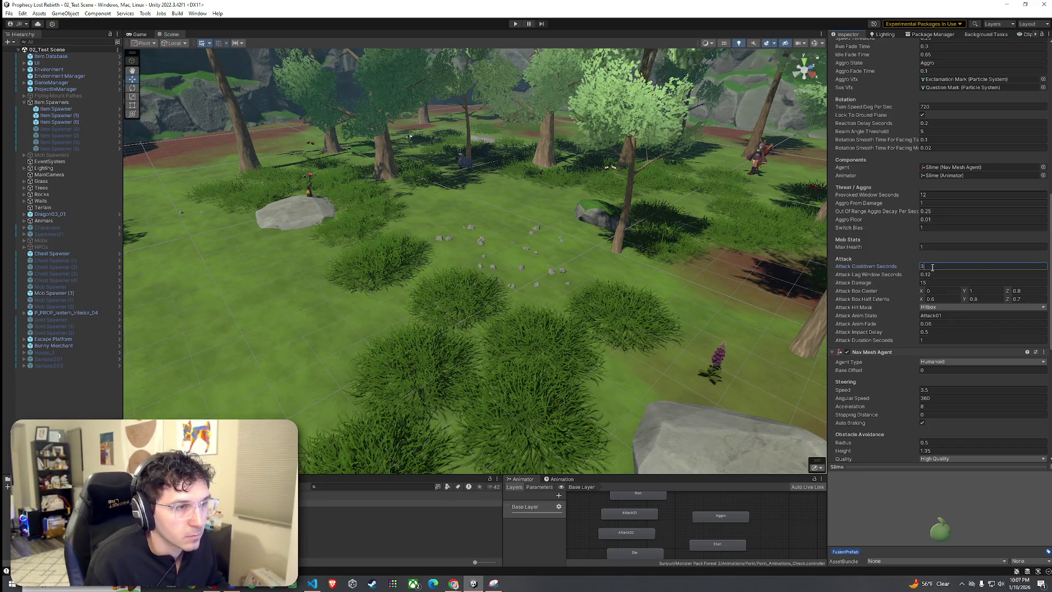
pyautogui.click(8, 13)
pyautogui.press('Escape')
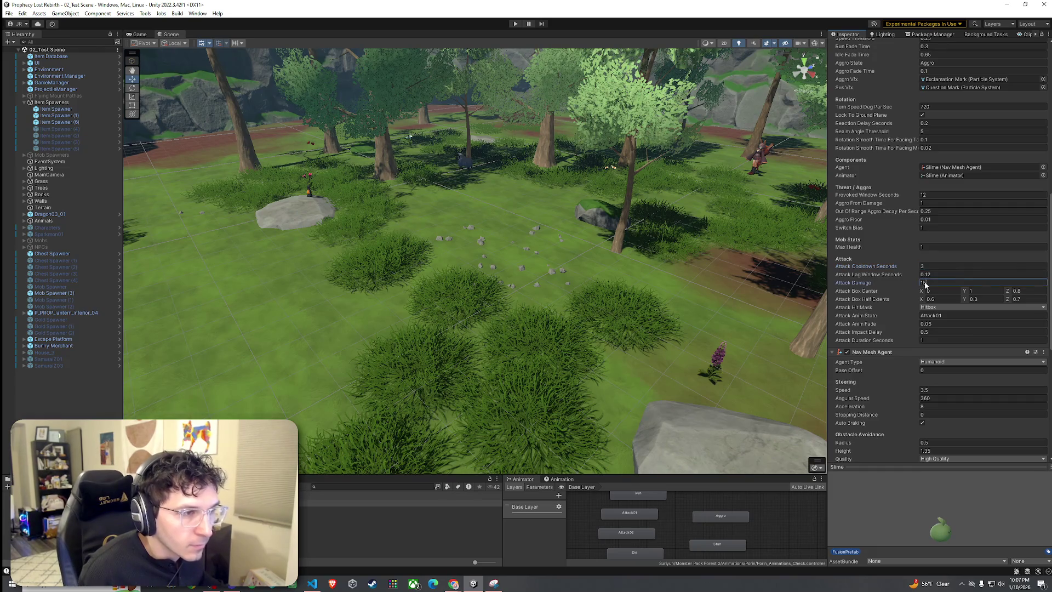
pyautogui.write('0')
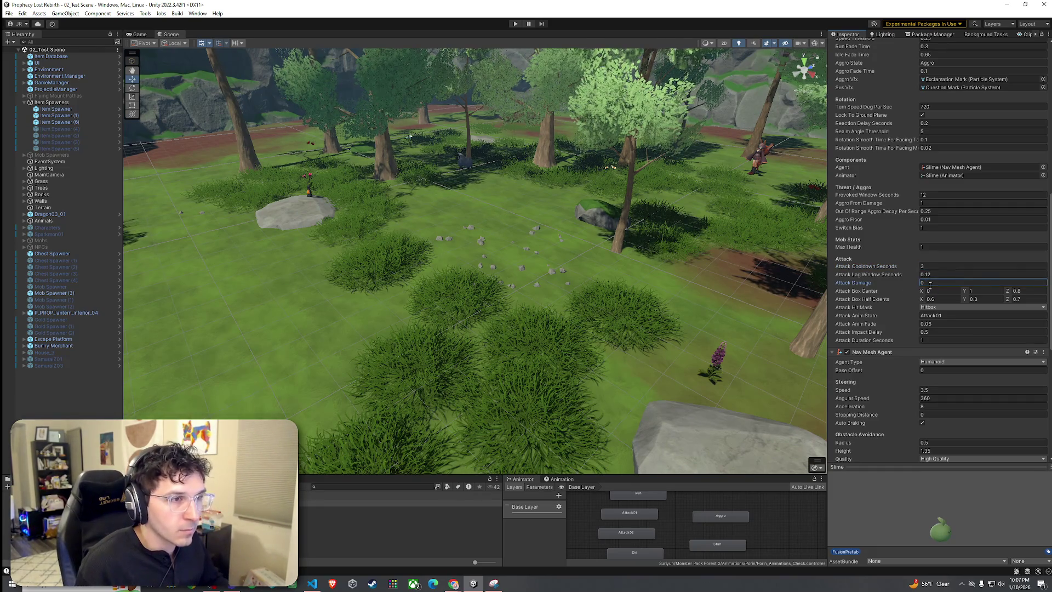
pyautogui.write('1')
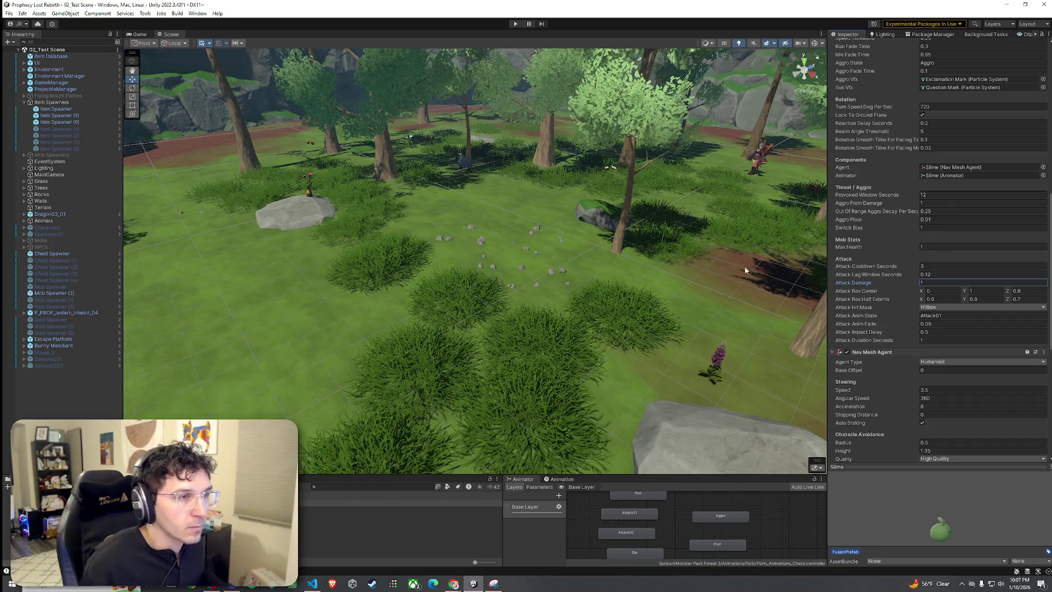
# Cancel the Save Scene prompt and enter Play mode at the title screen
pyautogui.click(9, 13)
pyautogui.click(33, 63)
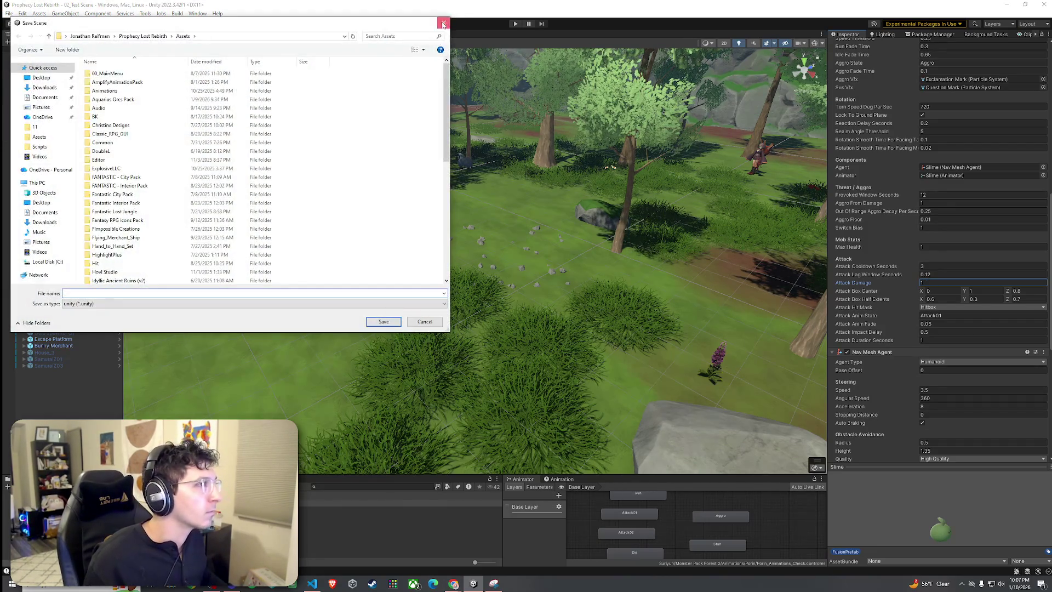
pyautogui.press('Escape')
pyautogui.click(8, 13)
pyautogui.press('Escape')
pyautogui.hotkey('ctrl', 'p')
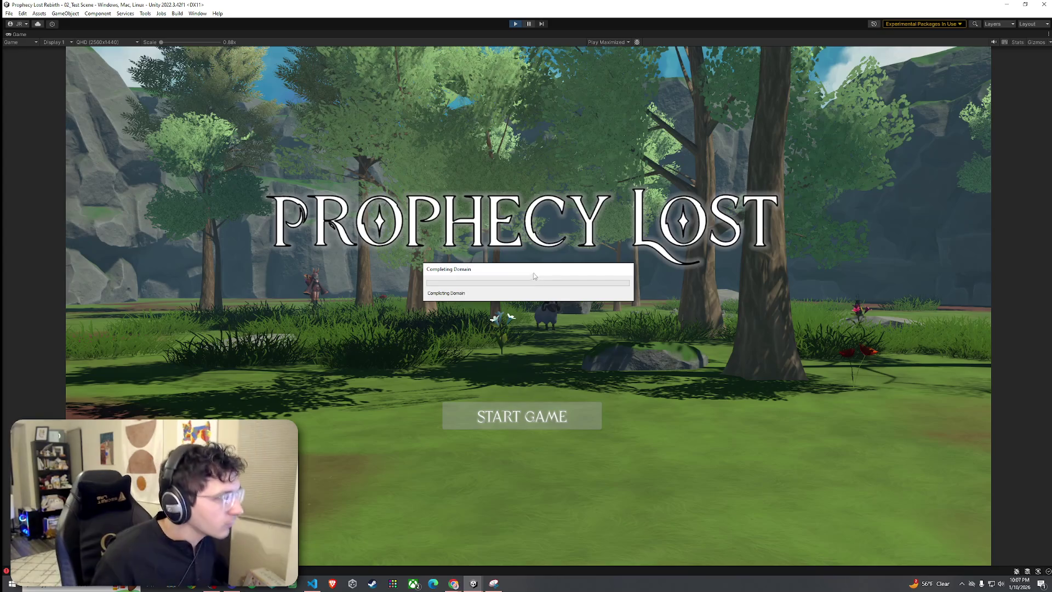
# Start the game from the title screen and walk the hero into the forest up to a slime
pyautogui.click(527, 422)
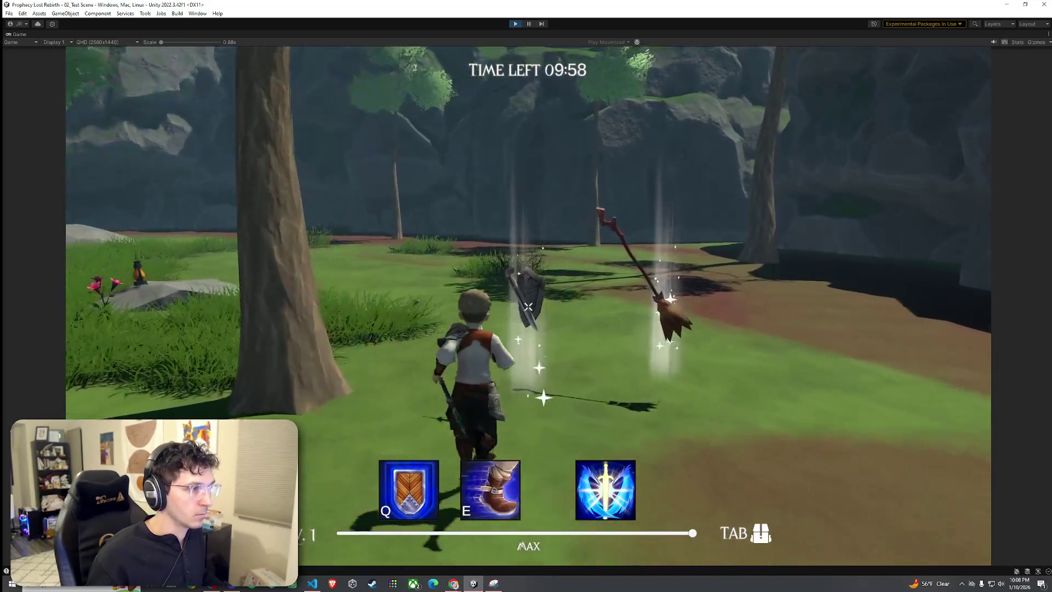
pyautogui.press('Tab')
pyautogui.press('Tab')
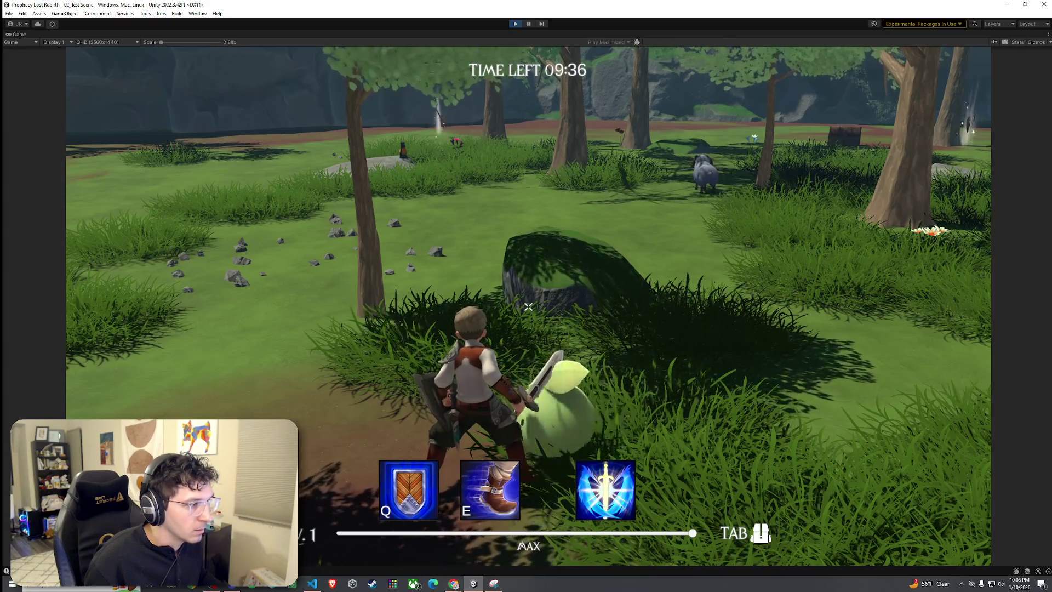
pyautogui.press('w')
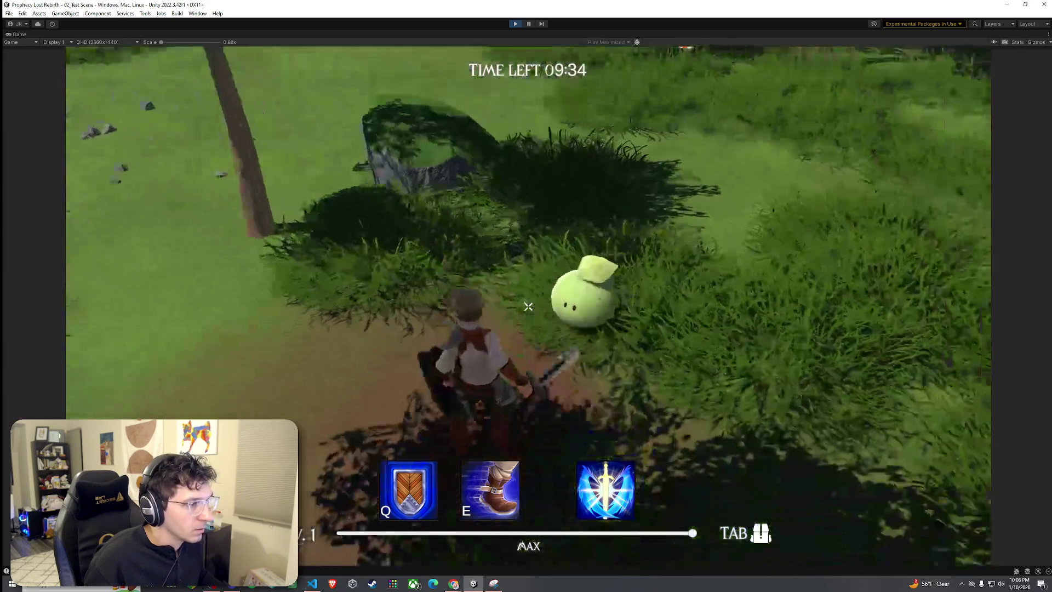
pyautogui.press('w')
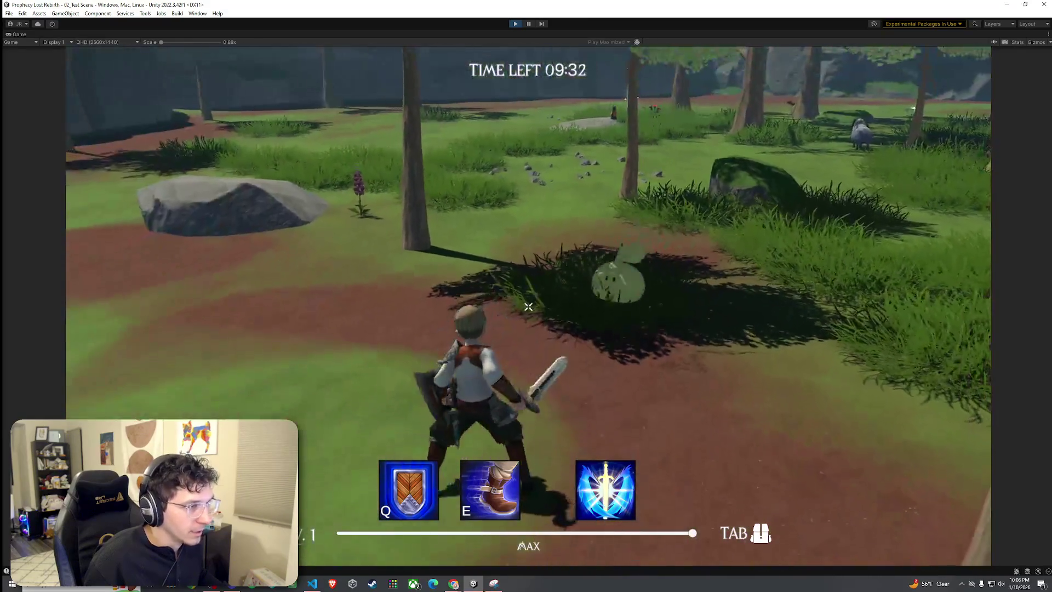
pyautogui.press('w')
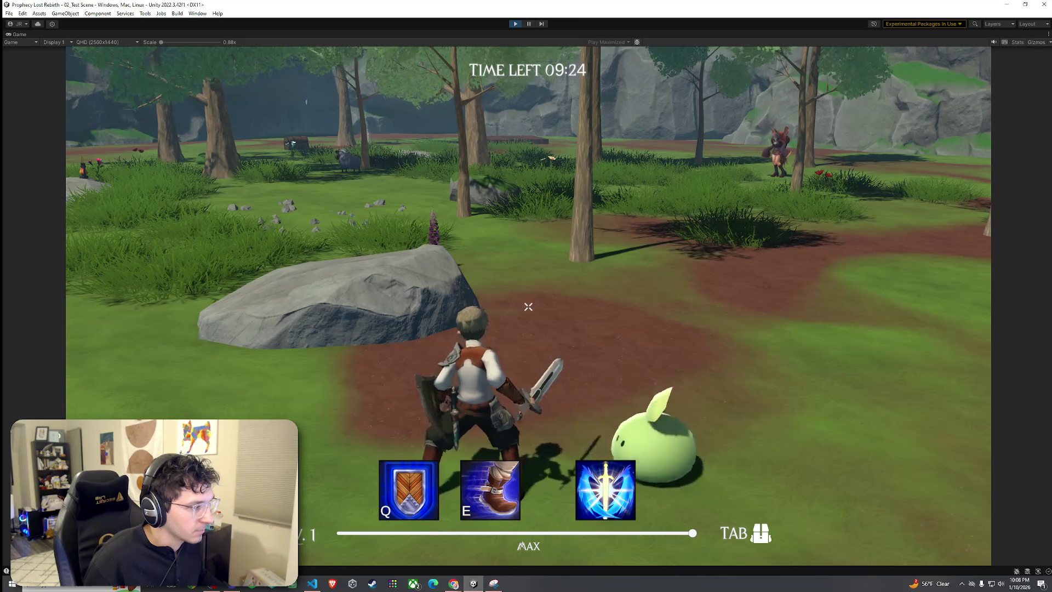
# Free the mouse from the game and restore the full editor layout around the Game view
pyautogui.press('super')
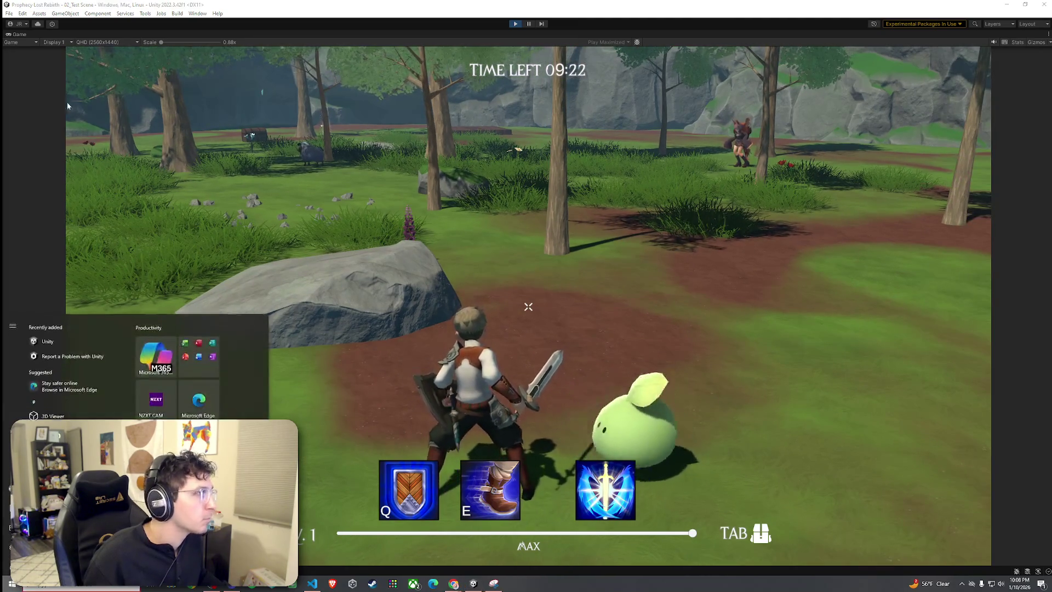
pyautogui.press('Escape')
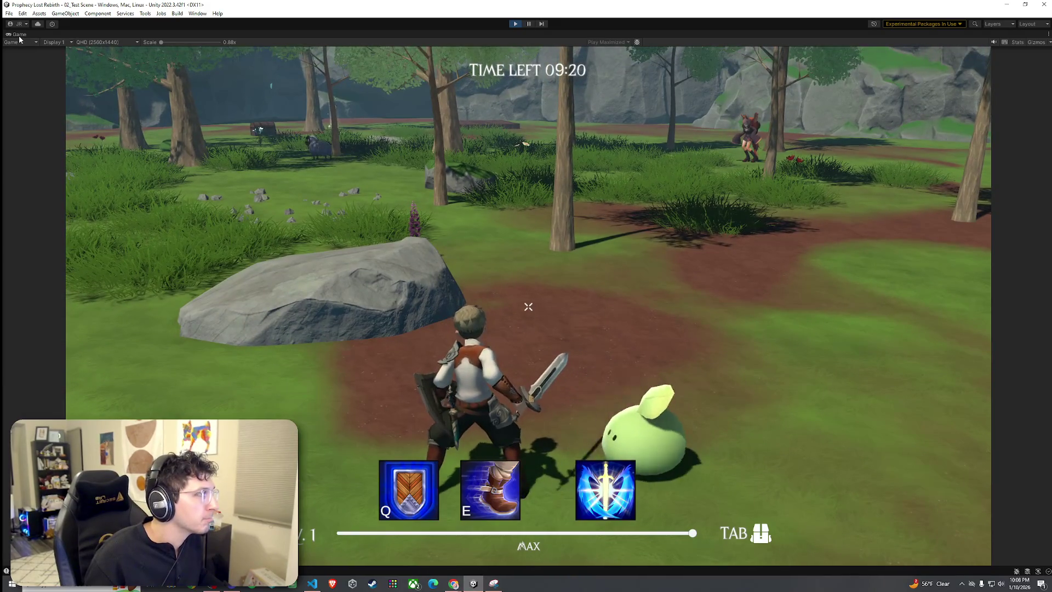
pyautogui.hotkey('ctrl', 'p')
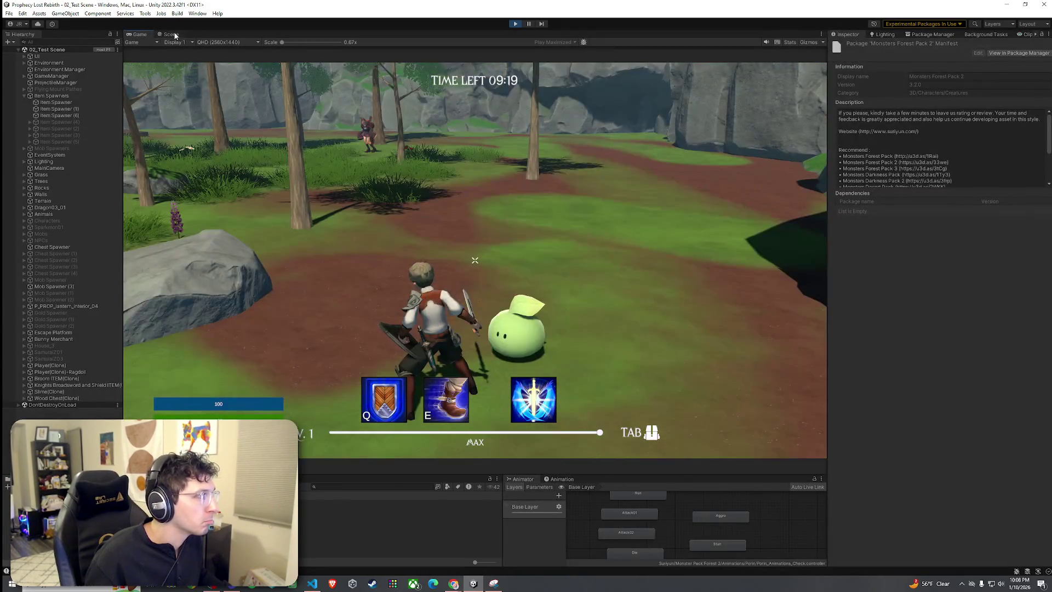
# In the Scene view, fly behind the player and inspect the player clone's Health settings
pyautogui.click(175, 35)
pyautogui.click(140, 34)
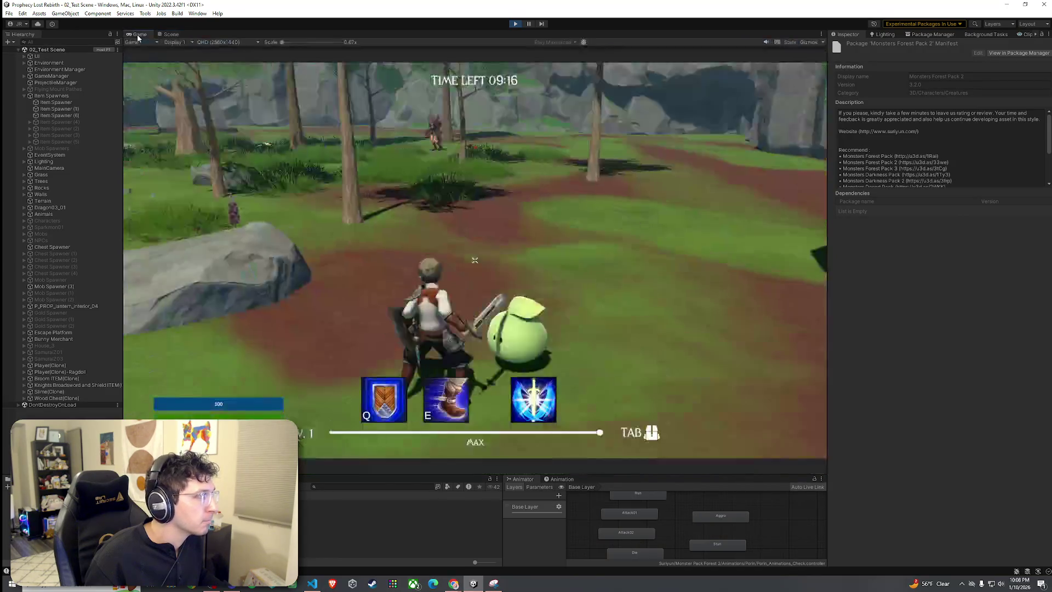
pyautogui.click(169, 34)
pyautogui.moveTo(400, 220)
pyautogui.mouseDown()
pyautogui.moveTo(504, 183)
pyautogui.moveTo(284, 314)
pyautogui.mouseUp()
pyautogui.click(58, 365)
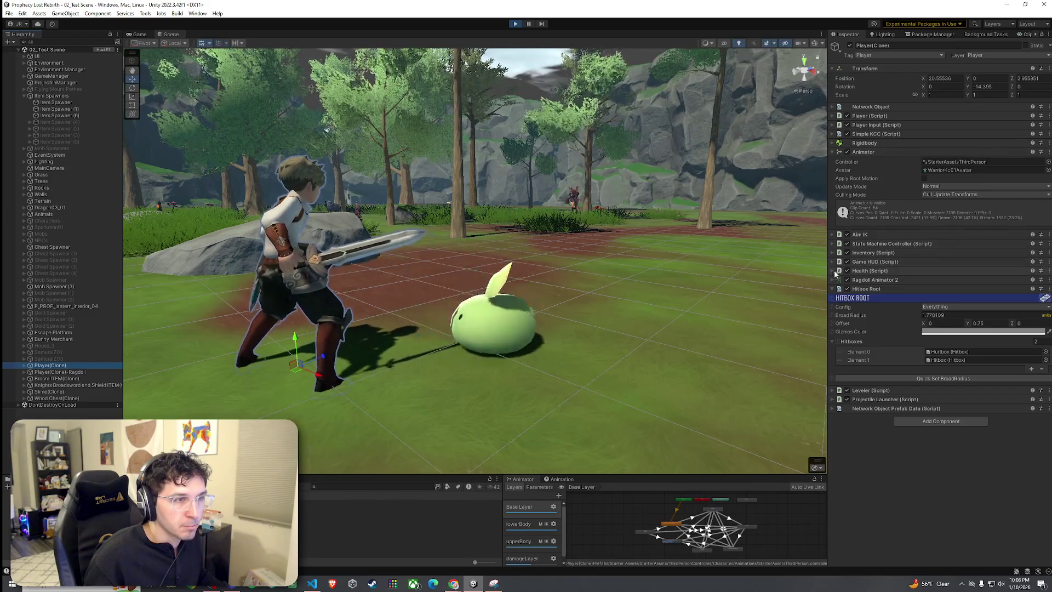
pyautogui.click(831, 271)
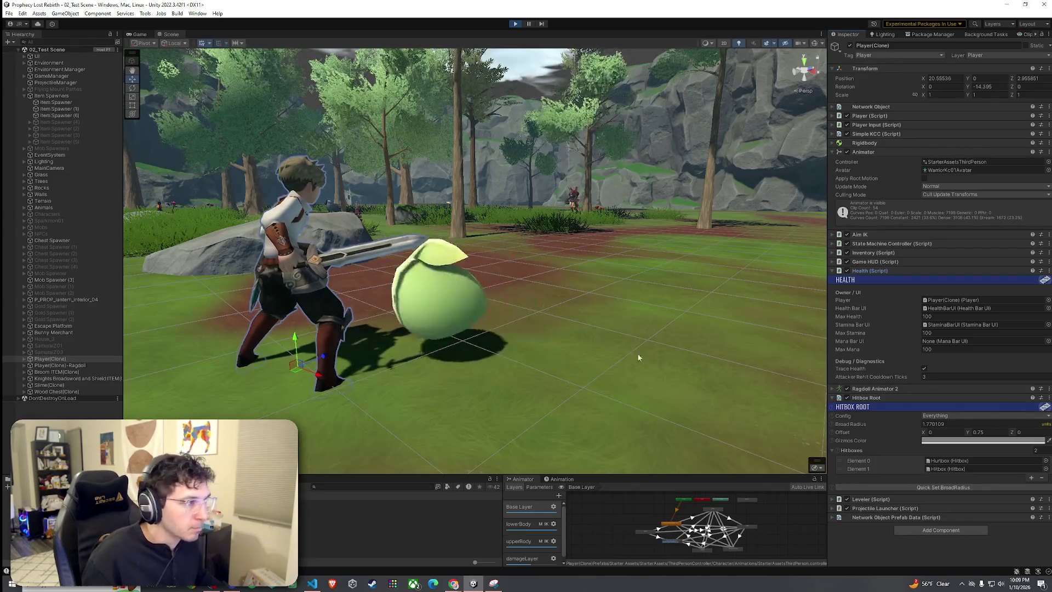
pyautogui.click(139, 34)
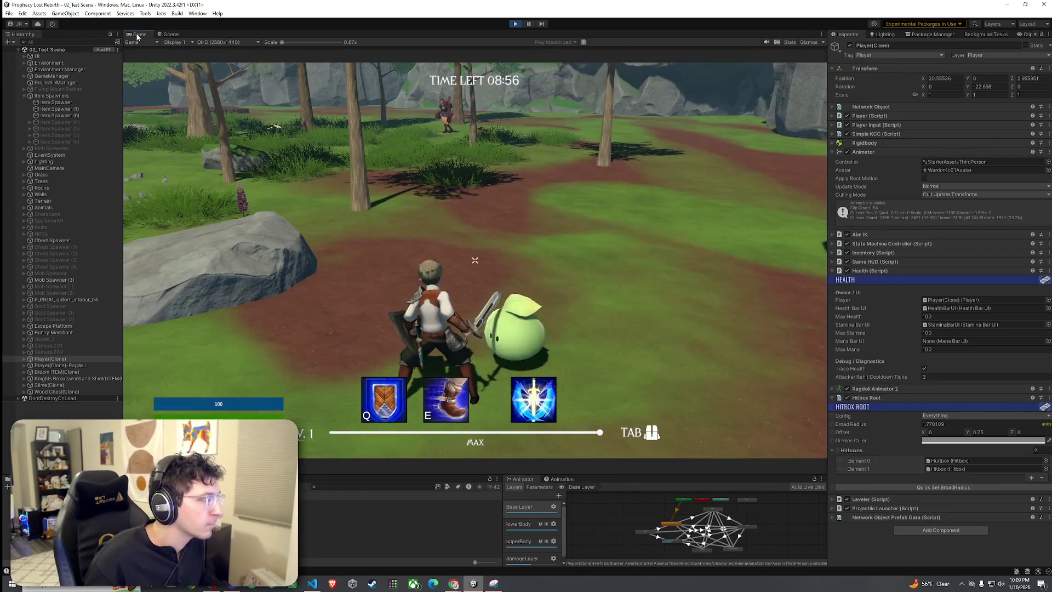
pyautogui.click(171, 35)
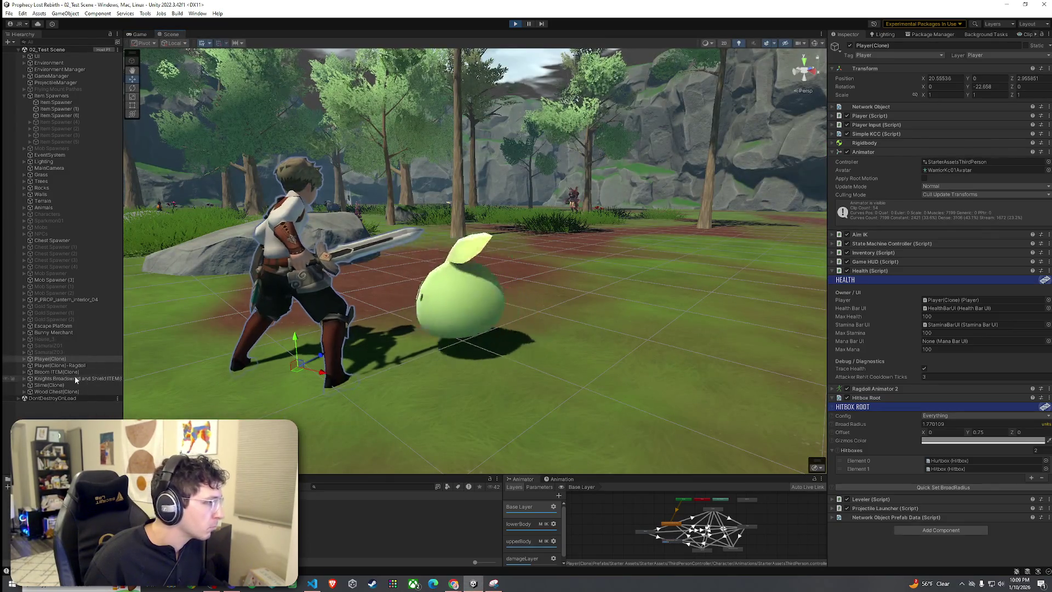
# Select Slime(Clone), set its Attack Lag Window Seconds to 0.3, and return to the game
pyautogui.click(55, 385)
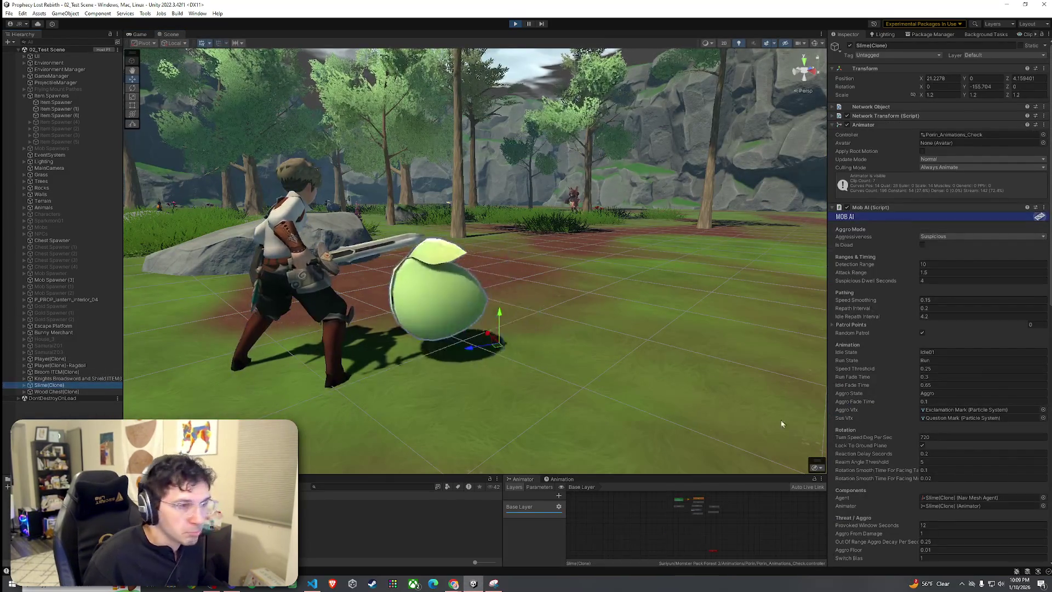
pyautogui.press('f')
pyautogui.scroll(-10, 931, 428)
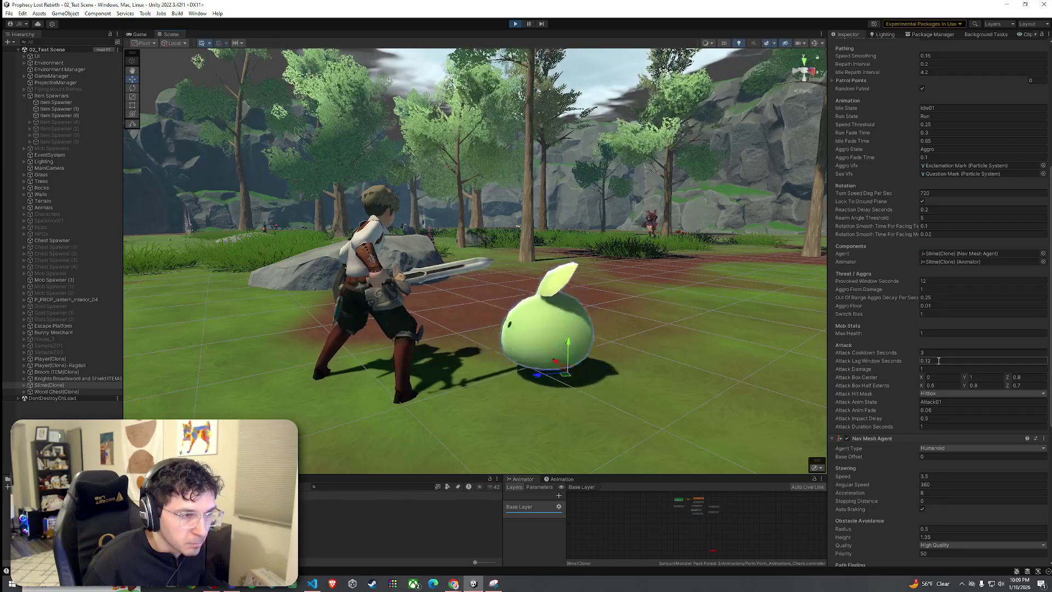
pyautogui.click(930, 362)
pyautogui.write('0.3')
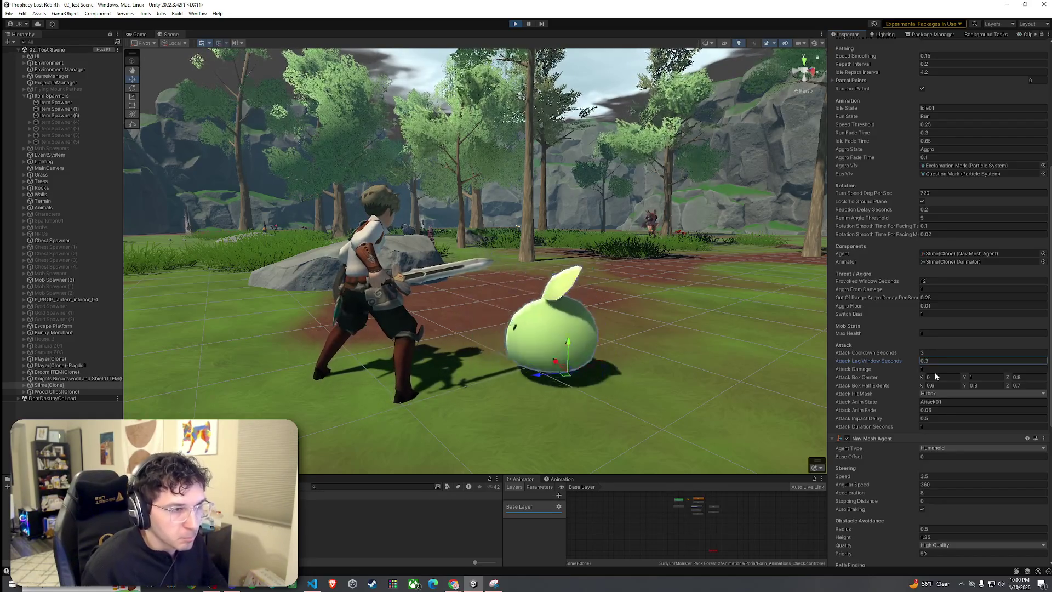
pyautogui.click(140, 34)
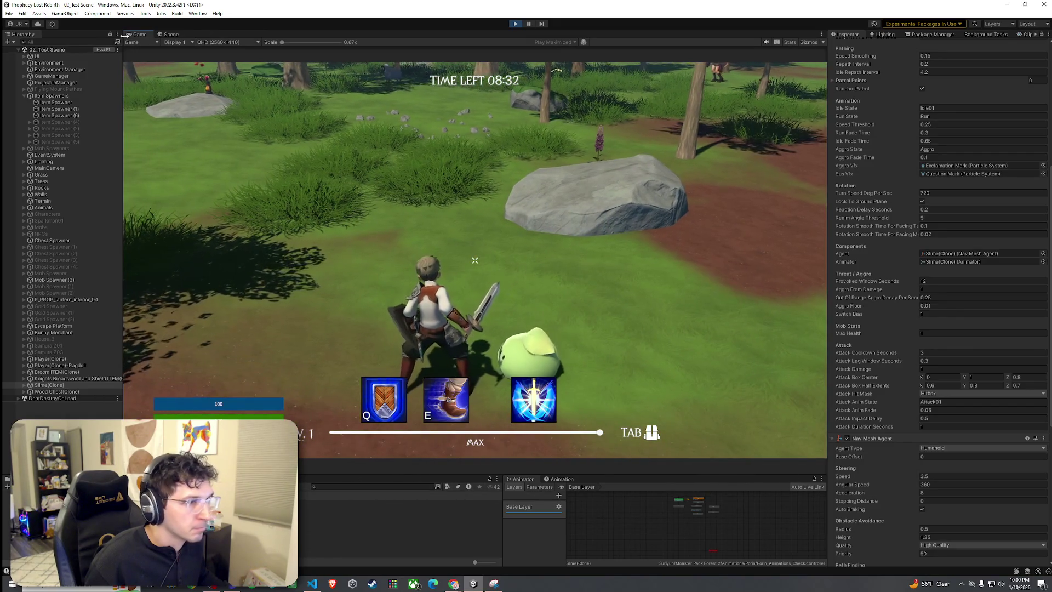
# Change the slime's Attack Lag Window Seconds to 0.2 and resume play-testing
pyautogui.press('super')
pyautogui.click(941, 362)
pyautogui.write('0.2')
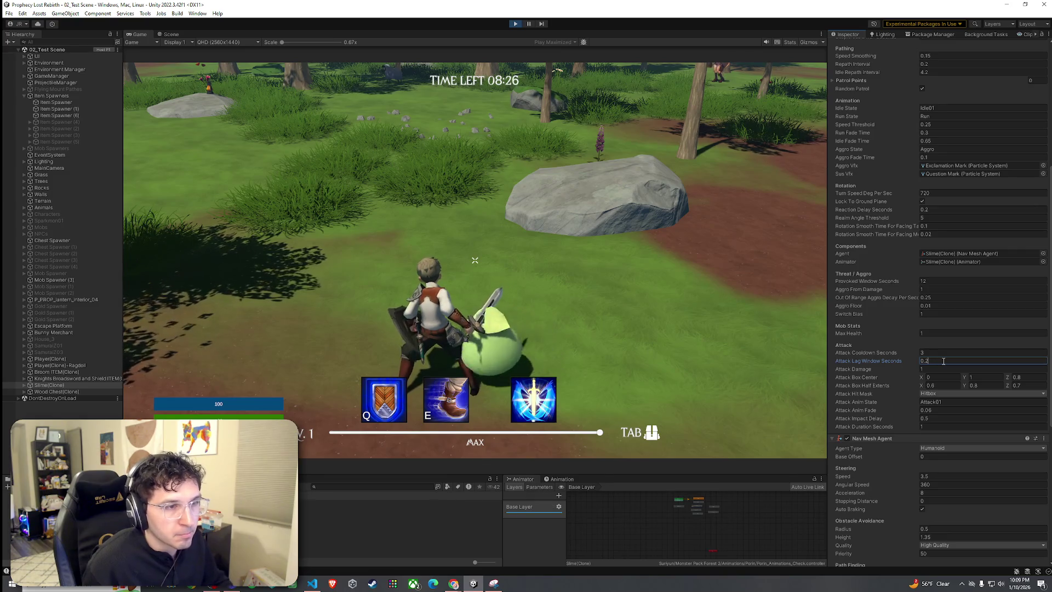
pyautogui.click(811, 352)
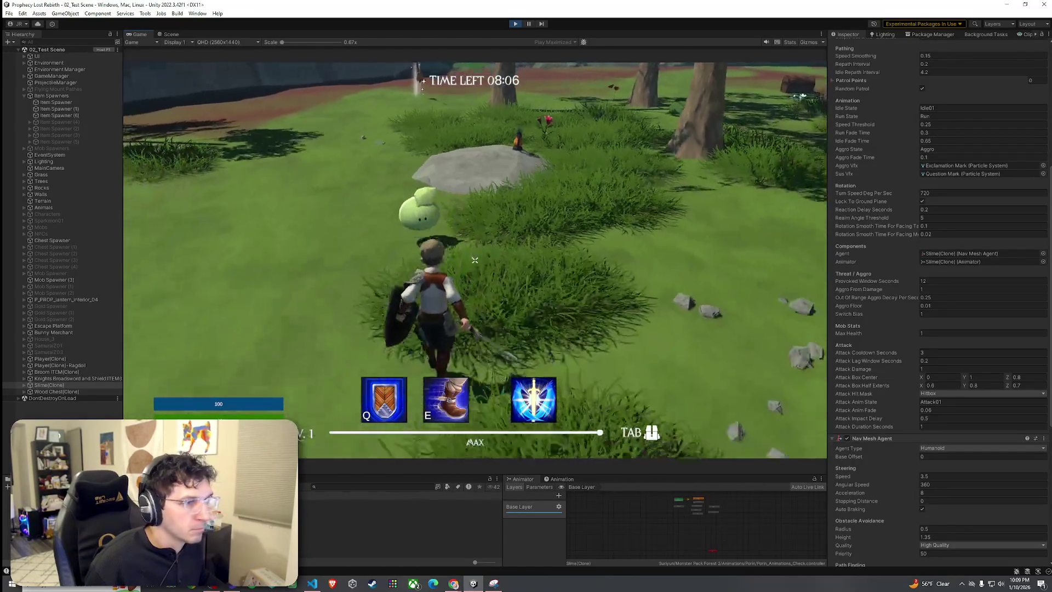
# Lower the slime's Attack Lag Window Seconds to 0.17 and keep playing
pyautogui.press('super')
pyautogui.click(942, 363)
pyautogui.write('0.17')
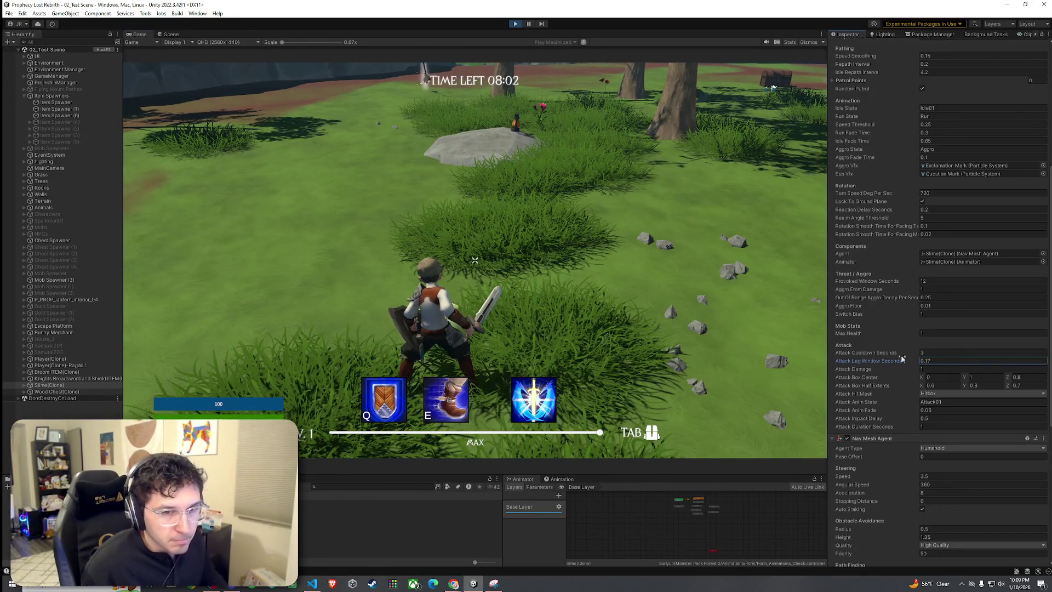
pyautogui.press('Return')
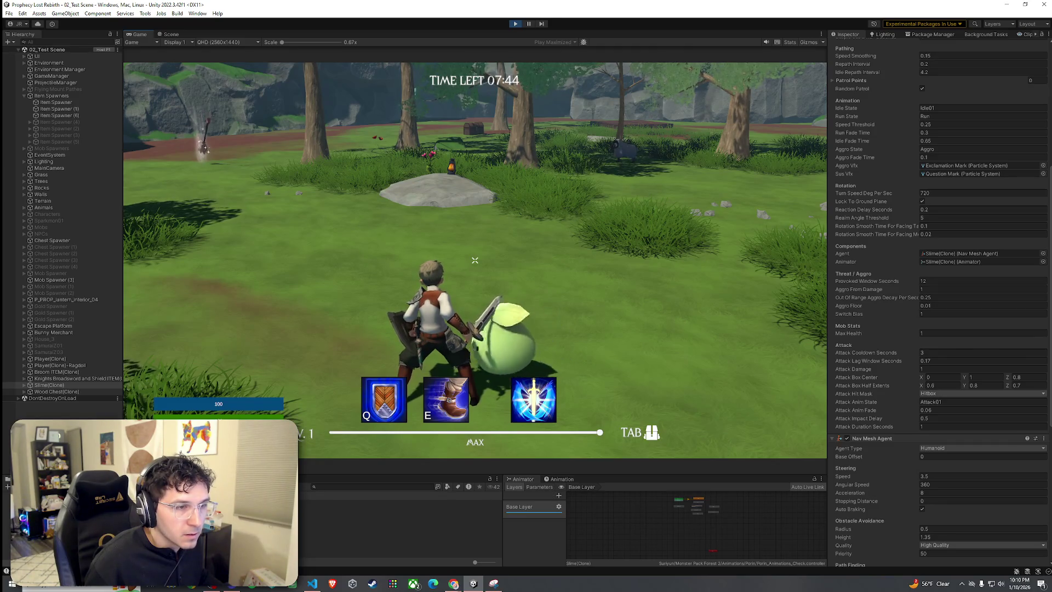
pyautogui.press('super')
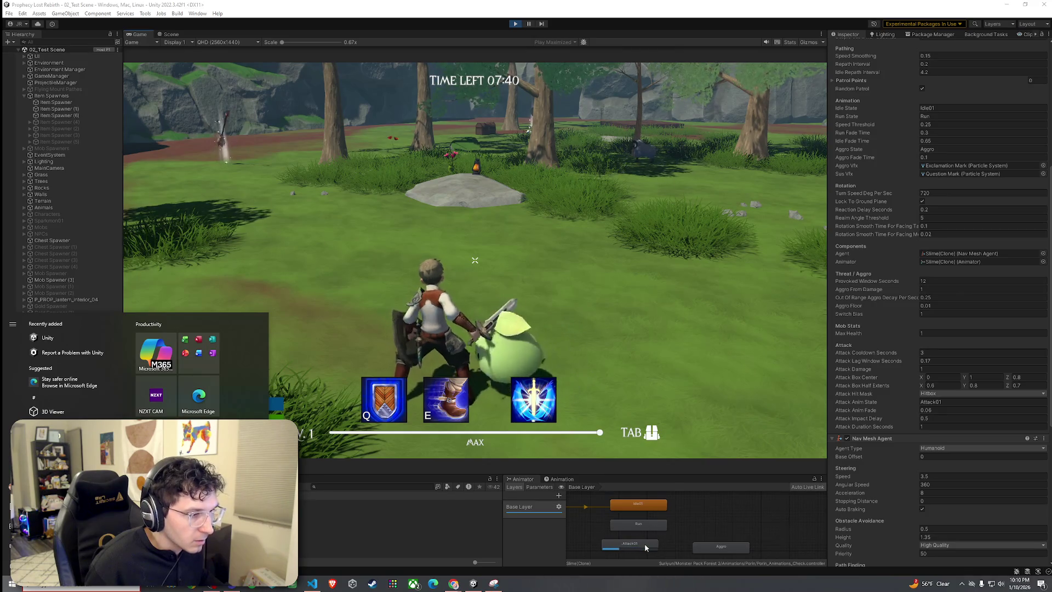
pyautogui.click(645, 545)
pyautogui.doubleClick(644, 545)
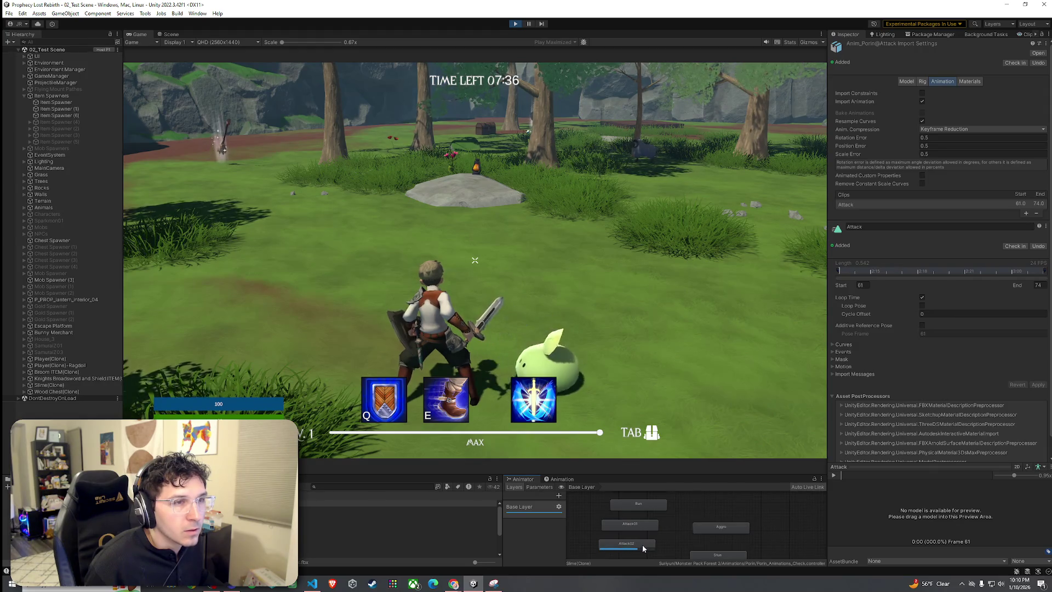
pyautogui.click(643, 546)
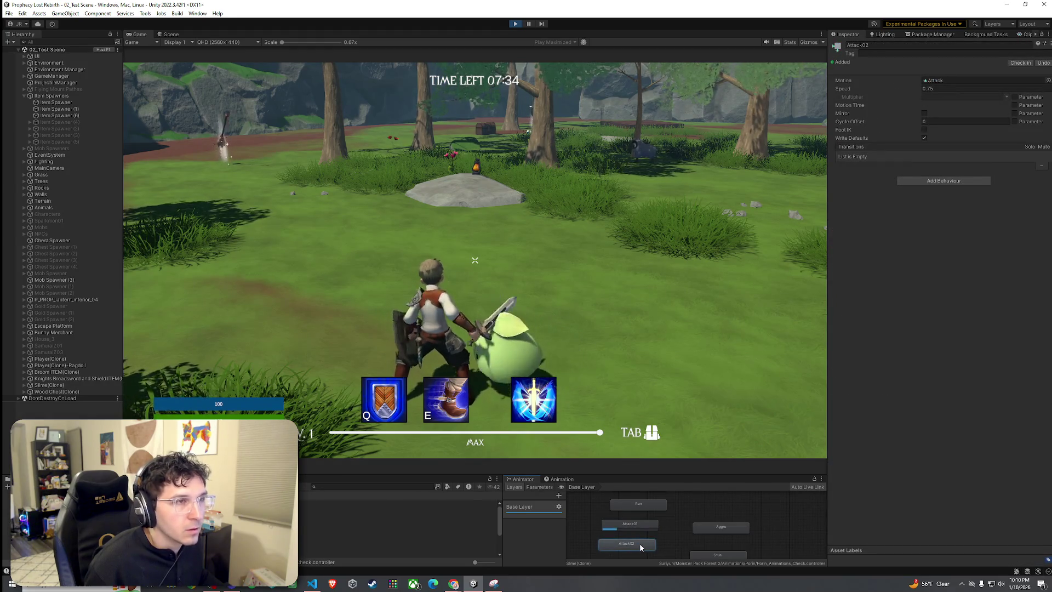
pyautogui.doubleClick(639, 544)
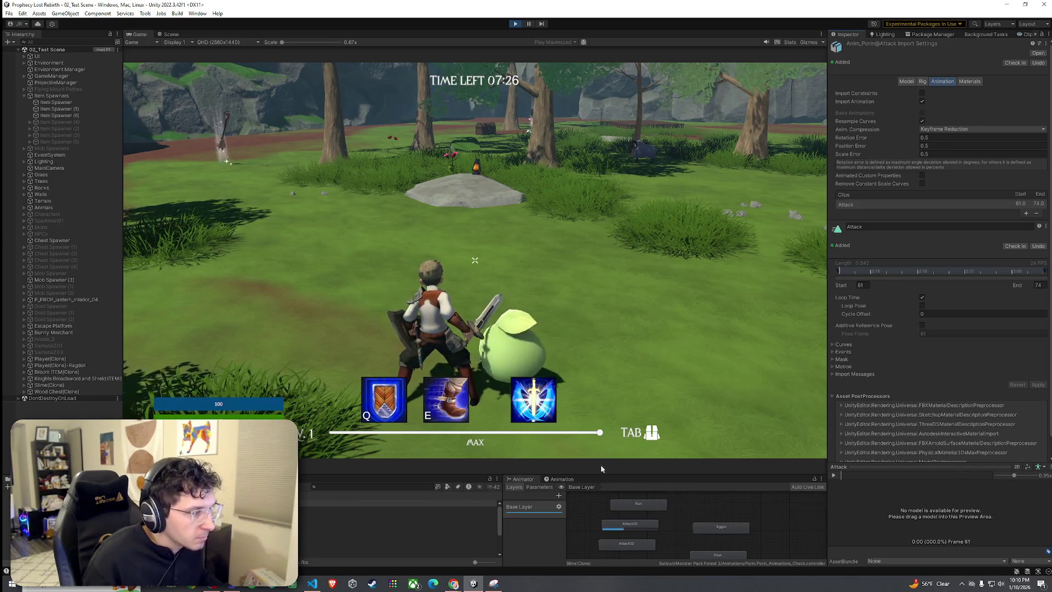
pyautogui.click(634, 530)
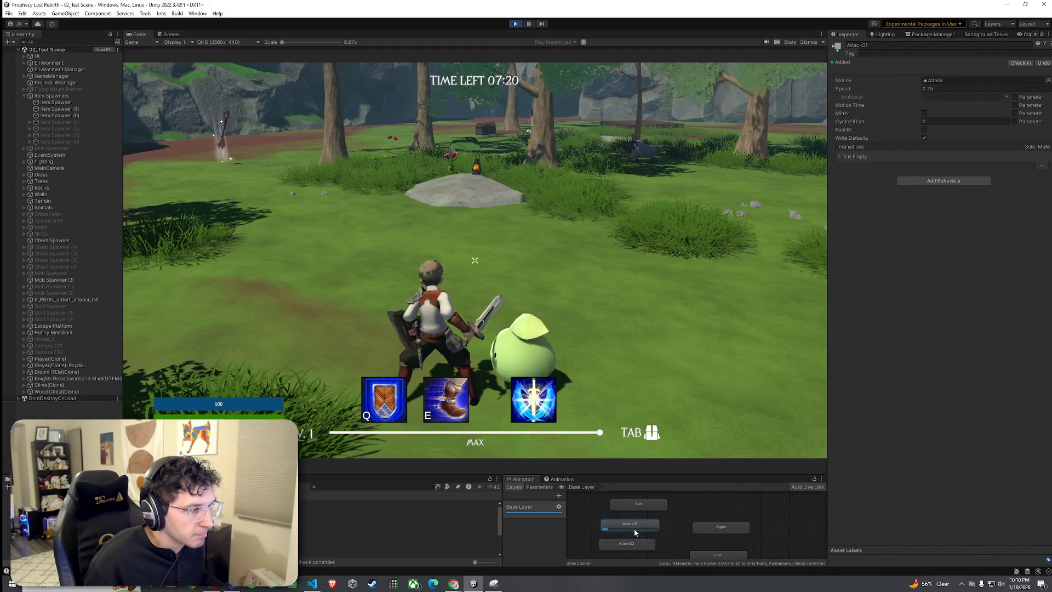
pyautogui.click(590, 395)
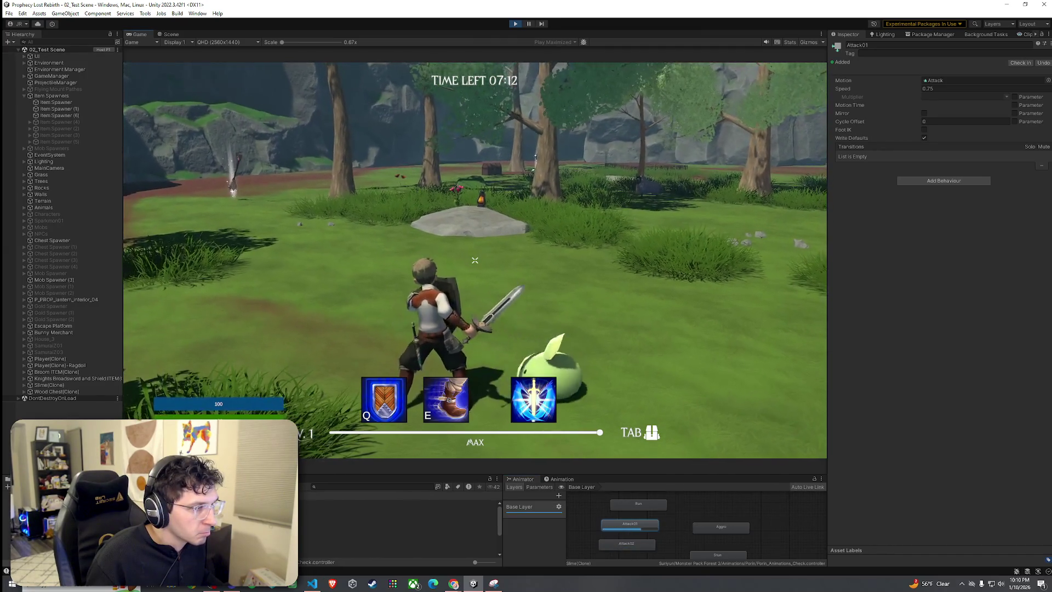
pyautogui.press('super')
pyautogui.click(635, 545)
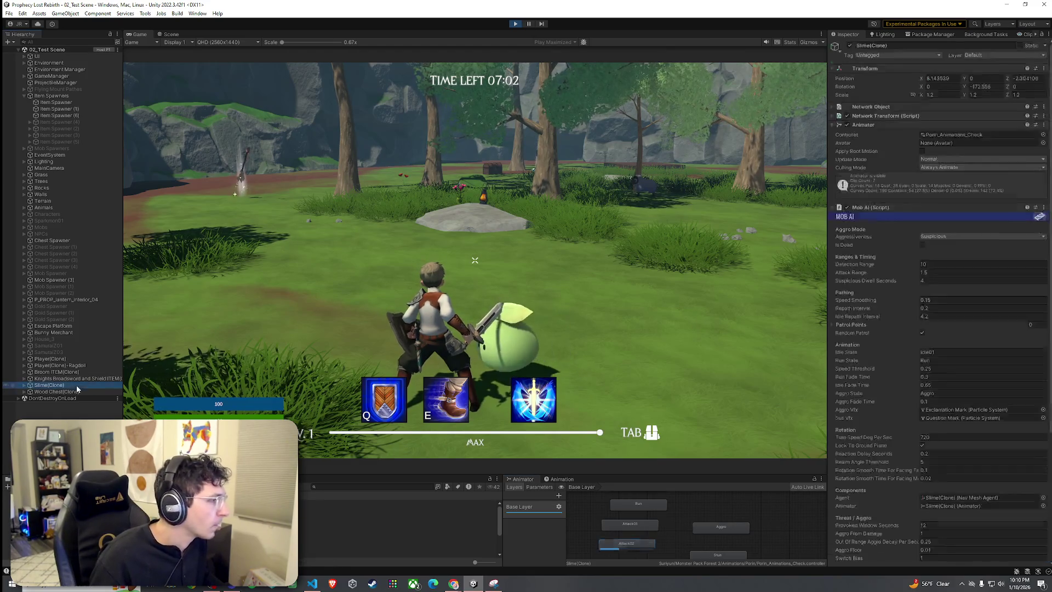
# Replace the slime's Attack Anim Fade value in the Inspector with a new value ending in 1
pyautogui.scroll(-10, 886, 442)
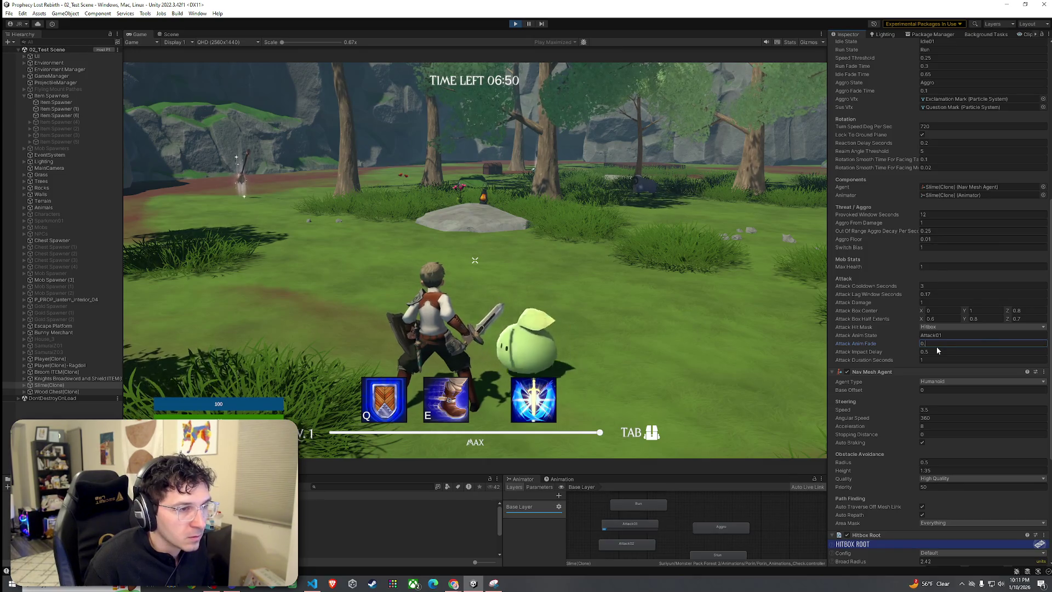
pyautogui.press('BackSpace')
pyautogui.press('BackSpace')
pyautogui.write('1')
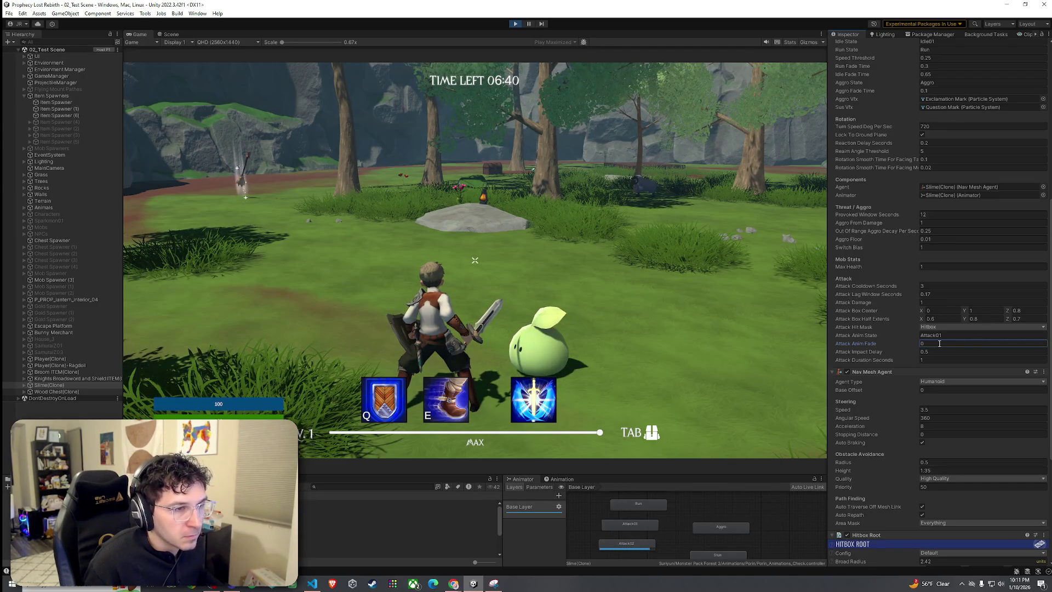
pyautogui.press('BackSpace')
pyautogui.write('18')
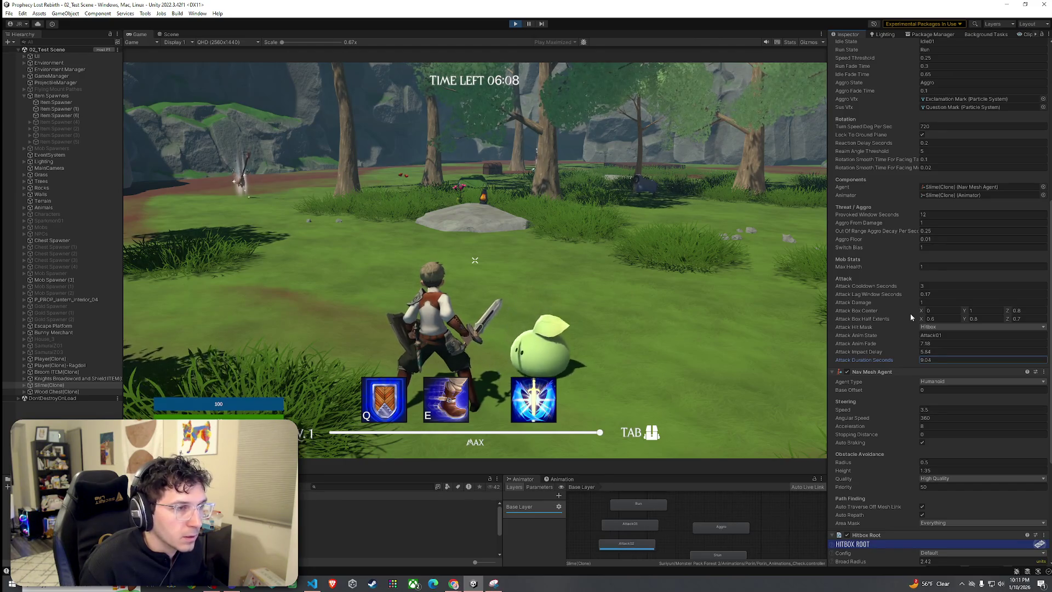
# Edit the Attack Cooldown Seconds, then run the character at the slime to provoke attacks
pyautogui.click(916, 286)
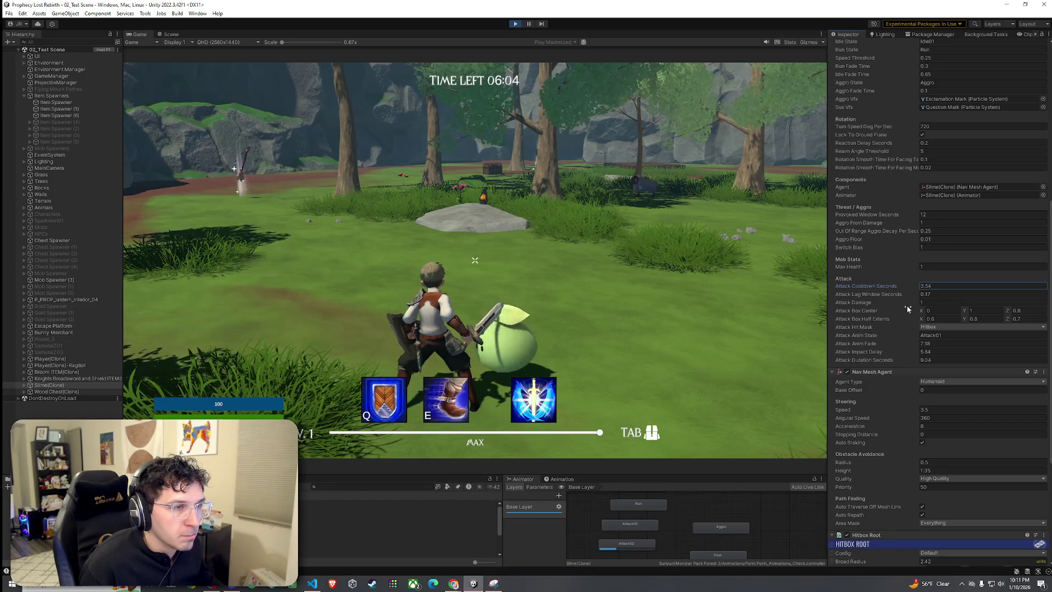
pyautogui.click(475, 260)
pyautogui.press('w')
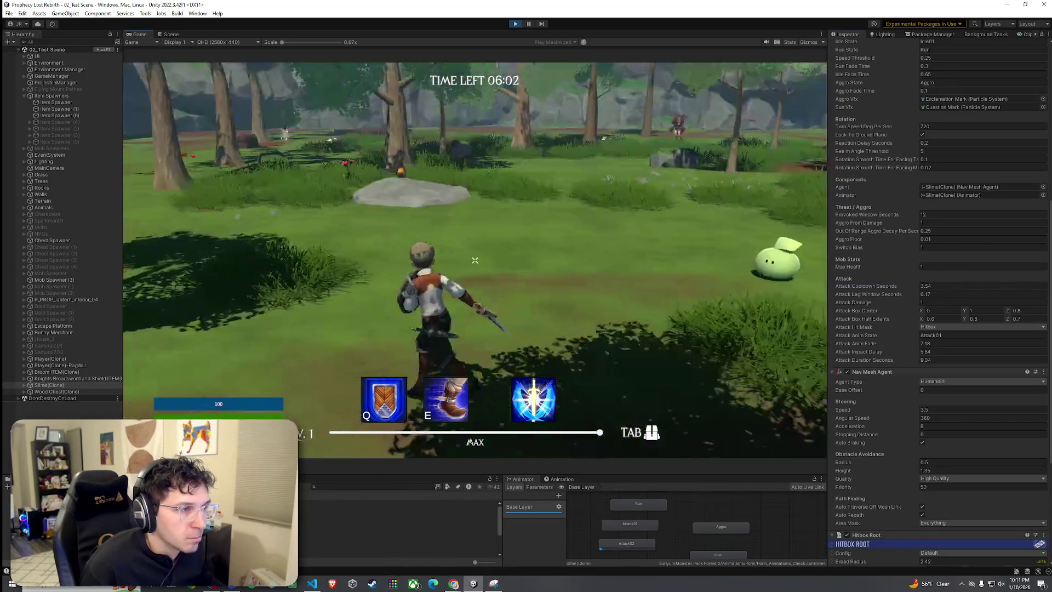
pyautogui.press('w')
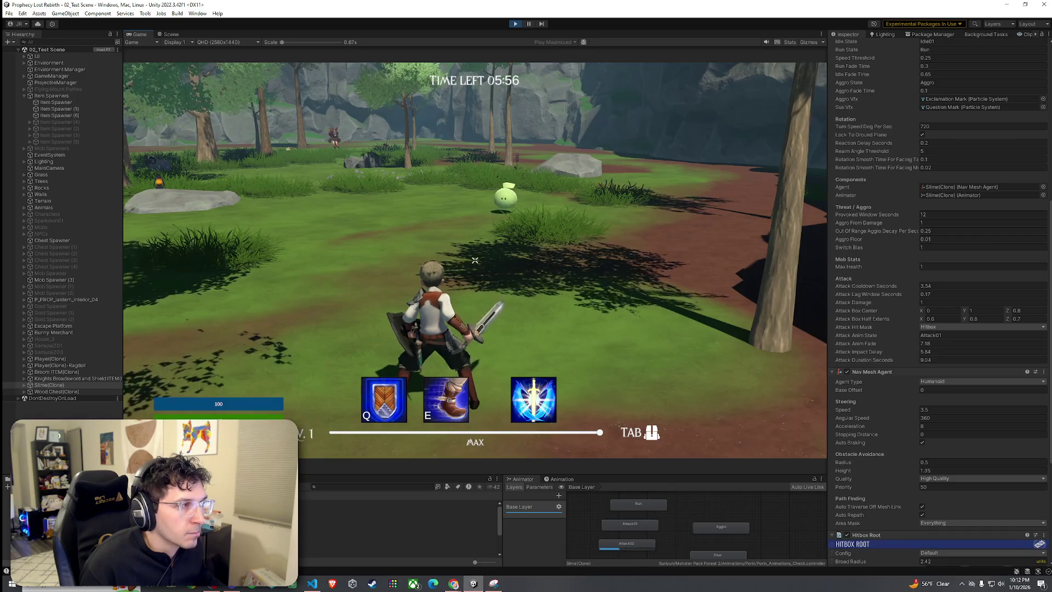
pyautogui.press('w')
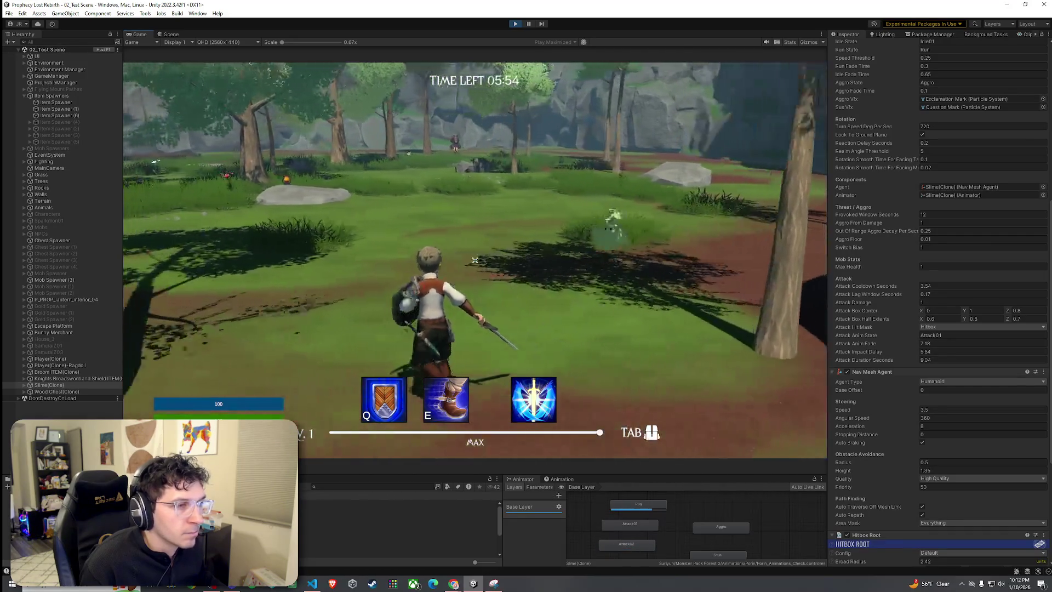
pyautogui.press('w')
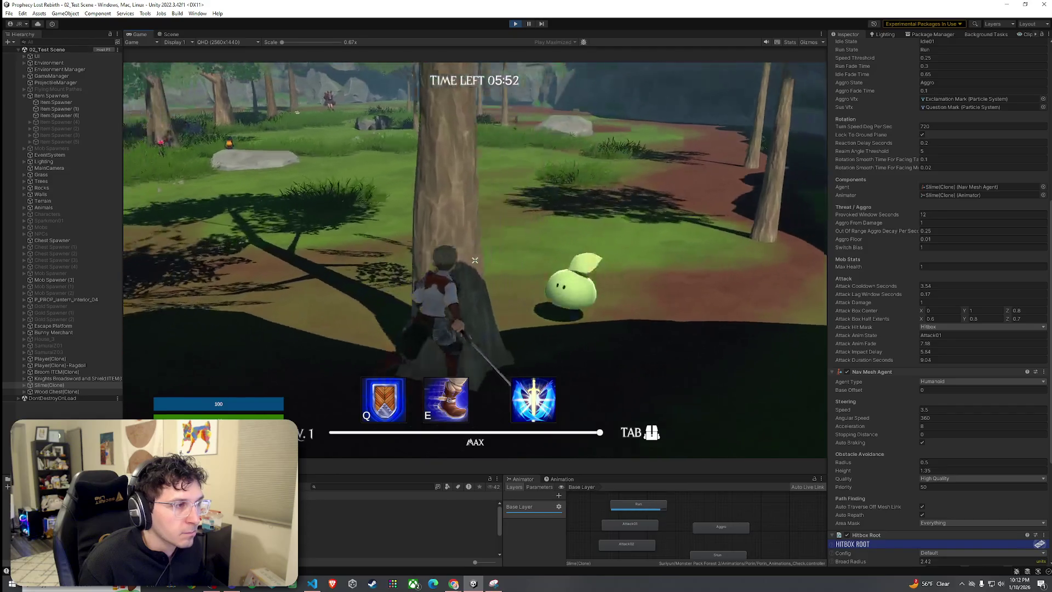
pyautogui.press('w')
pyautogui.press('w')
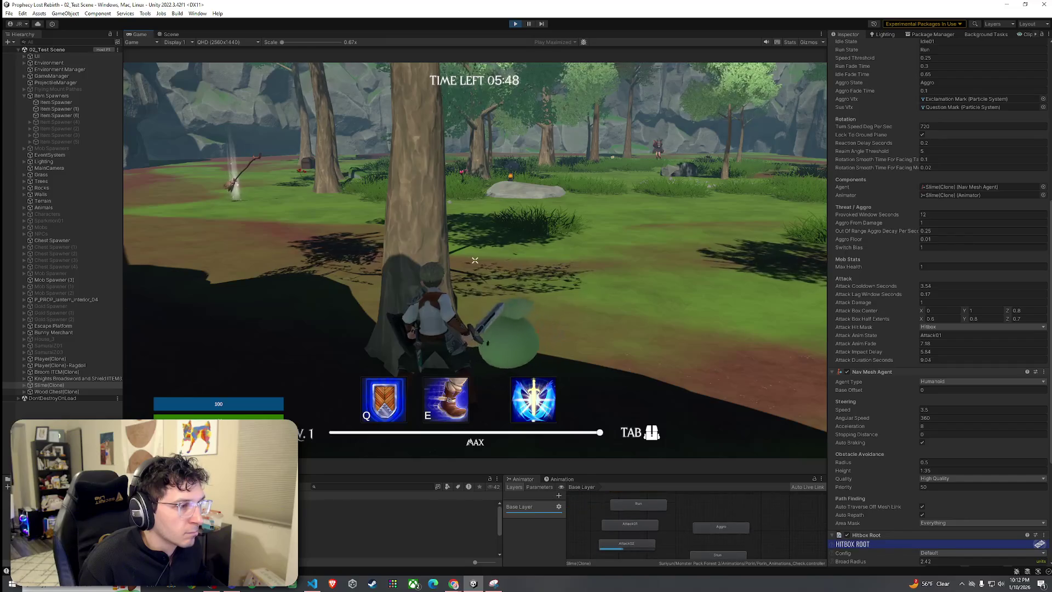
pyautogui.press('w')
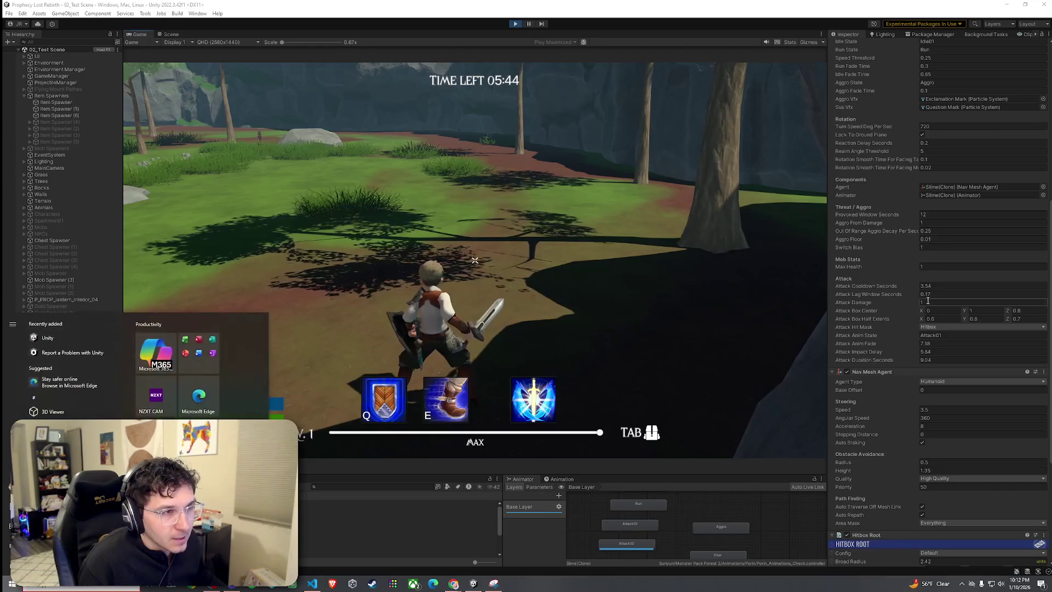
# Finish the Attack Cooldown edit and stop Play mode
pyautogui.moveTo(714, 247); pyautogui.dragTo(714, 247)
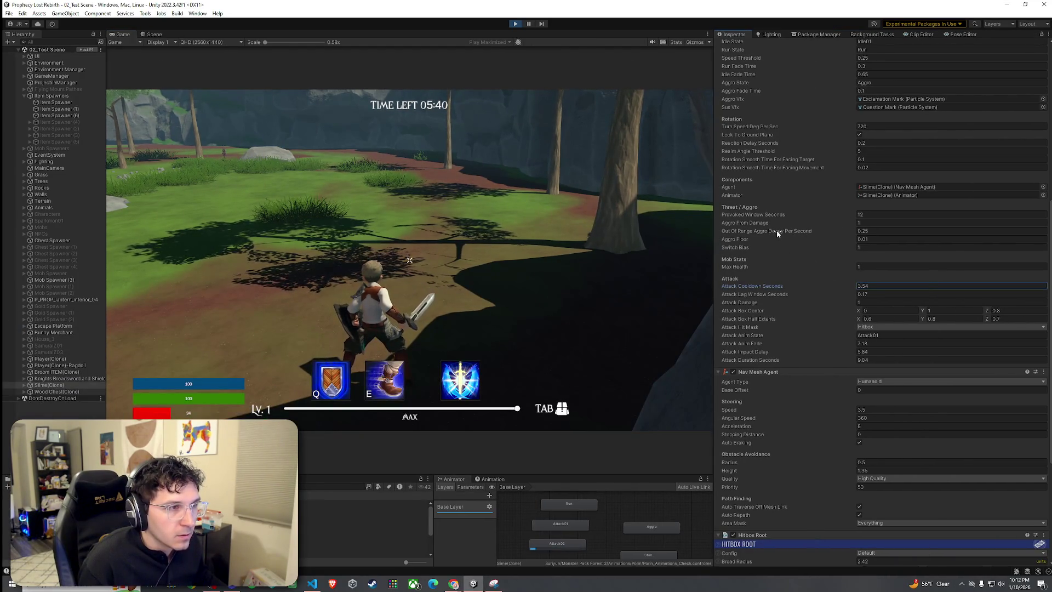
pyautogui.click(594, 306)
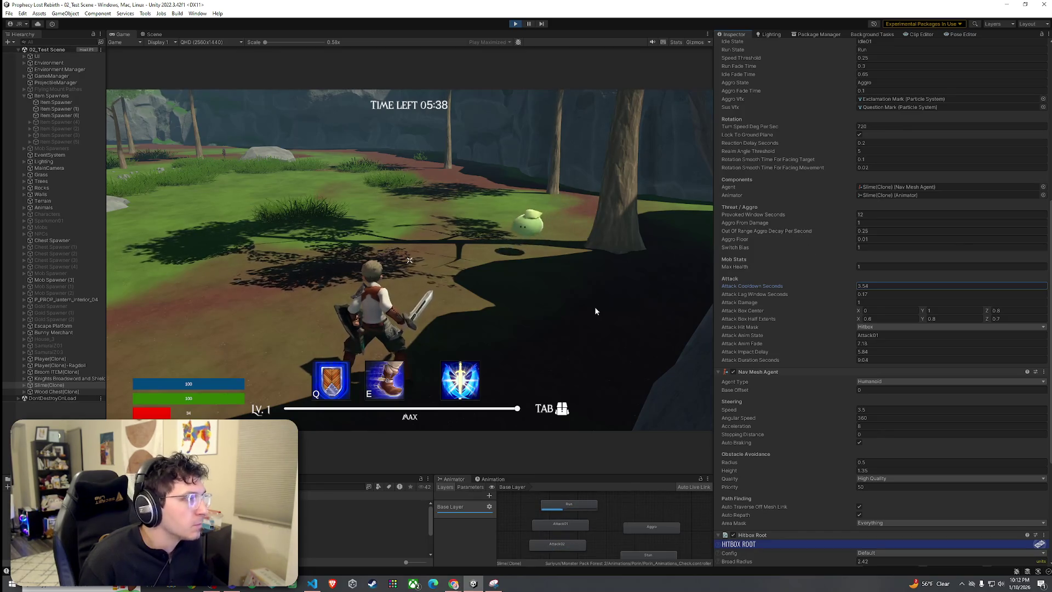
pyautogui.click(516, 24)
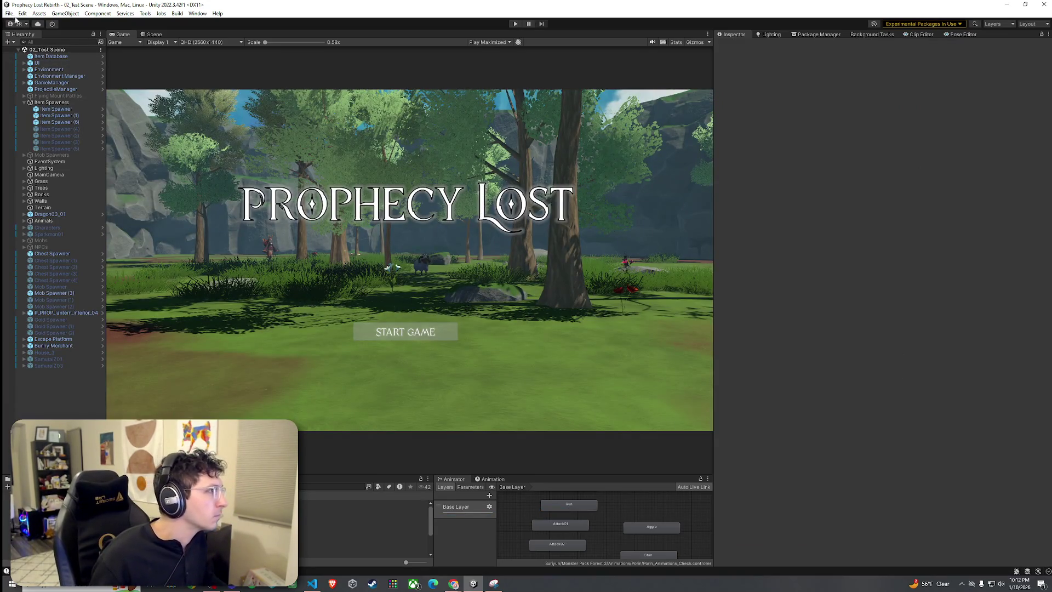
# Switch to the Scene view and open the Mob Prefabs folder in an enlarged Project panel
pyautogui.click(145, 14)
pyautogui.click(154, 34)
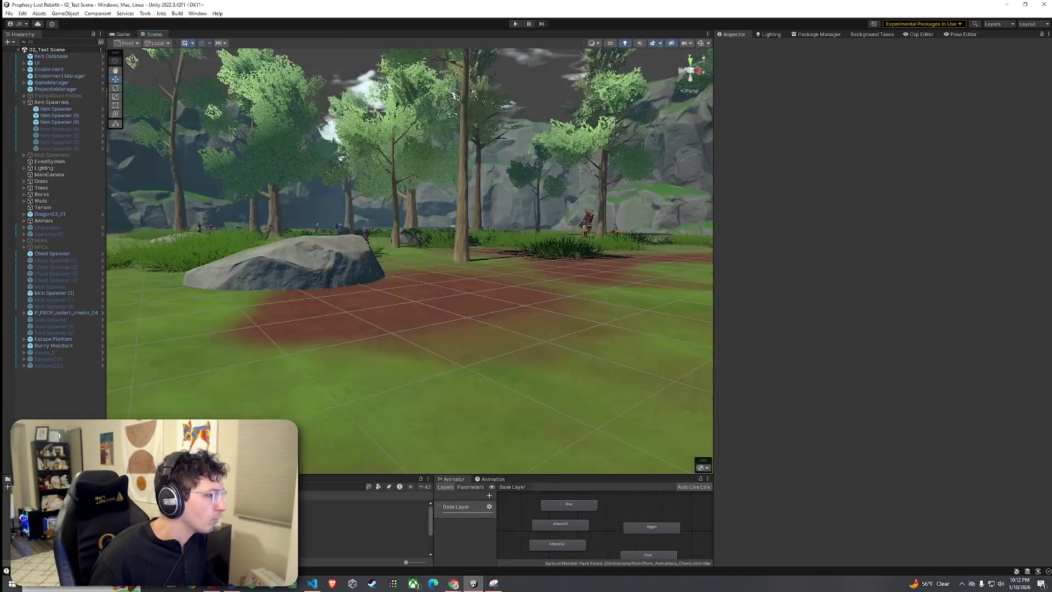
pyautogui.moveTo(548, 475); pyautogui.dragTo(548, 415)
pyautogui.write('porin')
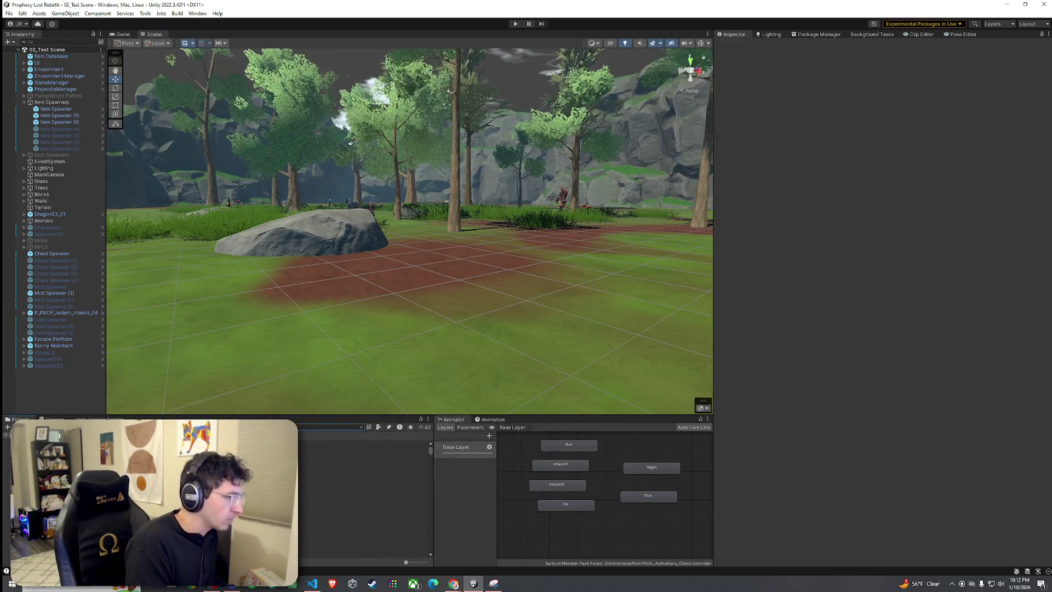
pyautogui.click(361, 442)
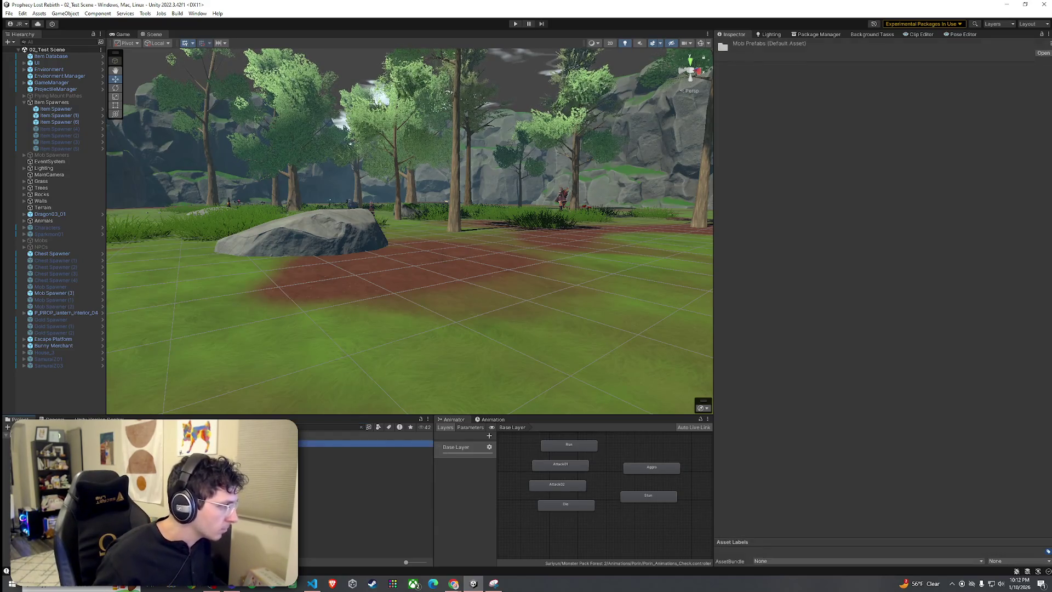
pyautogui.click(361, 443)
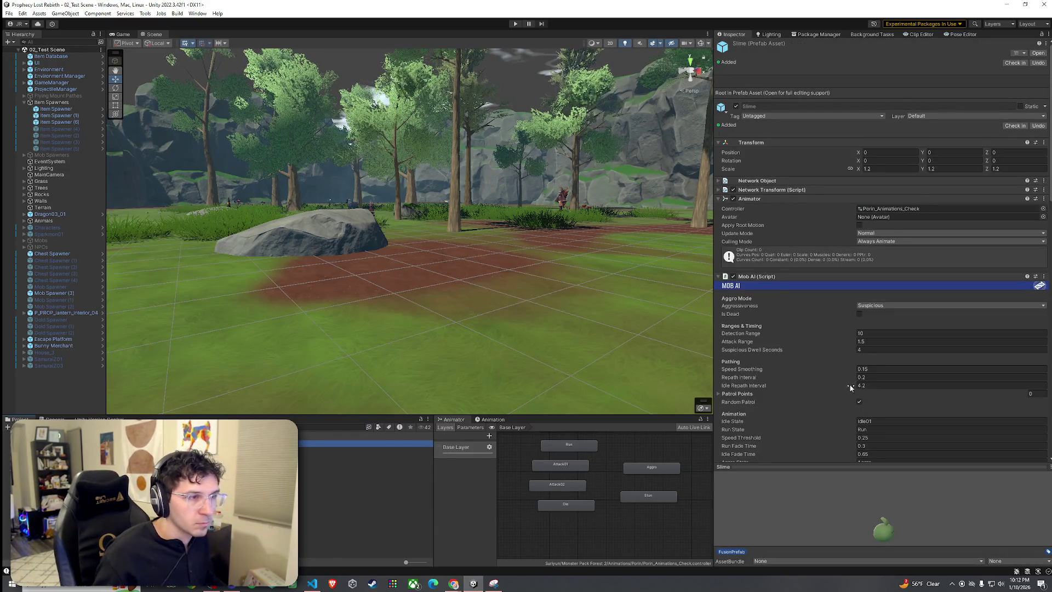
pyautogui.scroll(-10, 824, 395)
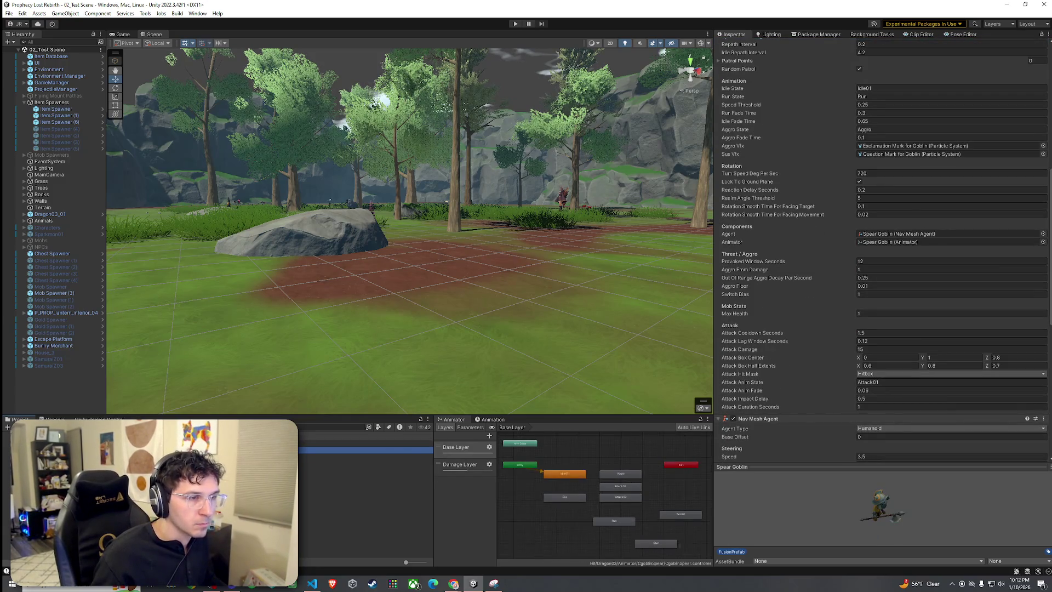
# Compare the Slime and Spear Goblin prefabs and view the goblin's Attack01 animation state and clip
pyautogui.press('Up')
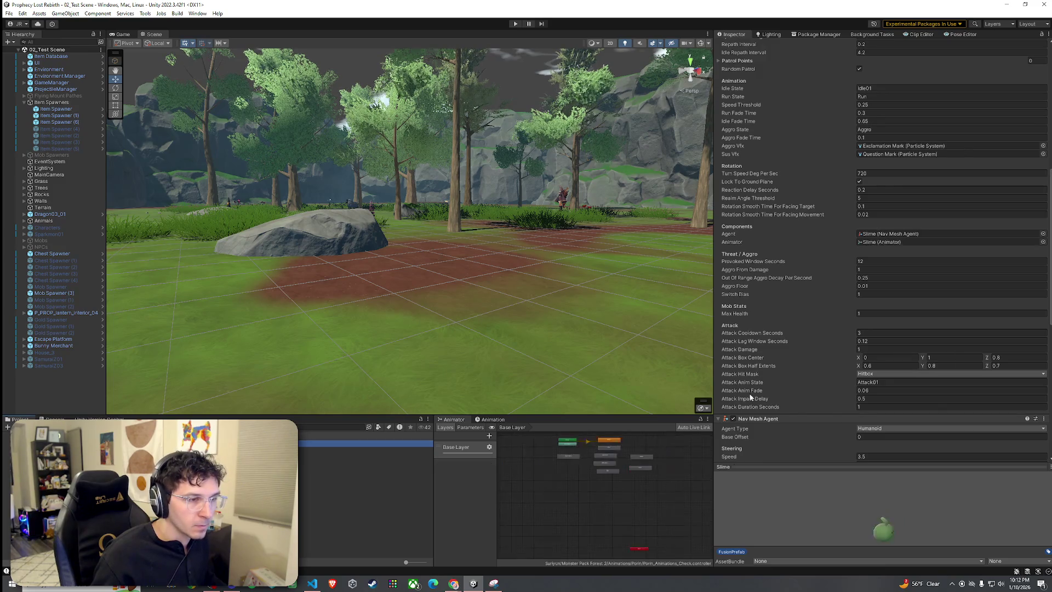
pyautogui.press('Down')
pyautogui.press('Up')
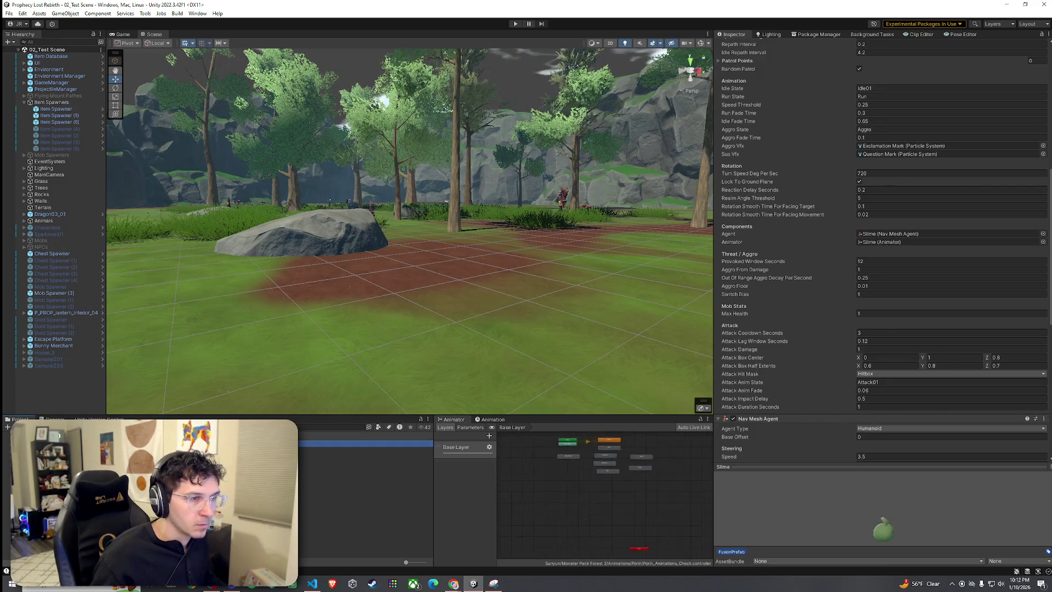
pyautogui.press('Down')
pyautogui.press('Up')
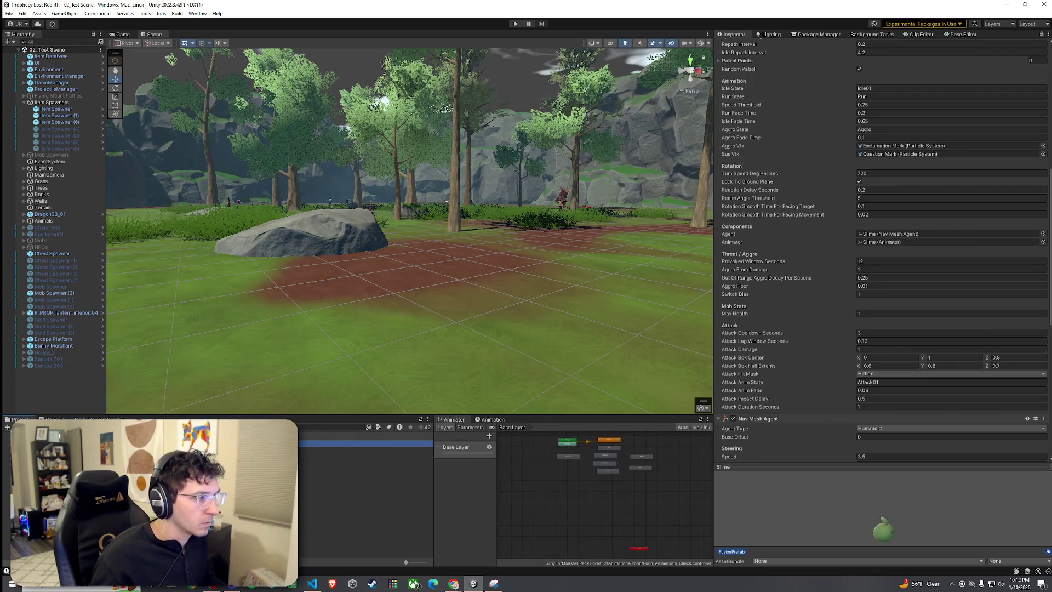
pyautogui.press('Down')
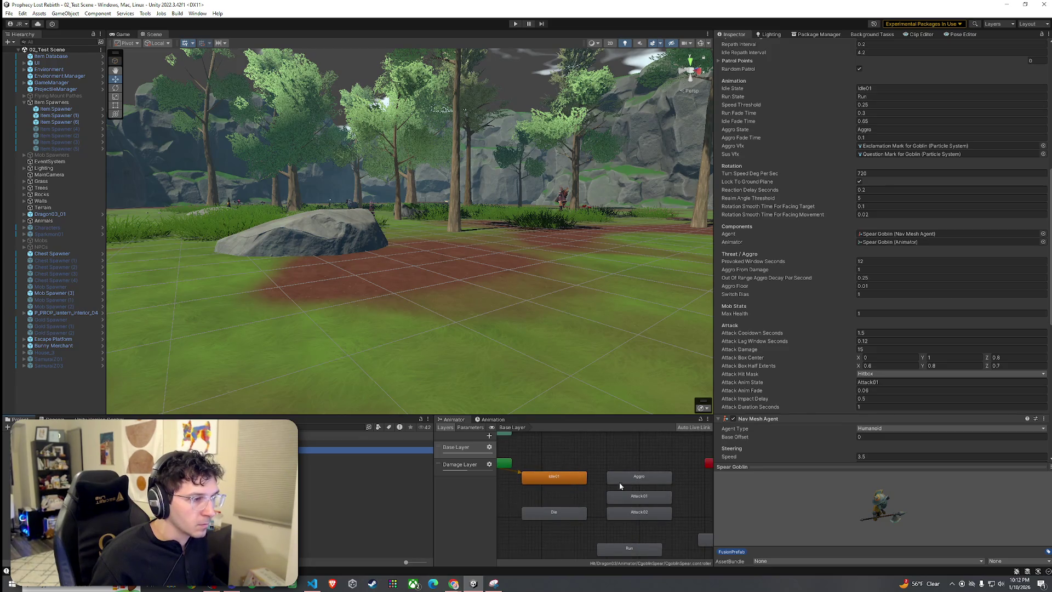
pyautogui.click(634, 500)
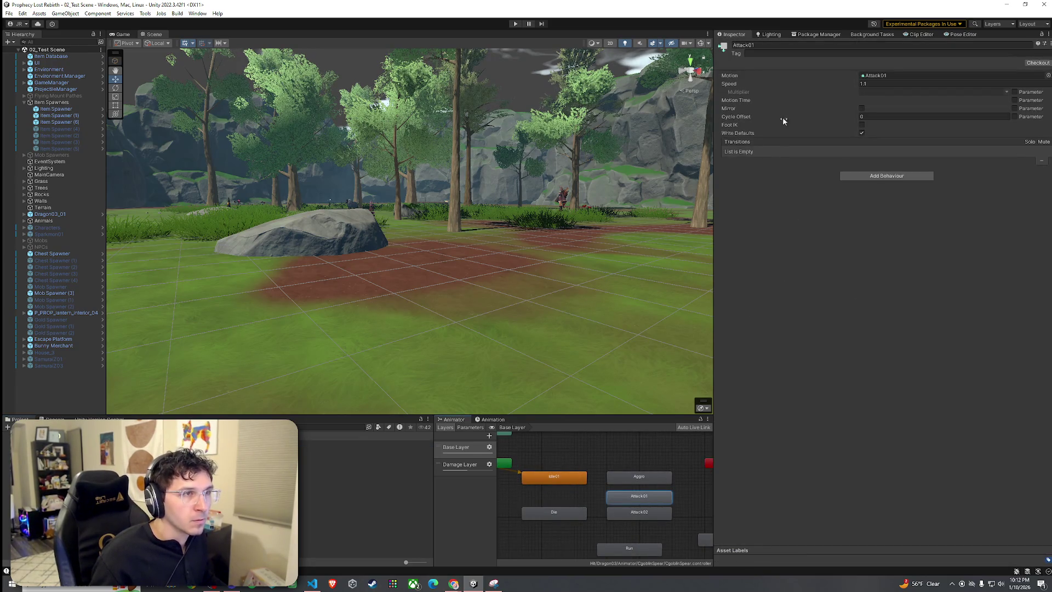
pyautogui.click(235, 456)
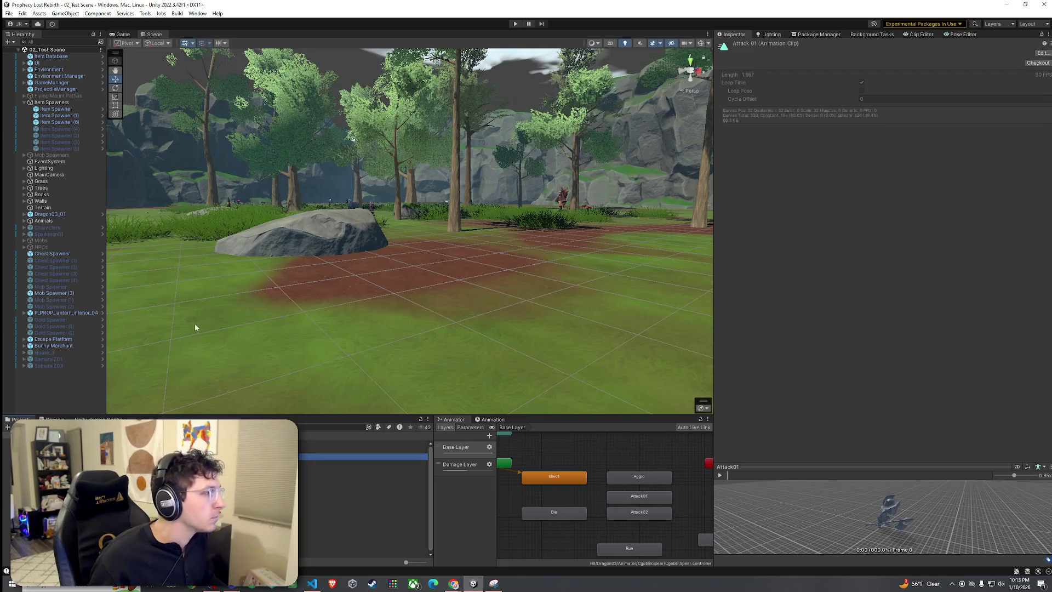
# Activate Mob Spawner (1) for the Spear Goblin and deactivate Mob Spawner (3) for the Slime
pyautogui.click(65, 301)
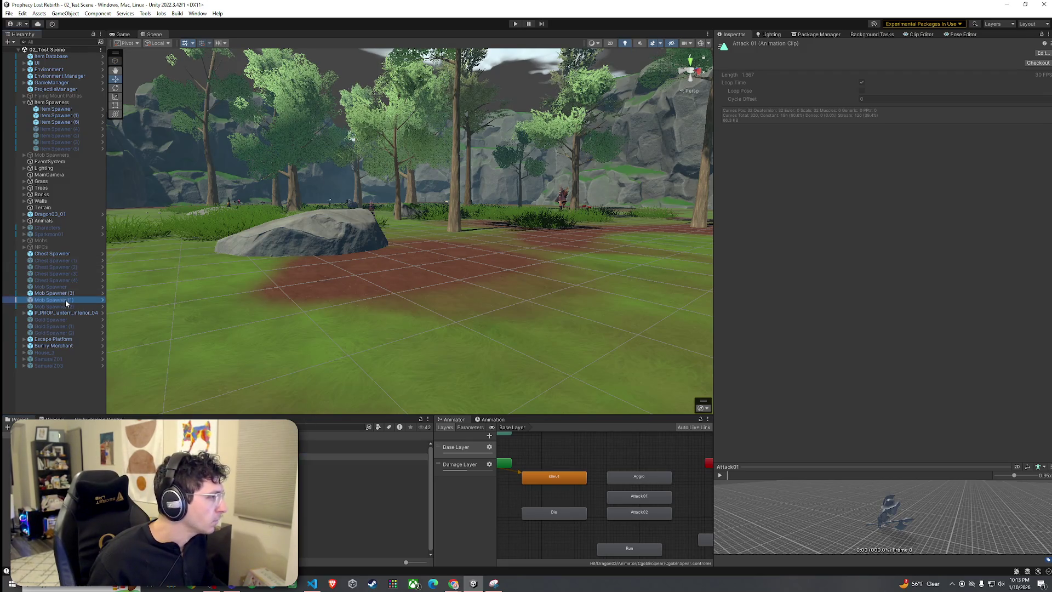
pyautogui.click(737, 46)
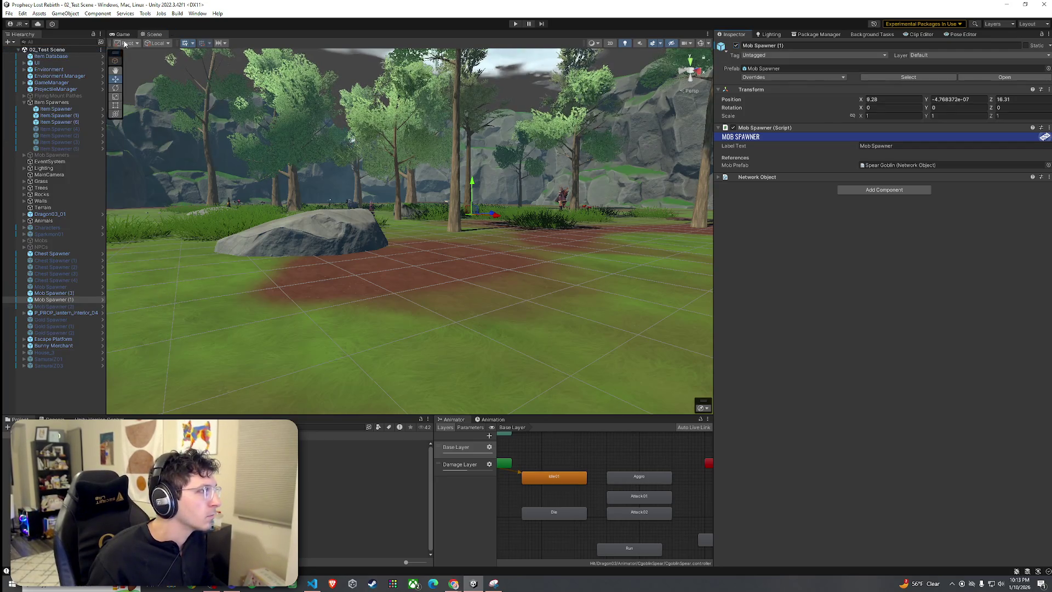
pyautogui.click(54, 293)
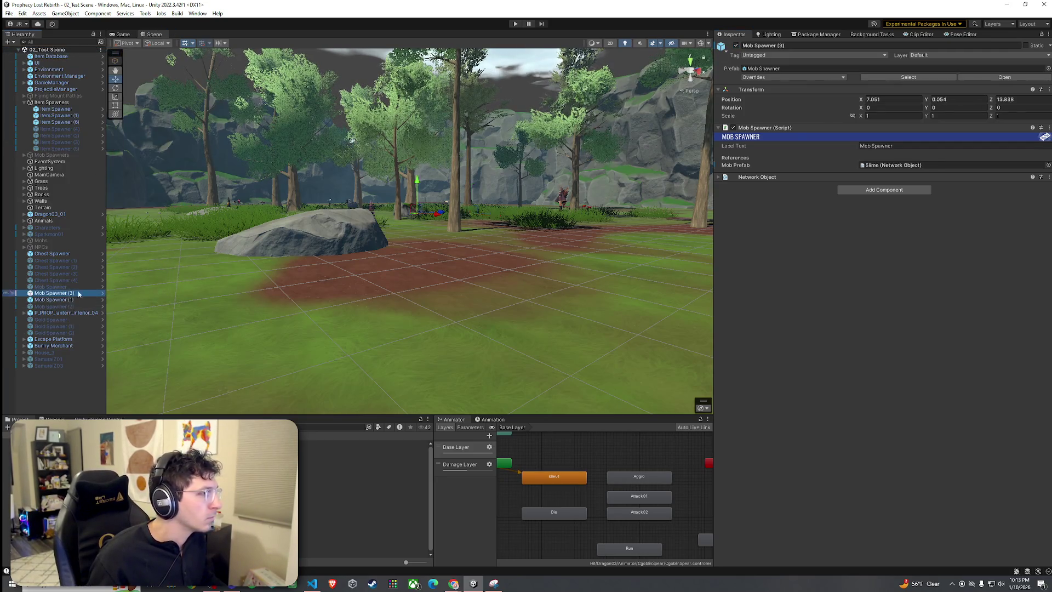
pyautogui.click(737, 46)
# Save the scene, enter Play mode, start a game session and move the character in
pyautogui.click(9, 13)
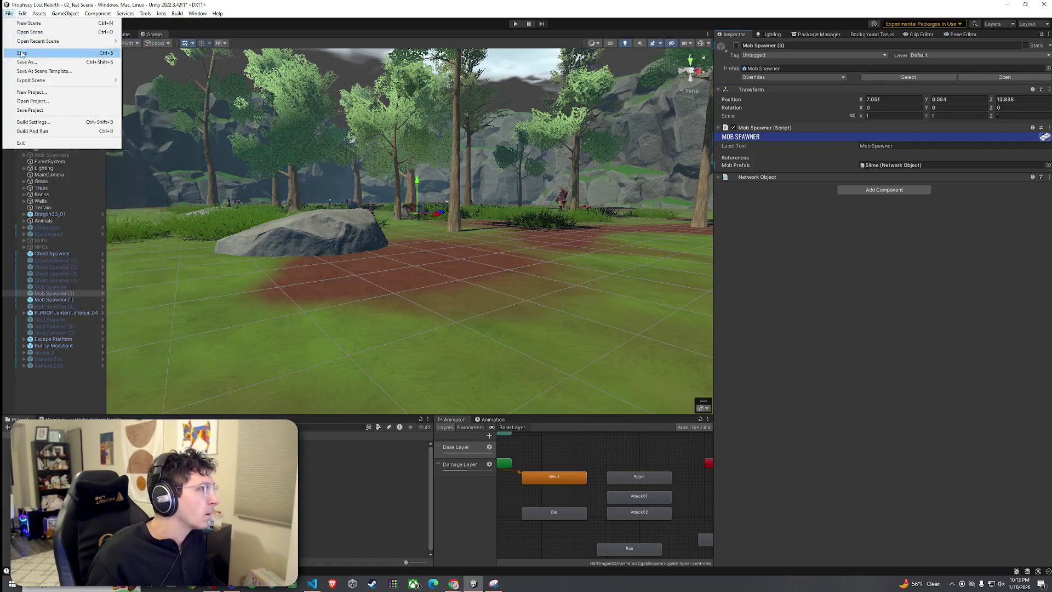
pyautogui.click(22, 54)
pyautogui.click(515, 24)
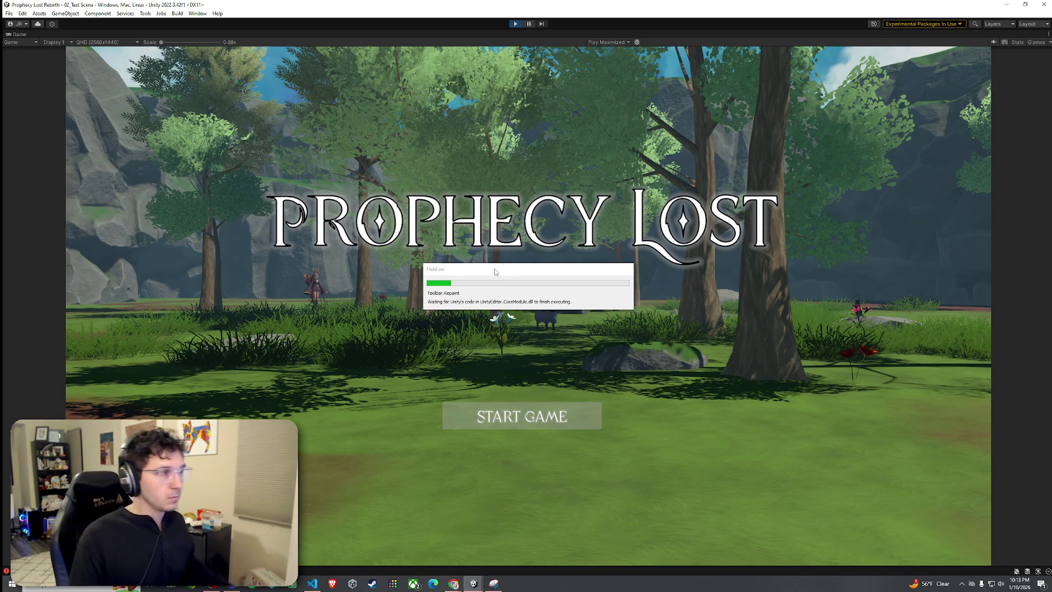
pyautogui.click(546, 420)
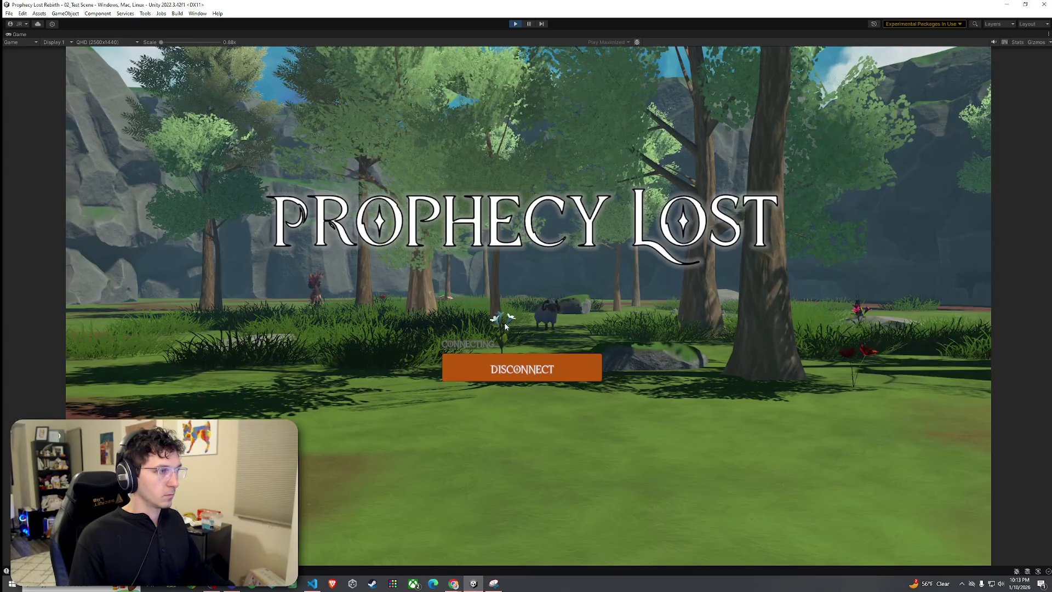
pyautogui.press('w')
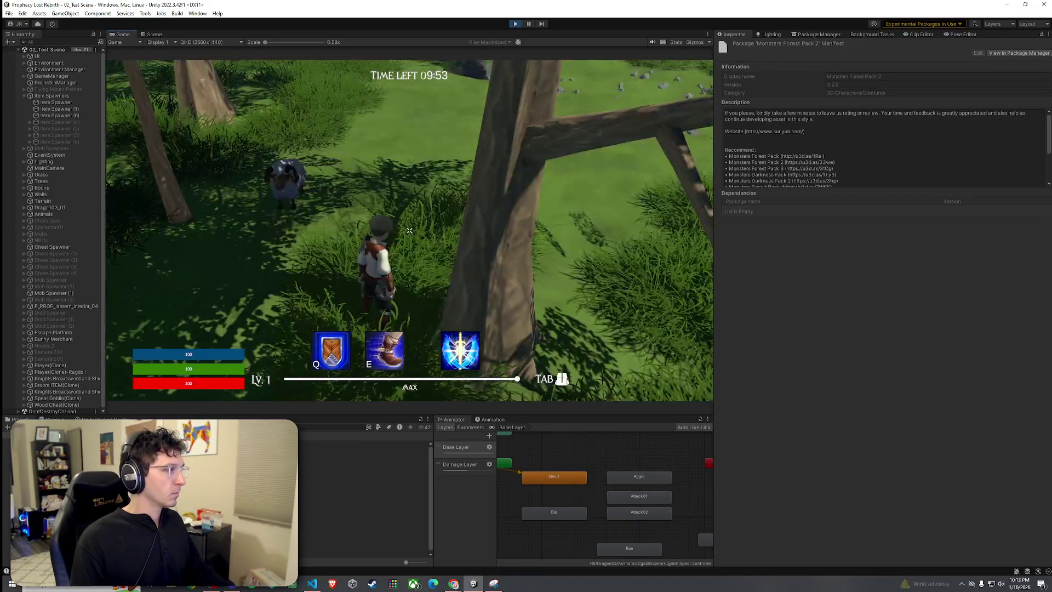
# Inspect the spawned Spear Goblin(Clone) settings, then keep running the character forward
pyautogui.press('super')
pyautogui.press('super')
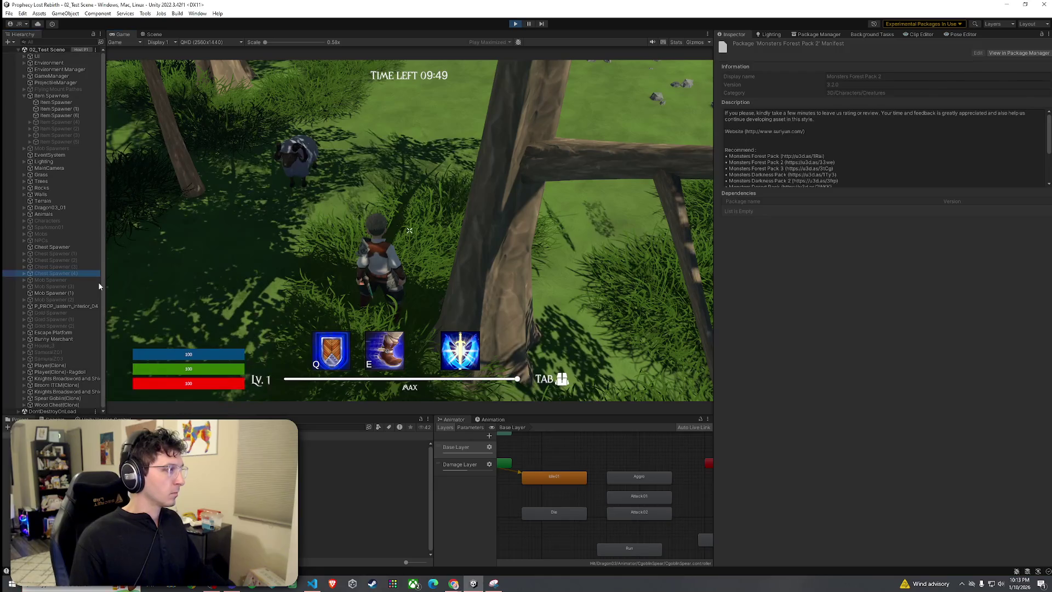
pyautogui.click(57, 397)
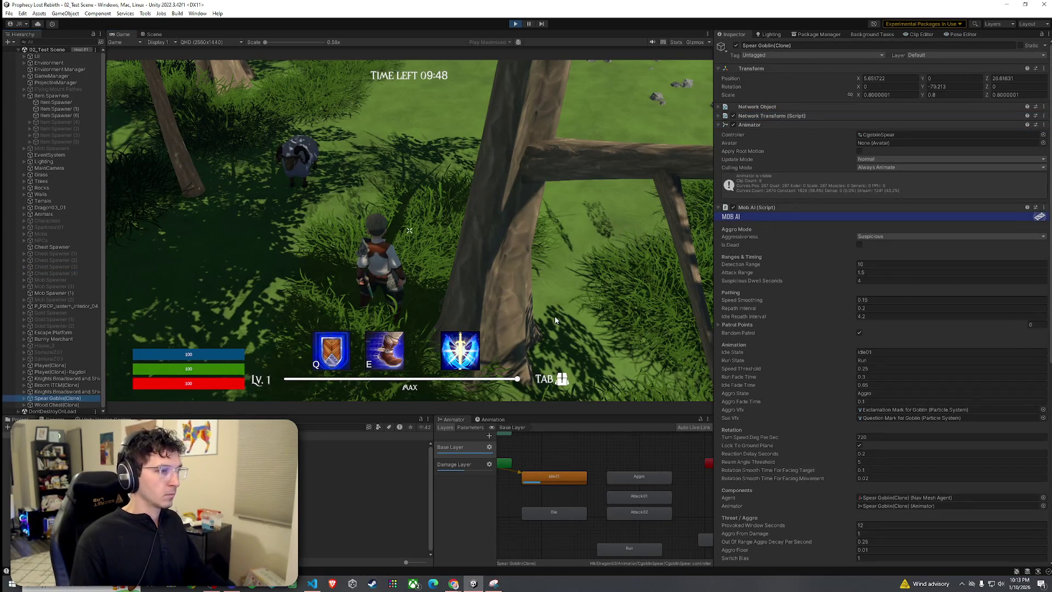
pyautogui.click(554, 316)
pyautogui.press('w')
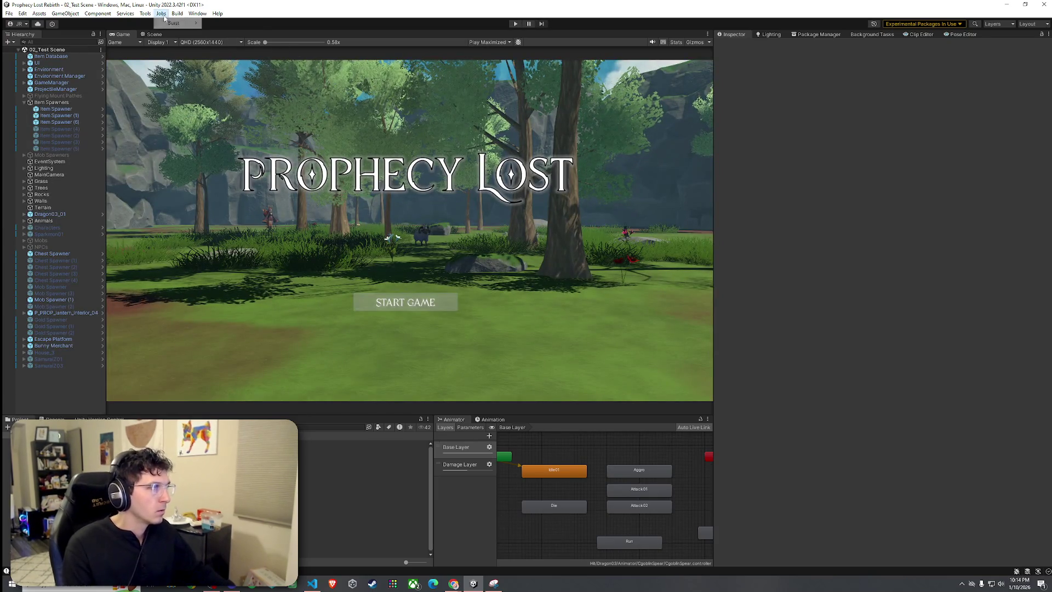
# In the Scene view, check Mob Spawner (1) and Mob Spawner (3), ending on the Slime spawner
pyautogui.click(145, 14)
pyautogui.click(148, 13)
pyautogui.click(154, 34)
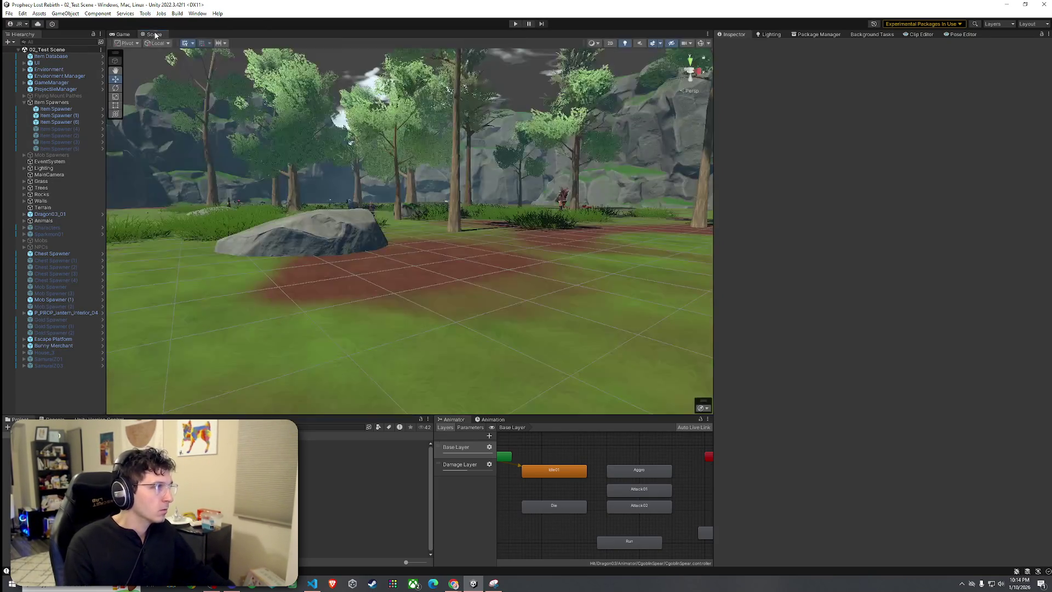
pyautogui.click(54, 293)
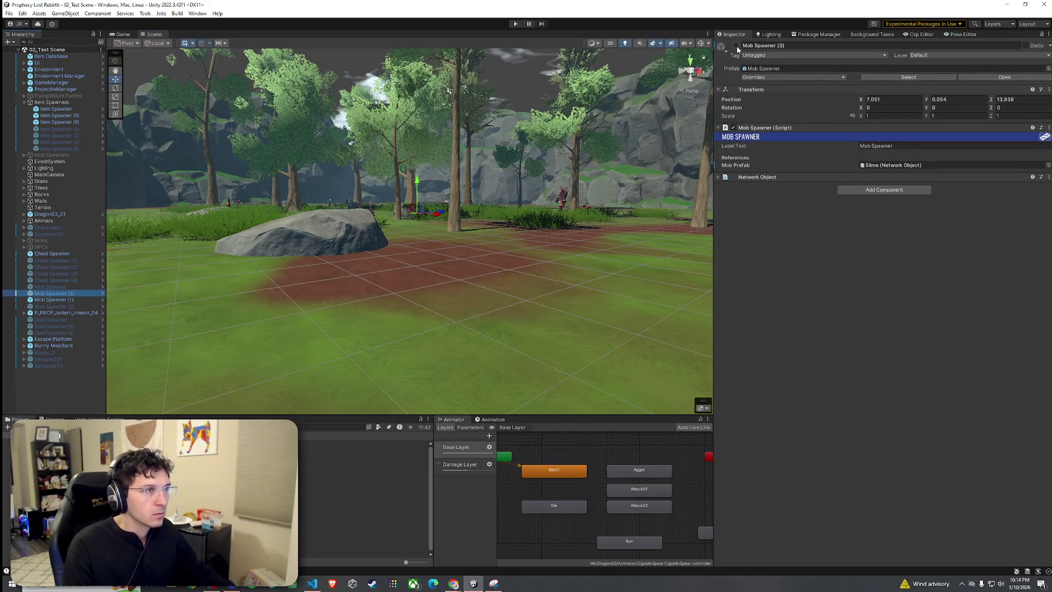
pyautogui.moveTo(362, 214); pyautogui.dragTo(362, 214)
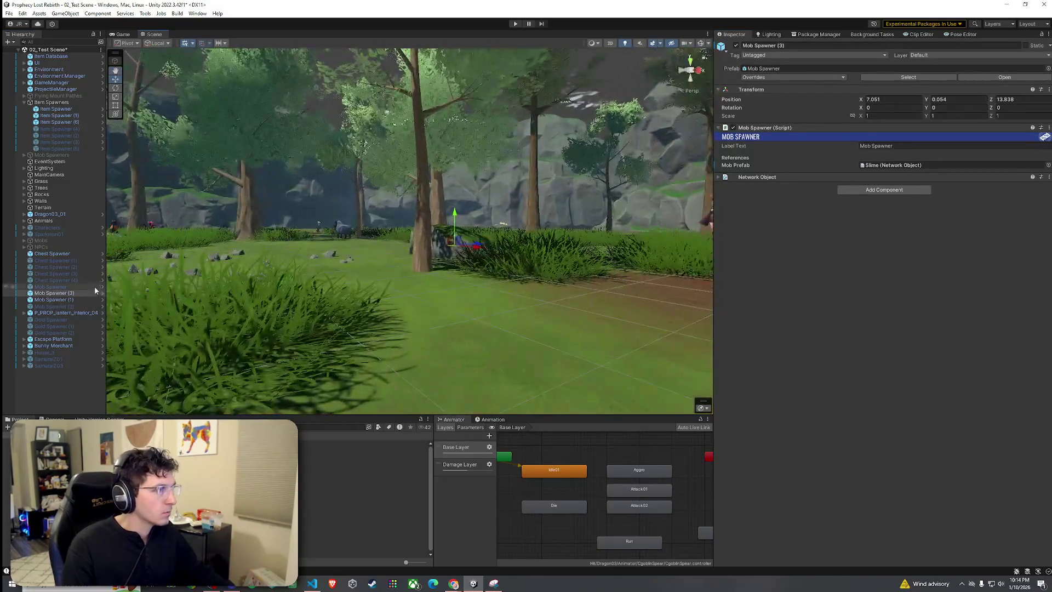
pyautogui.click(85, 300)
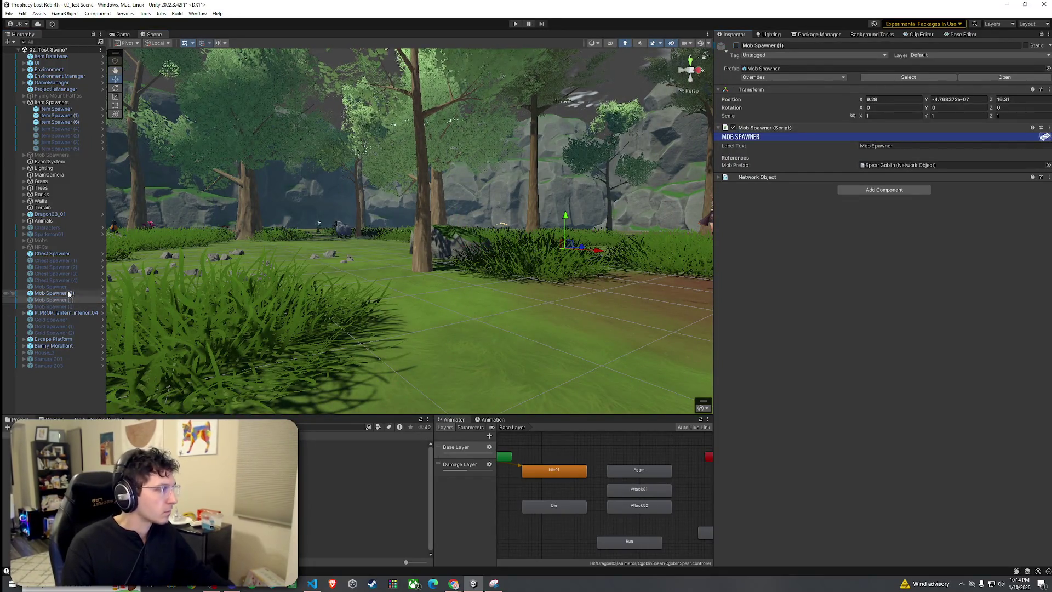
pyautogui.hotkey('ctrl', 'z')
# Open the Slime prefab and check its Attack01 animation speed of 0.75 in the Animator
pyautogui.doubleClick(900, 165)
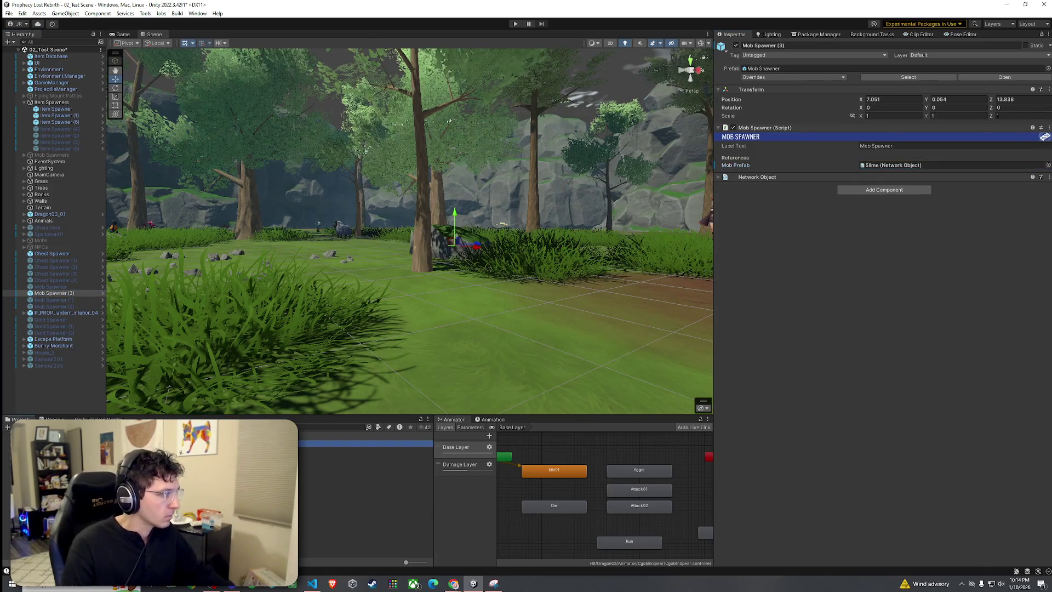
pyautogui.scroll(-5, 775, 350)
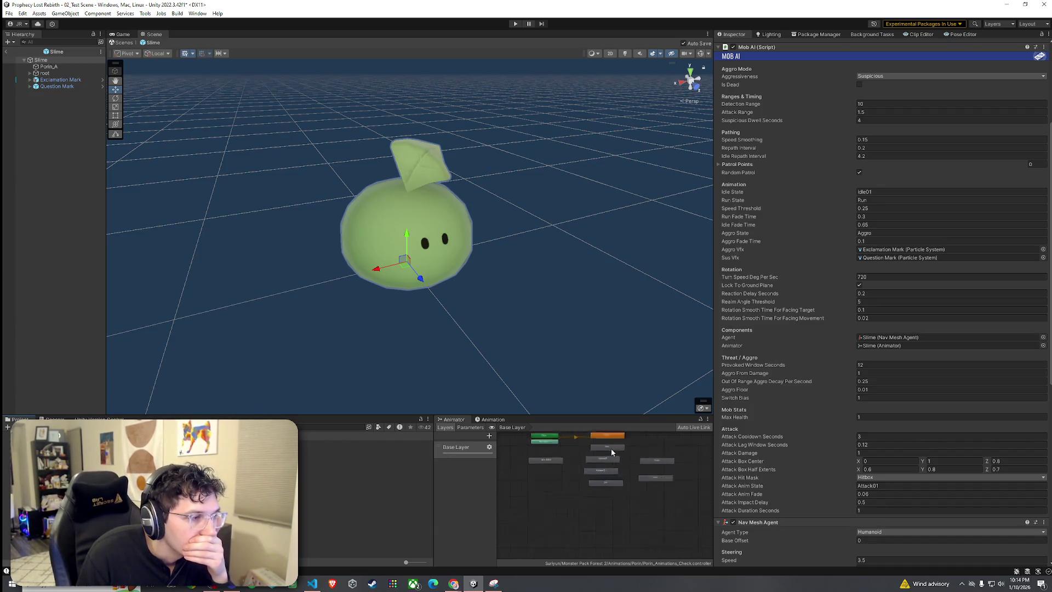
pyautogui.scroll(3, 610, 448)
pyautogui.click(626, 467)
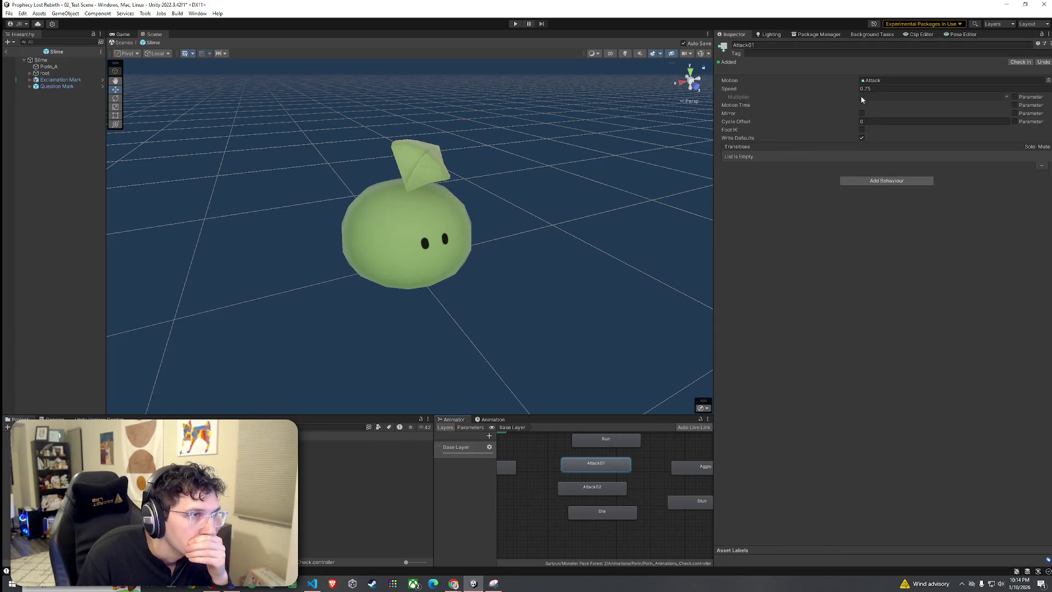
pyautogui.click(873, 89)
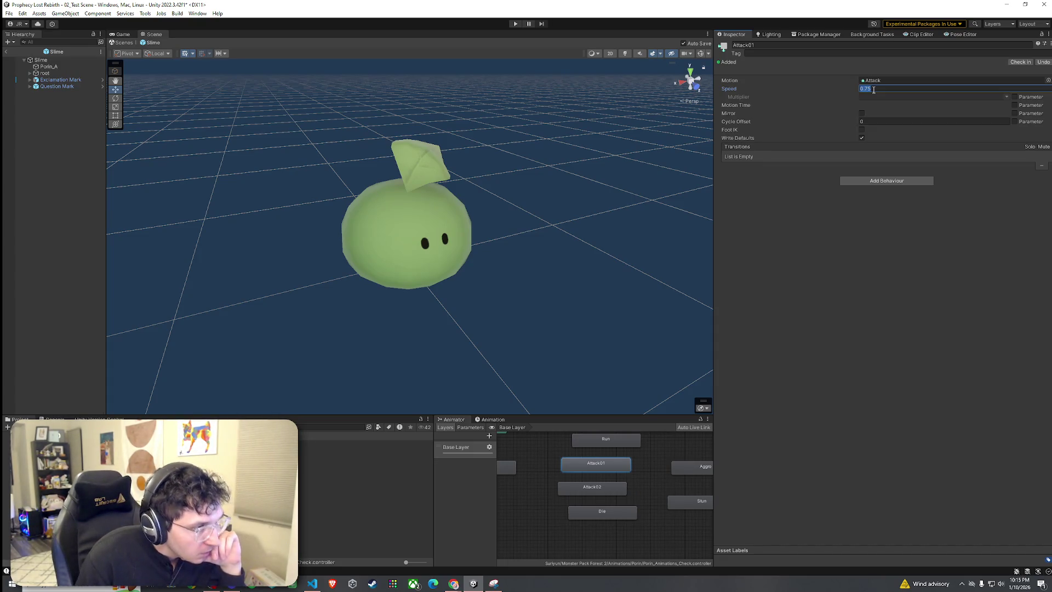
# Review the Slime's Mob AI attack timings and set Attack Cooldown Seconds to 0.2
pyautogui.click(58, 60)
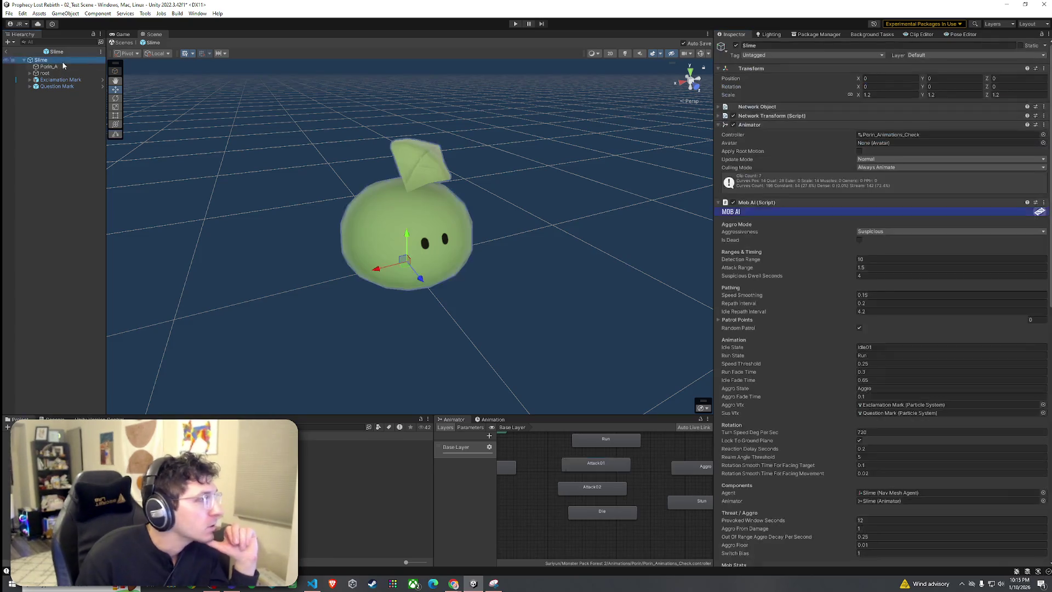
pyautogui.scroll(-15, 773, 302)
pyautogui.scroll(-2, 772, 301)
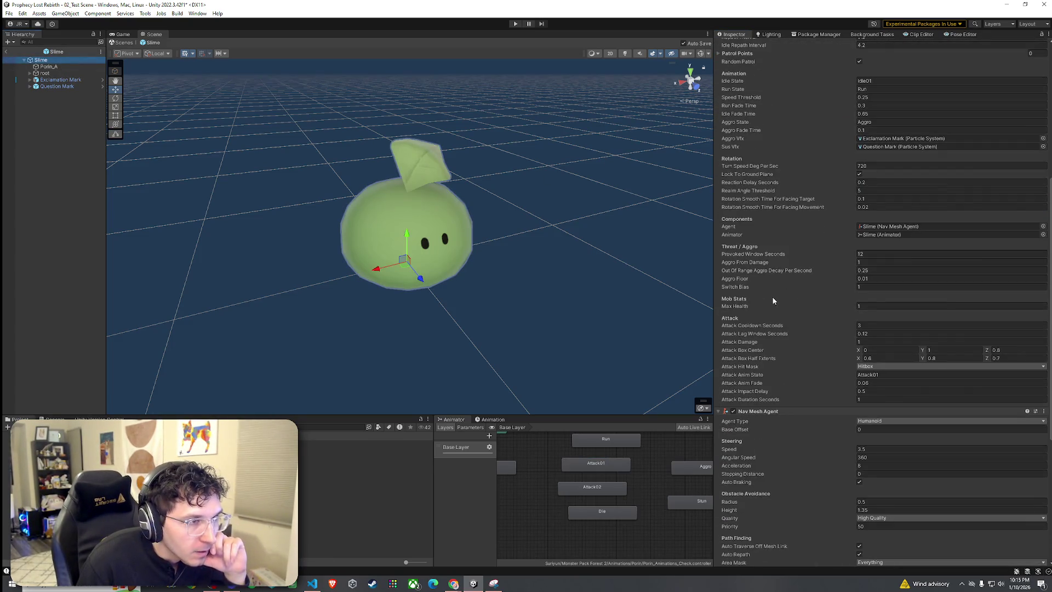
pyautogui.click(753, 328)
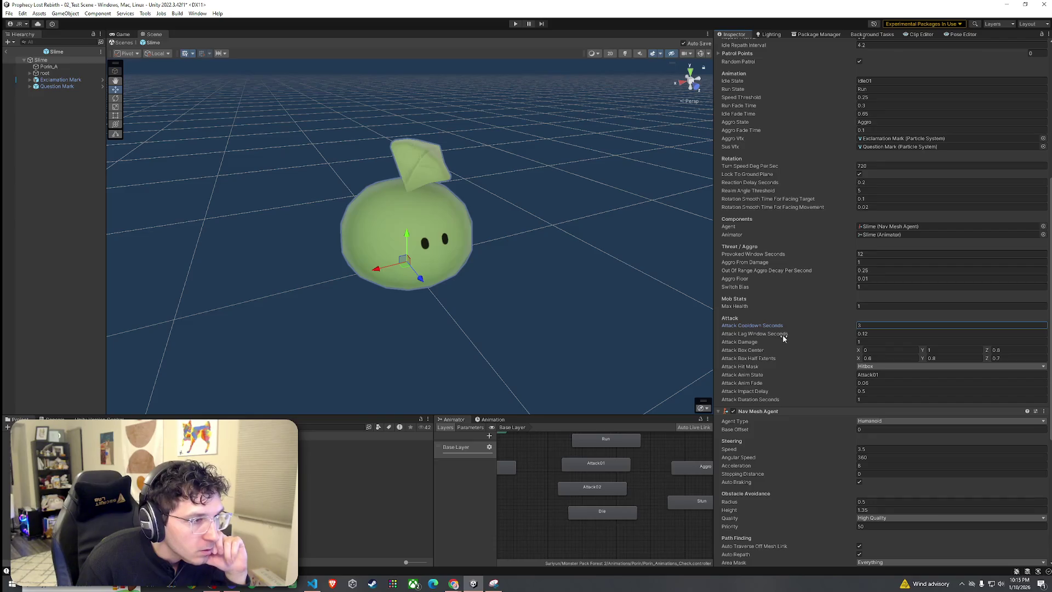
pyautogui.click(760, 383)
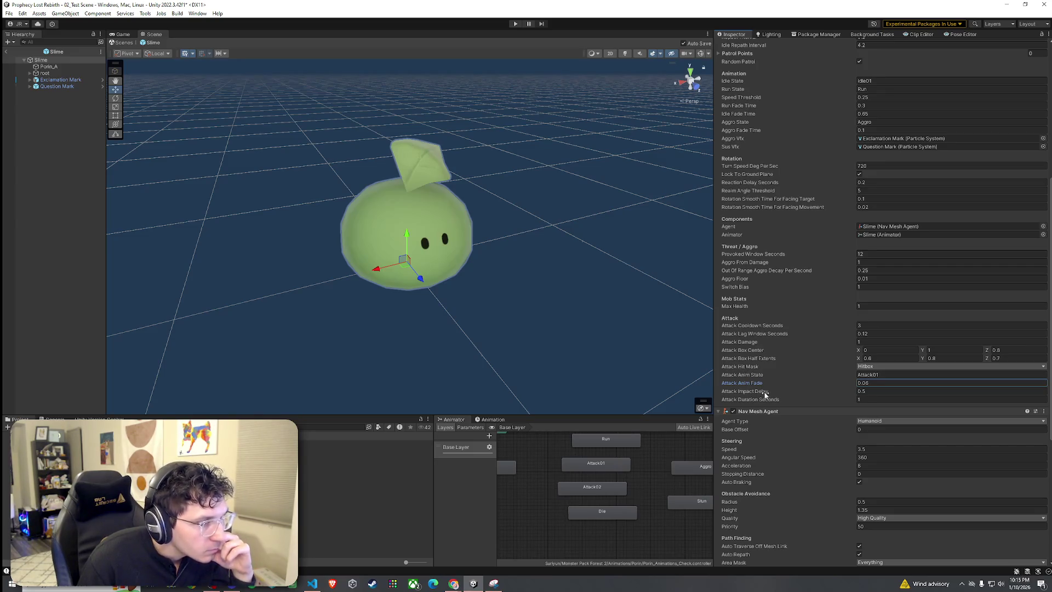
pyautogui.click(766, 392)
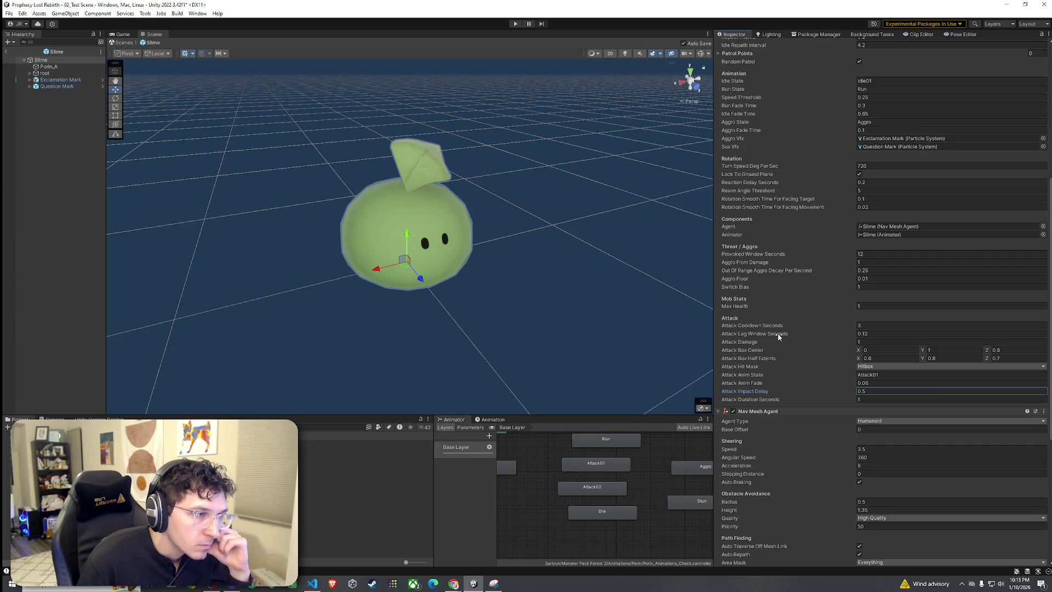
pyautogui.click(778, 336)
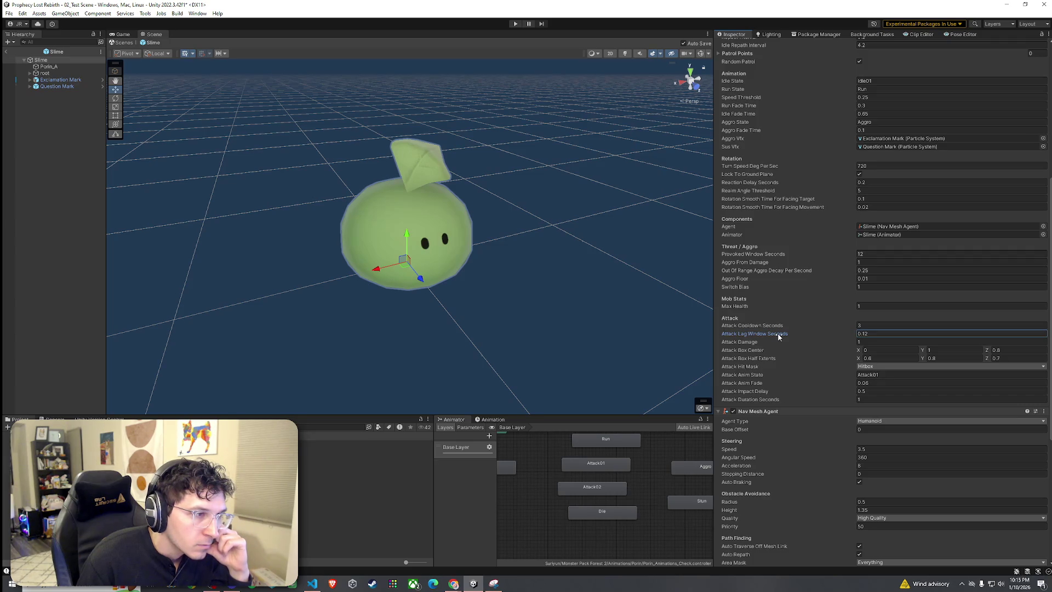
pyautogui.click(776, 328)
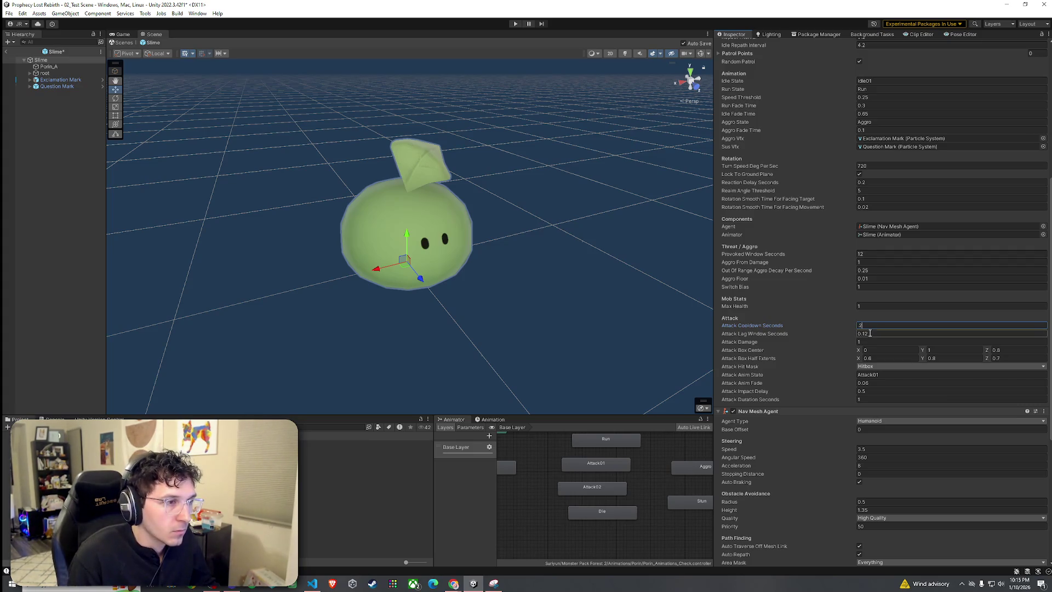
pyautogui.press('Escape')
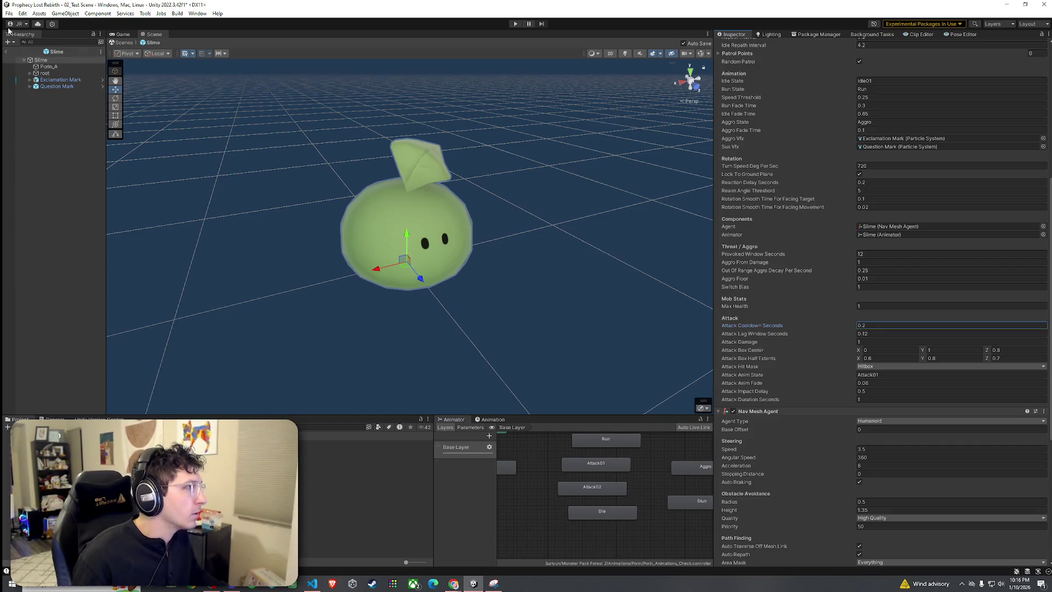
# Leave the Slime prefab, save 02_Test Scene, start a new game and run into the forest
pyautogui.click(7, 51)
pyautogui.click(9, 13)
pyautogui.click(22, 48)
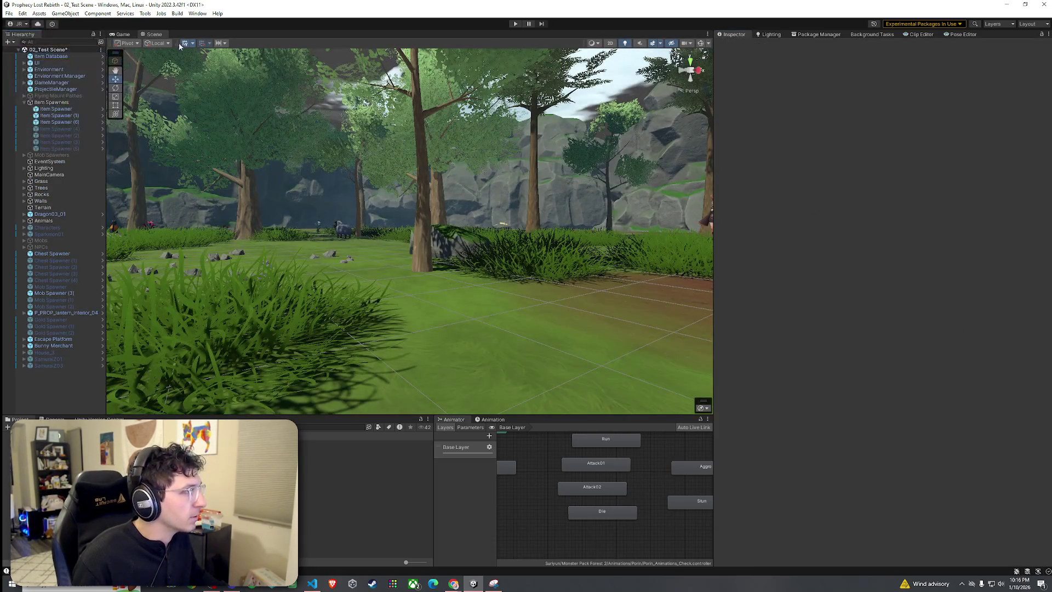
pyautogui.click(515, 24)
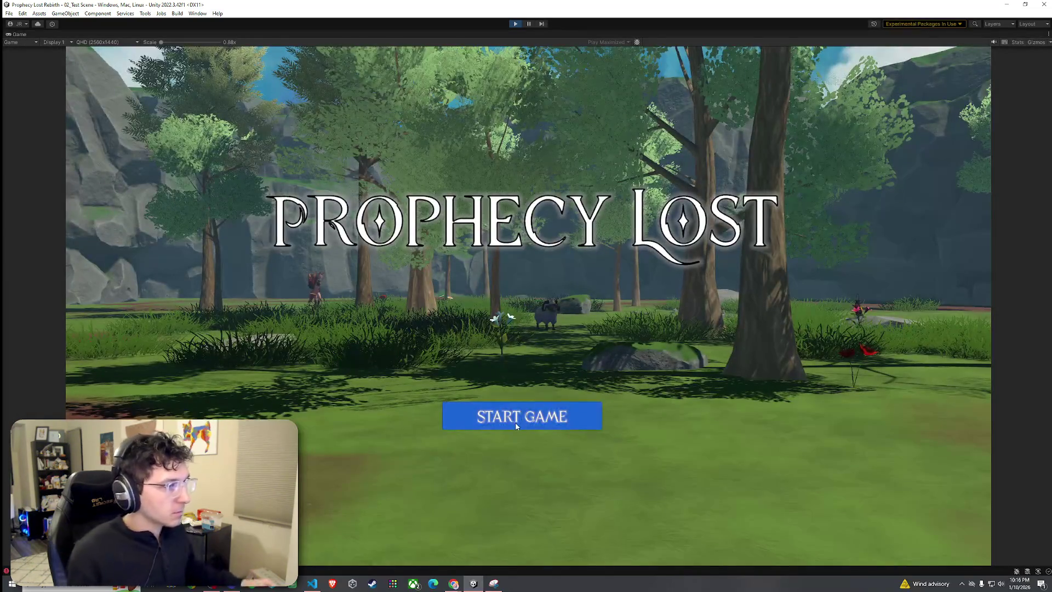
pyautogui.click(515, 422)
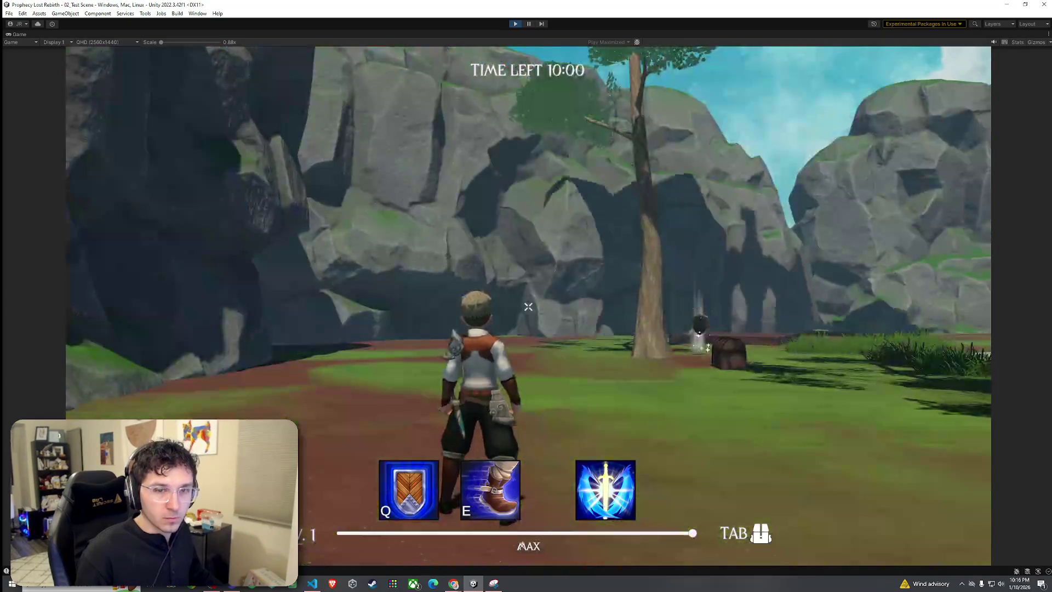
pyautogui.press('w')
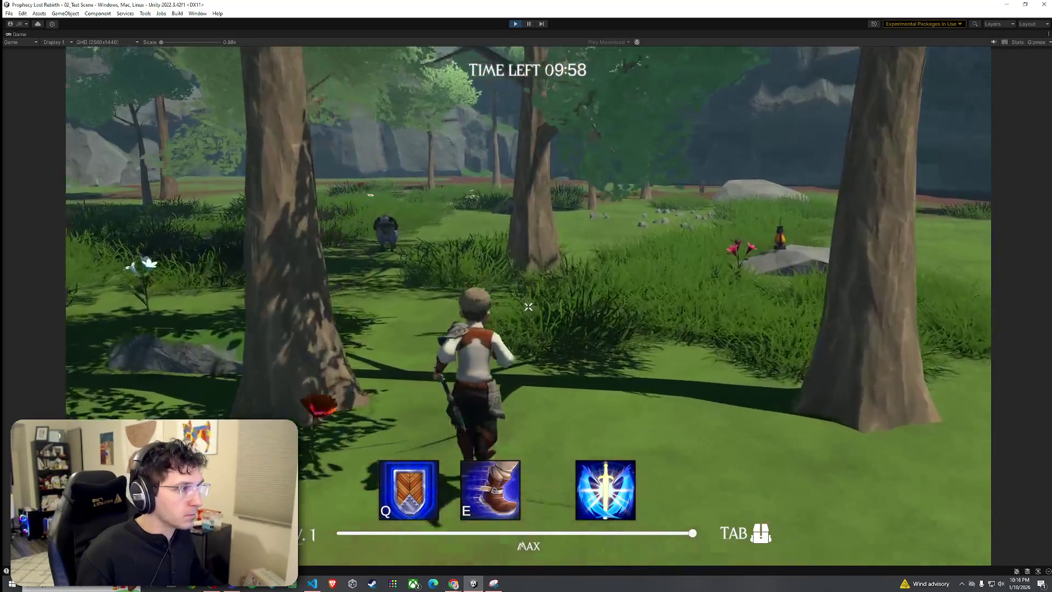
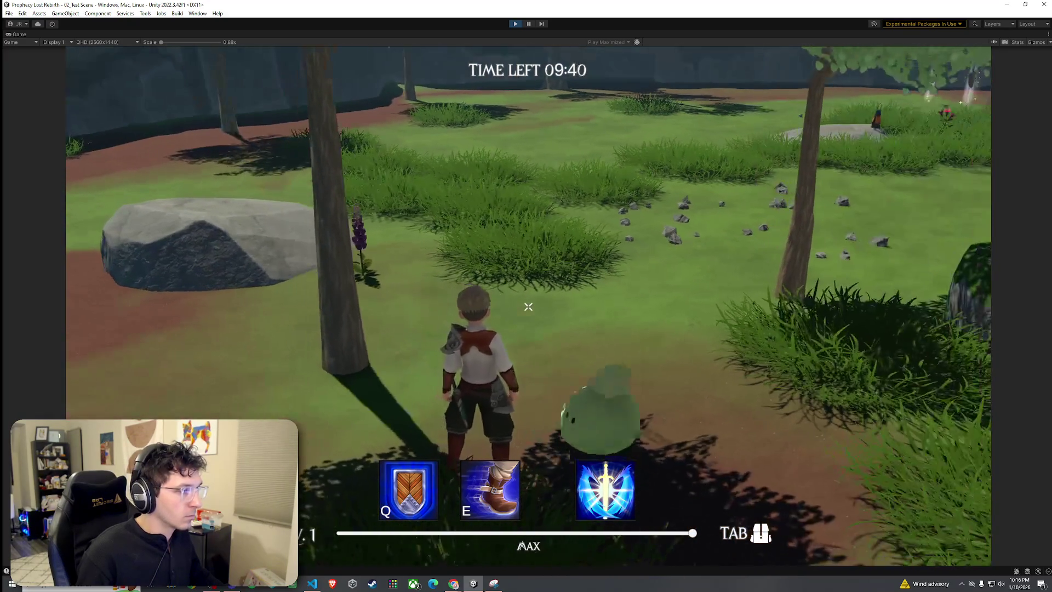
# Leave the running game and restore the normal editor layout
pyautogui.press('super')
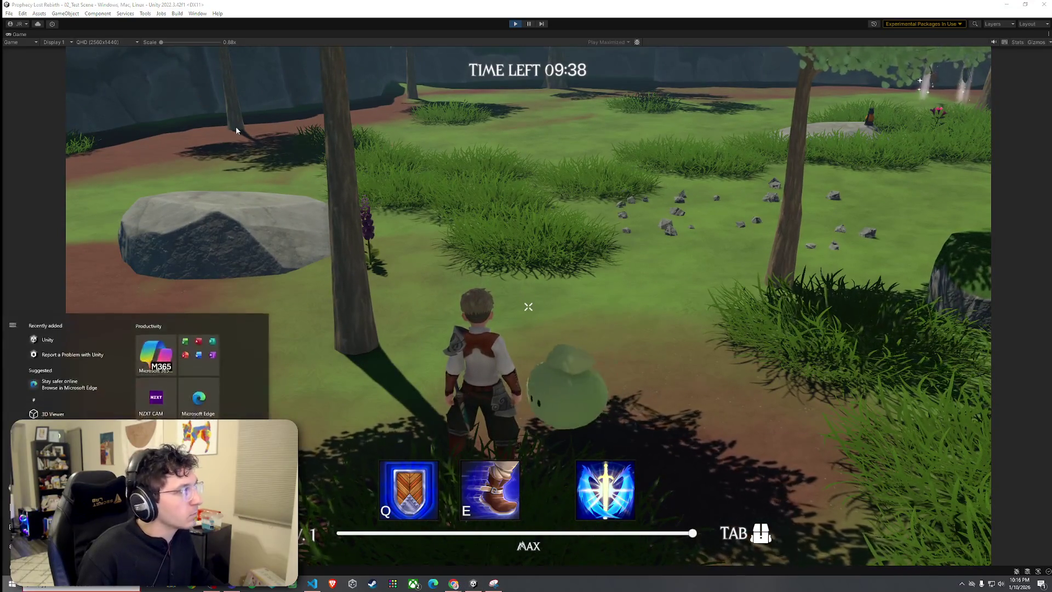
pyautogui.click(237, 130)
pyautogui.hotkey('shift', 'space')
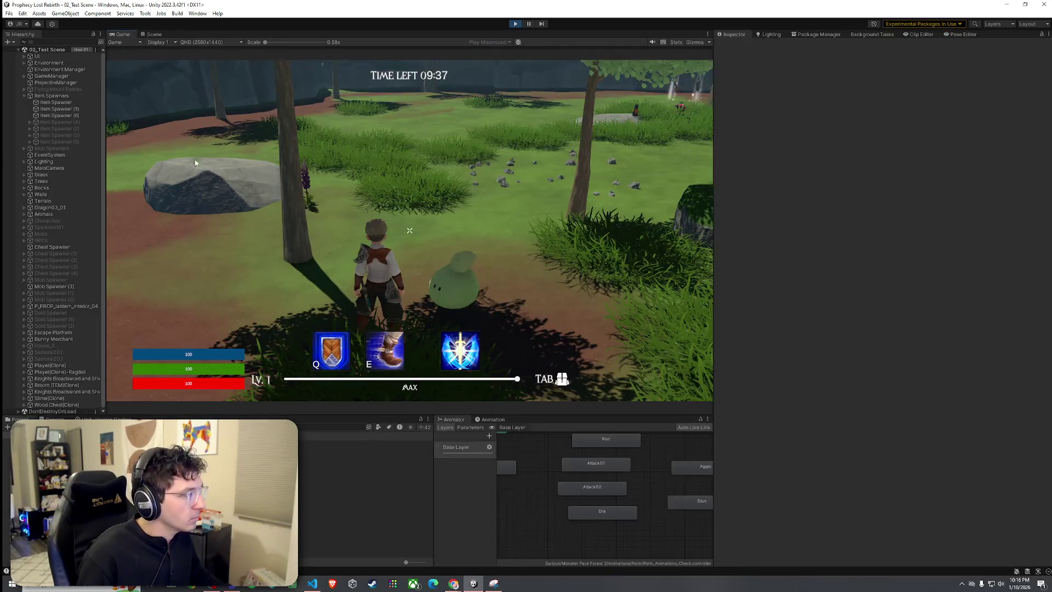
# Select Slime(Clone) and set its Mob AI Attack Cooldown Seconds to 1
pyautogui.click(72, 397)
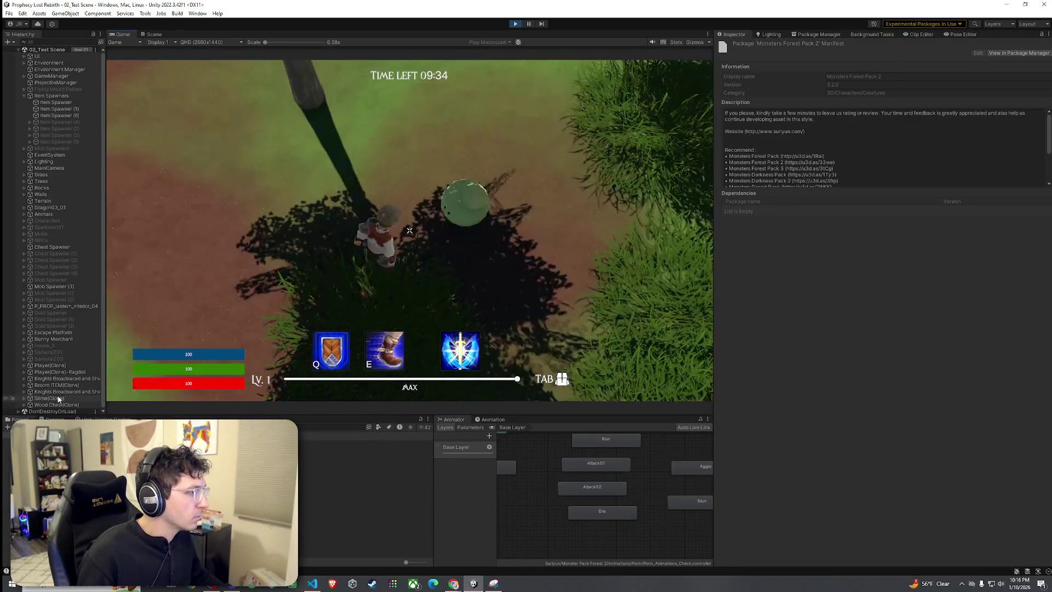
pyautogui.scroll(-5, 787, 405)
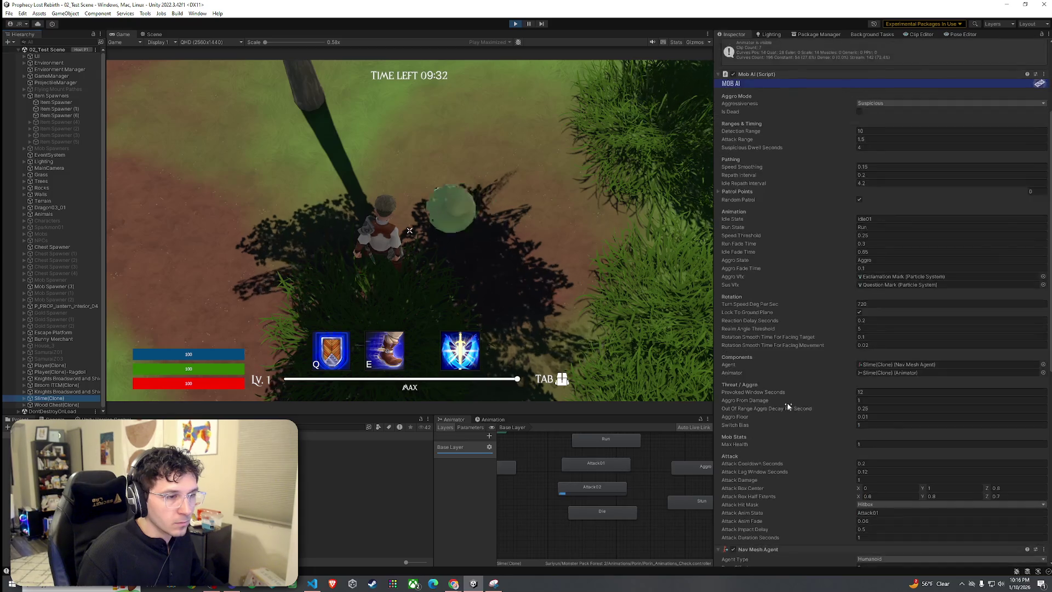
pyautogui.scroll(-3, 786, 400)
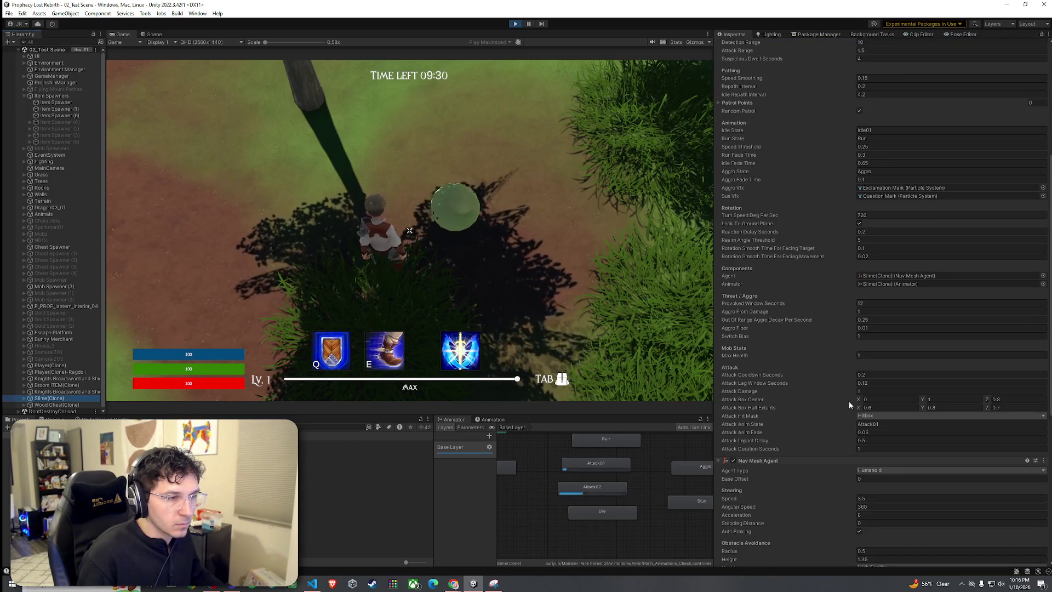
pyautogui.click(868, 375)
pyautogui.write('1')
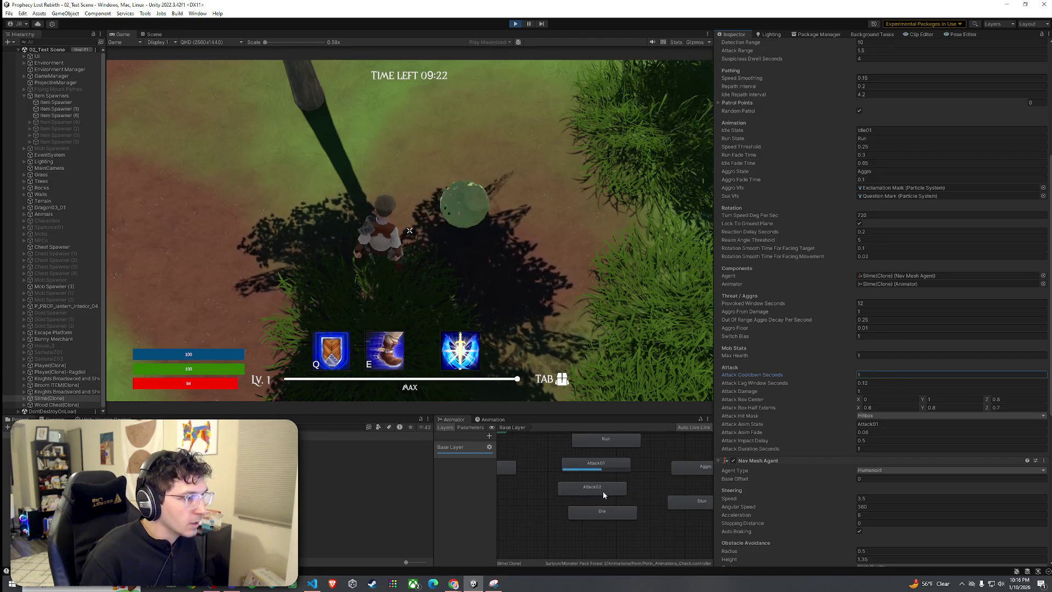
# Try a Speed of 0.356 on both the Attack01 and Attack02 animator states, then playtest
pyautogui.click(607, 469)
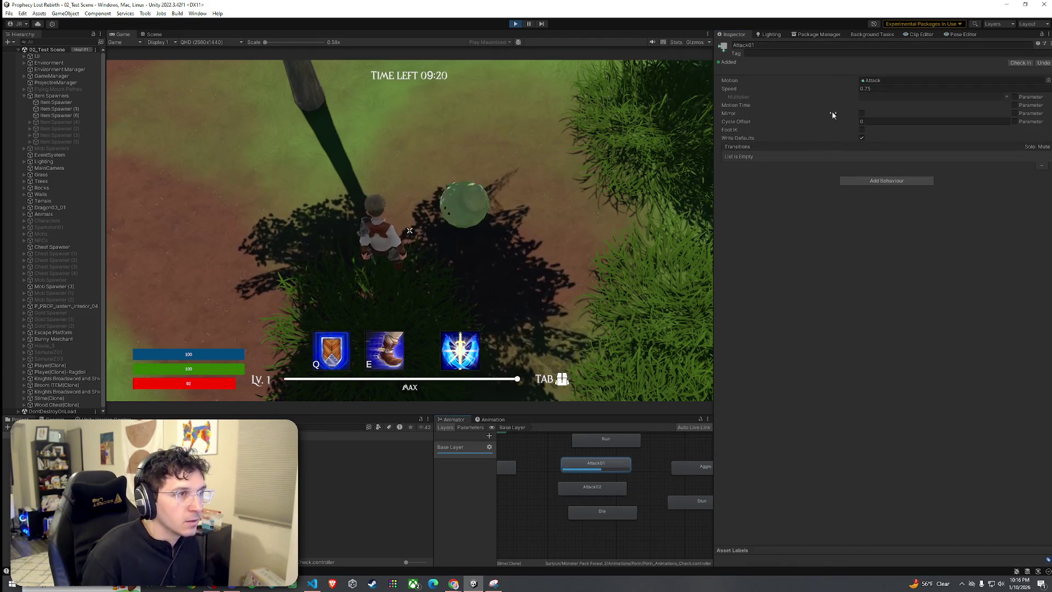
pyautogui.click(880, 88)
pyautogui.write('0.2')
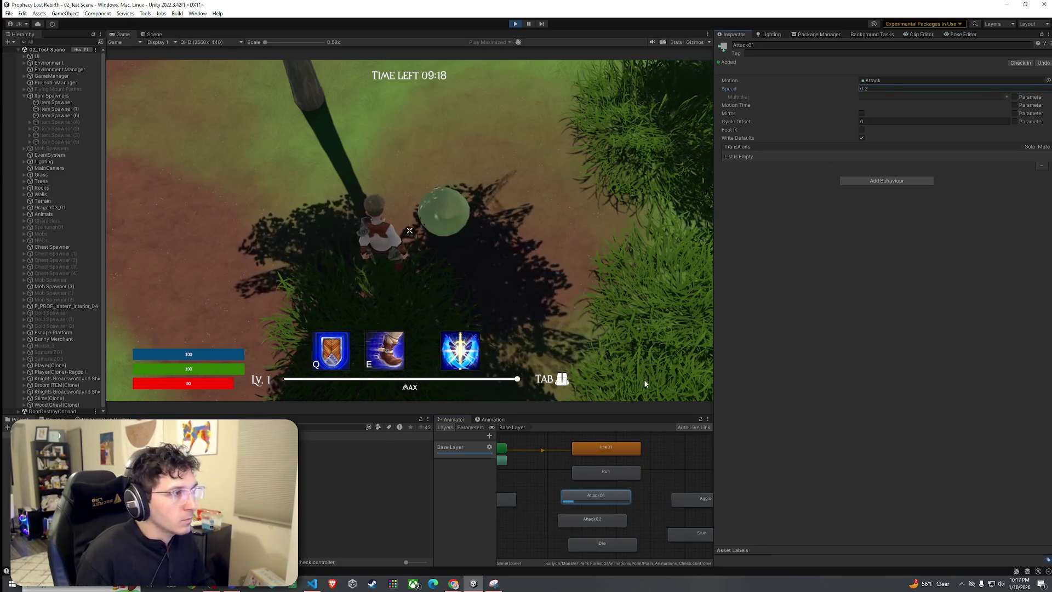
pyautogui.click(869, 89)
pyautogui.press('BackSpace')
pyautogui.press('BackSpace')
pyautogui.press('BackSpace')
pyautogui.write('0.356')
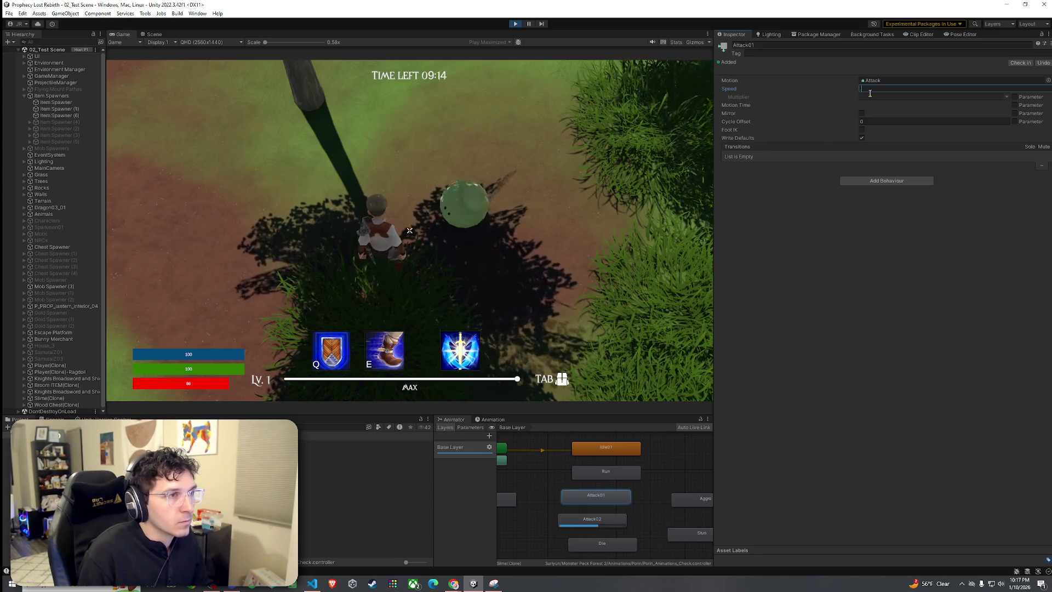
pyautogui.click(600, 520)
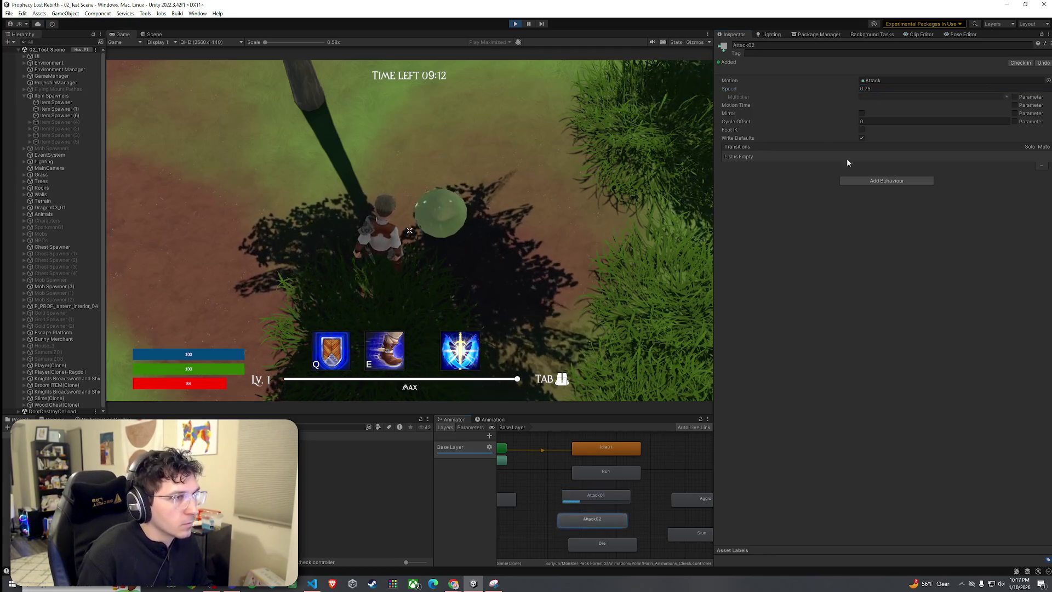
pyautogui.click(886, 88)
pyautogui.press('BackSpace')
pyautogui.write('0.356')
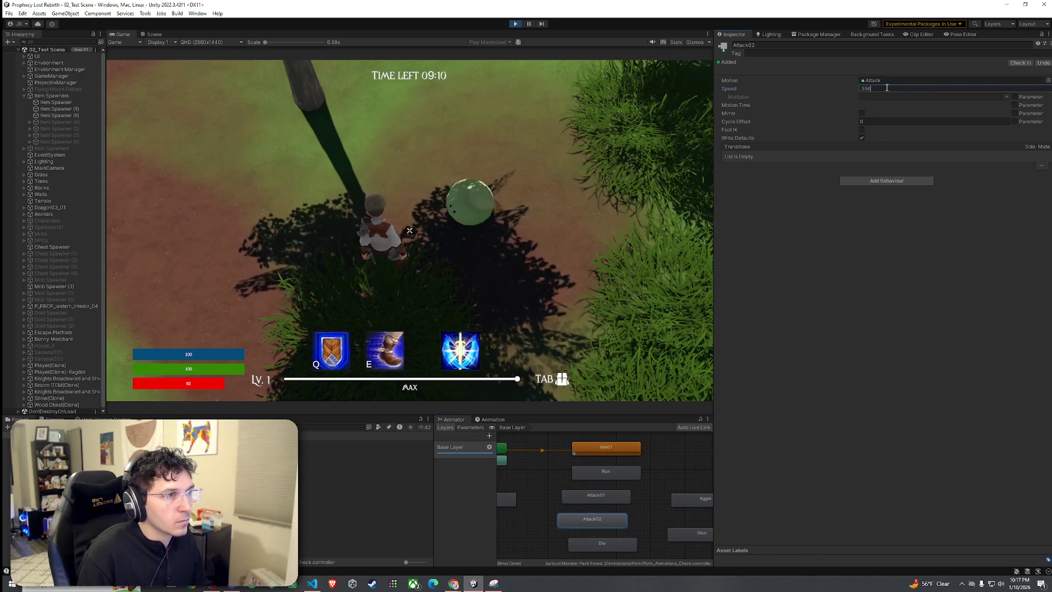
pyautogui.click(536, 317)
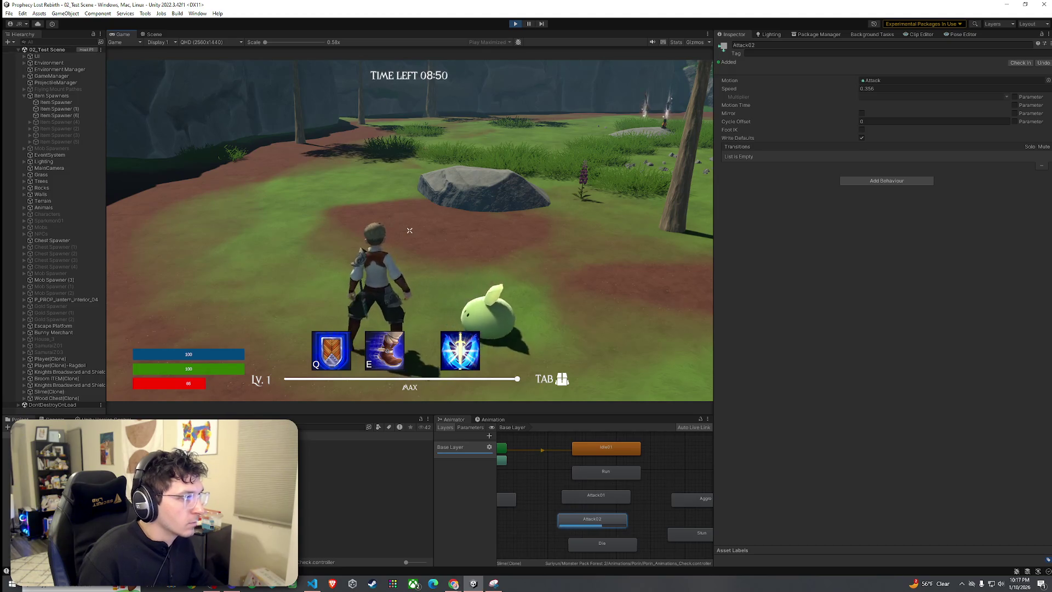
pyautogui.press('super')
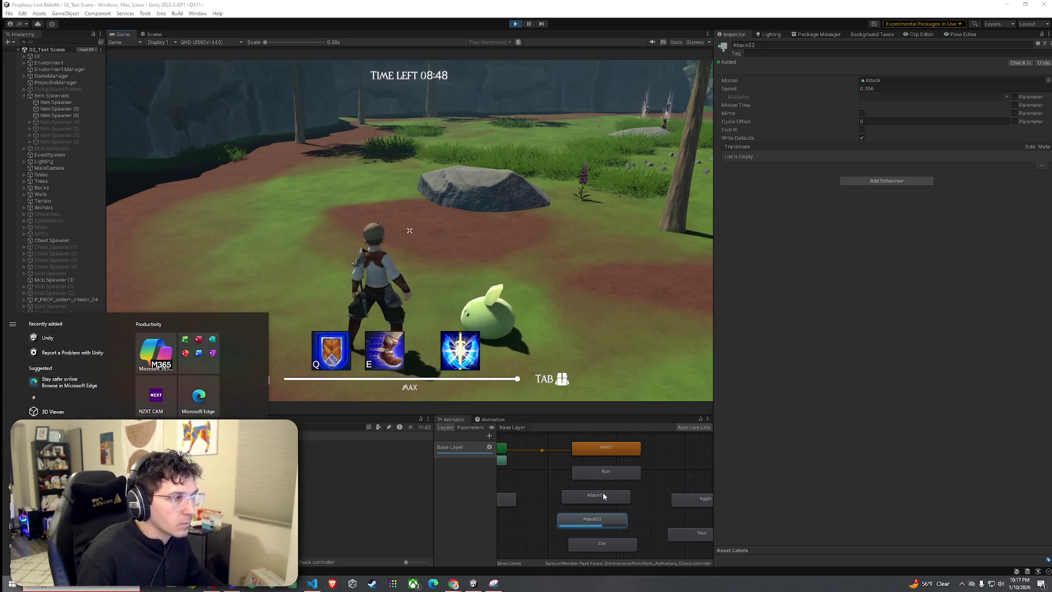
# Change the Attack01 and Attack02 state speeds to 0.45 and resume playtesting
pyautogui.click(602, 493)
pyautogui.click(883, 90)
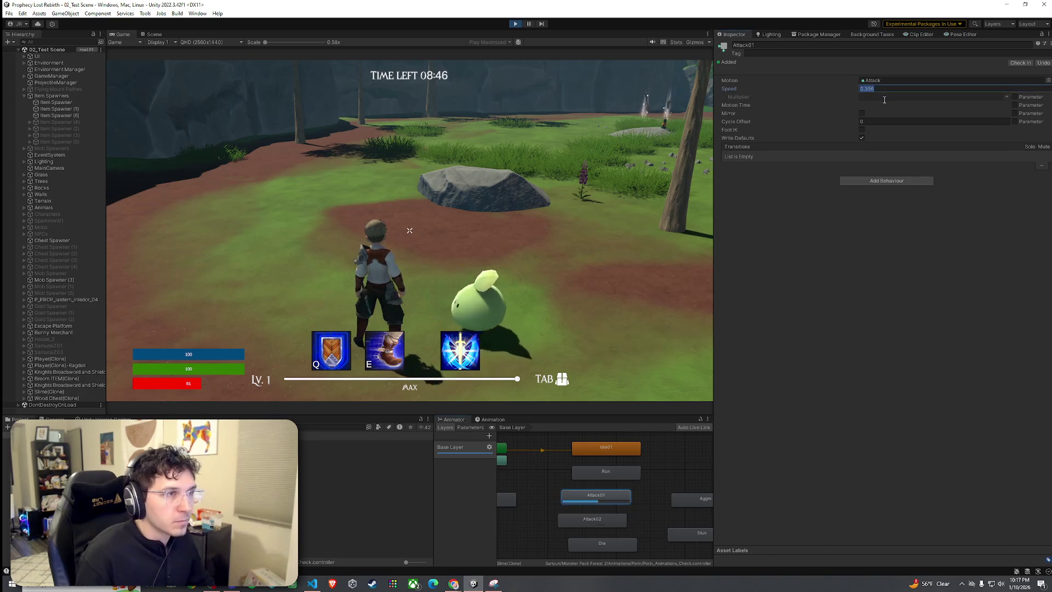
pyautogui.write('.45')
pyautogui.press('Return')
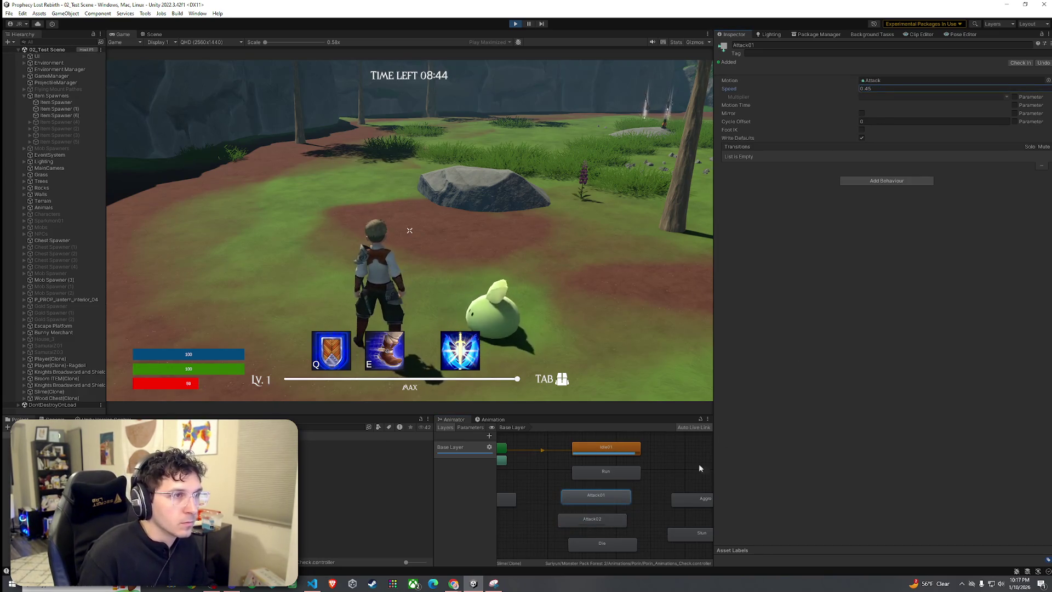
pyautogui.click(595, 521)
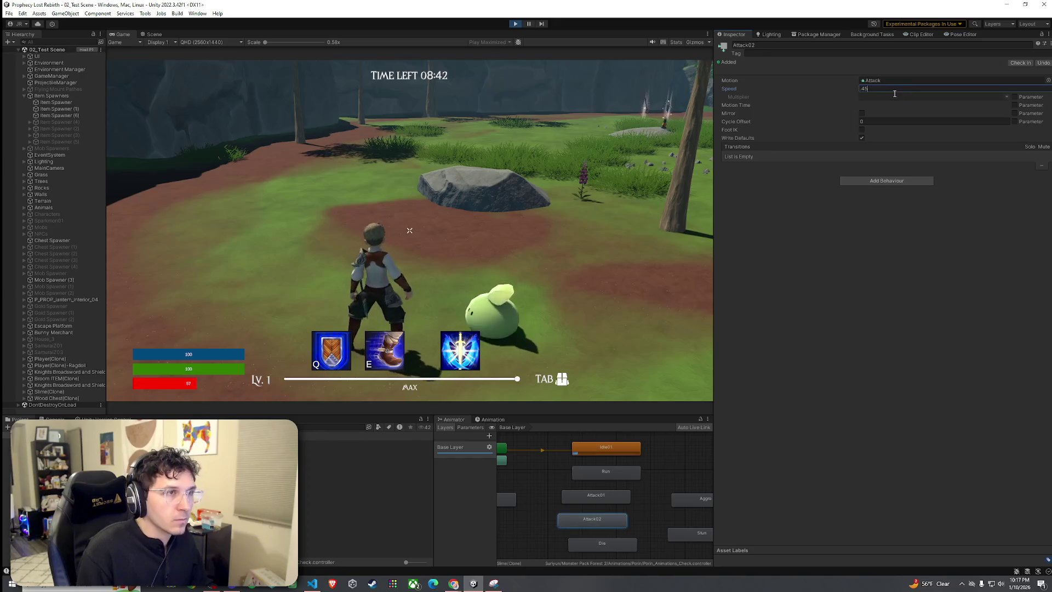
pyautogui.click(630, 219)
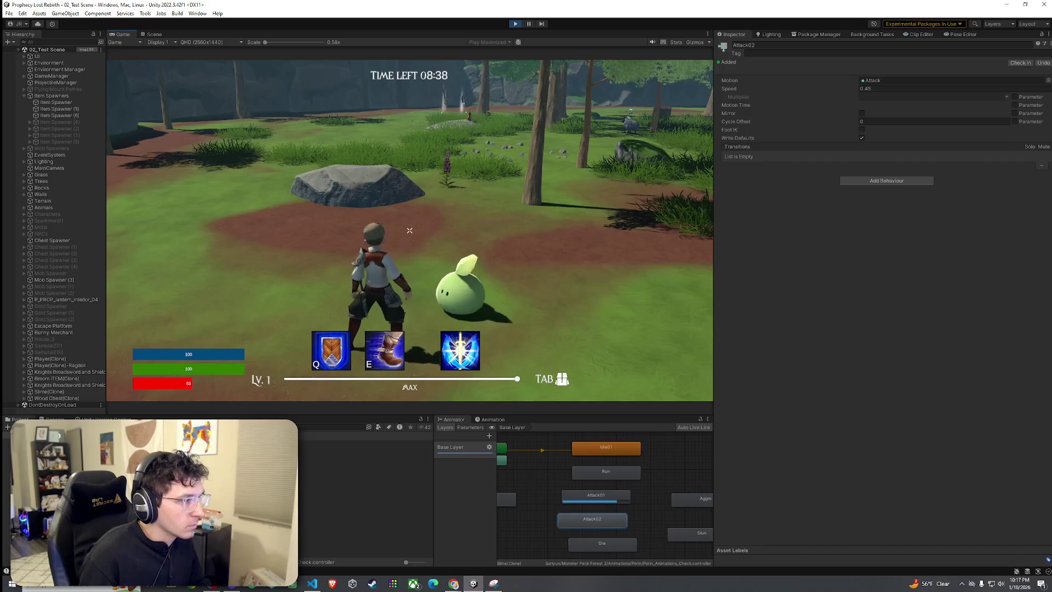
pyautogui.press('super')
# Select Slime(Clone) and set Mob AI Attack Cooldown Seconds to 3, keeping attack lag at 0.12
pyautogui.click(50, 286)
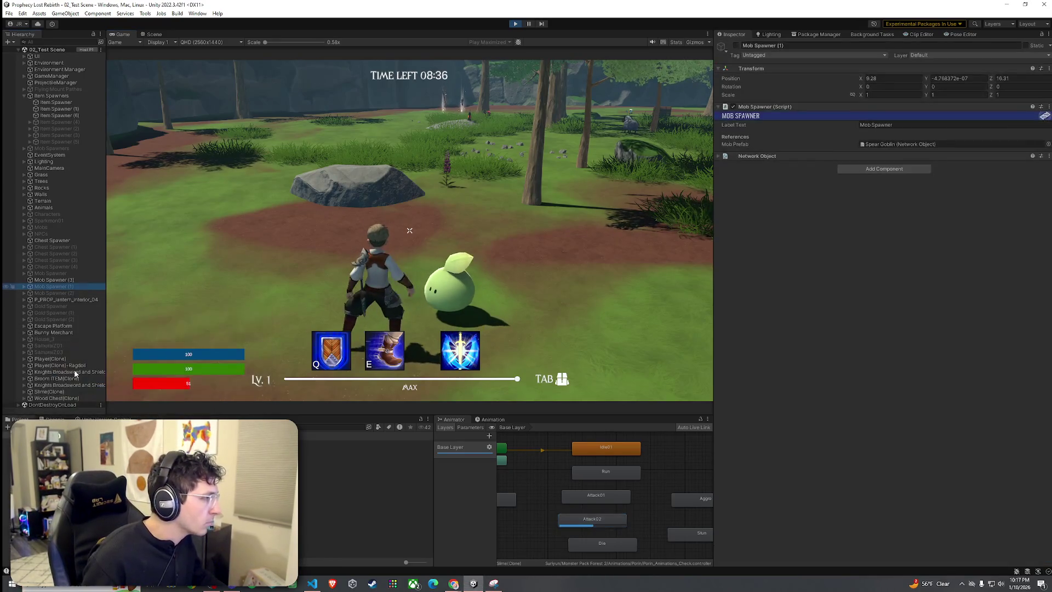
pyautogui.click(55, 391)
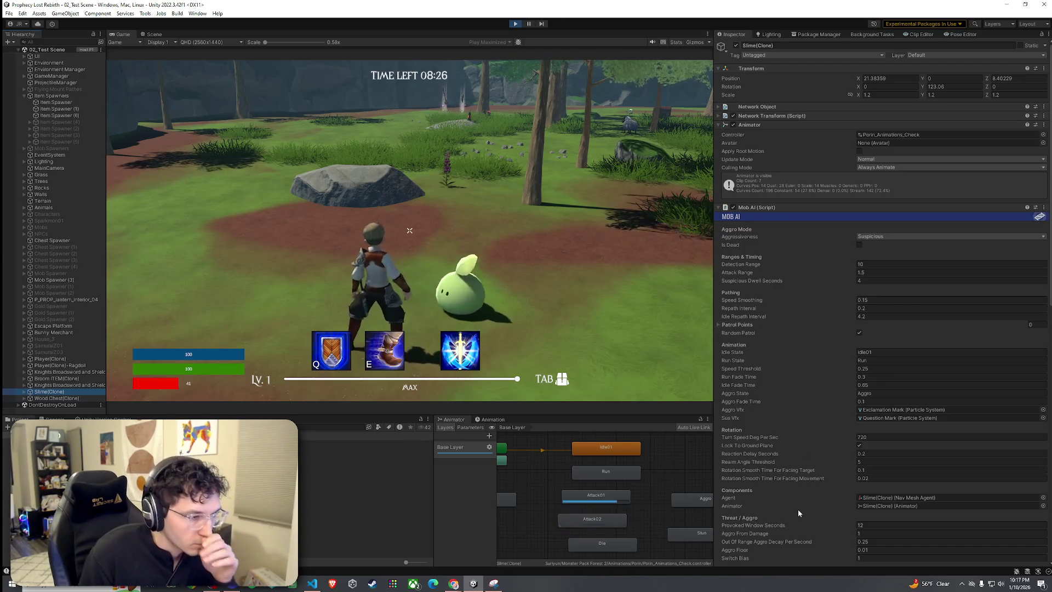
pyautogui.scroll(-6, 801, 523)
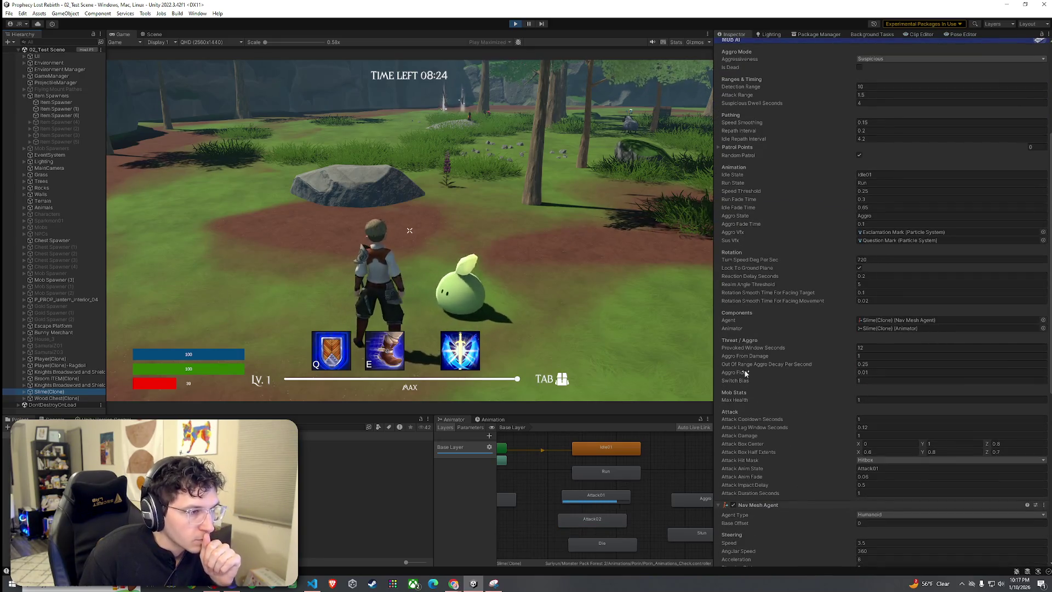
pyautogui.click(745, 374)
pyautogui.click(744, 381)
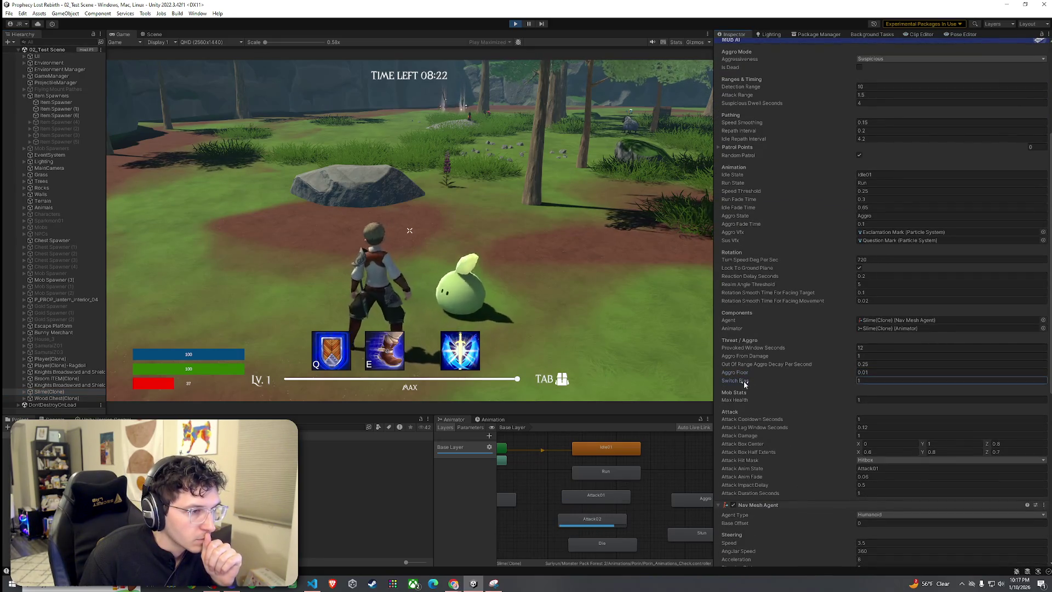
pyautogui.click(742, 399)
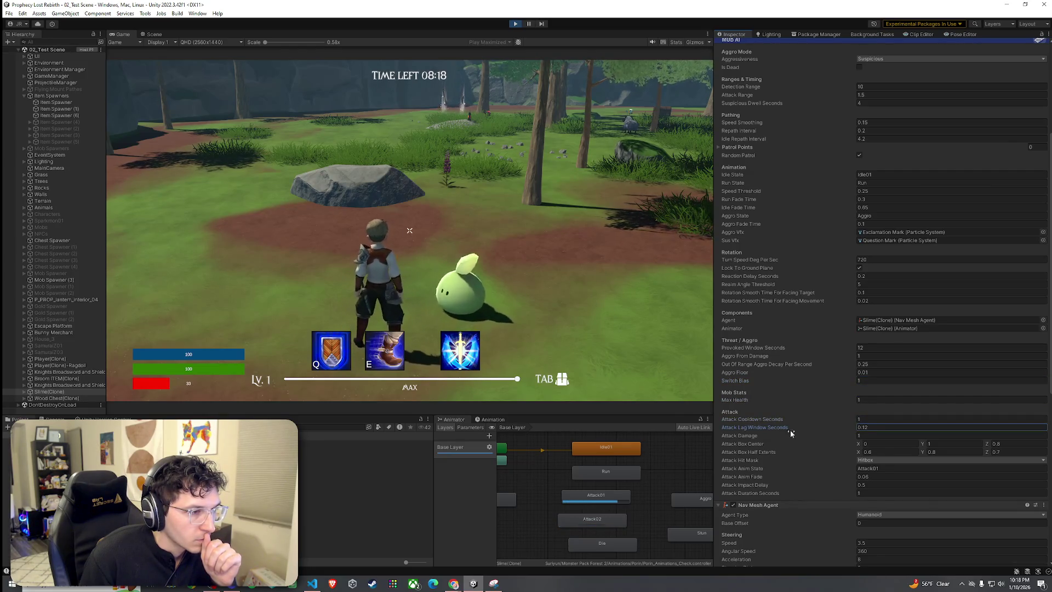
pyautogui.moveTo(774, 428); pyautogui.dragTo(815, 430)
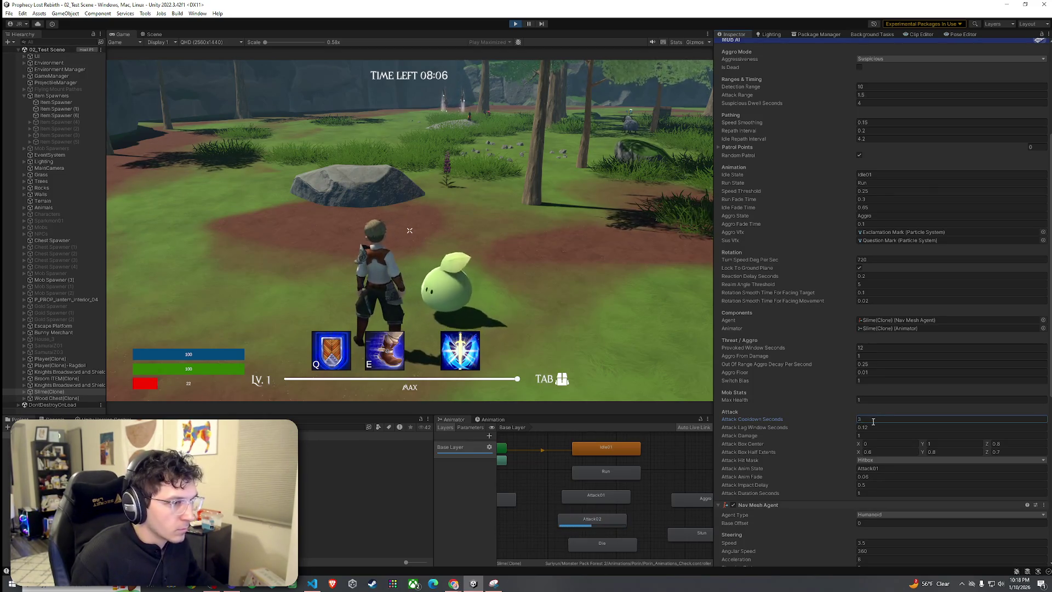
# Playtest by running the player toward the slime, then select the Attack02 animator state
pyautogui.click(559, 358)
pyautogui.press('w')
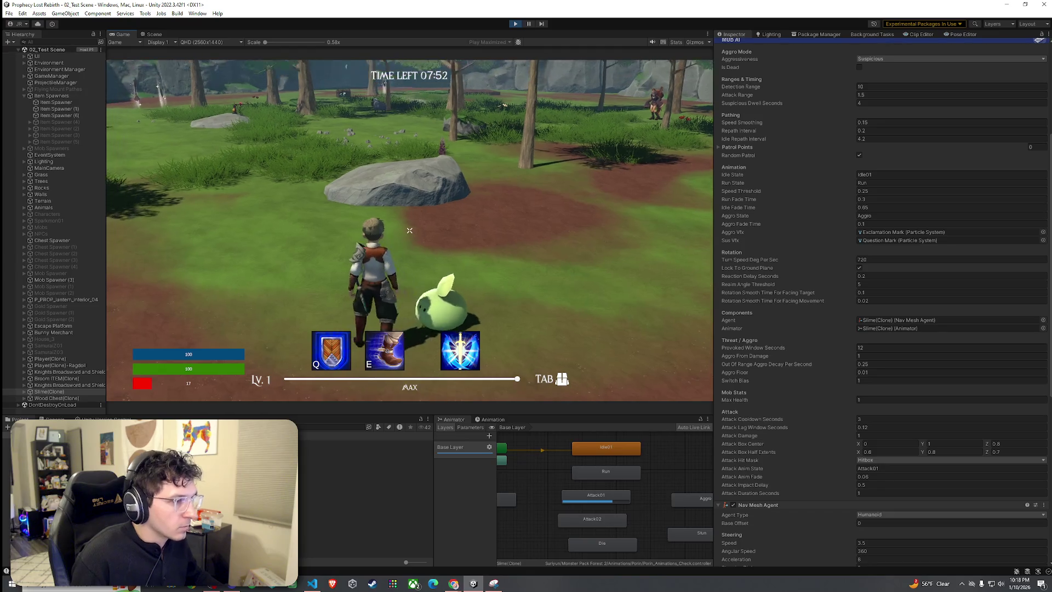
pyautogui.click(616, 523)
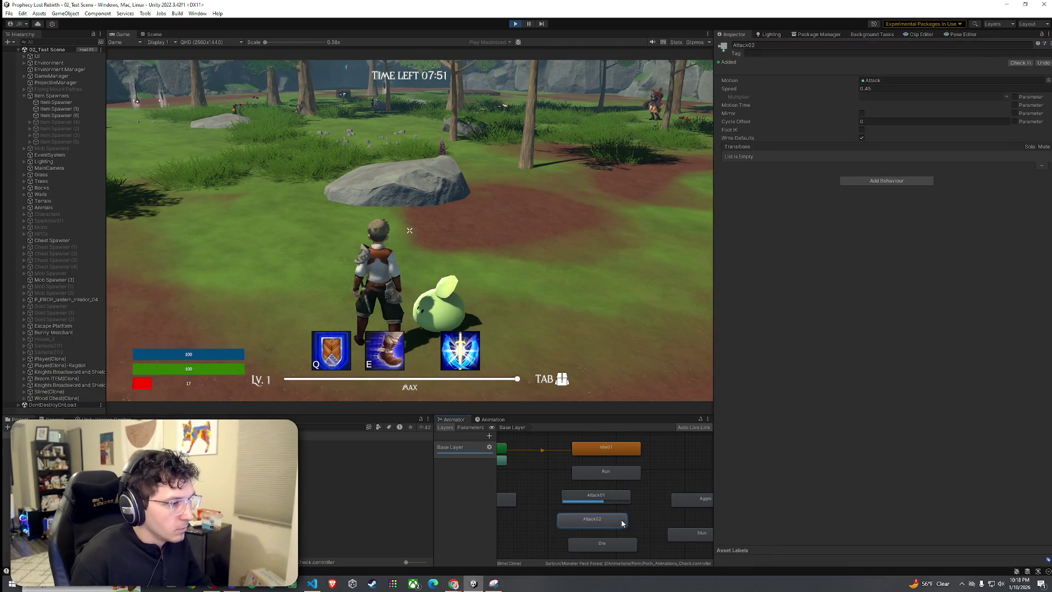
# Keep playtesting by running the player toward the slime, then release the game
pyautogui.press('Delete')
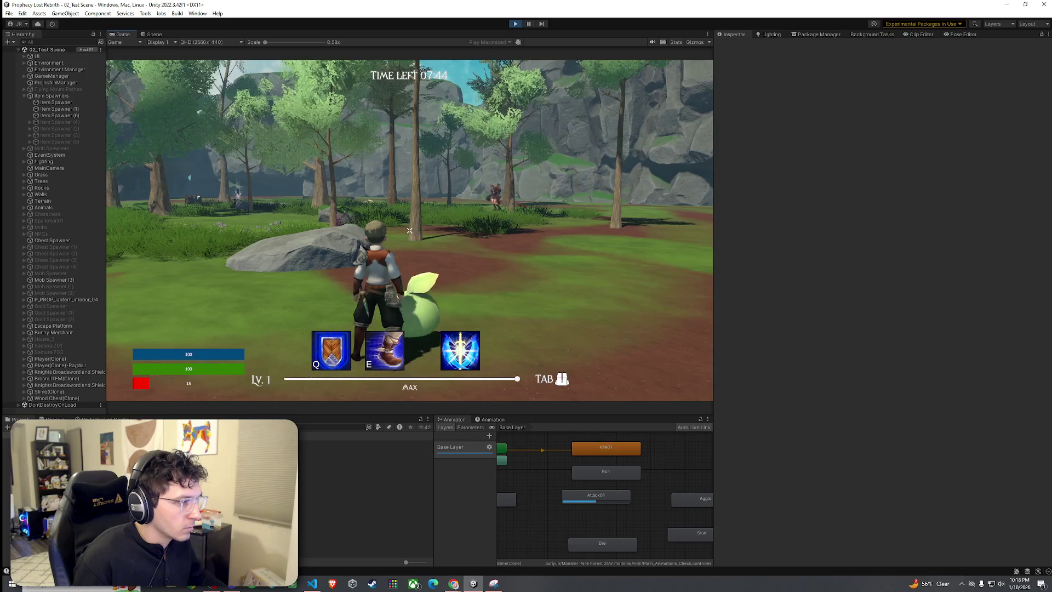
pyautogui.press('w')
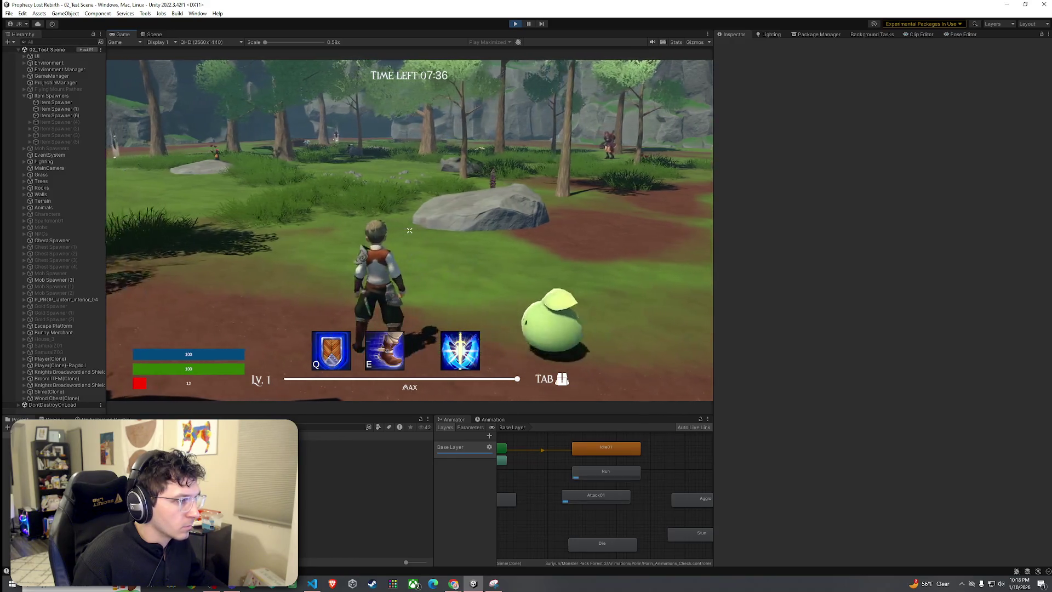
pyautogui.press('Escape')
# Set Slime(Clone)'s Attack Cooldown Seconds to 1, try 0.8, then return it to 1
pyautogui.click(78, 280)
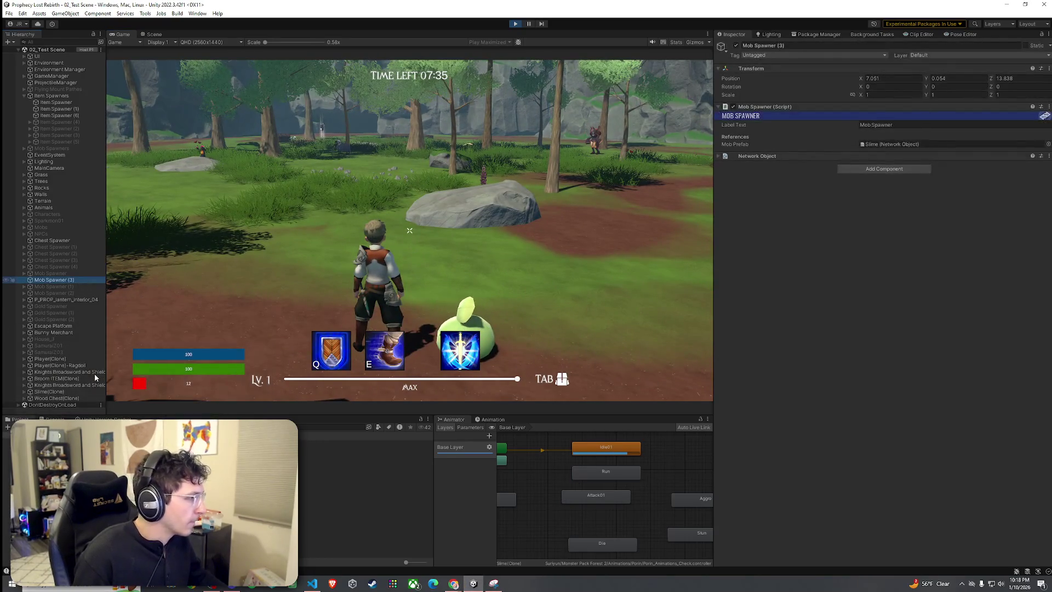
pyautogui.click(62, 391)
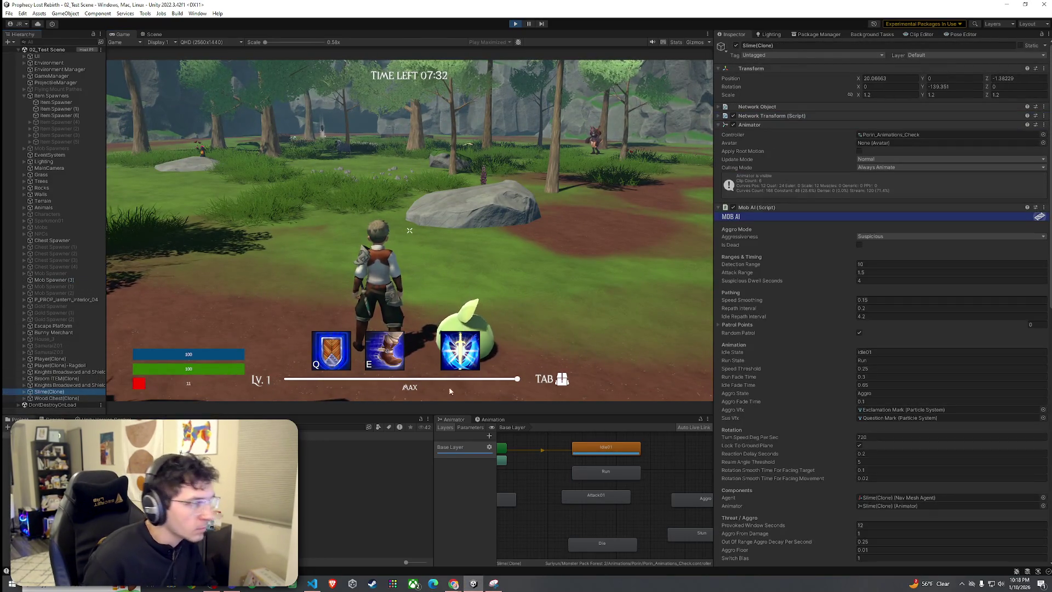
pyautogui.scroll(-8, 833, 454)
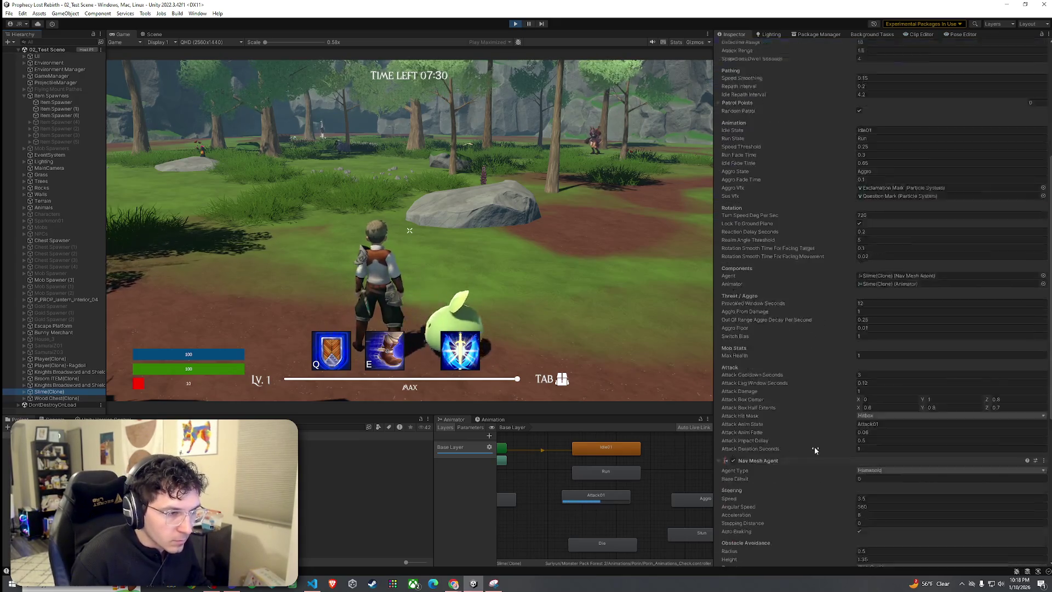
pyautogui.click(877, 351)
pyautogui.write('1')
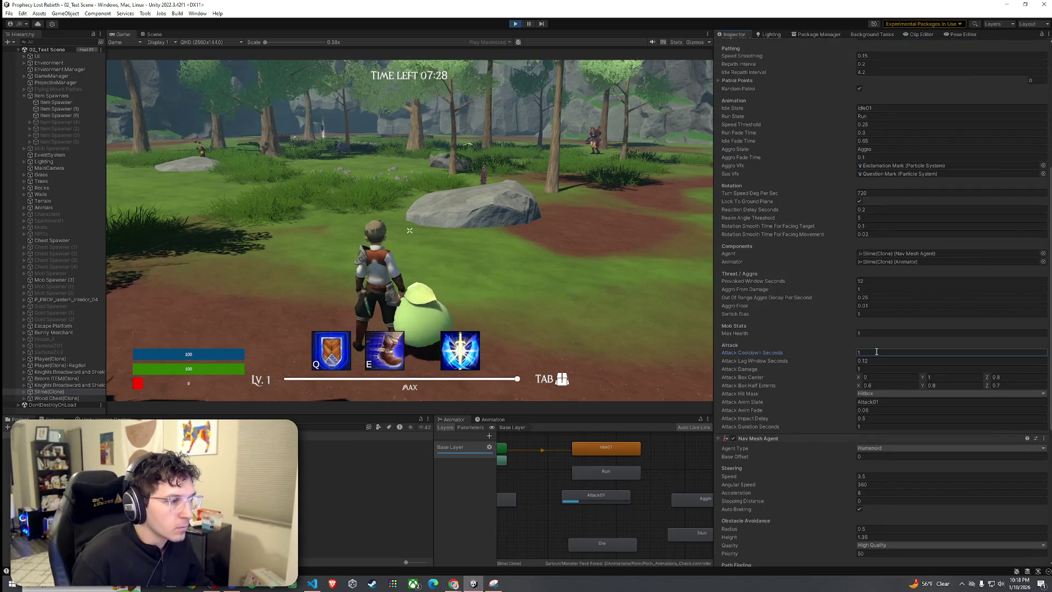
pyautogui.press('Return')
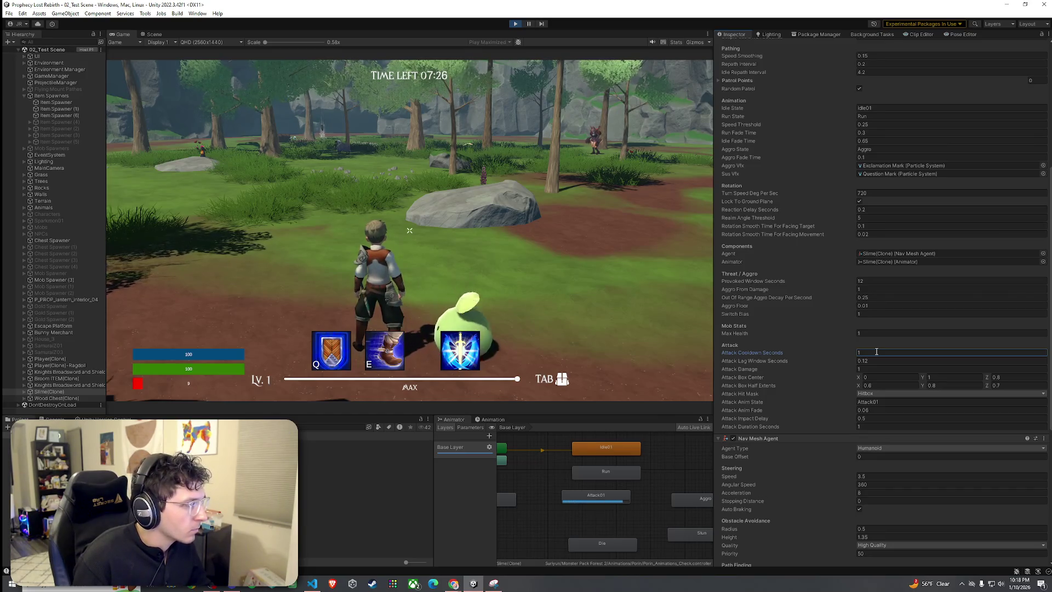
pyautogui.write('0.8')
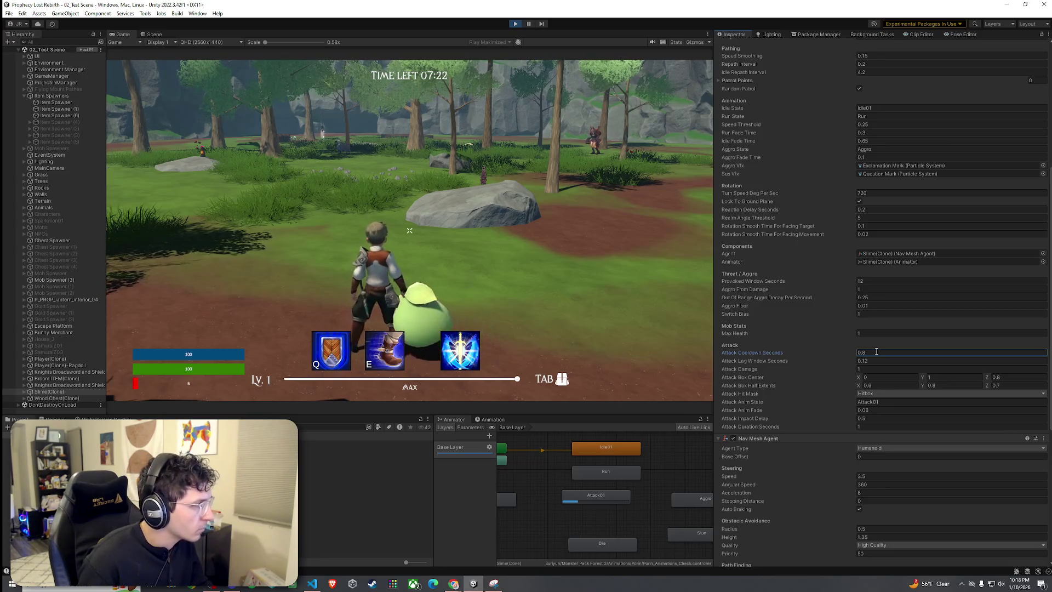
pyautogui.press('Return')
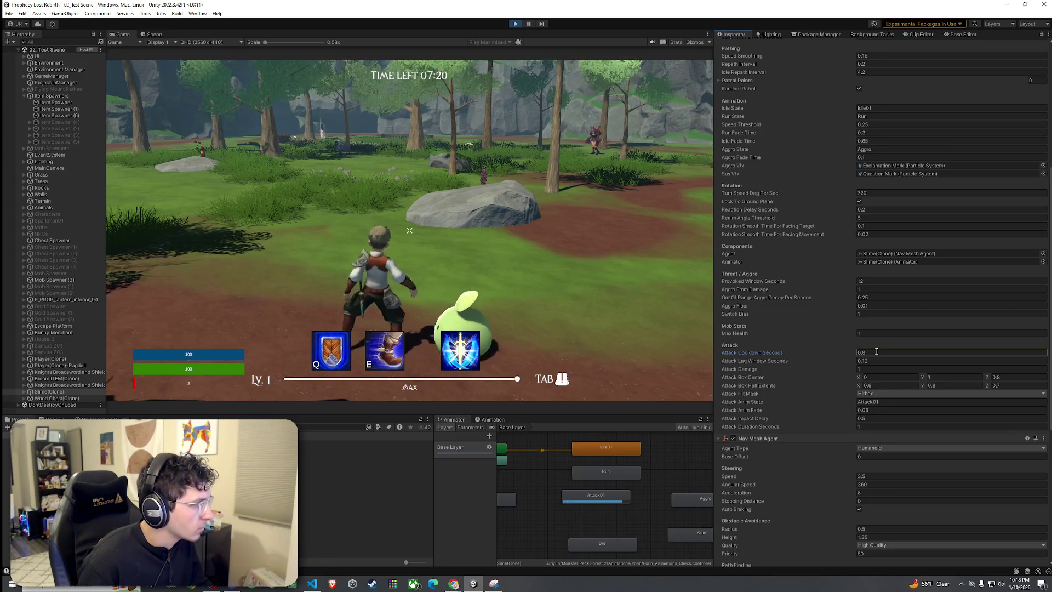
pyautogui.write('1')
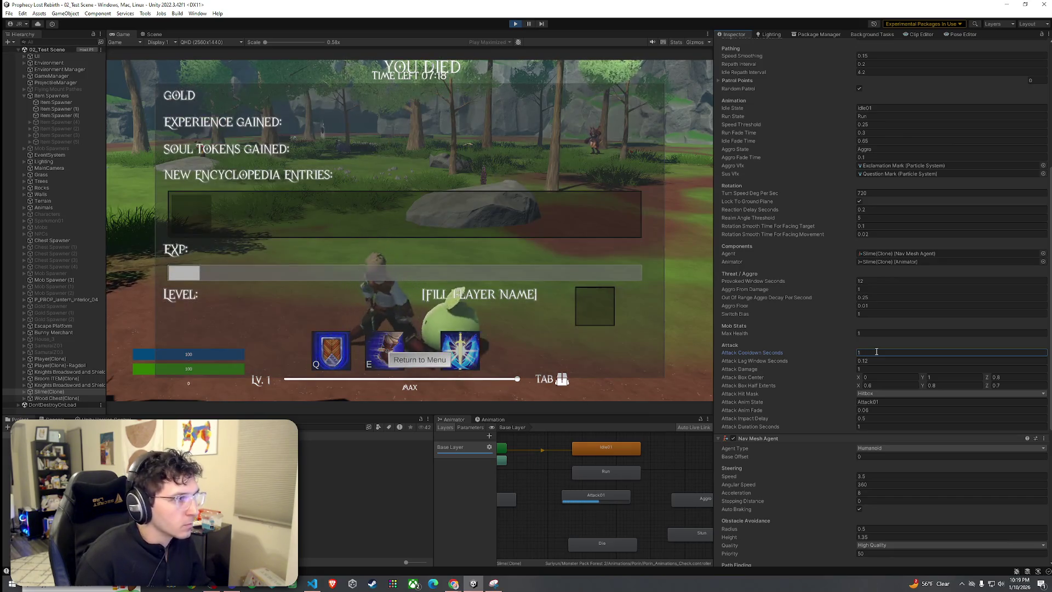
# Stop play mode
pyautogui.hotkey('ctrl', 'p')
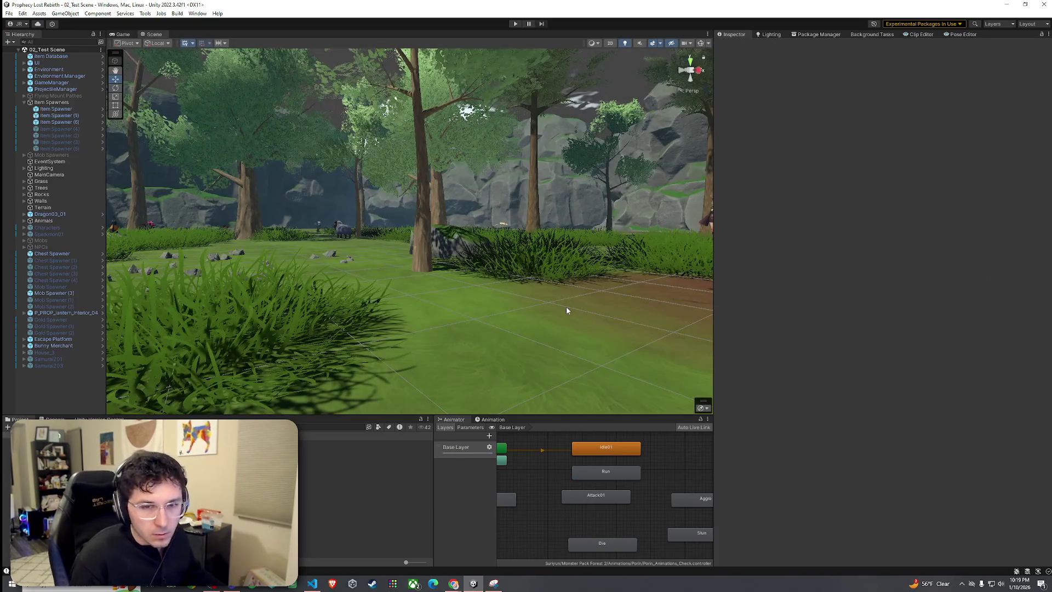
pyautogui.click(9, 13)
pyautogui.click(9, 13)
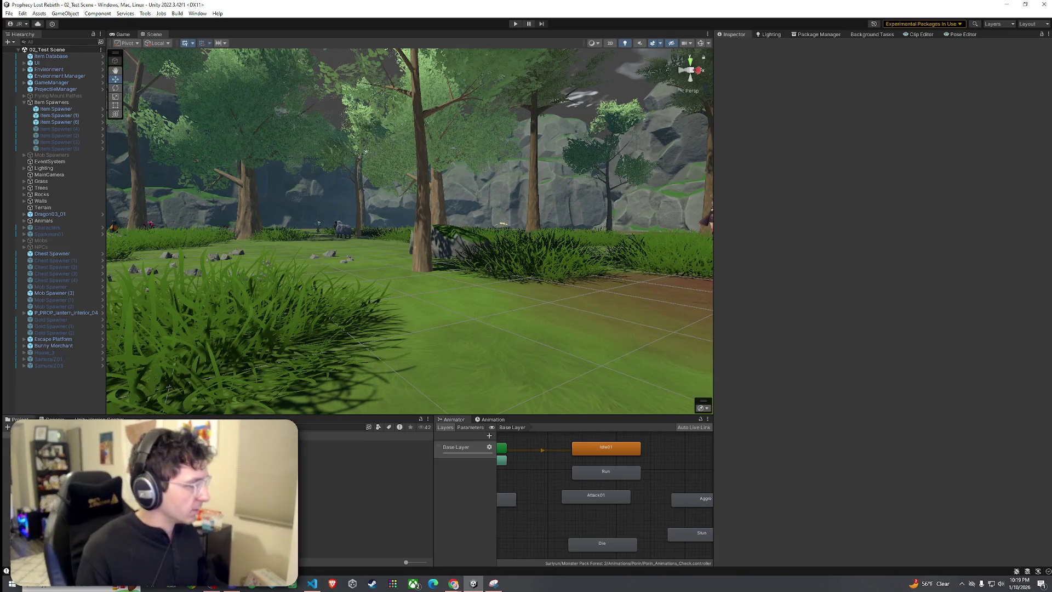
# Copy the Spear Goblin prefab's Mob AI component, then go back to the Slime prefab's Mob AI options
pyautogui.click(340, 443)
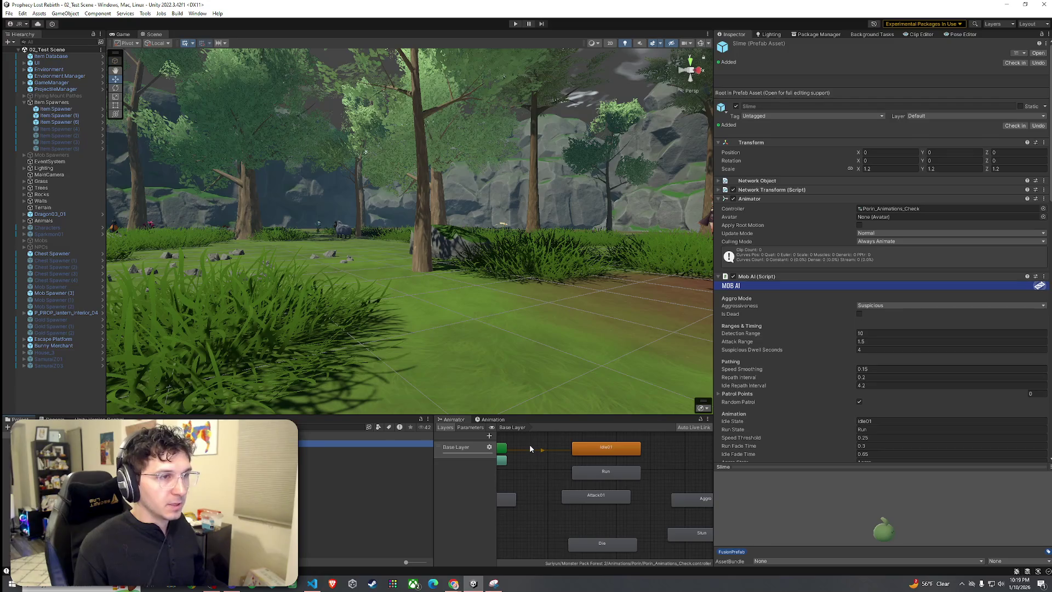
pyautogui.press('Down')
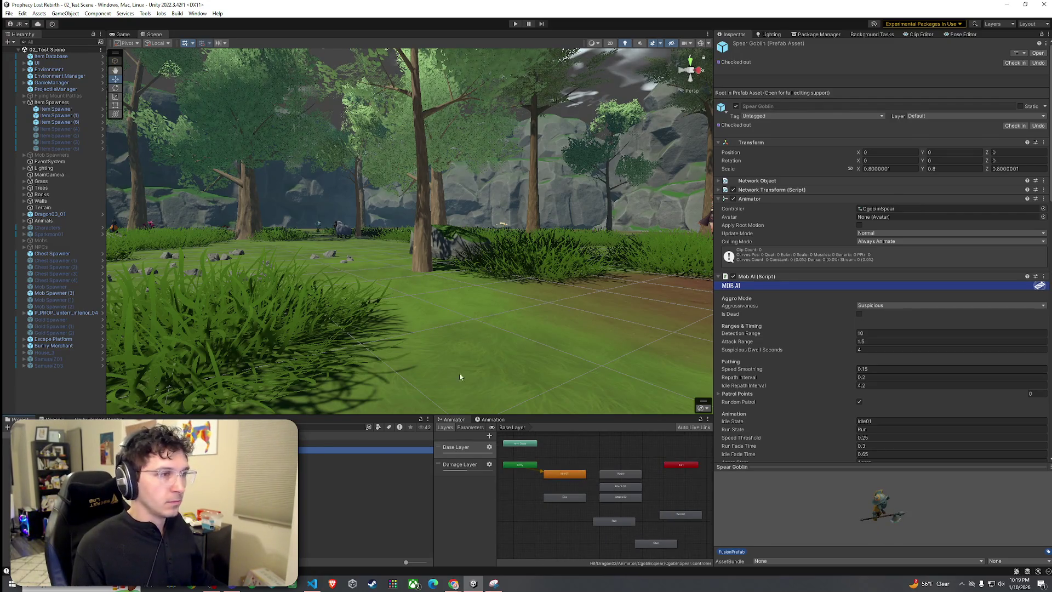
pyautogui.rightClick(1026, 288)
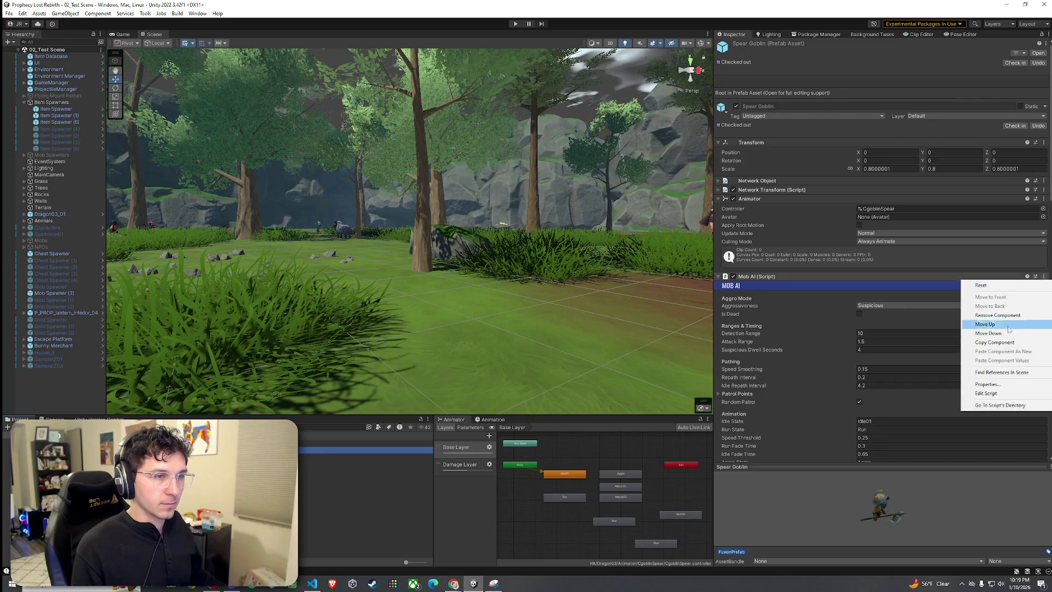
pyautogui.click(999, 345)
pyautogui.press('Up')
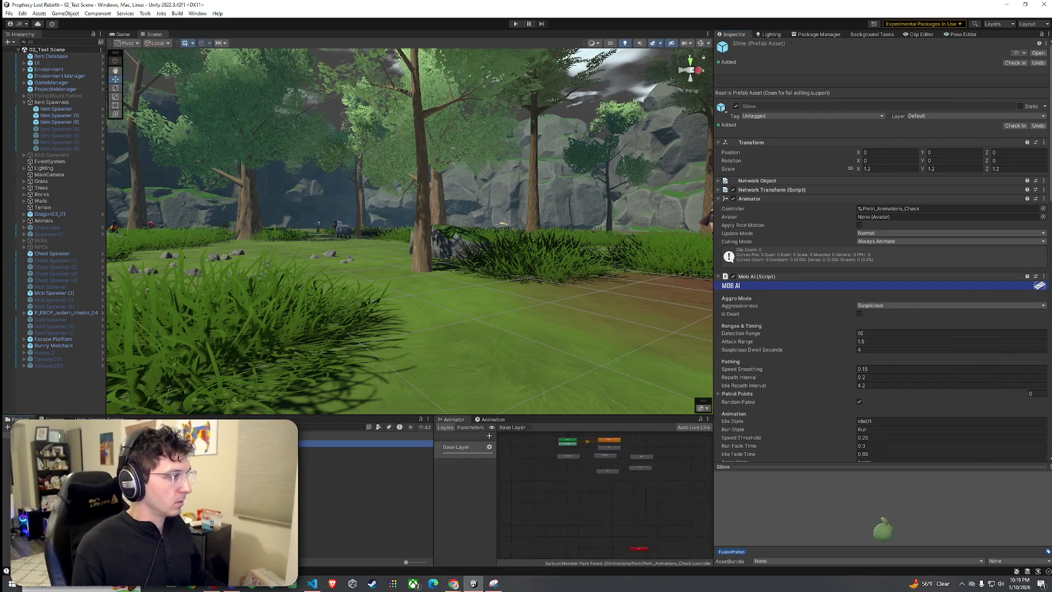
pyautogui.click(1043, 277)
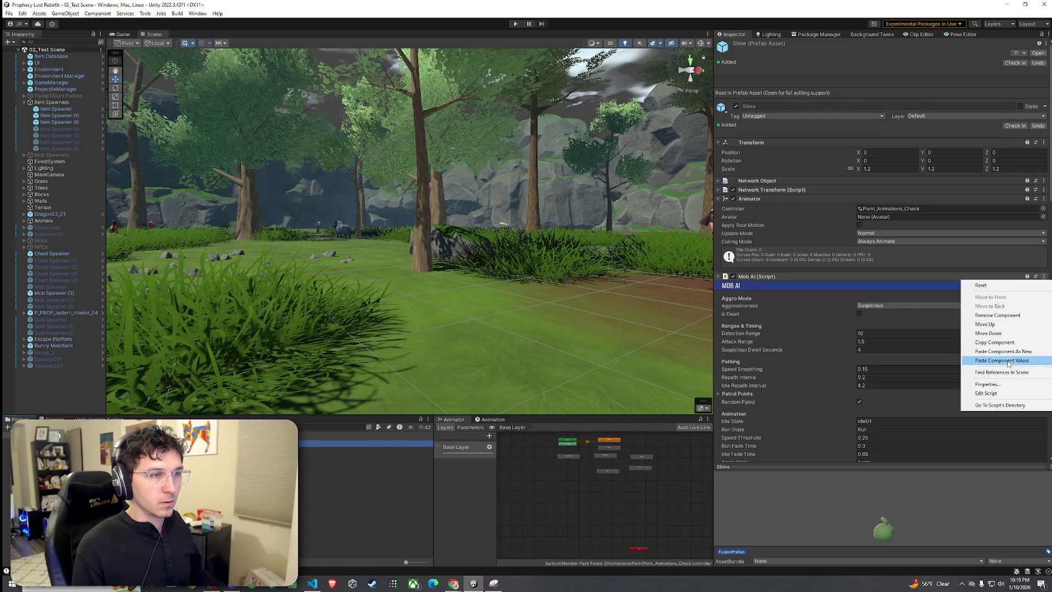
# Paste the Spear Goblin's Mob AI values onto the Slime prefab's Mob AI
pyautogui.click(1009, 361)
pyautogui.scroll(-10, 847, 342)
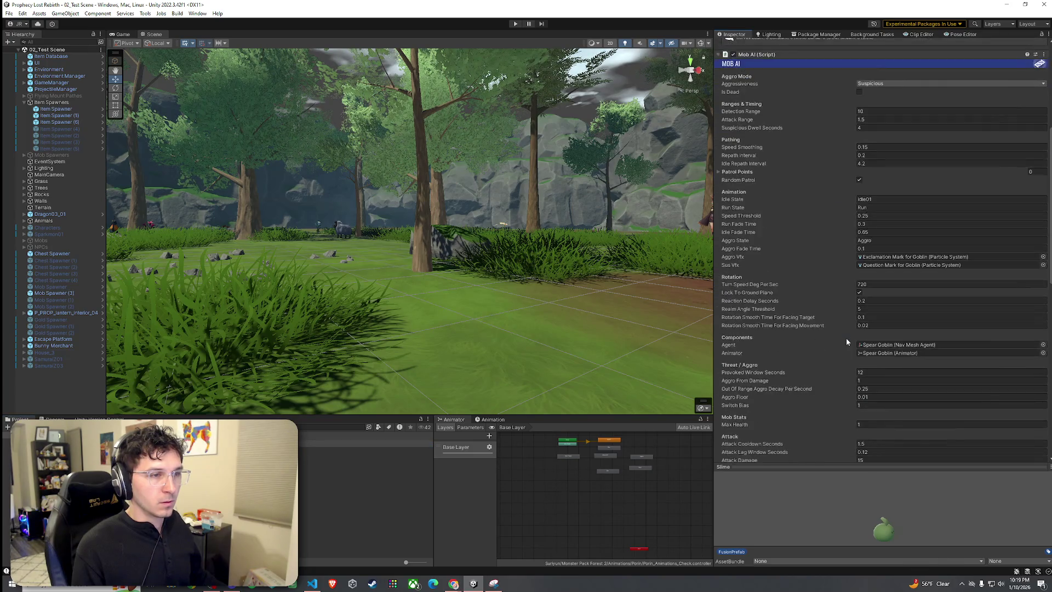
pyautogui.scroll(3, 846, 342)
# In prefab mode, assign the Slime's own Nav Mesh Agent and Animator to Mob AI and save
pyautogui.doubleClick(329, 443)
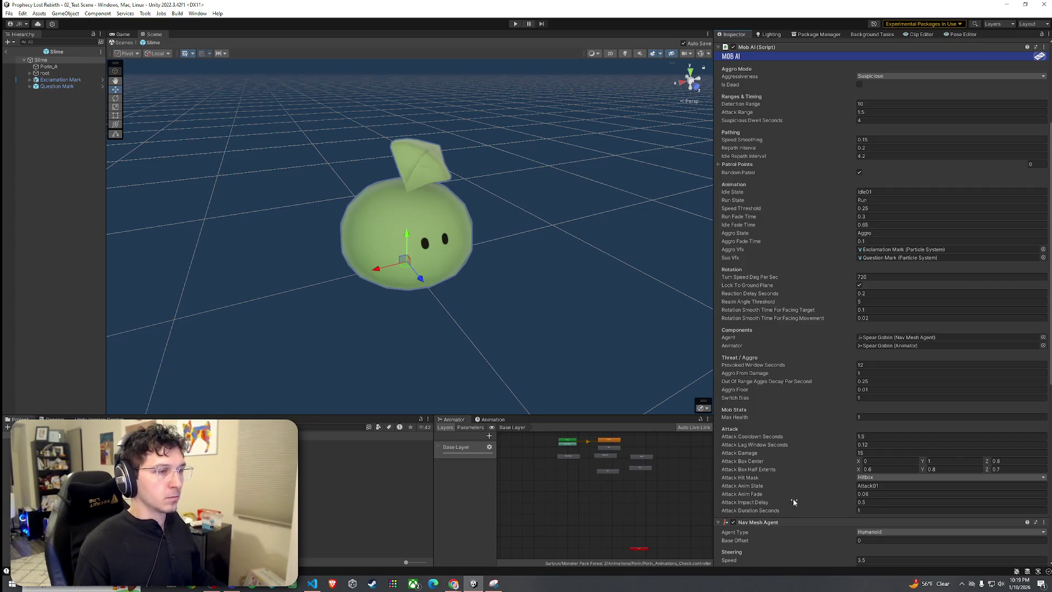
pyautogui.moveTo(904, 341); pyautogui.dragTo(904, 338)
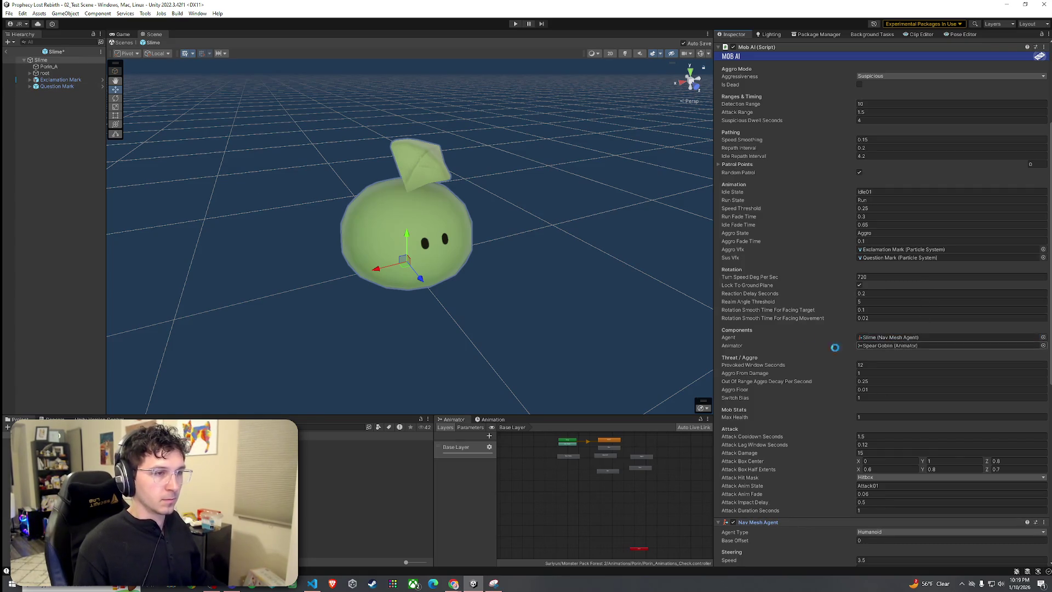
pyautogui.scroll(4, 778, 301)
pyautogui.moveTo(790, 83); pyautogui.dragTo(856, 287)
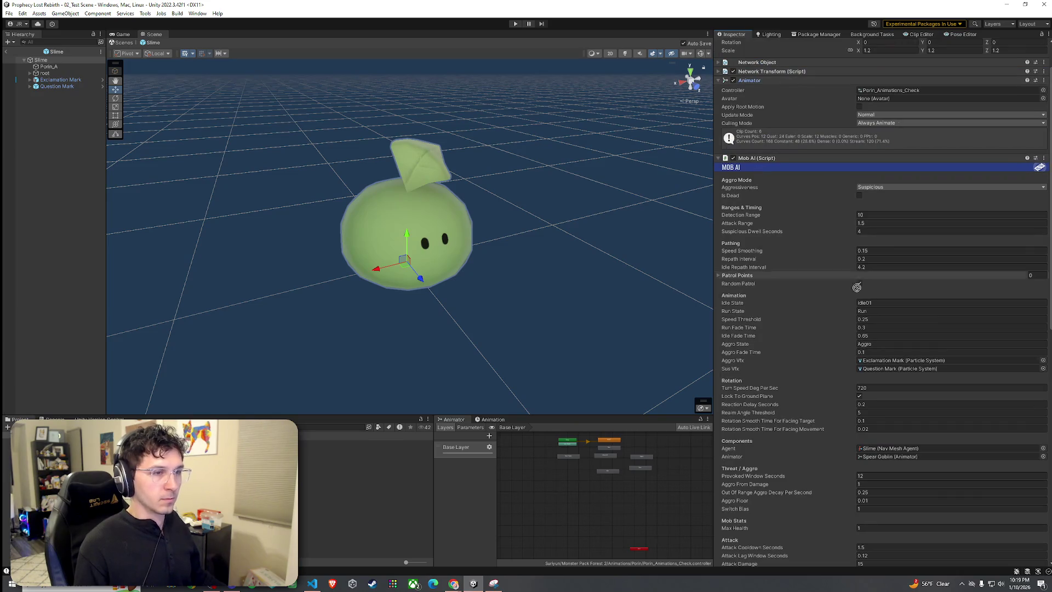
pyautogui.moveTo(886, 550); pyautogui.dragTo(878, 284)
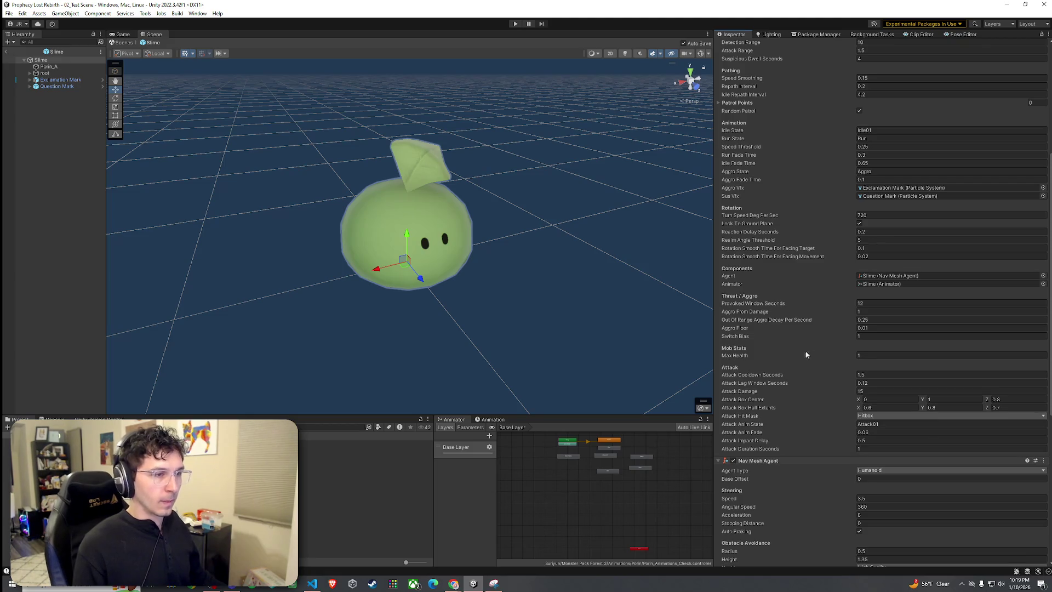
pyautogui.click(9, 14)
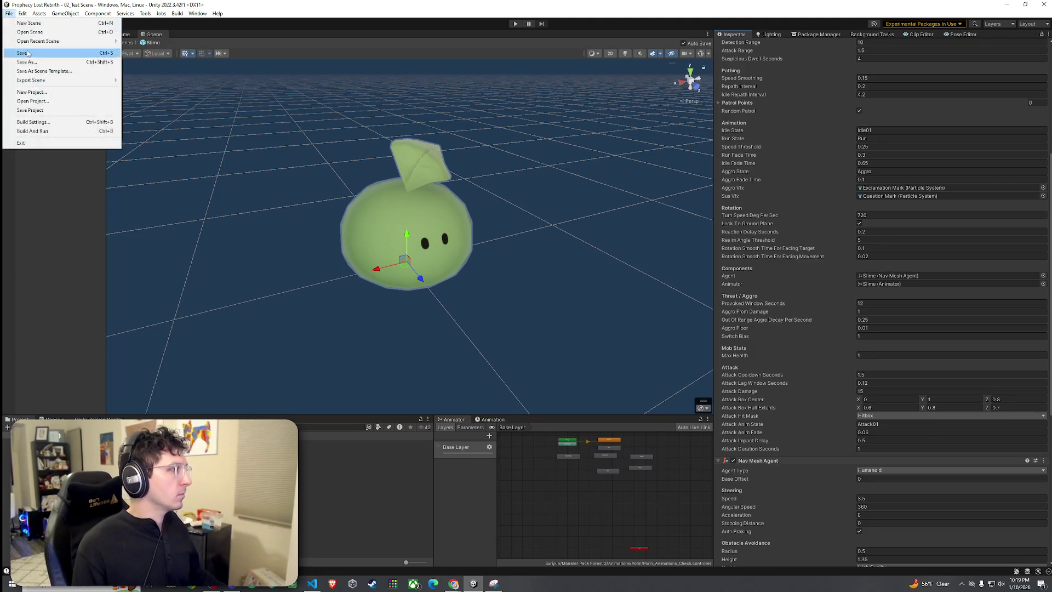
pyautogui.click(10, 56)
# Return to 02_Test Scene and enter play mode
pyautogui.click(11, 50)
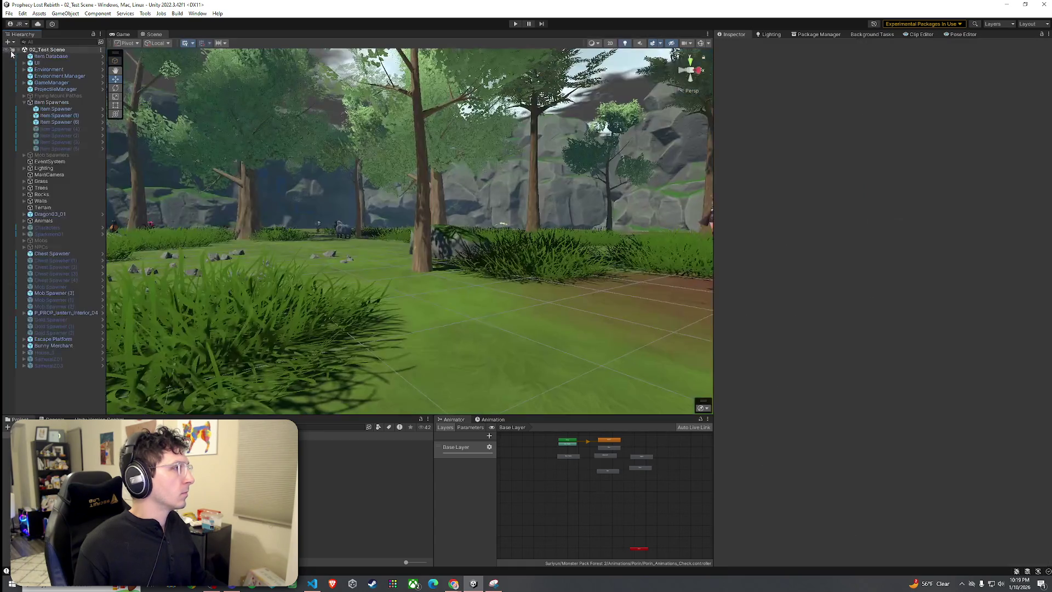
pyautogui.click(10, 14)
pyautogui.click(10, 55)
pyautogui.click(515, 24)
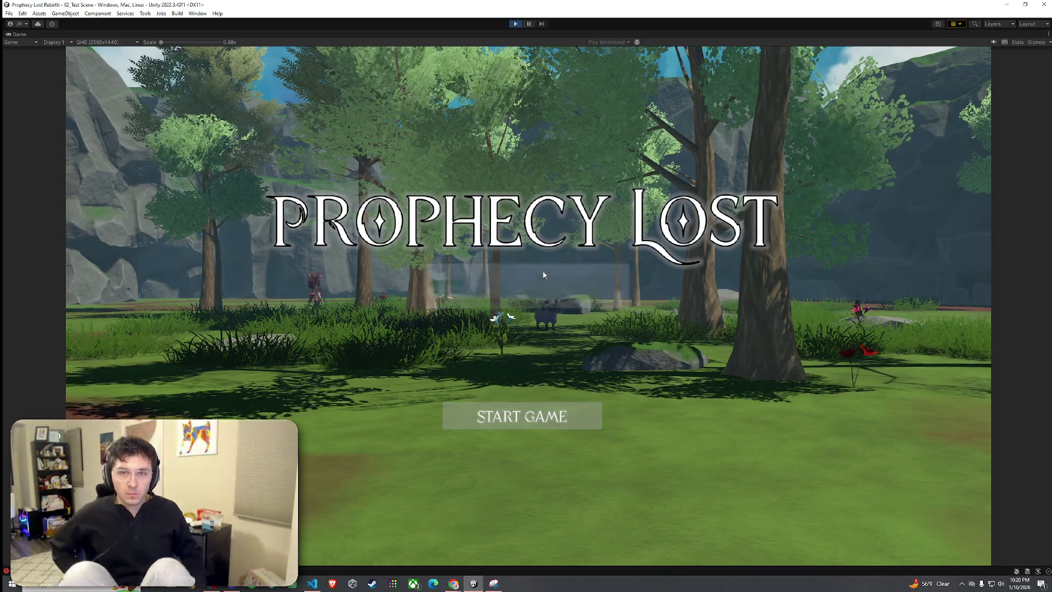
# Start the game, run the player to the slime until it kills them, then stop play mode
pyautogui.click(557, 416)
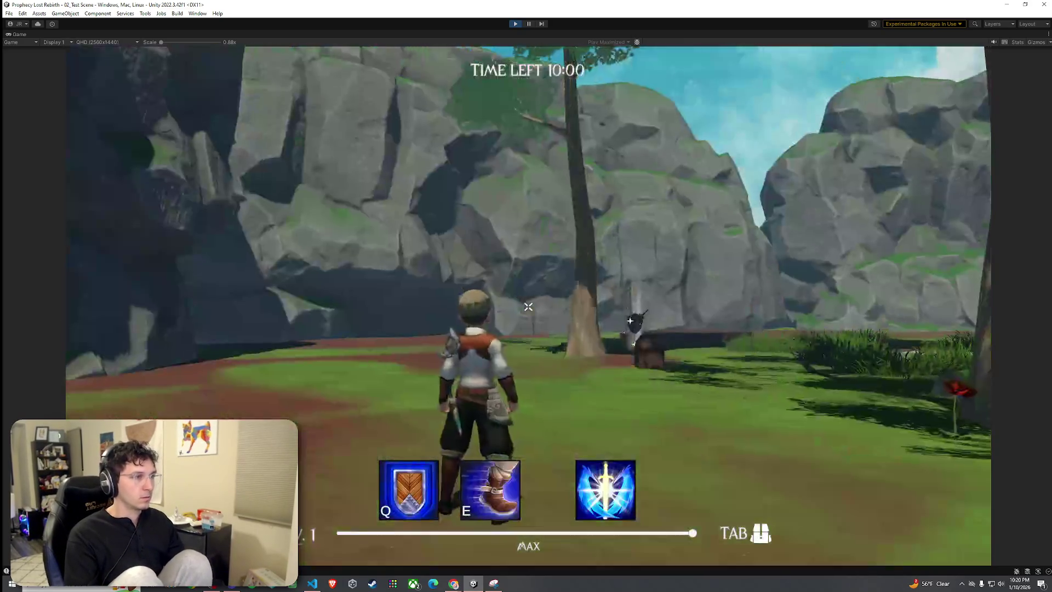
pyautogui.press('w')
pyautogui.press('w')
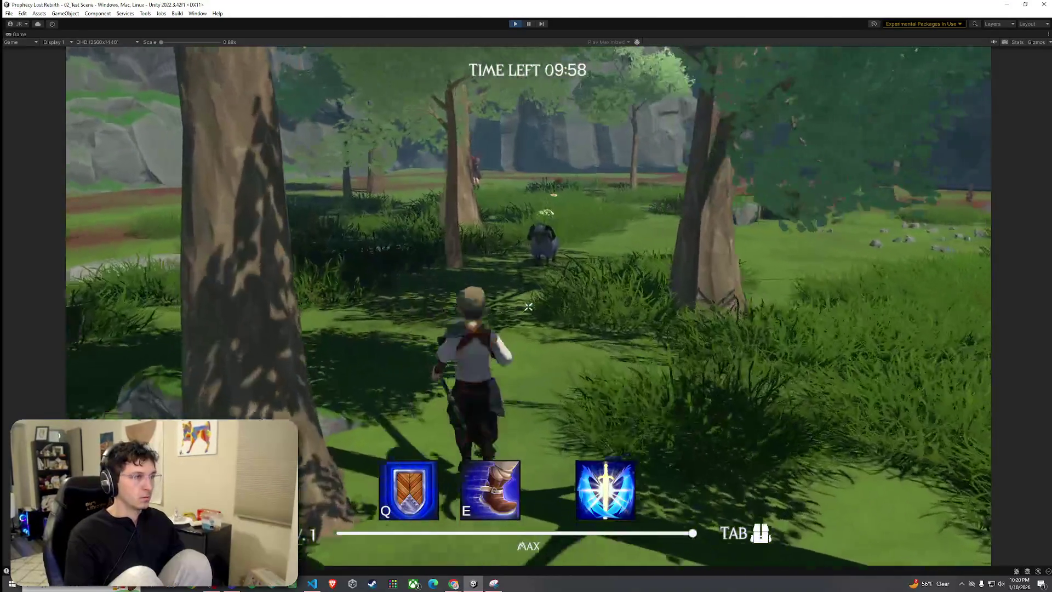
pyautogui.press('w')
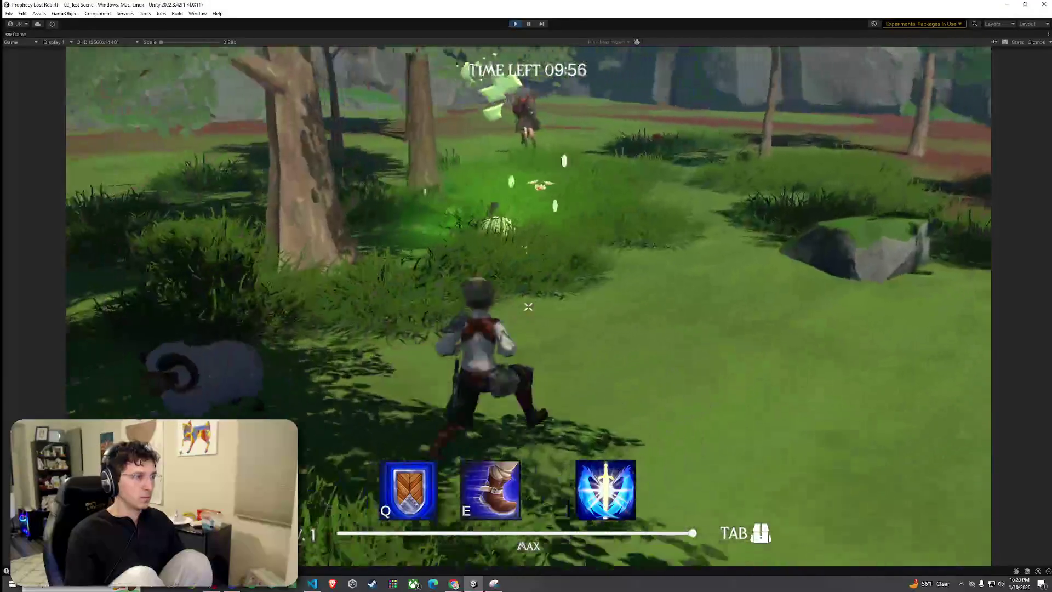
pyautogui.press('w')
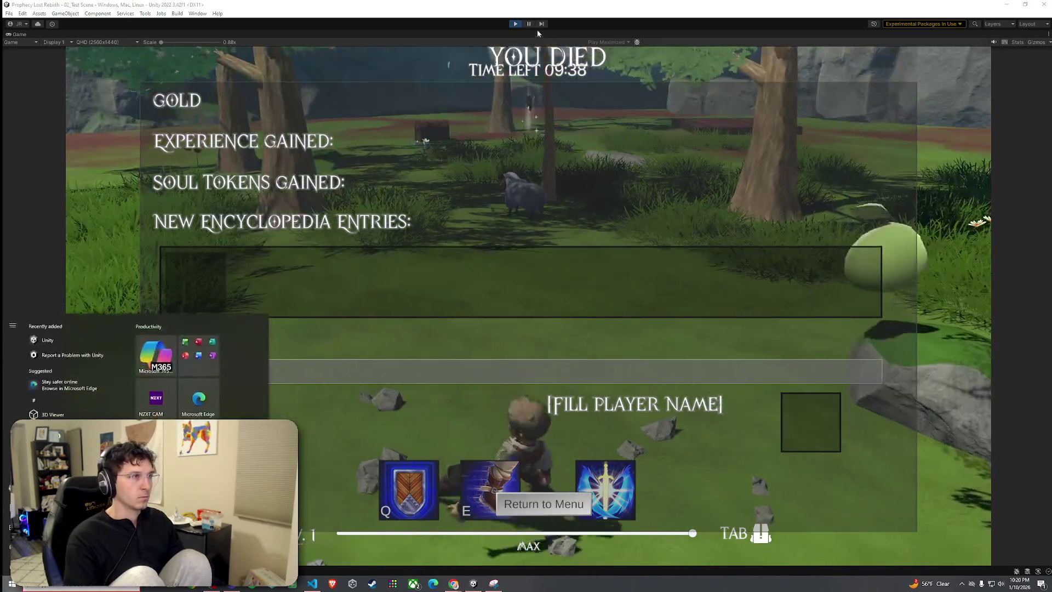
pyautogui.hotkey('ctrl', 'p')
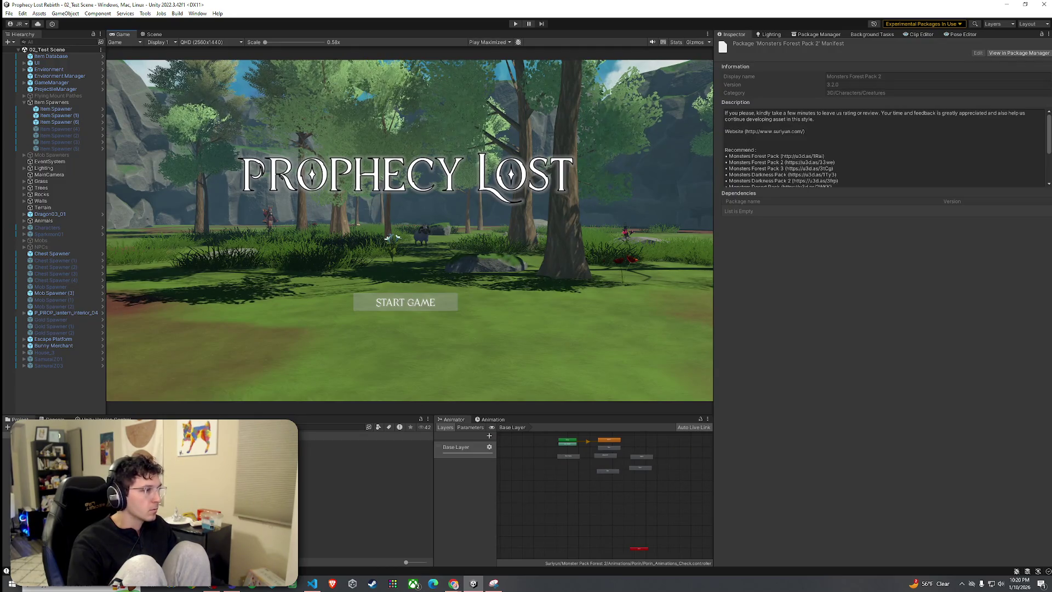
# Open the Slime prefab and set its Mob AI Attack Damage to 0.01
pyautogui.doubleClick(159, 464)
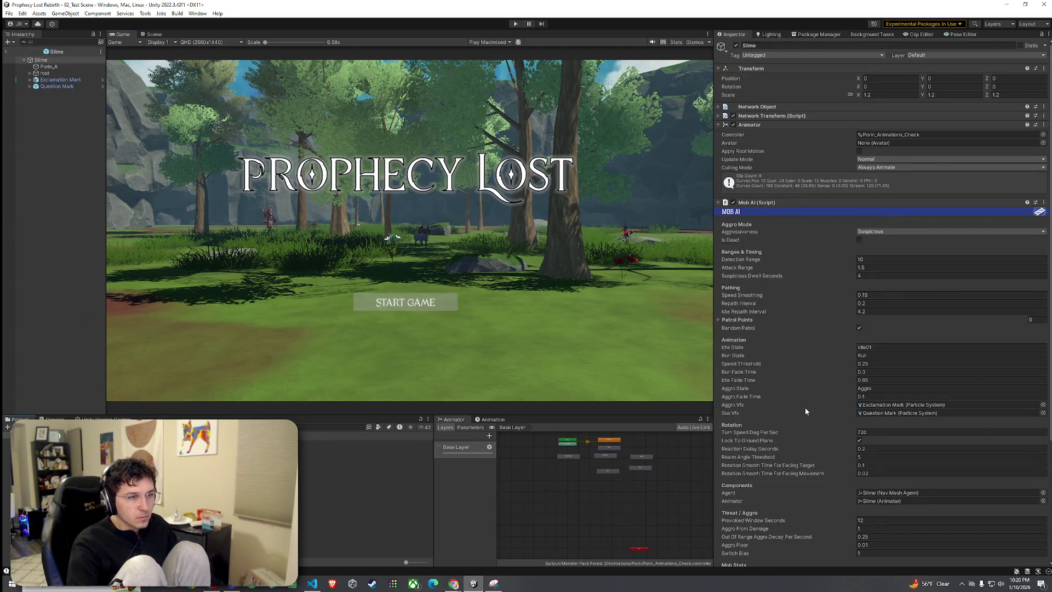
pyautogui.scroll(-5, 804, 407)
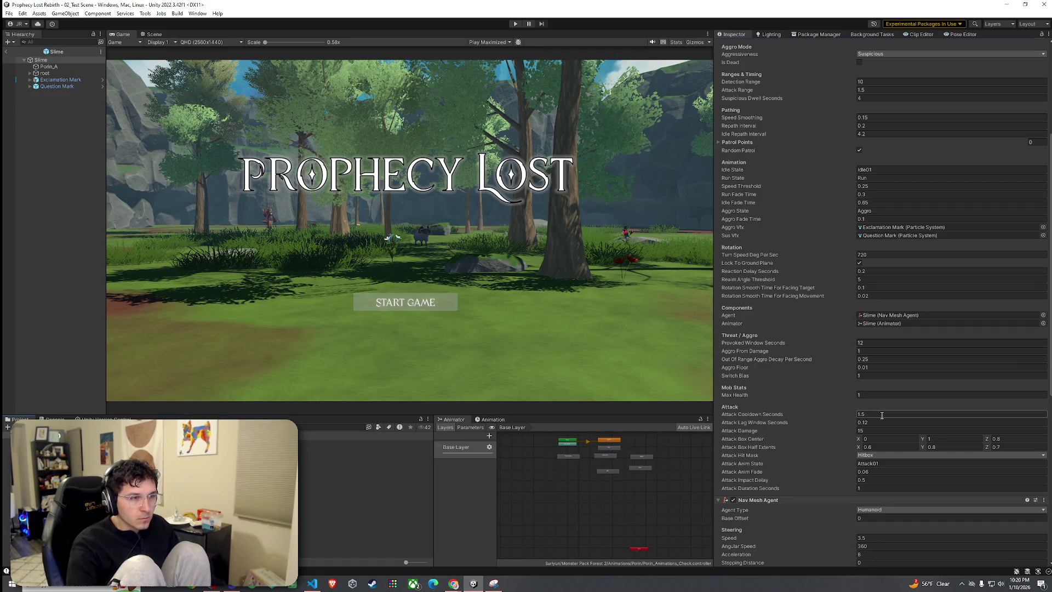
pyautogui.click(875, 431)
pyautogui.write('1')
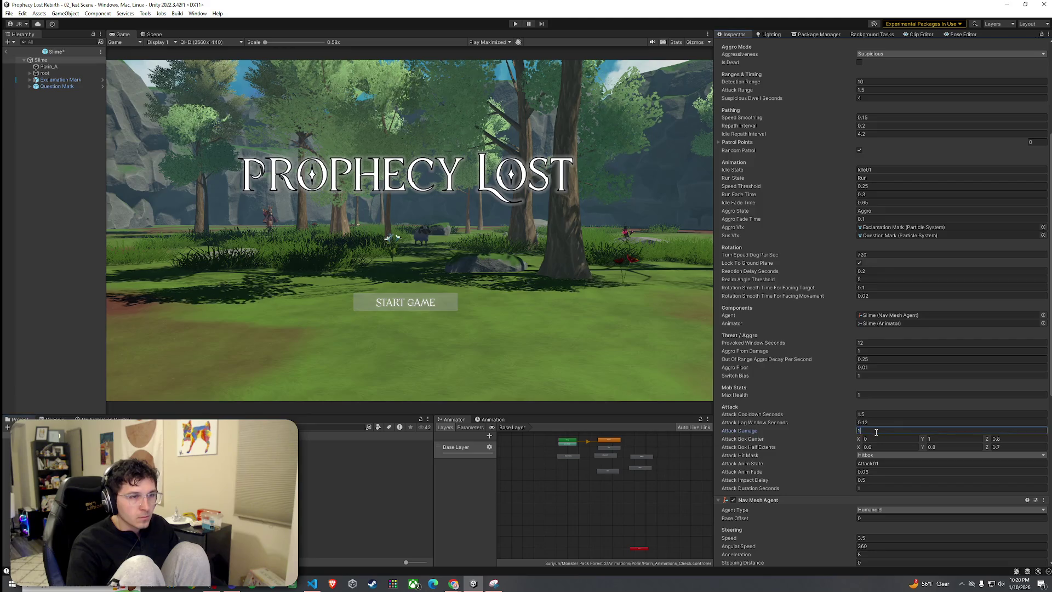
pyautogui.press('BackSpace')
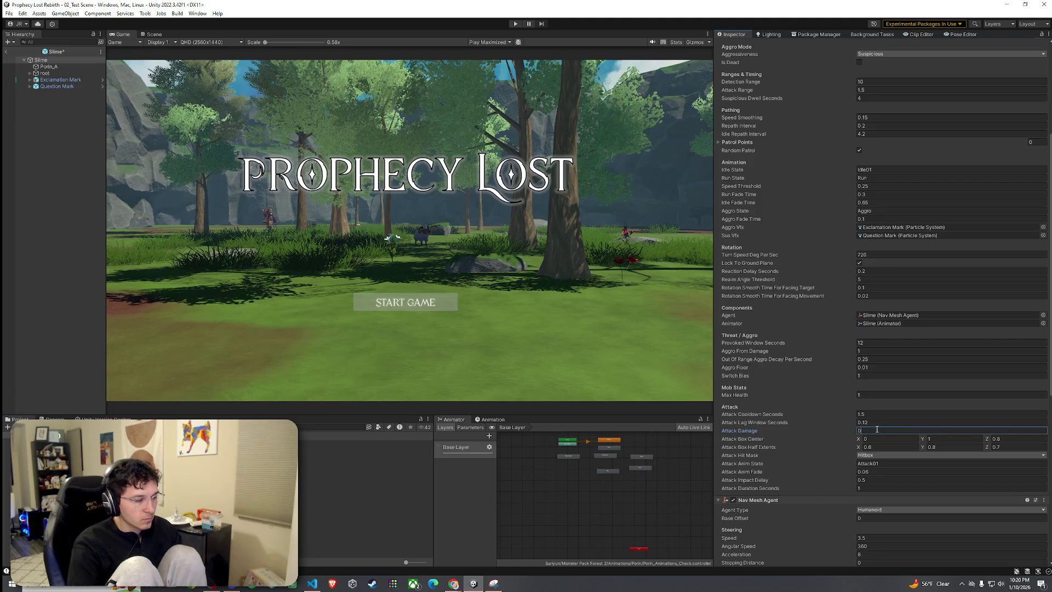
pyautogui.write('.01')
pyautogui.press('Return')
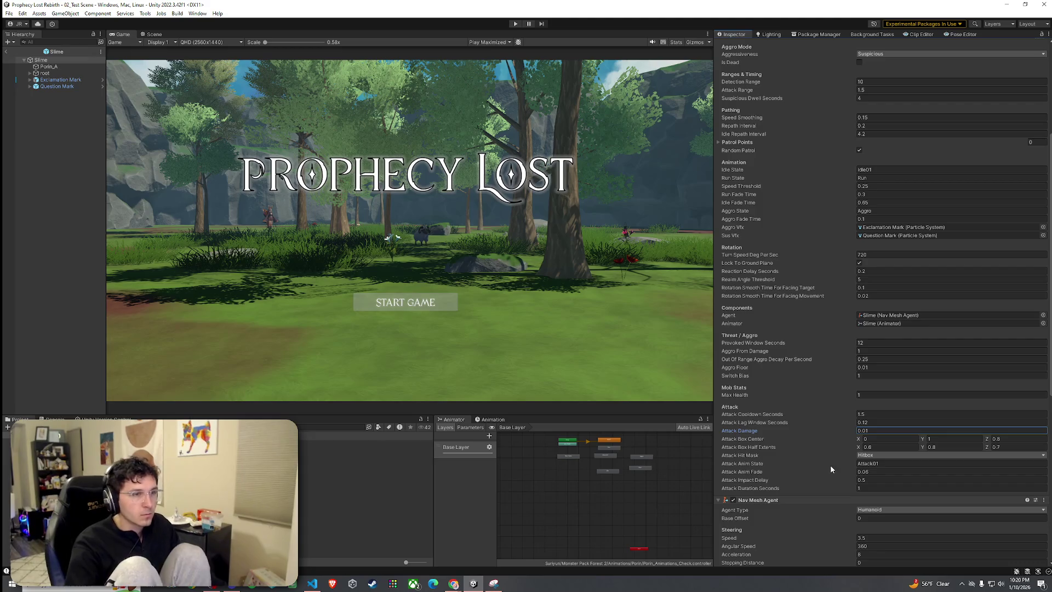
# Save the changes and enter play mode again
pyautogui.click(9, 13)
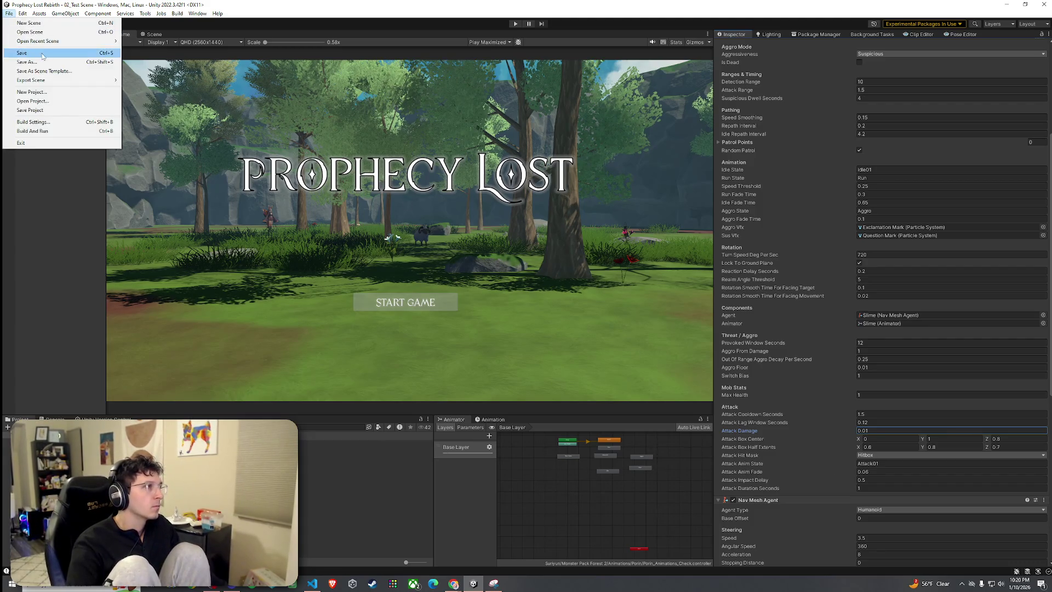
pyautogui.click(104, 53)
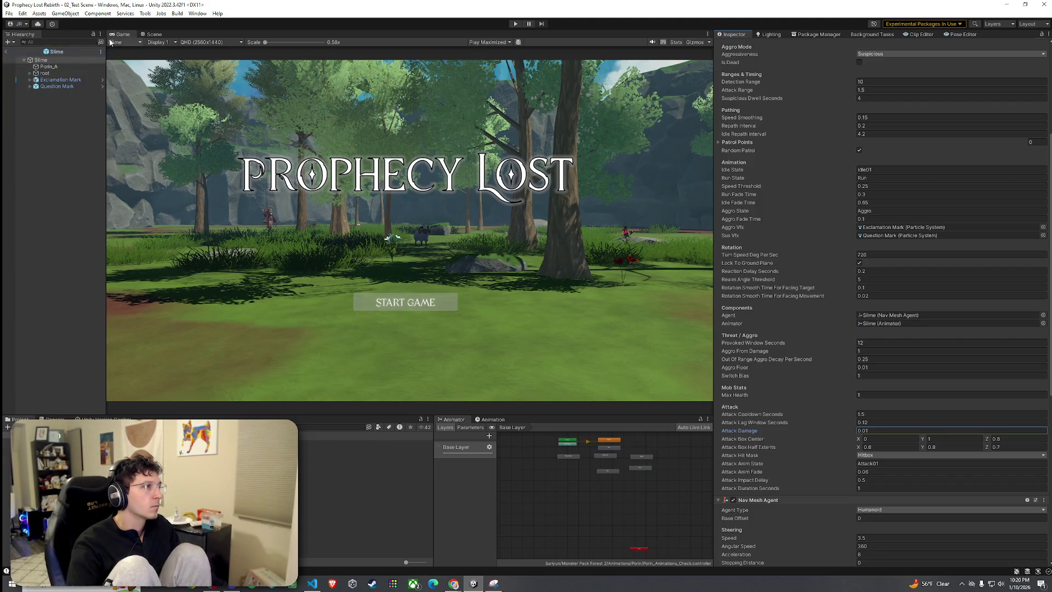
pyautogui.click(515, 23)
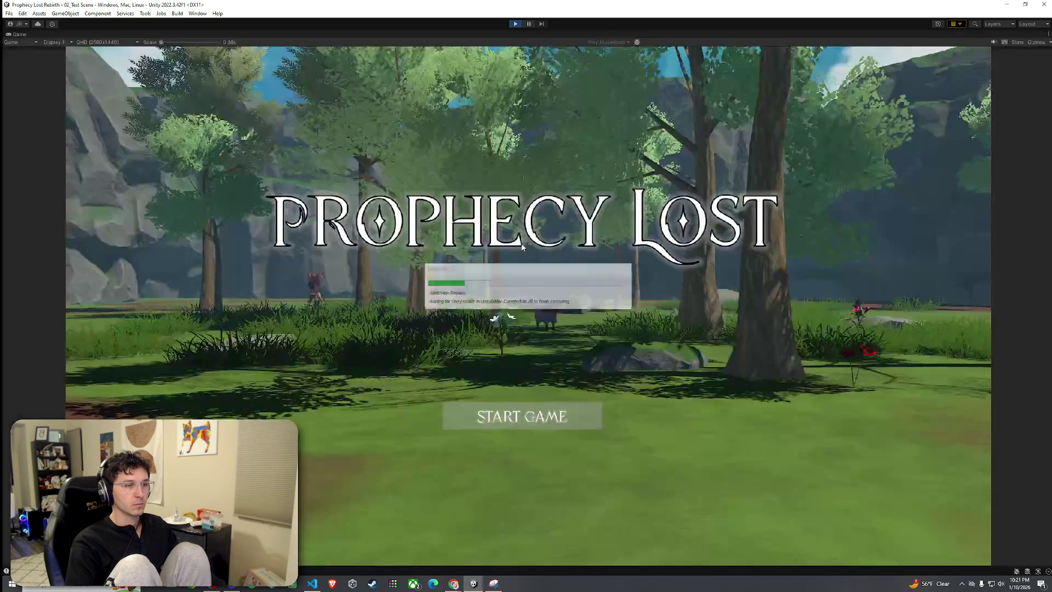
# Start the game from the title screen, move the player, then restore the normal editor layout
pyautogui.click(536, 428)
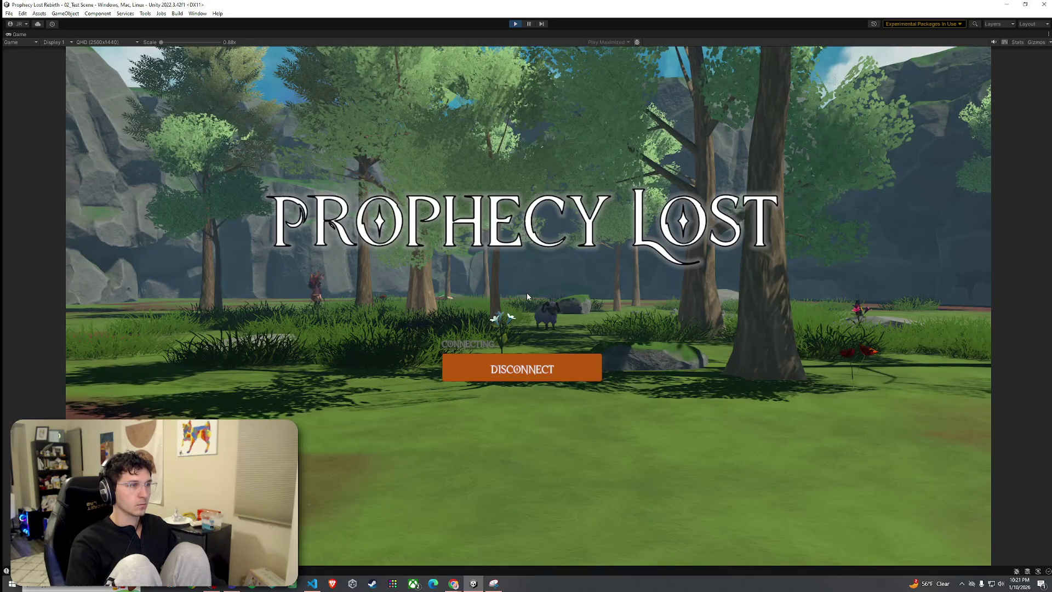
pyautogui.press('w')
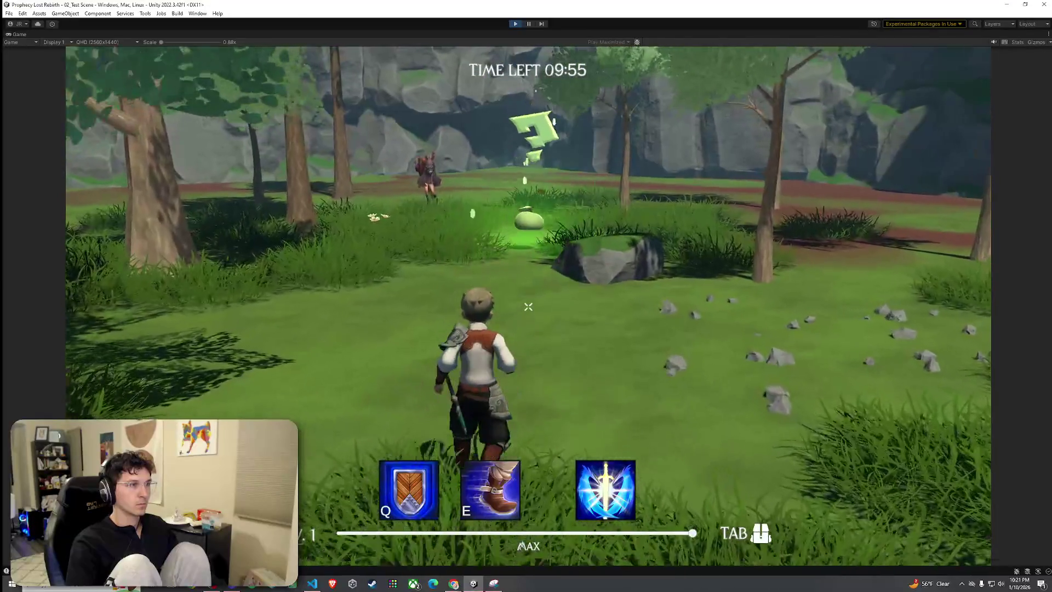
pyautogui.press('super')
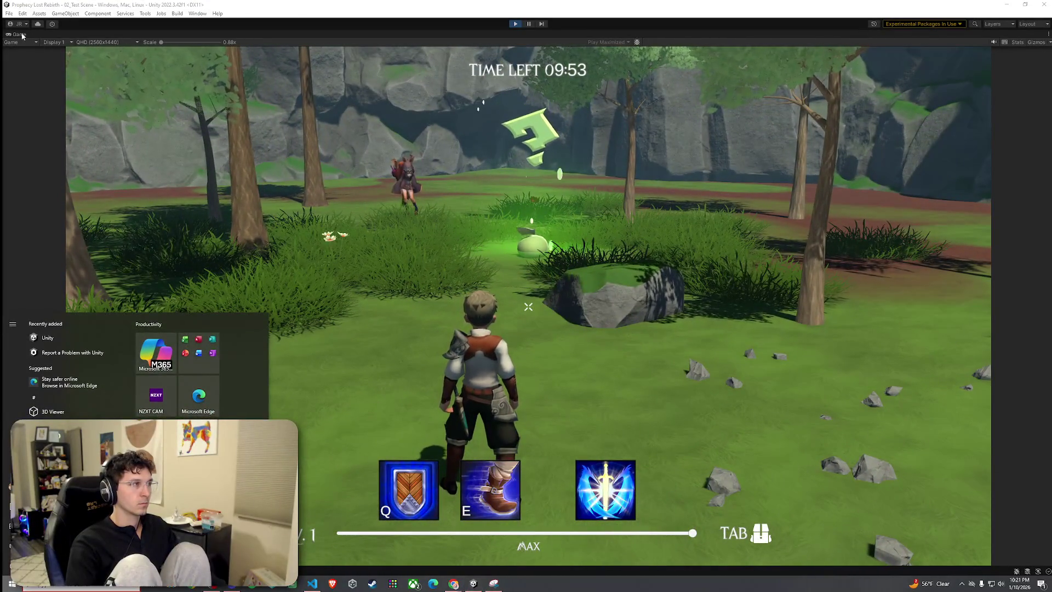
pyautogui.doubleClick(22, 35)
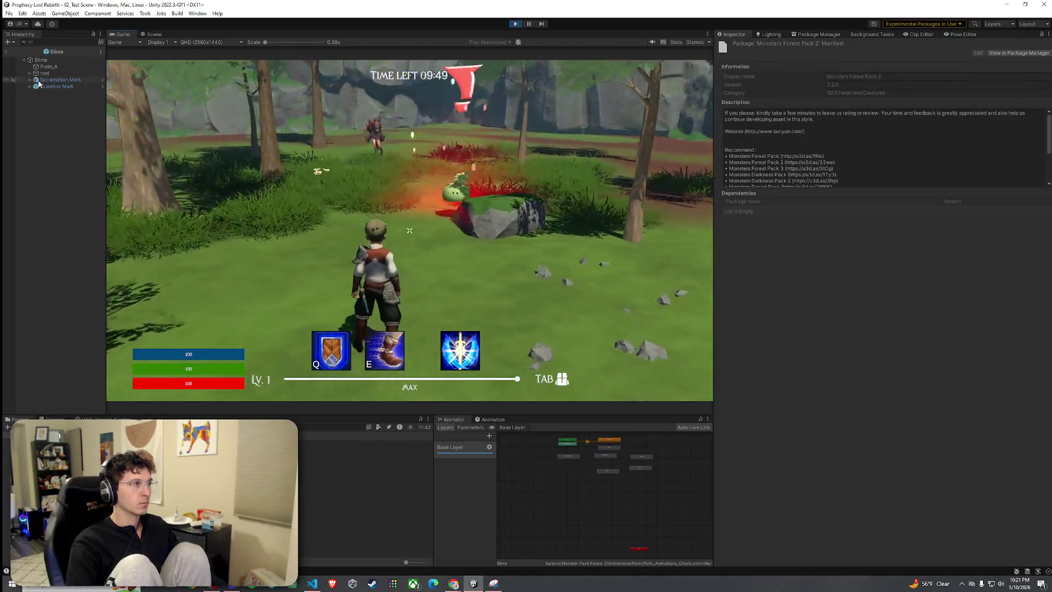
# Leave prefab mode and return to the running 02_Test Scene
pyautogui.click(16, 58)
pyautogui.click(7, 52)
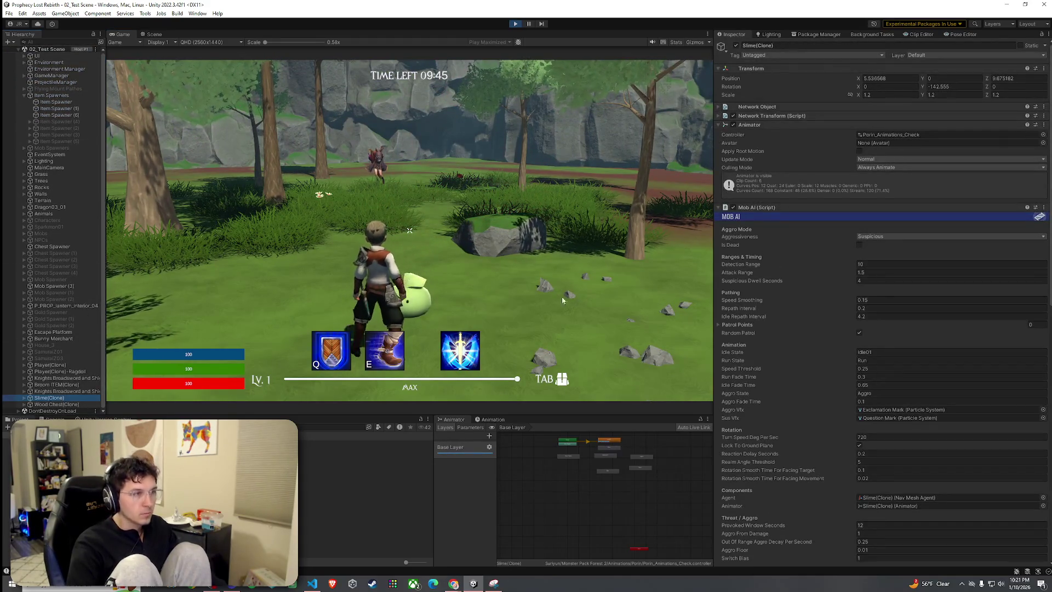
pyautogui.scroll(-3, 796, 392)
pyautogui.scroll(-7, 795, 389)
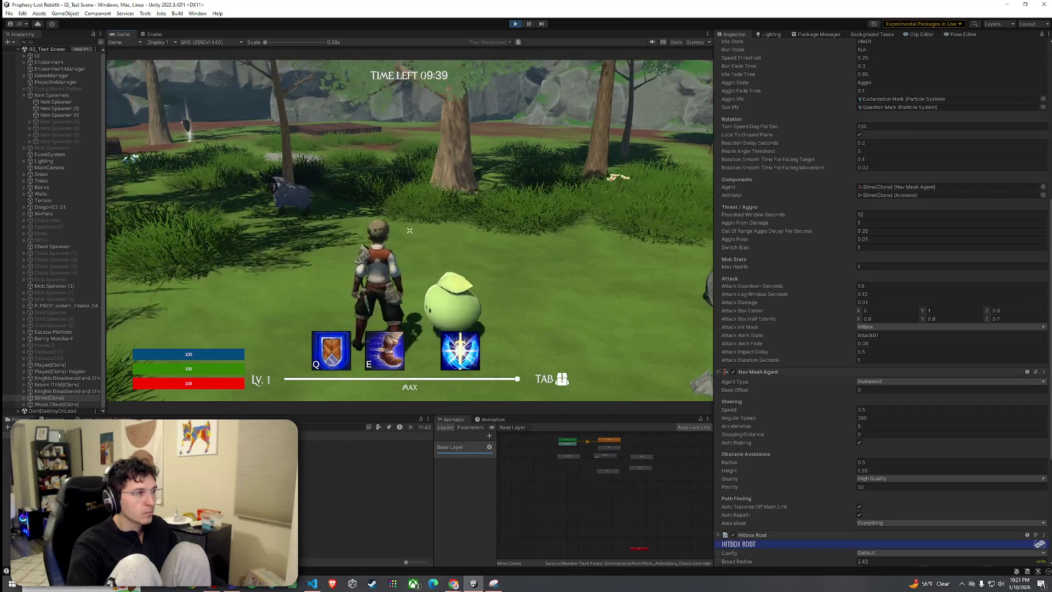
pyautogui.press('super')
pyautogui.scroll(-6, 788, 432)
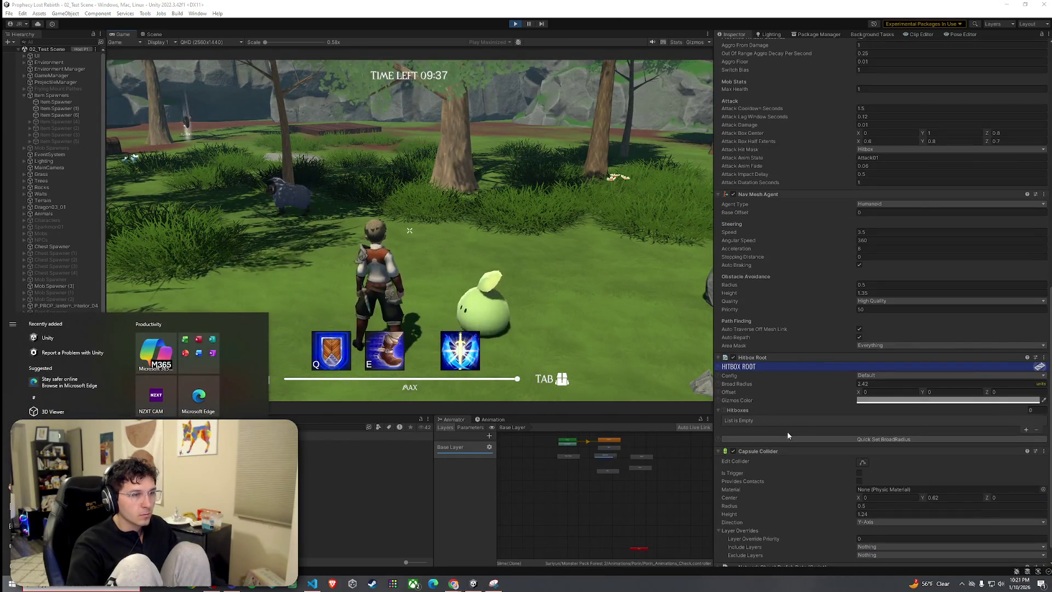
pyautogui.scroll(-1, 777, 421)
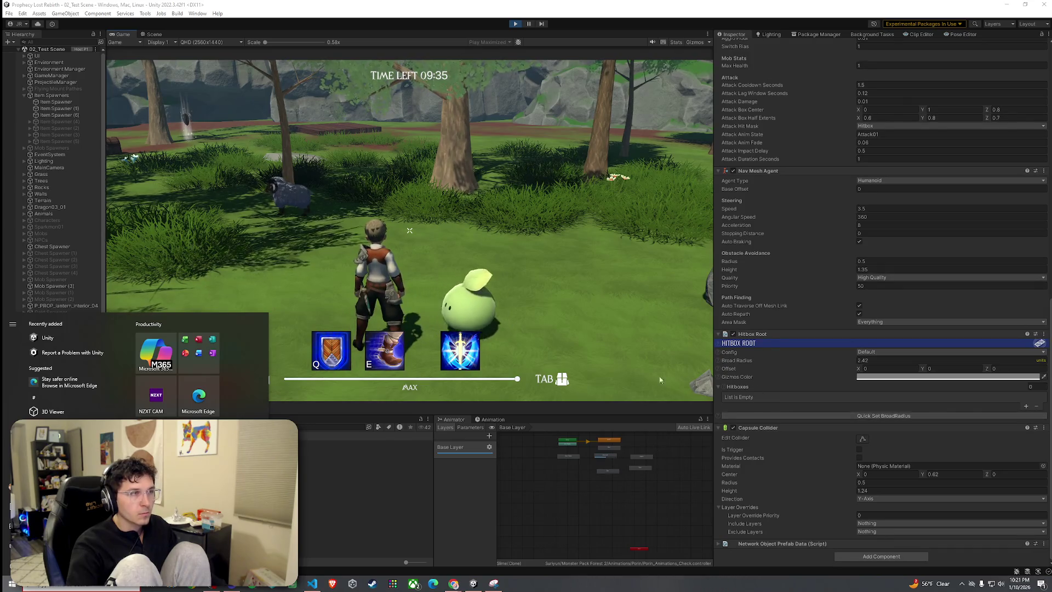
# Select the live Slime(Clone) and retype its Attack Cooldown Seconds, formerly 1.5
pyautogui.click(54, 285)
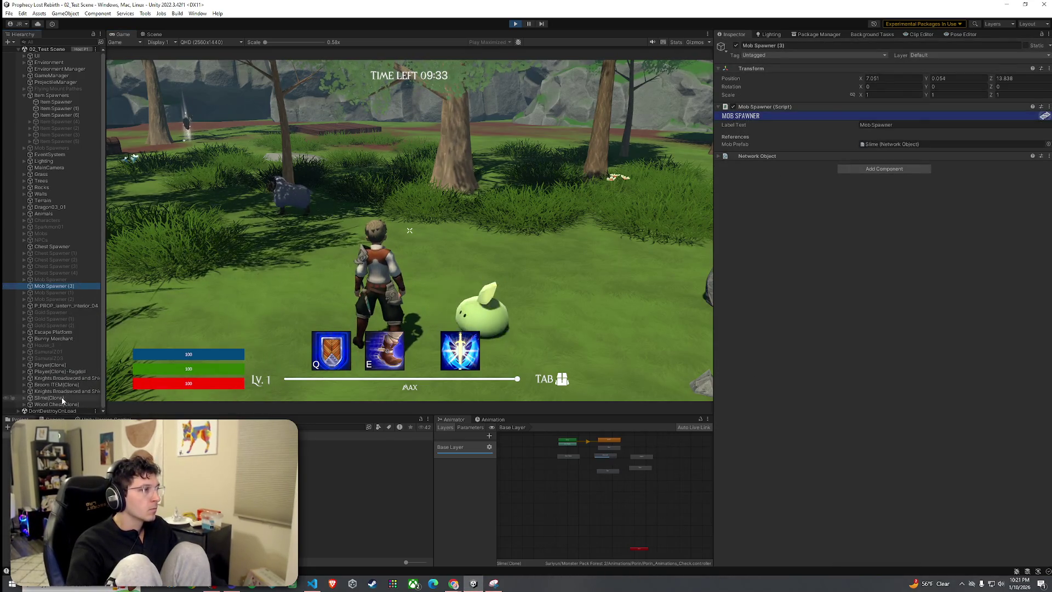
pyautogui.click(70, 397)
pyautogui.scroll(-7, 790, 380)
pyautogui.scroll(-3, 790, 380)
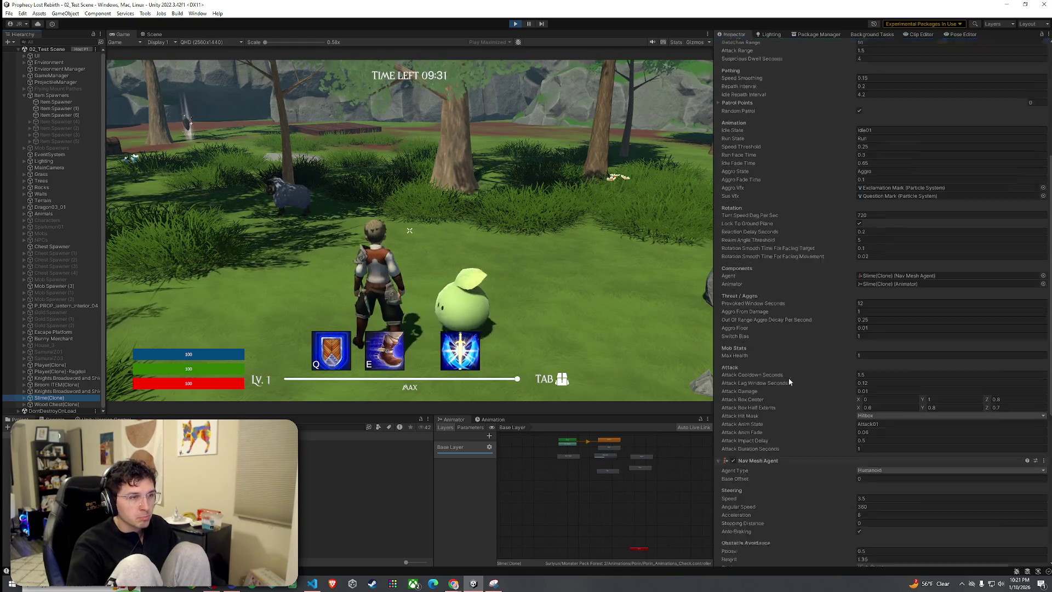
pyautogui.click(878, 352)
pyautogui.write('2')
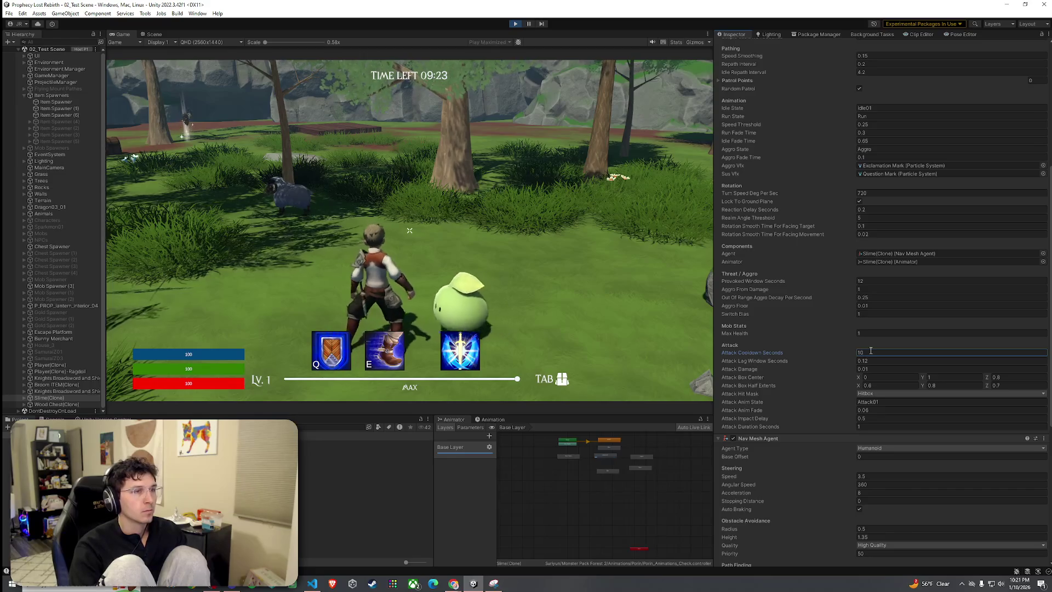
# Commit the new cooldown value and set the live slime's Attack Damage to 1
pyautogui.click(548, 230)
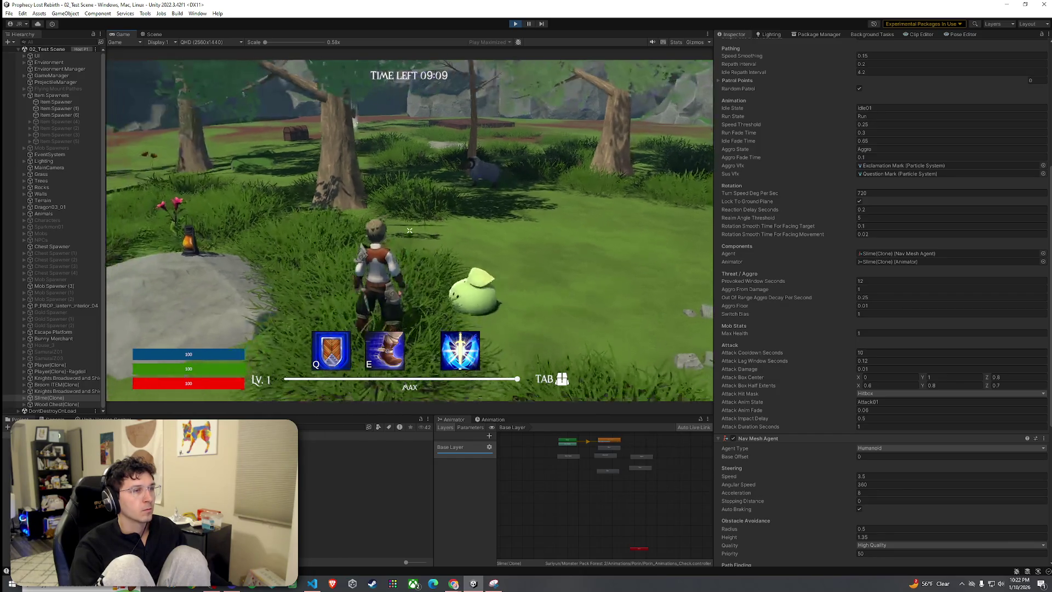
pyautogui.press('super')
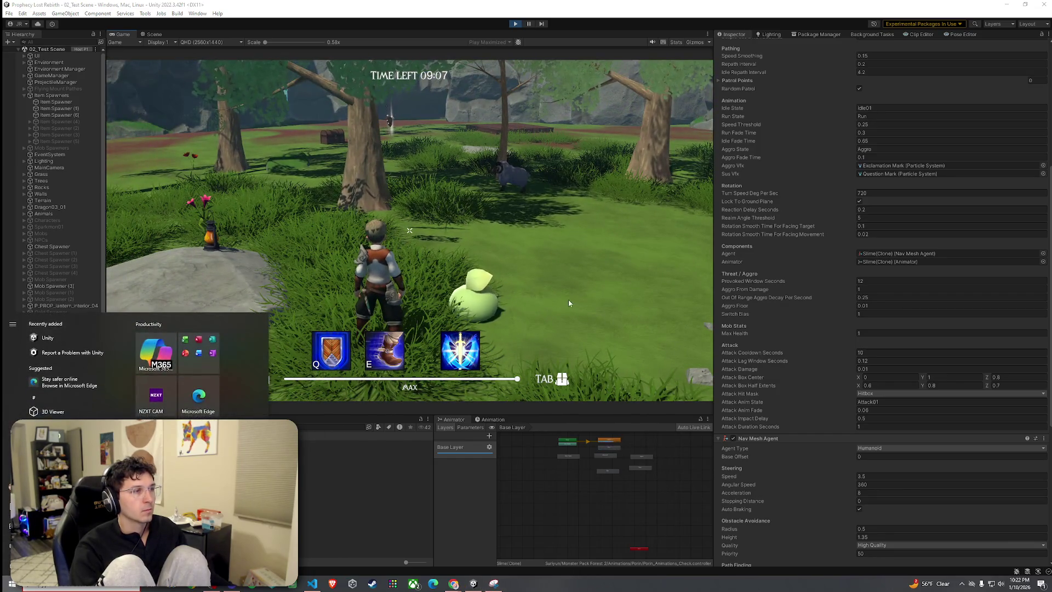
pyautogui.press('Escape')
pyautogui.press('super')
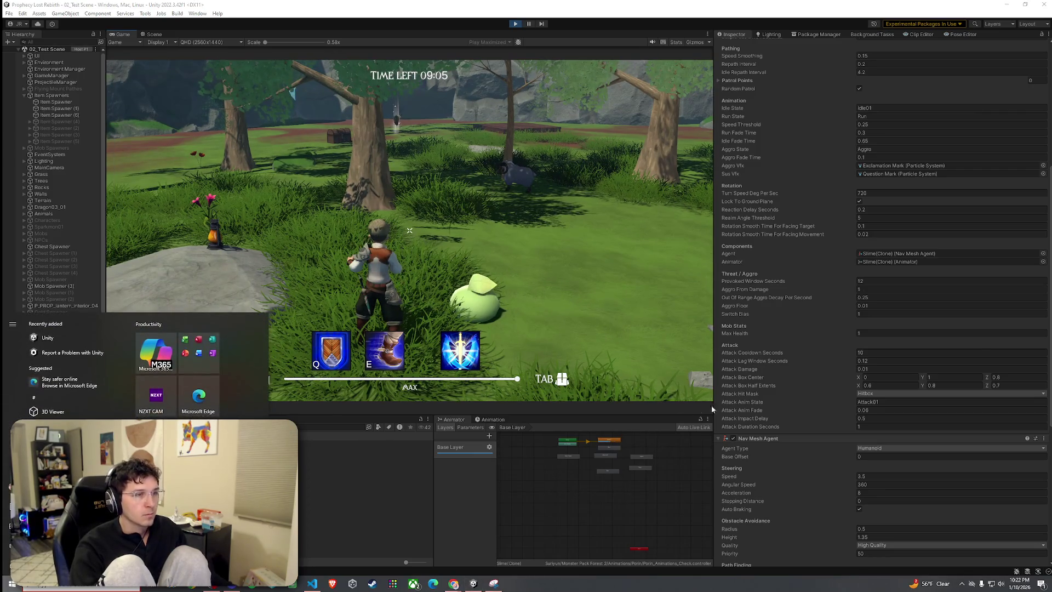
pyautogui.click(871, 369)
pyautogui.write('1')
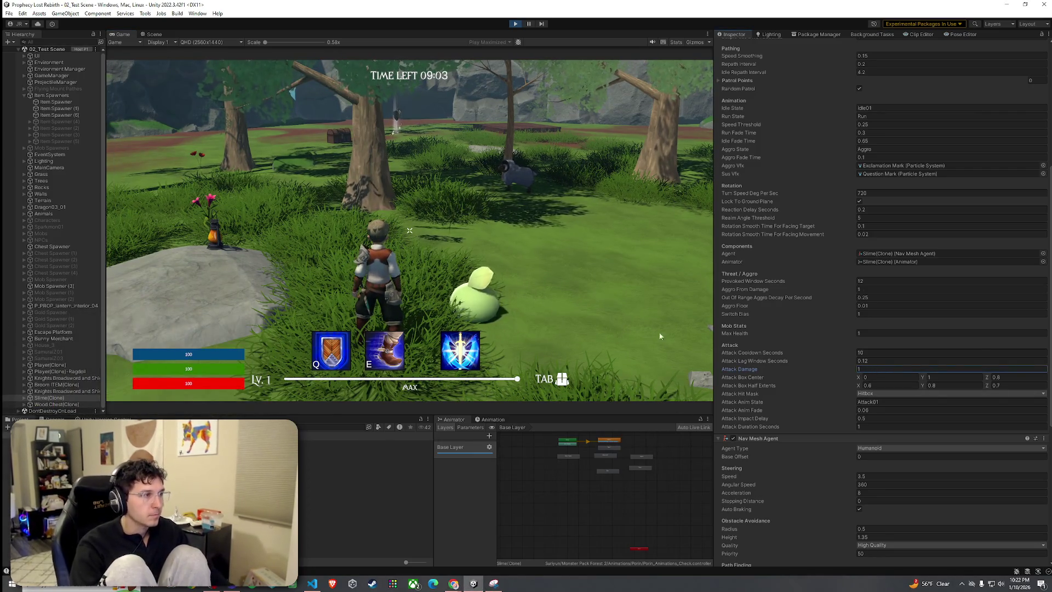
pyautogui.click(409, 231)
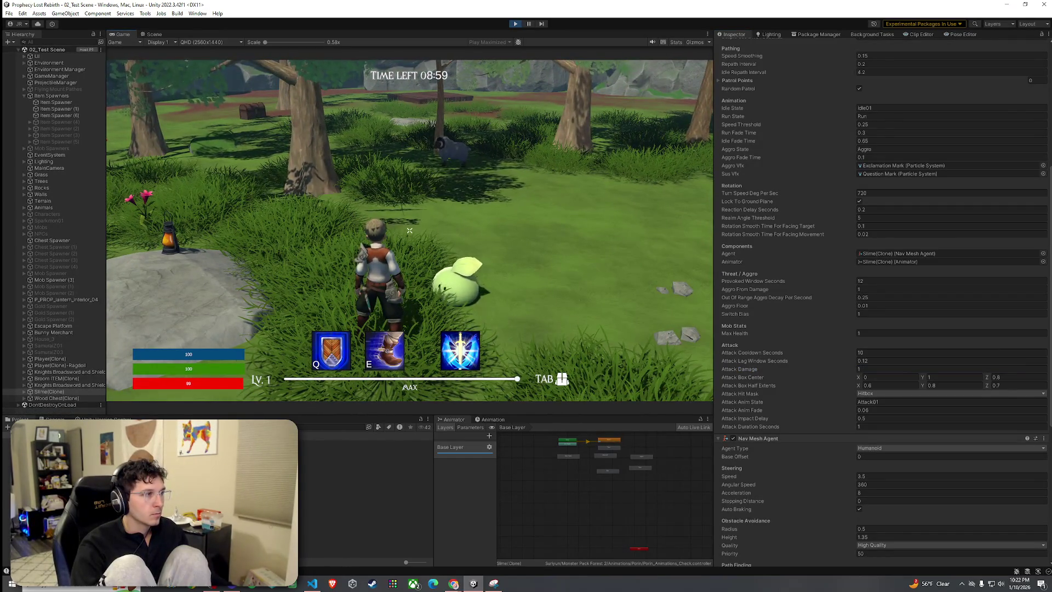
# Change Attack Cooldown Seconds to 1.5
pyautogui.press('super')
pyautogui.click(888, 352)
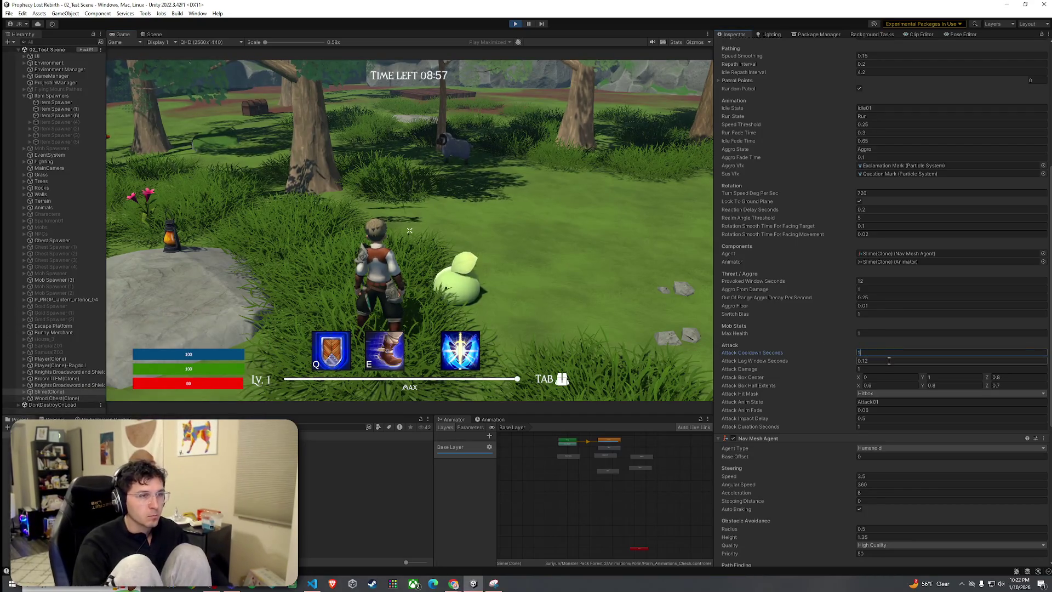
pyautogui.write('.5')
pyautogui.click(409, 230)
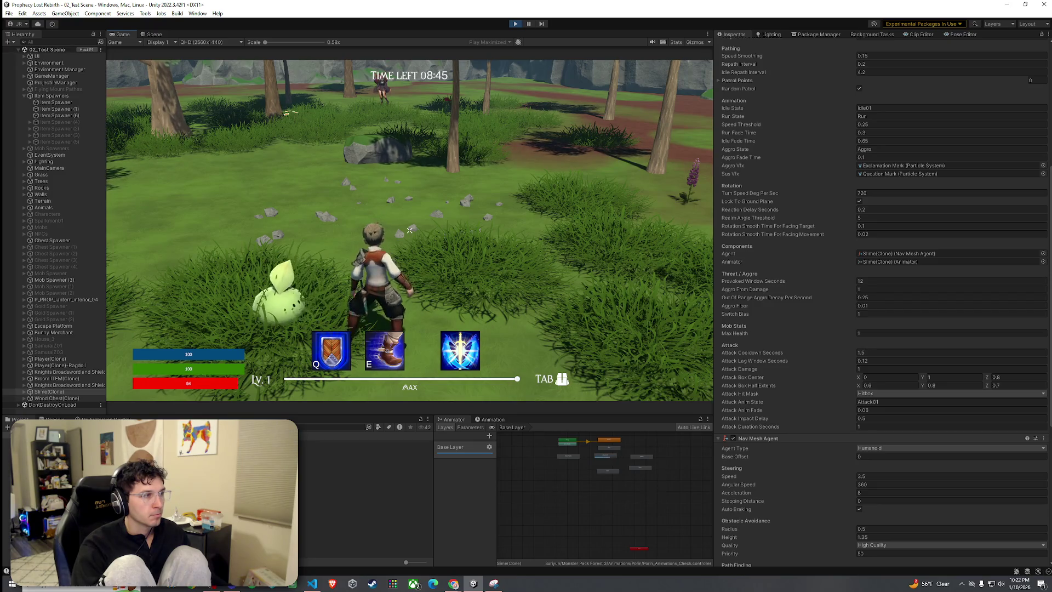
# Set Attack Impact Delay to 0.2, then correct it to 0.1
pyautogui.press('super')
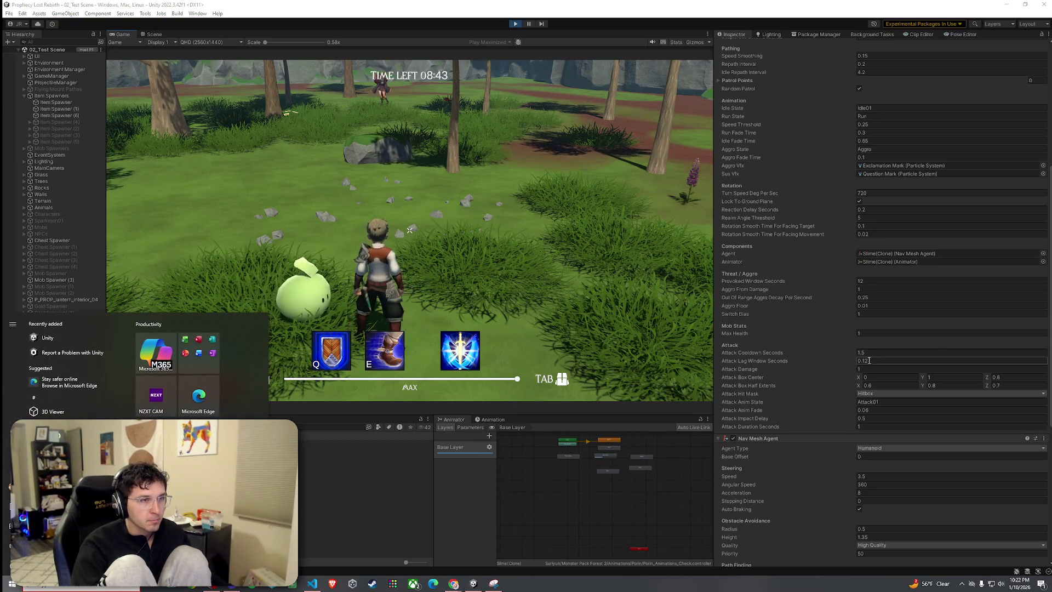
pyautogui.click(869, 360)
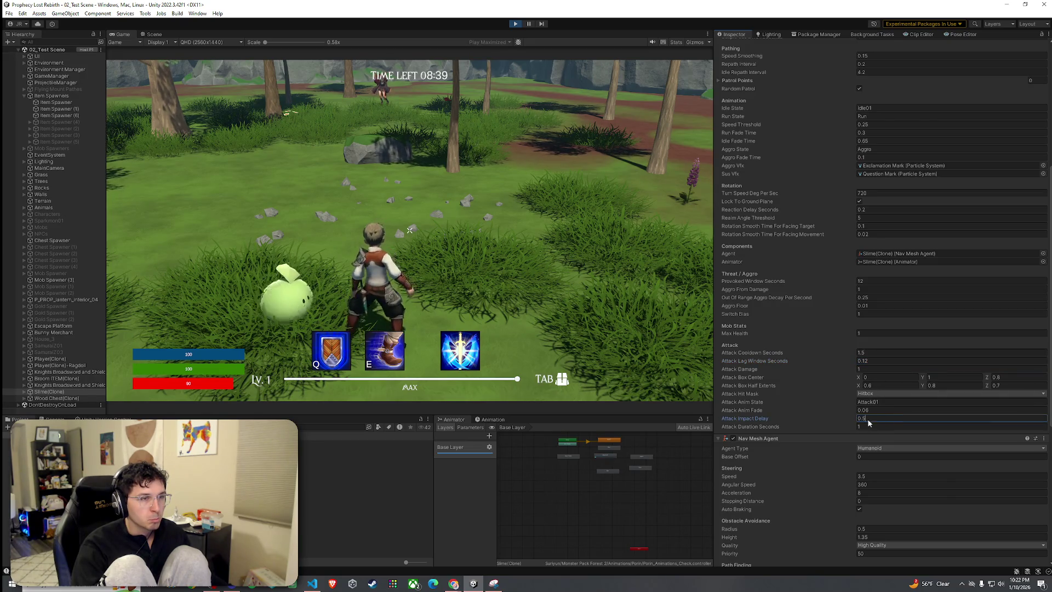
pyautogui.click(951, 419)
pyautogui.write('0.2')
pyautogui.click(410, 230)
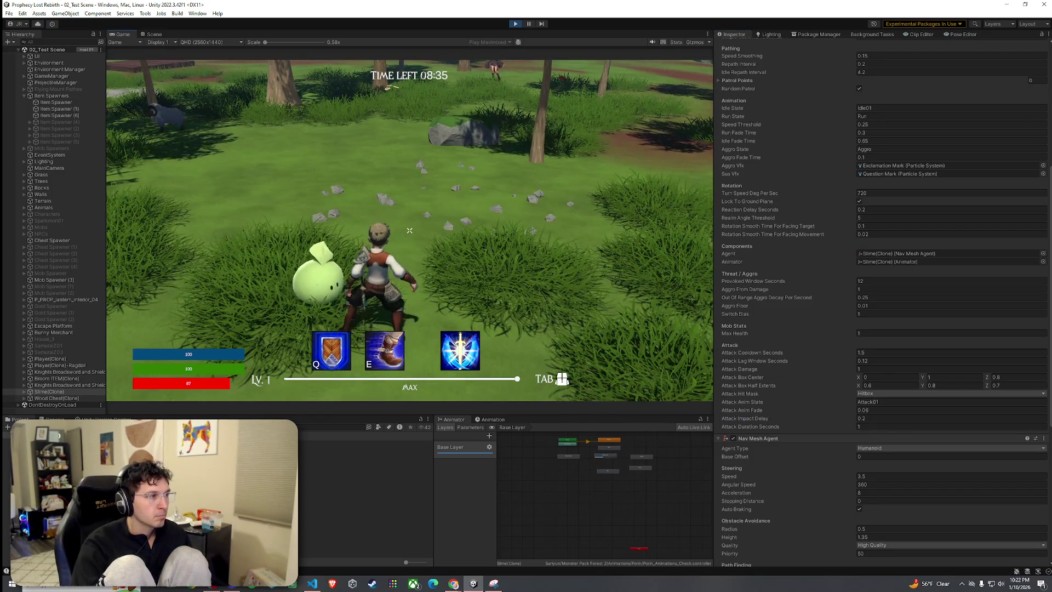
pyautogui.press('super')
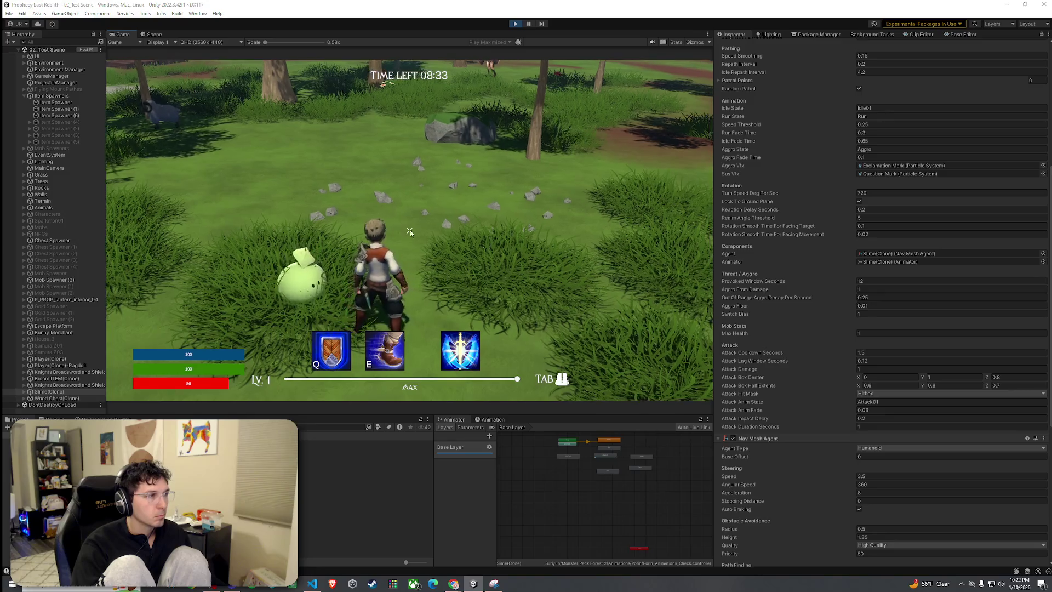
pyautogui.click(875, 418)
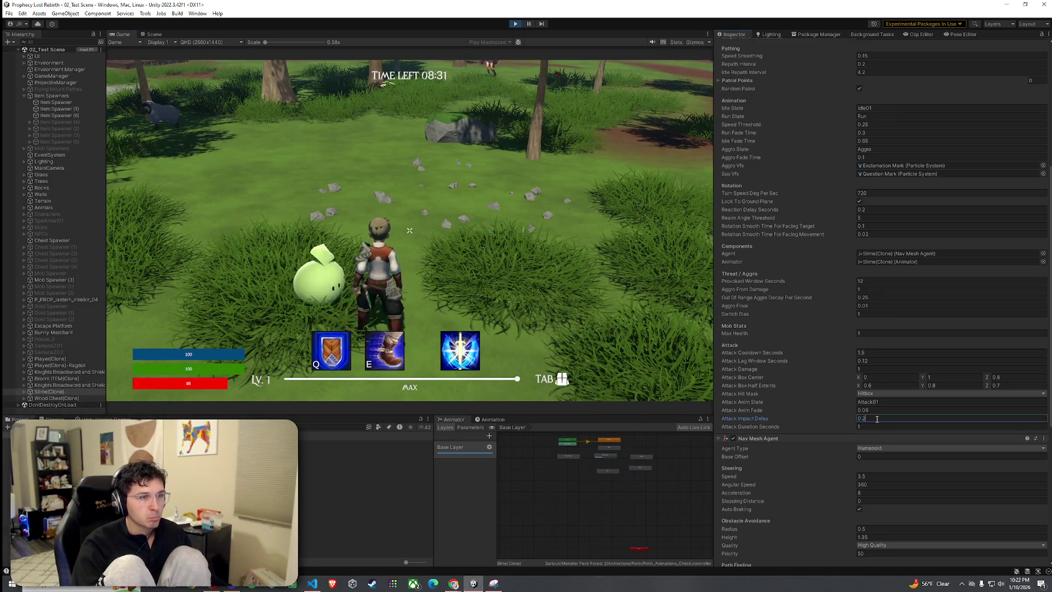
pyautogui.write('5')
pyautogui.press('BackSpace')
pyautogui.click(410, 231)
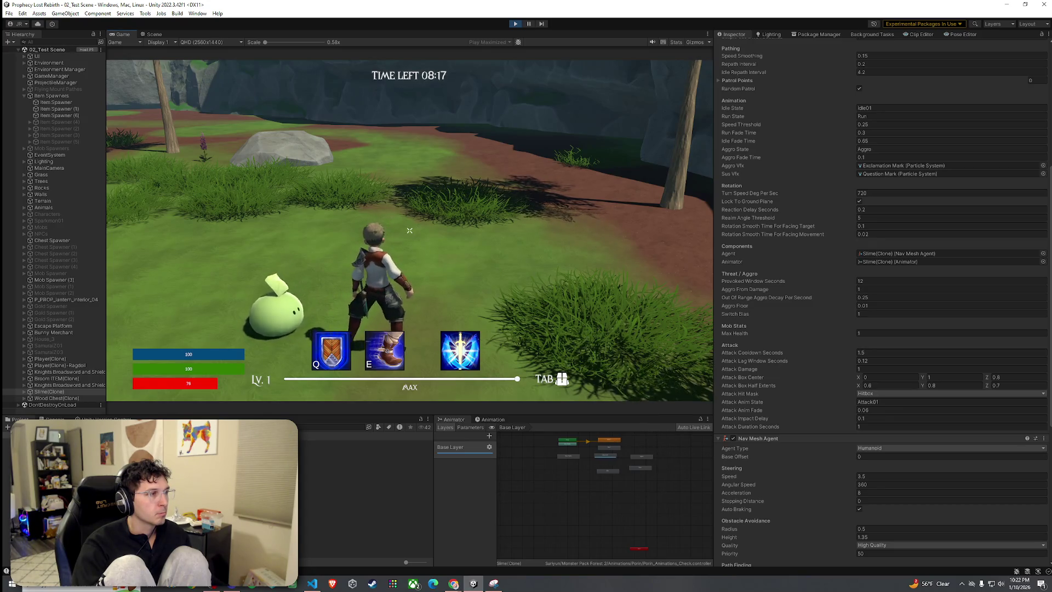
# Locate the Attack clip used by the slime's Attack01 state and stop play mode
pyautogui.press('super')
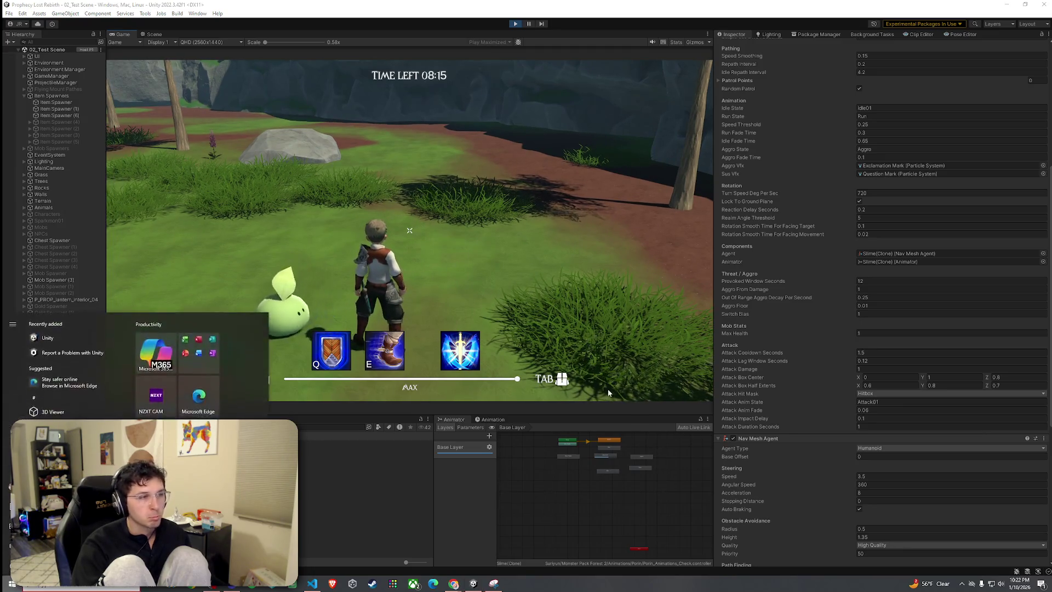
pyautogui.click(604, 455)
pyautogui.scroll(5, 604, 461)
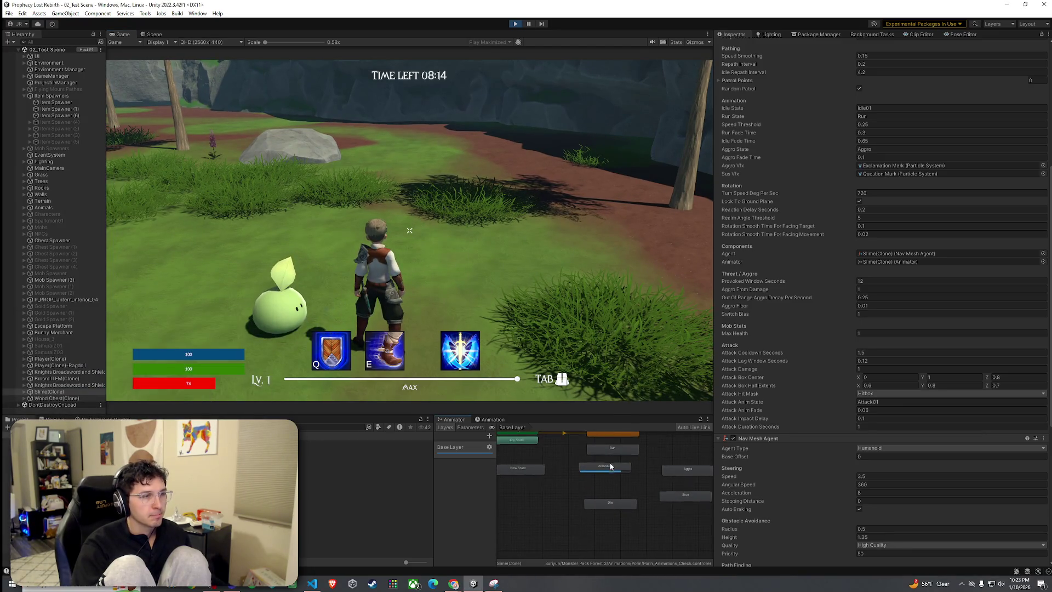
pyautogui.click(614, 469)
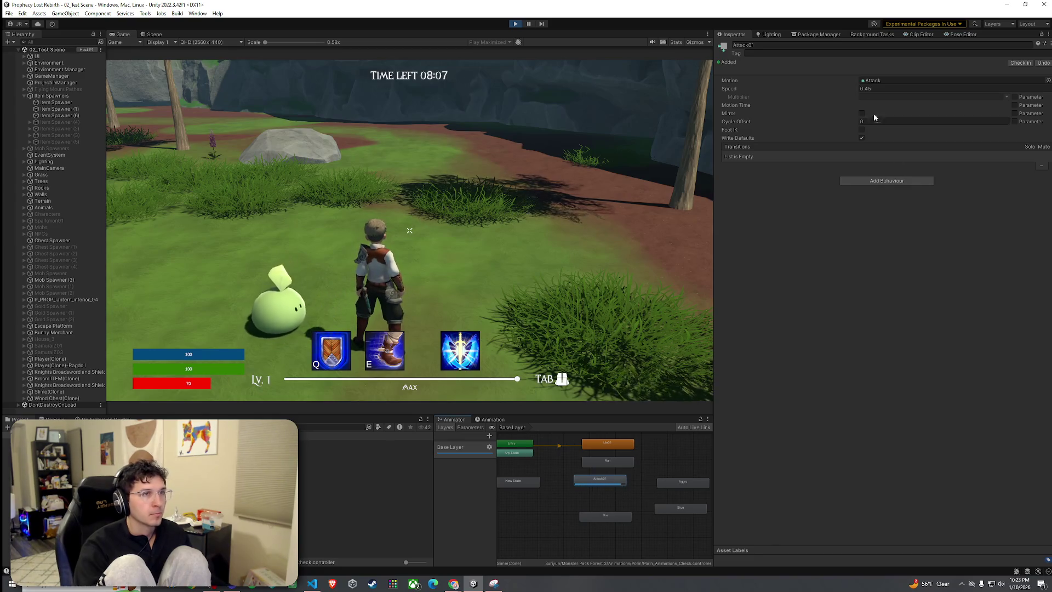
pyautogui.click(880, 81)
pyautogui.doubleClick(877, 80)
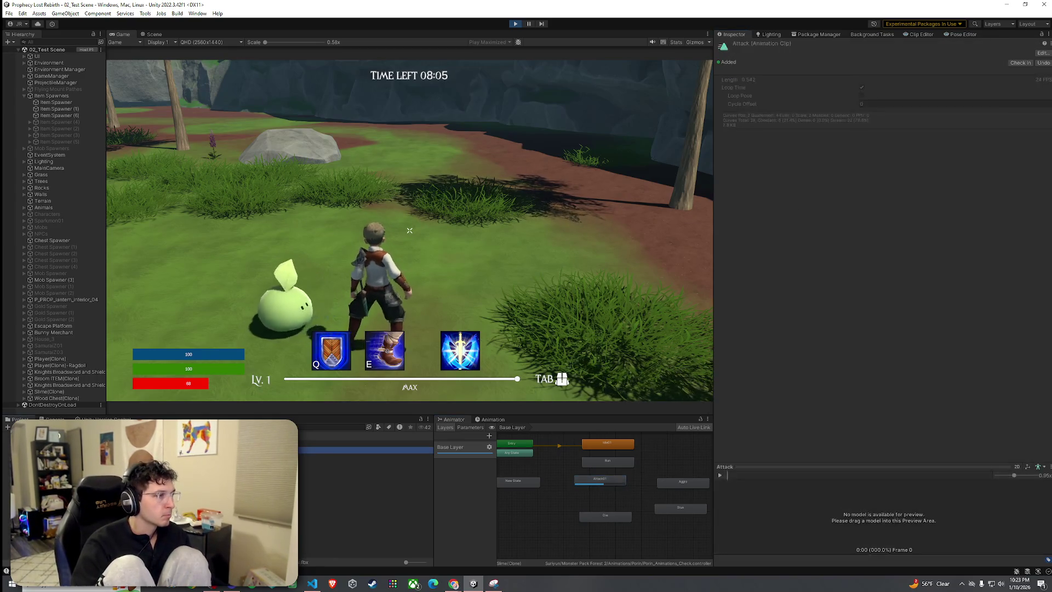
pyautogui.click(516, 24)
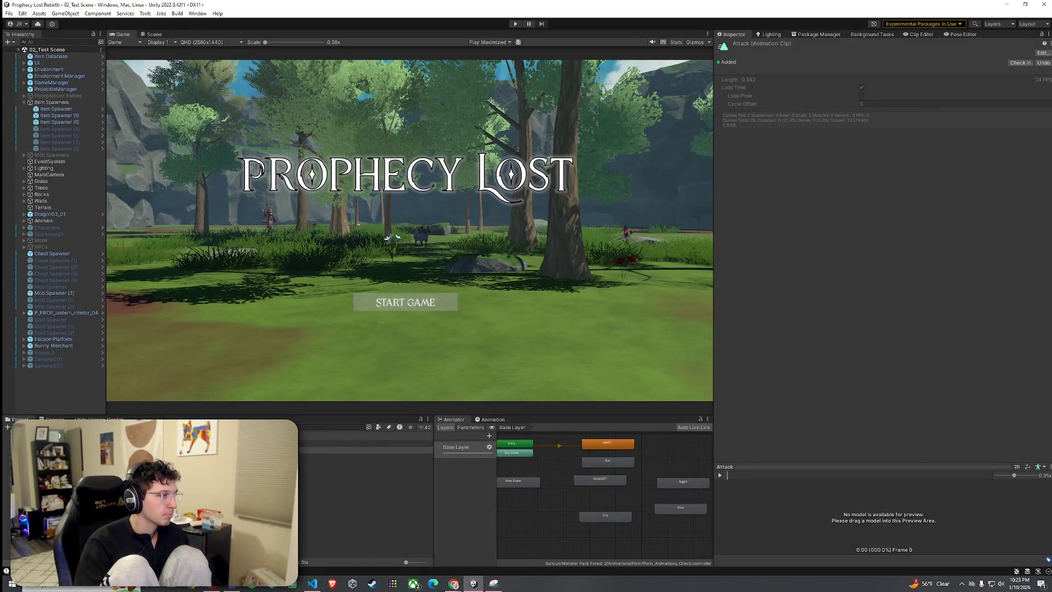
# Turn off Loop Time on the Attack 1 clip and save
pyautogui.click(364, 449)
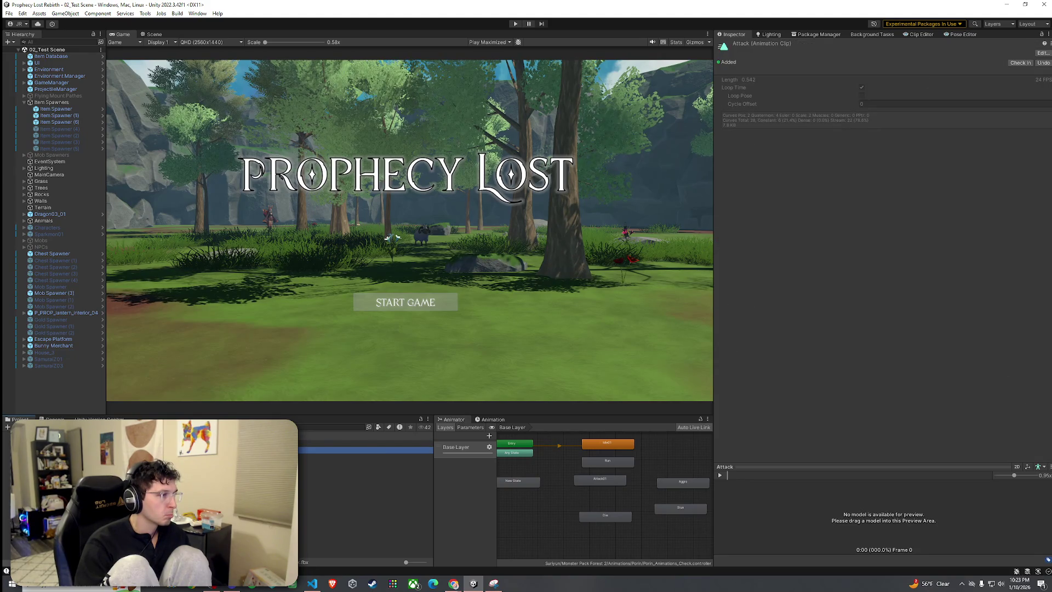
pyautogui.click(363, 521)
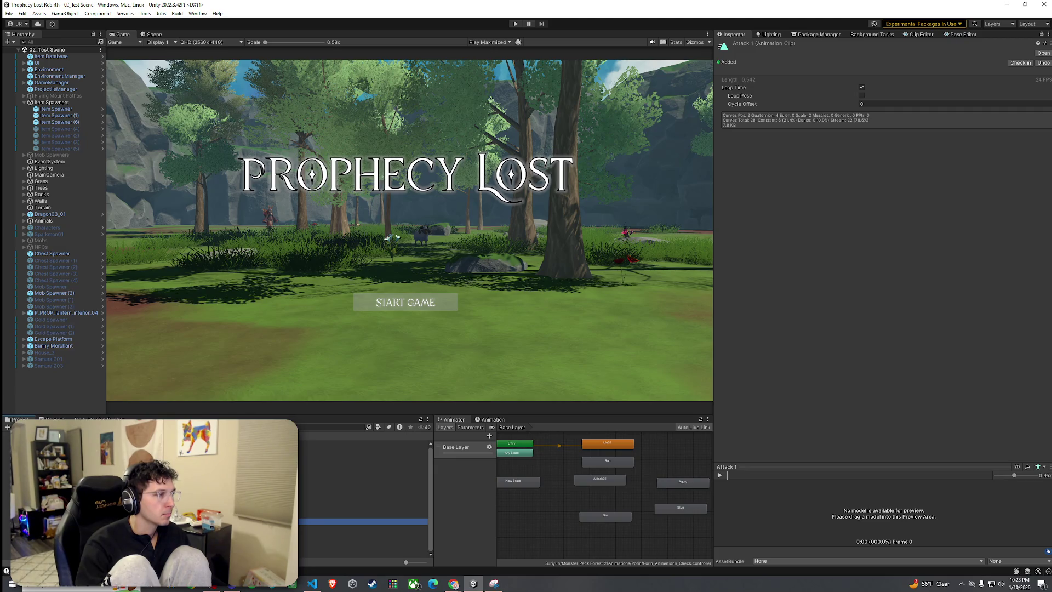
pyautogui.click(860, 88)
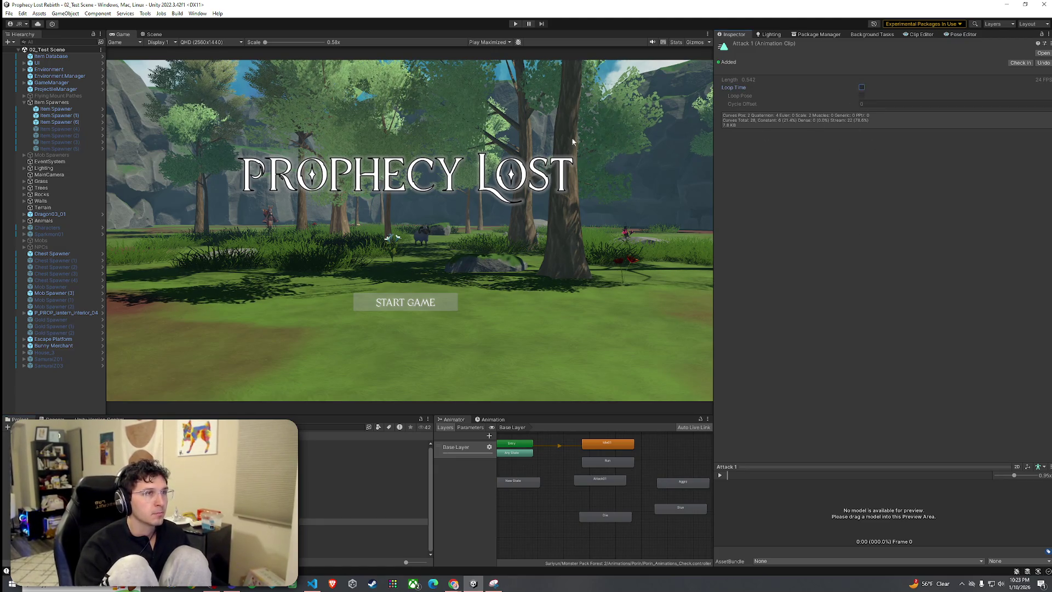
pyautogui.click(9, 13)
pyautogui.click(33, 53)
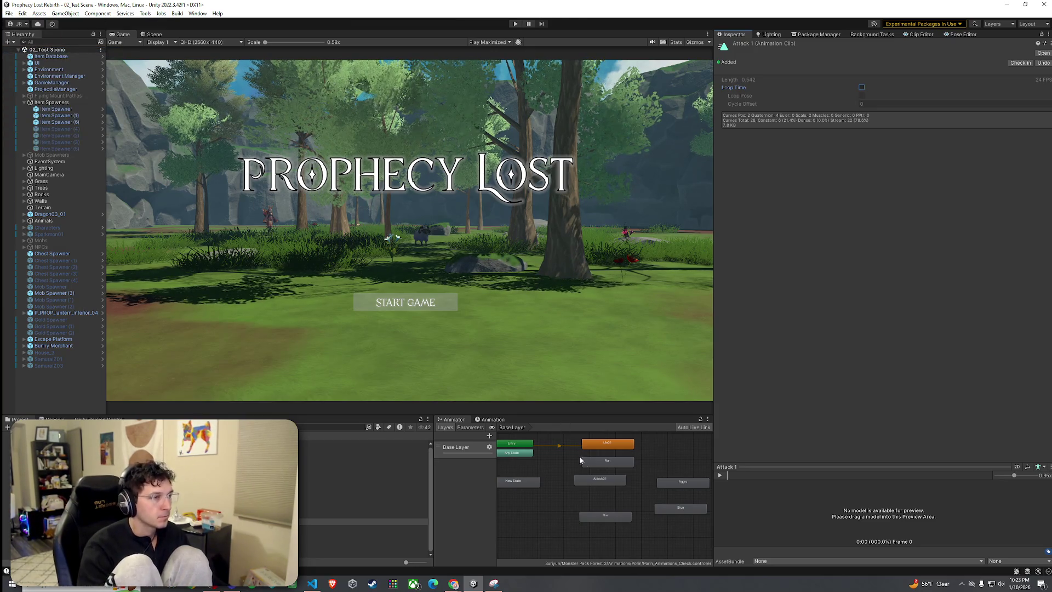
# Compare the Attack clips and turn off Loop Time on Attack 2
pyautogui.click(600, 480)
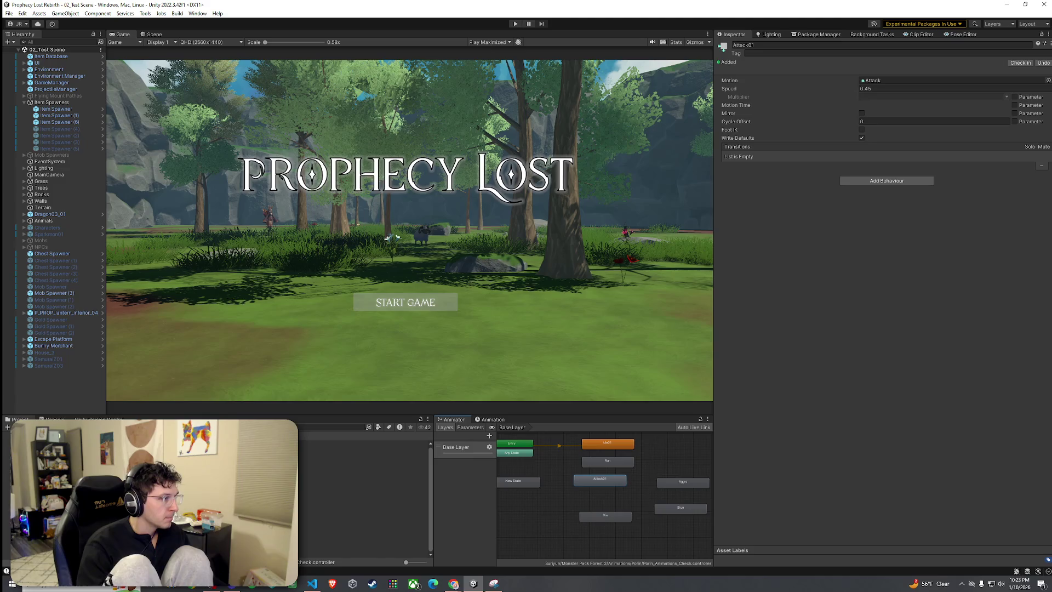
pyautogui.click(362, 515)
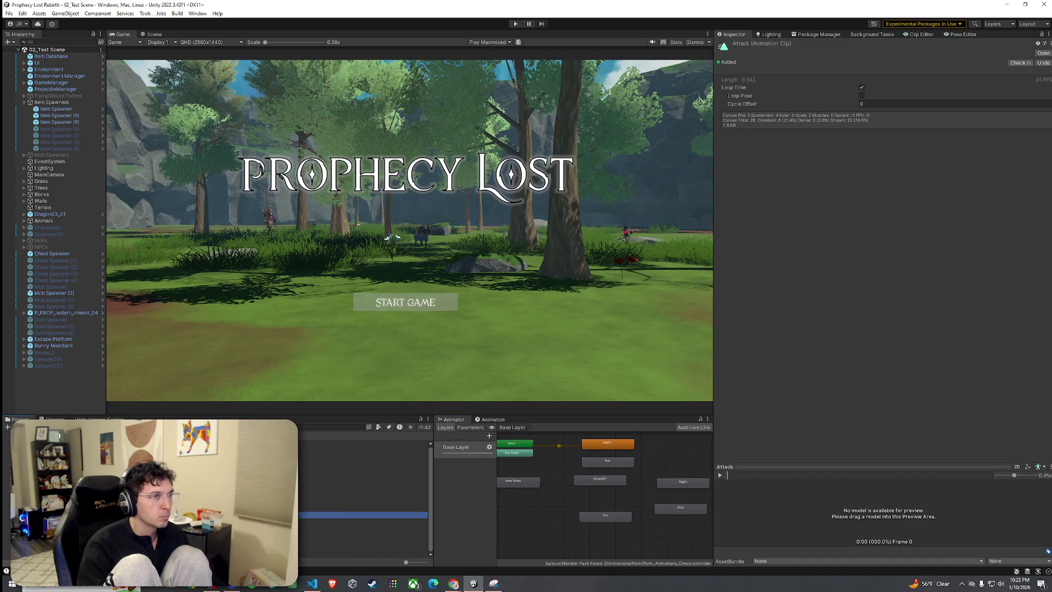
pyautogui.click(362, 521)
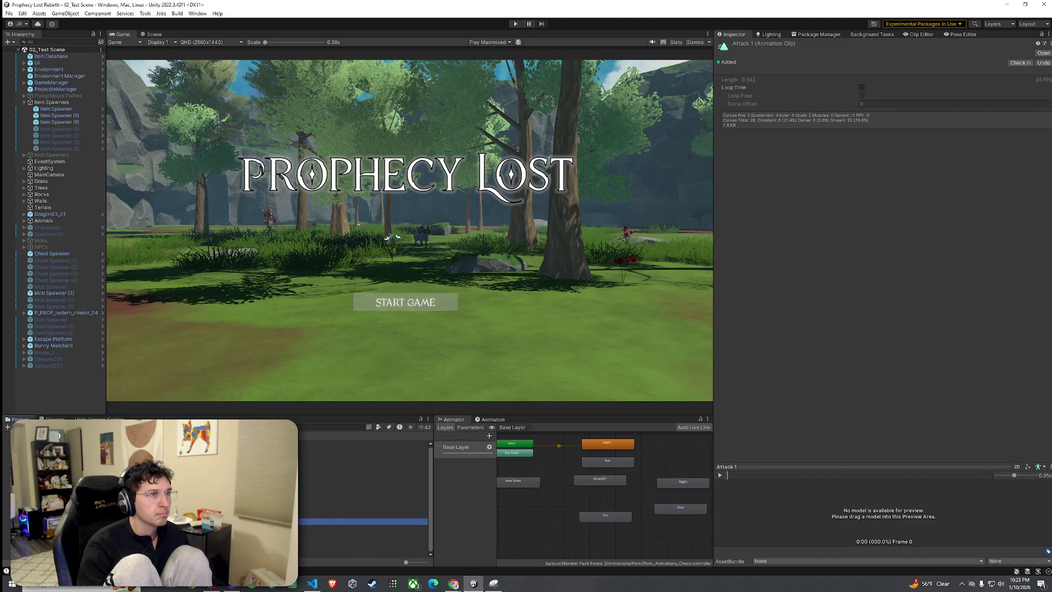
pyautogui.click(362, 515)
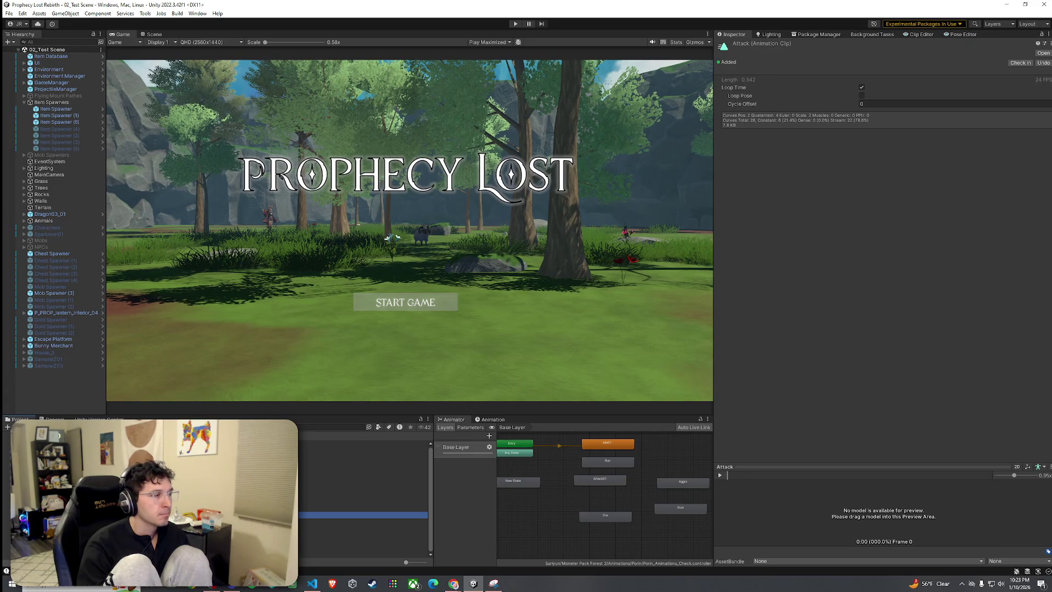
pyautogui.click(361, 449)
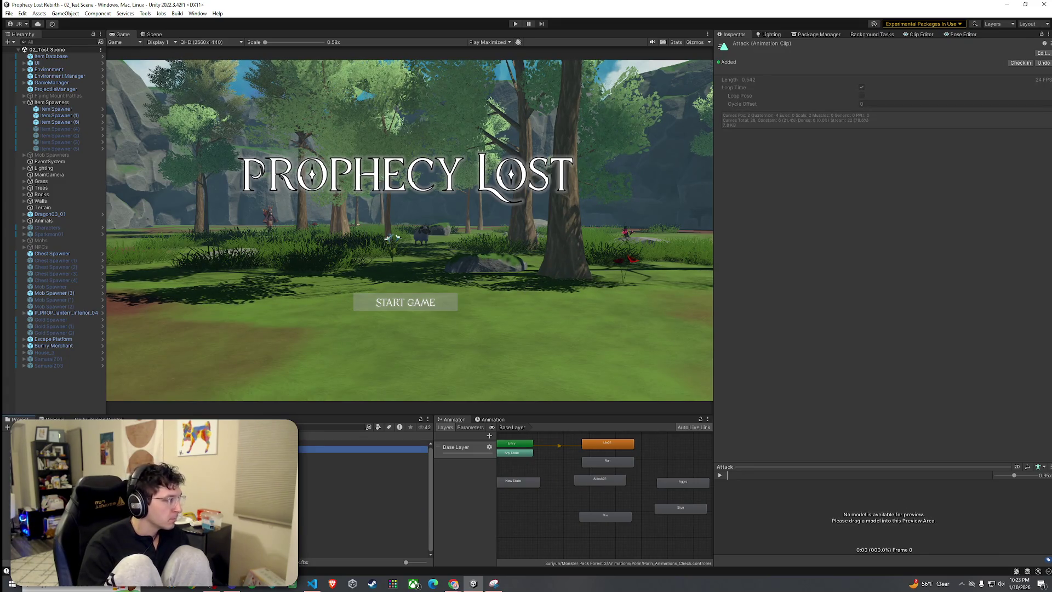
pyautogui.click(362, 522)
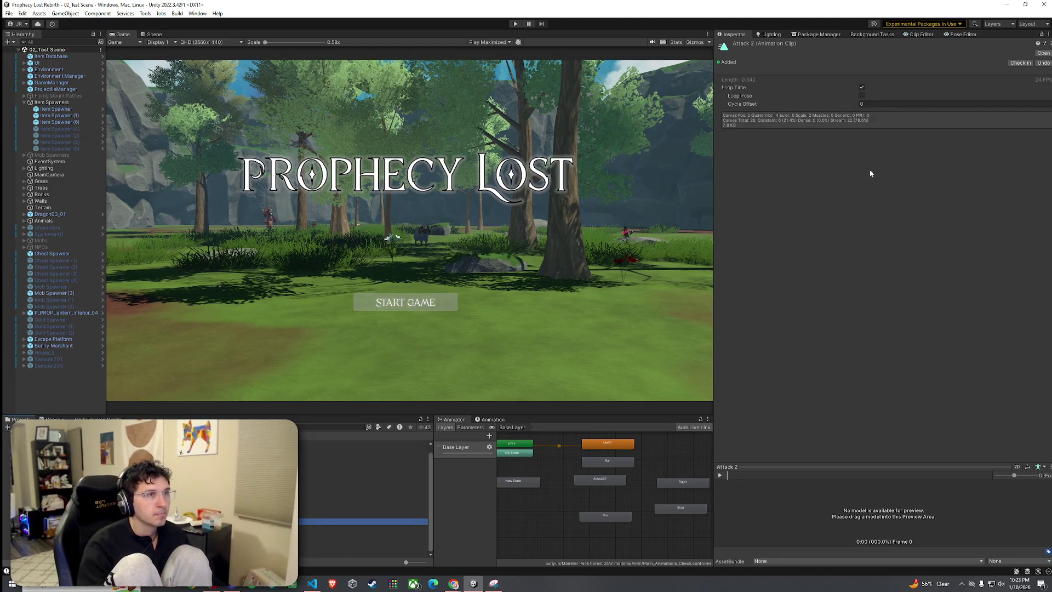
pyautogui.click(861, 88)
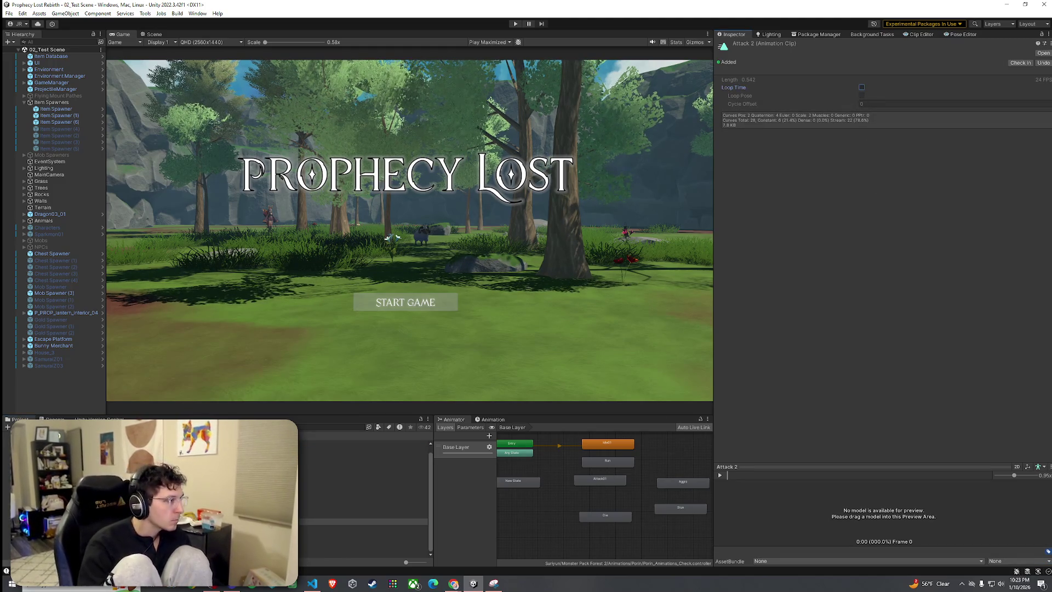
# Select the Attack and Attack 1 clips and delete them
pyautogui.click(362, 509)
pyautogui.keyDown('shift'); pyautogui.click(361, 515); pyautogui.keyUp('shift')
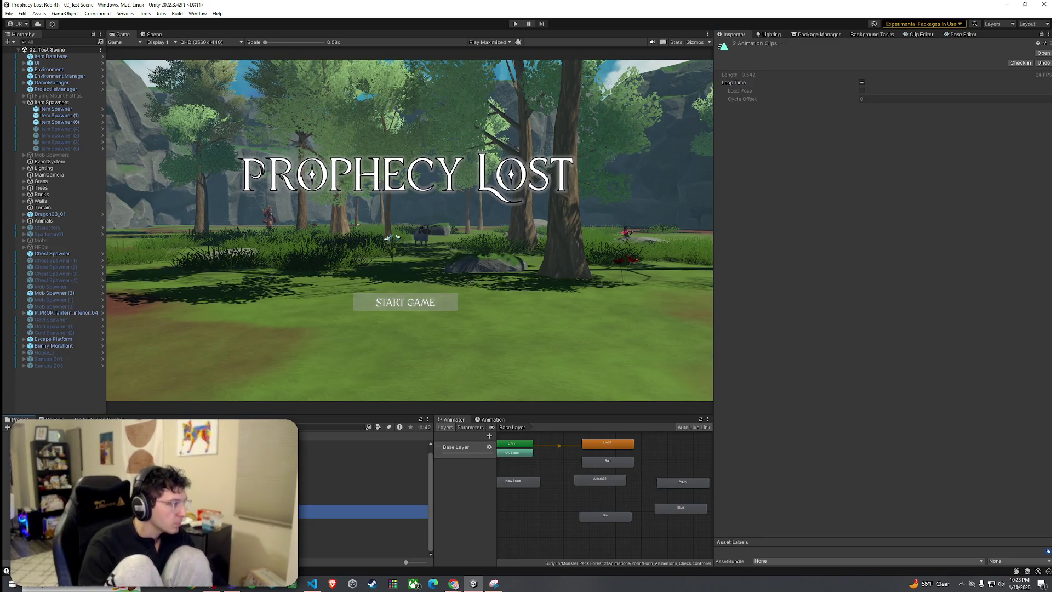
pyautogui.press('Delete')
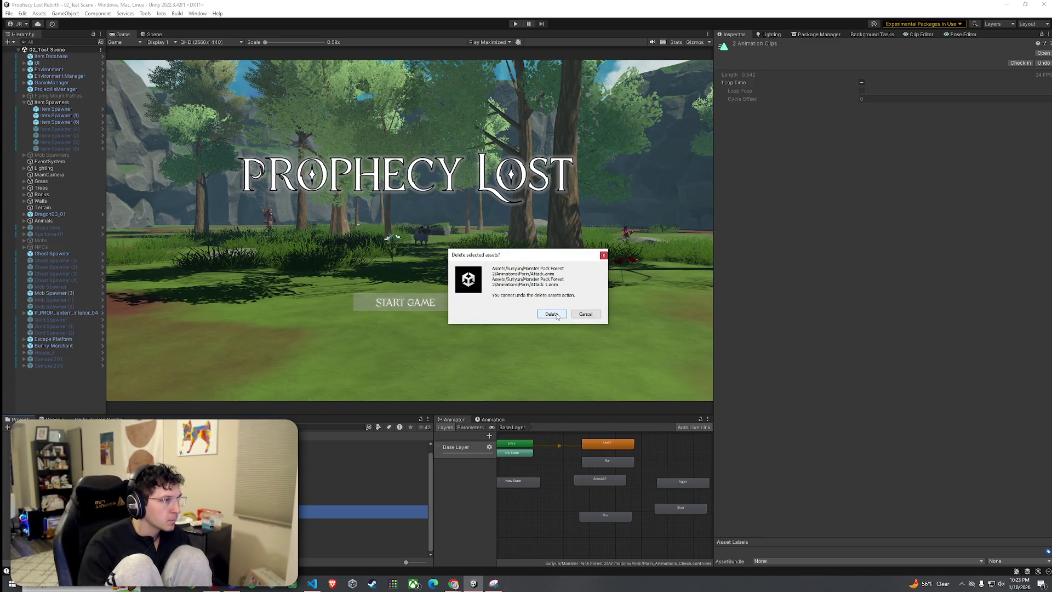
# Confirm deleting the two clips and rename Attack 2 to Attack
pyautogui.click(555, 314)
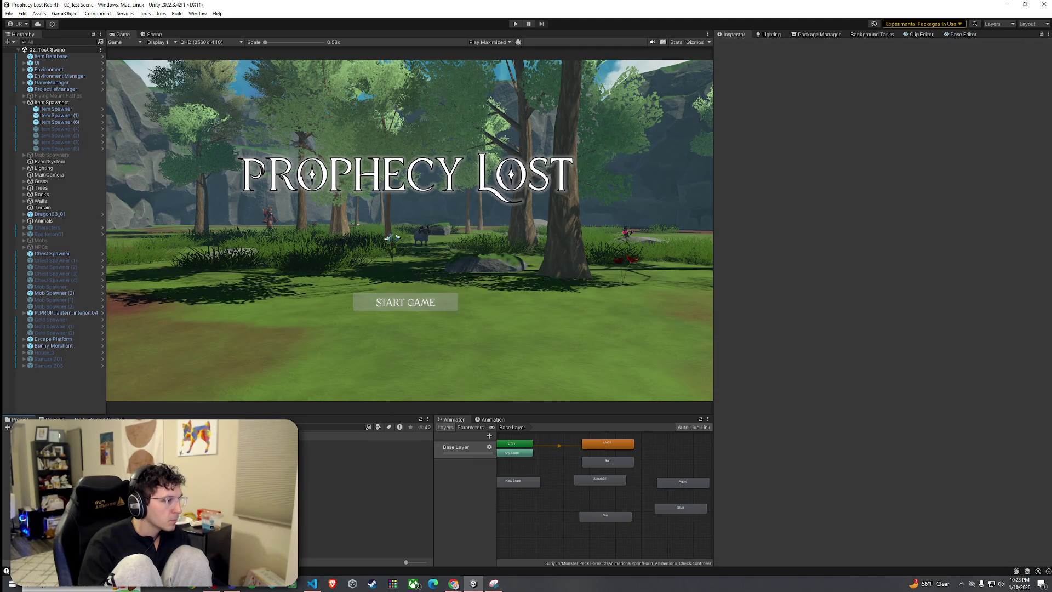
pyautogui.click(362, 515)
pyautogui.press('F2')
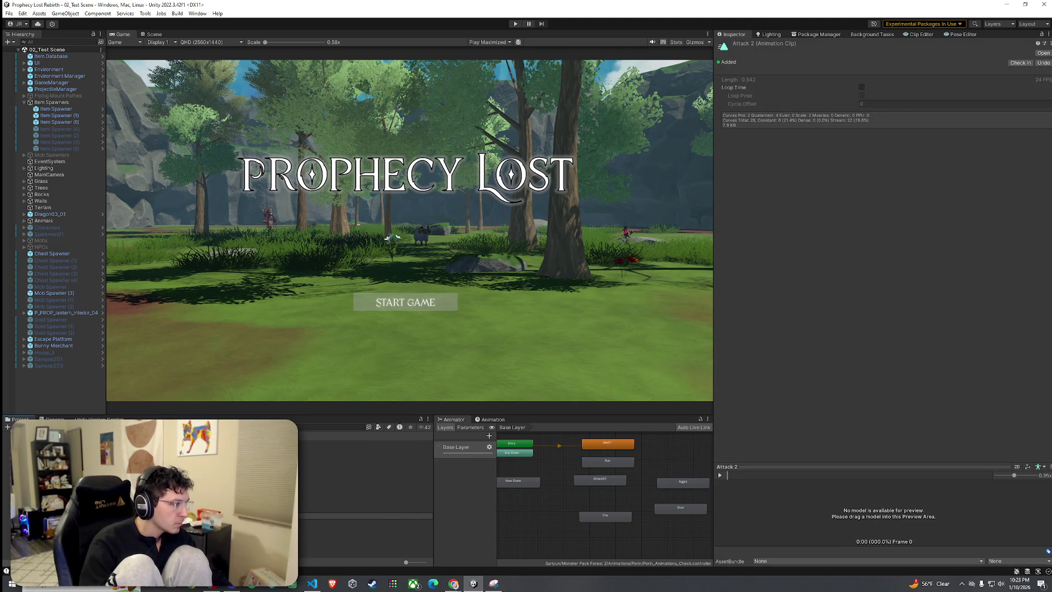
pyautogui.press('BackSpace')
pyautogui.press('BackSpace')
pyautogui.press('Return')
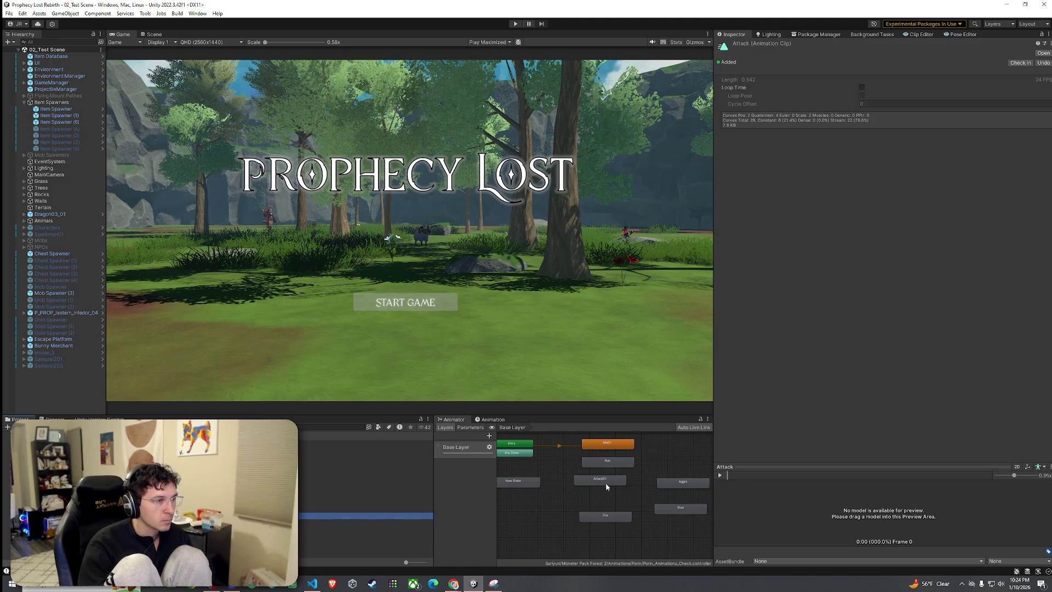
# Duplicate the Attack01 state as Attack02, check both states, and save the project
pyautogui.click(603, 480)
pyautogui.hotkey('ctrl', 'd')
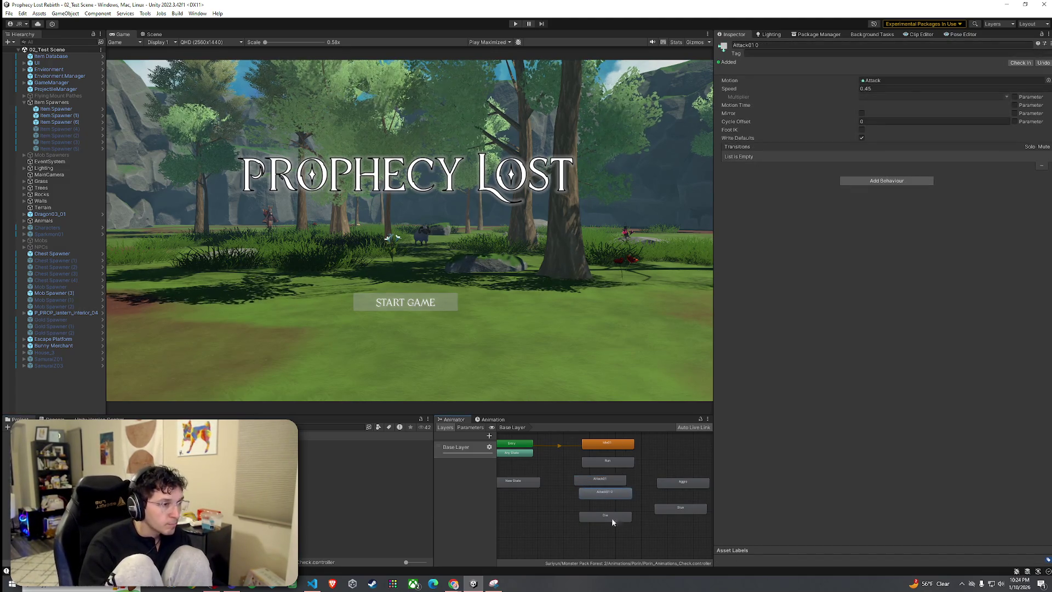
pyautogui.click(759, 46)
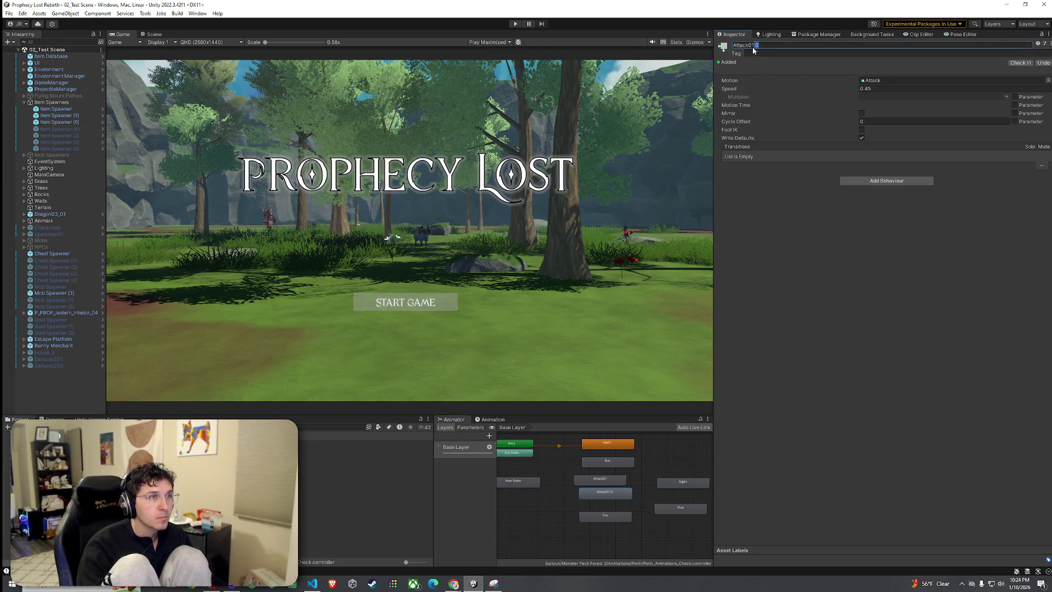
pyautogui.press('Return')
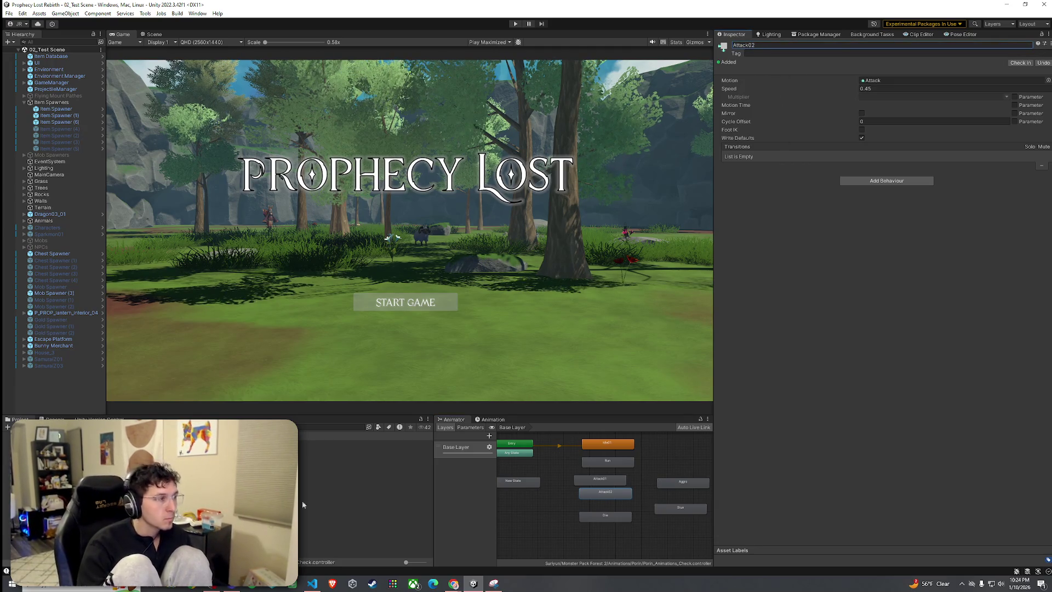
pyautogui.click(329, 515)
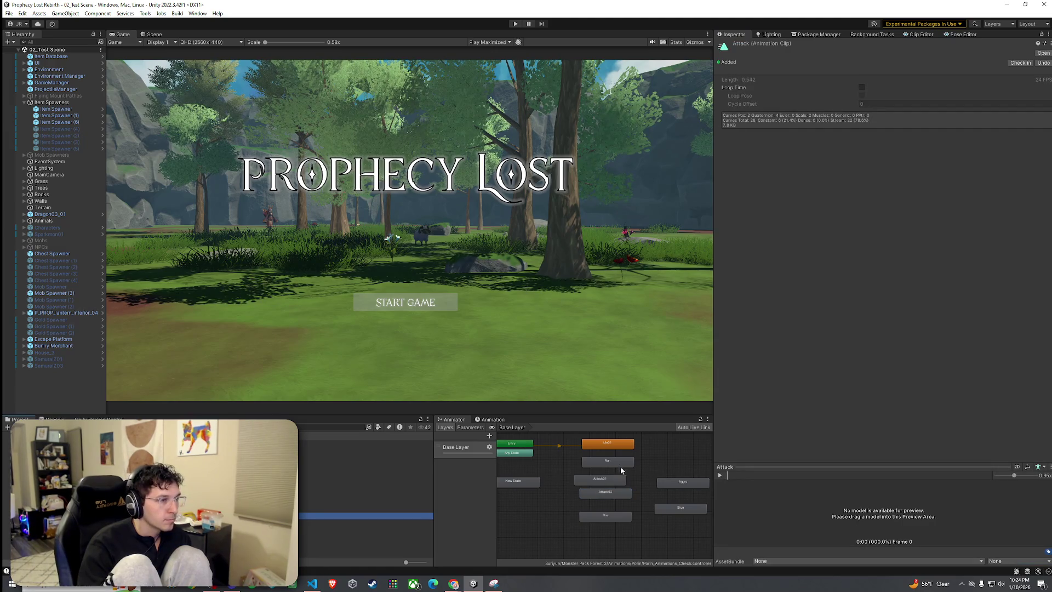
pyautogui.click(608, 479)
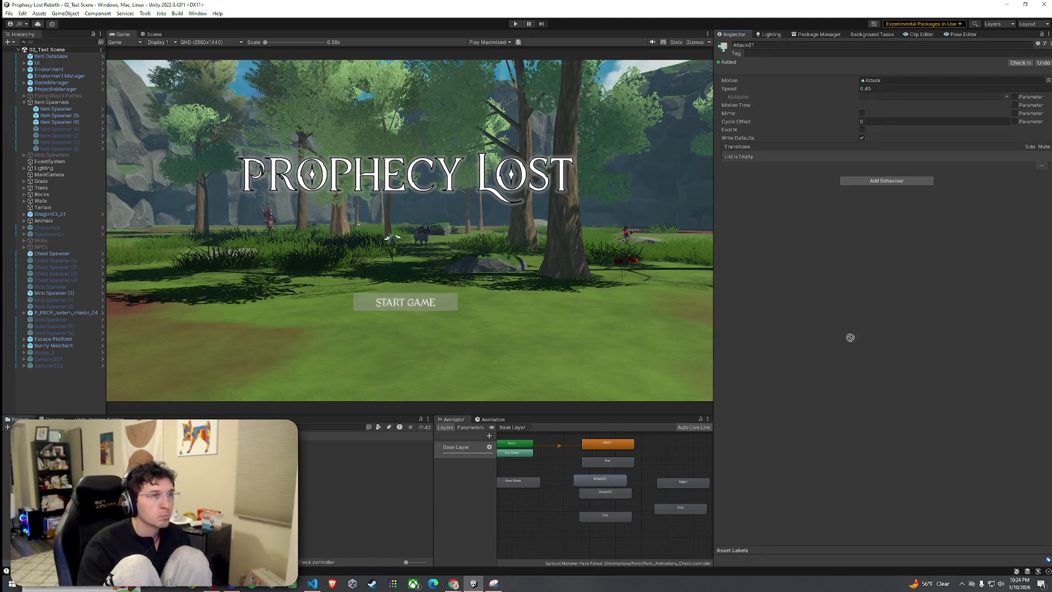
pyautogui.click(584, 495)
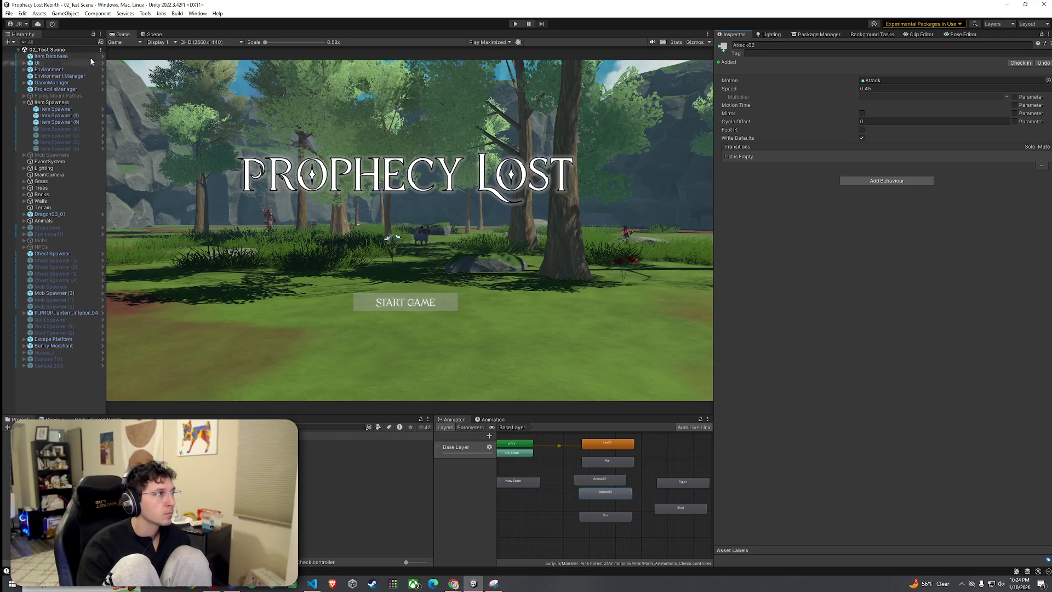
pyautogui.click(9, 14)
pyautogui.click(21, 52)
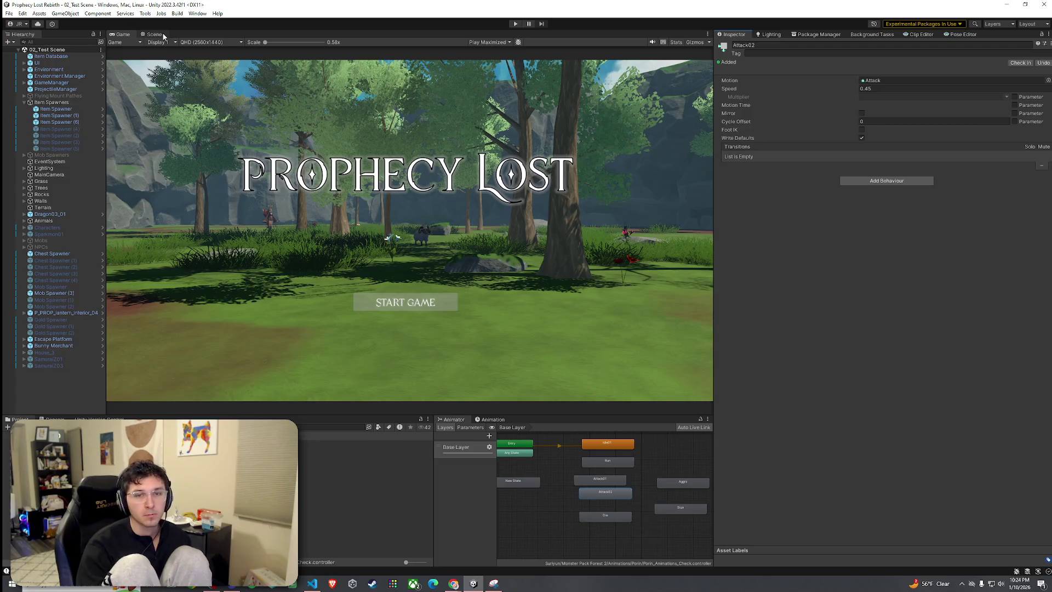
# Save the scene, enter play mode, and start the game from the title screen
pyautogui.click(9, 13)
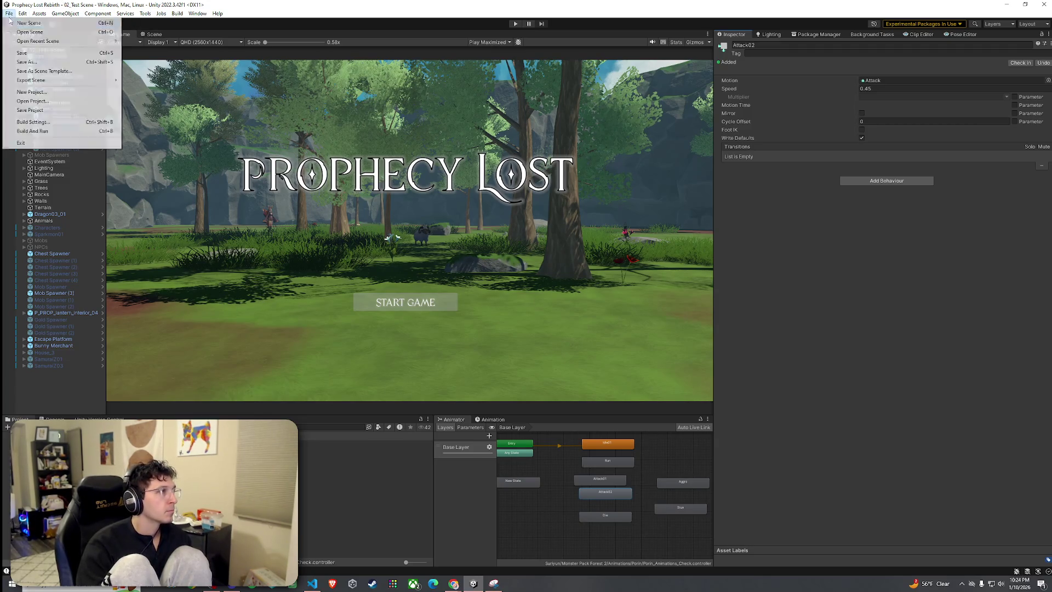
pyautogui.click(21, 53)
pyautogui.click(516, 24)
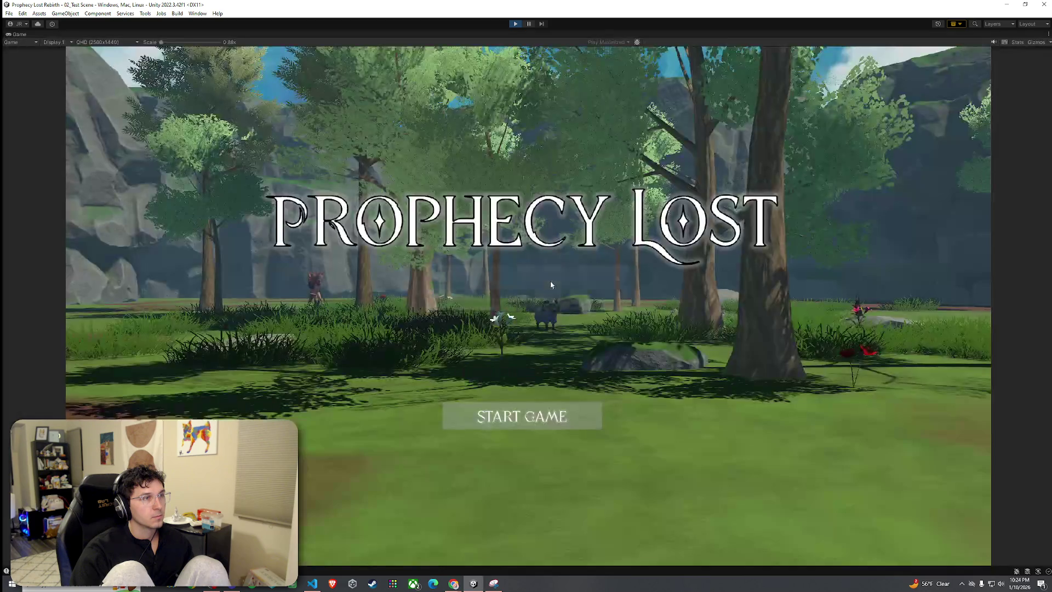
pyautogui.click(530, 420)
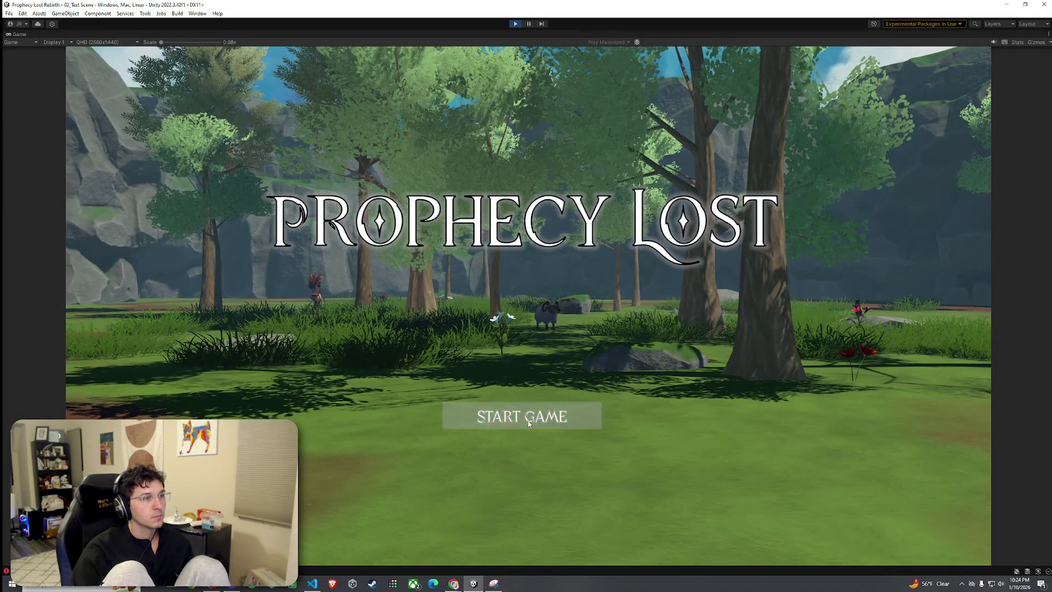
pyautogui.click(528, 420)
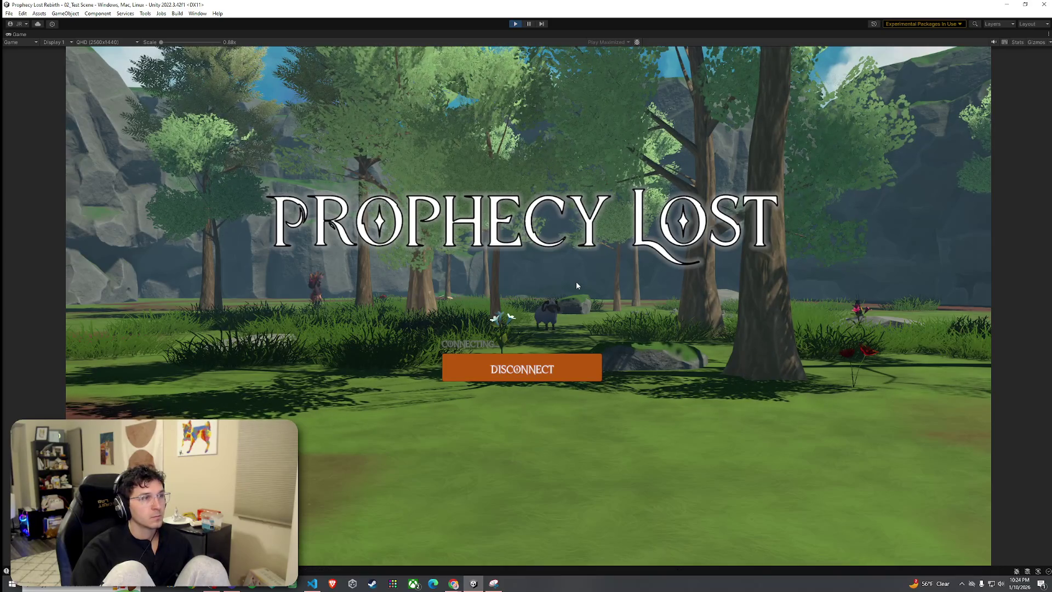
# Walk into the level, check the inventory, and restore the full editor layout
pyautogui.press('w')
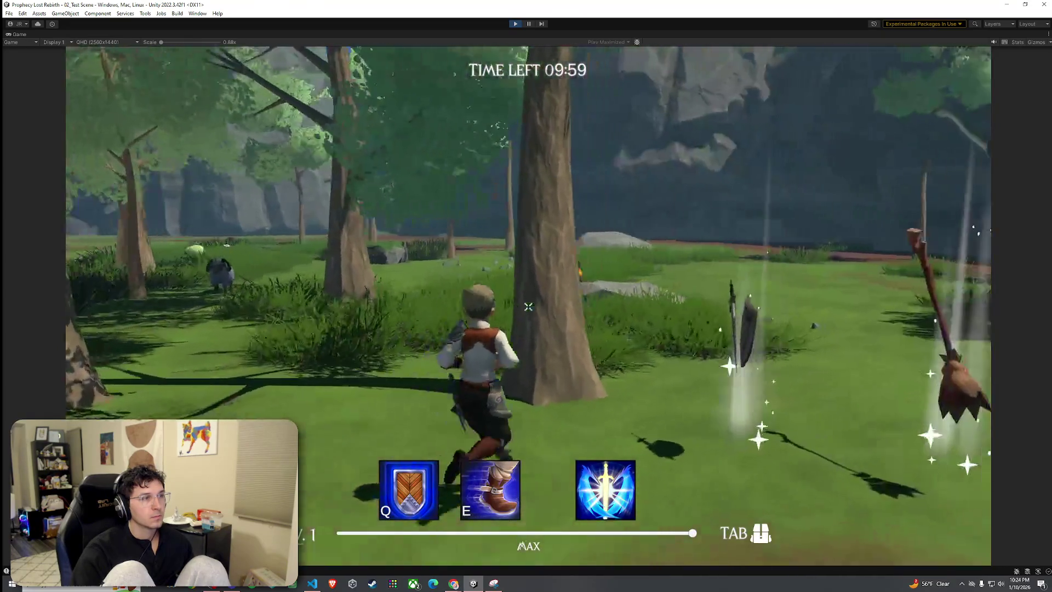
pyautogui.press('Tab')
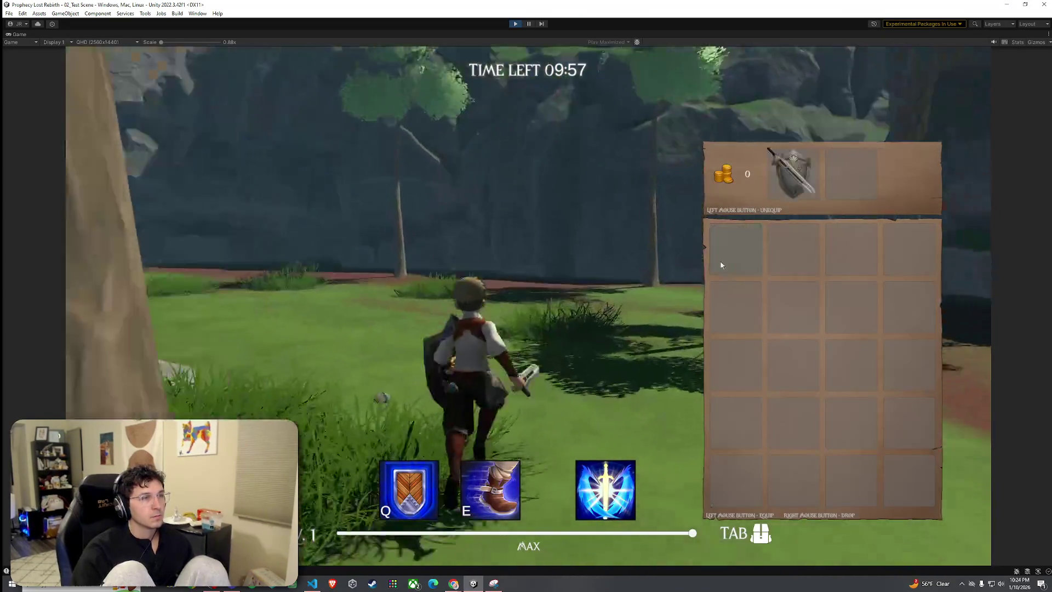
pyautogui.press('Tab')
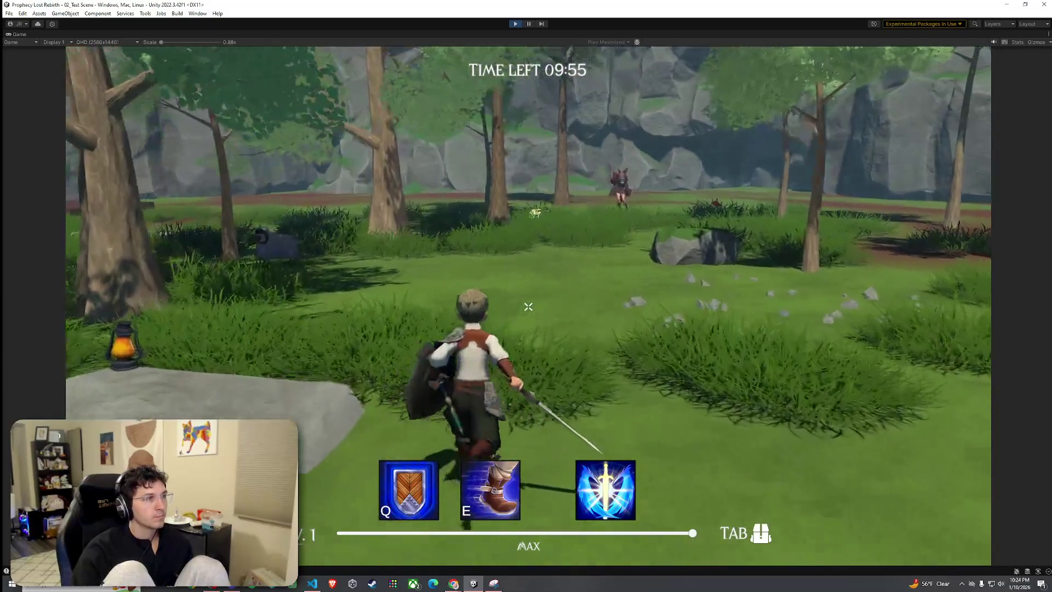
pyautogui.press('super')
pyautogui.click(22, 37)
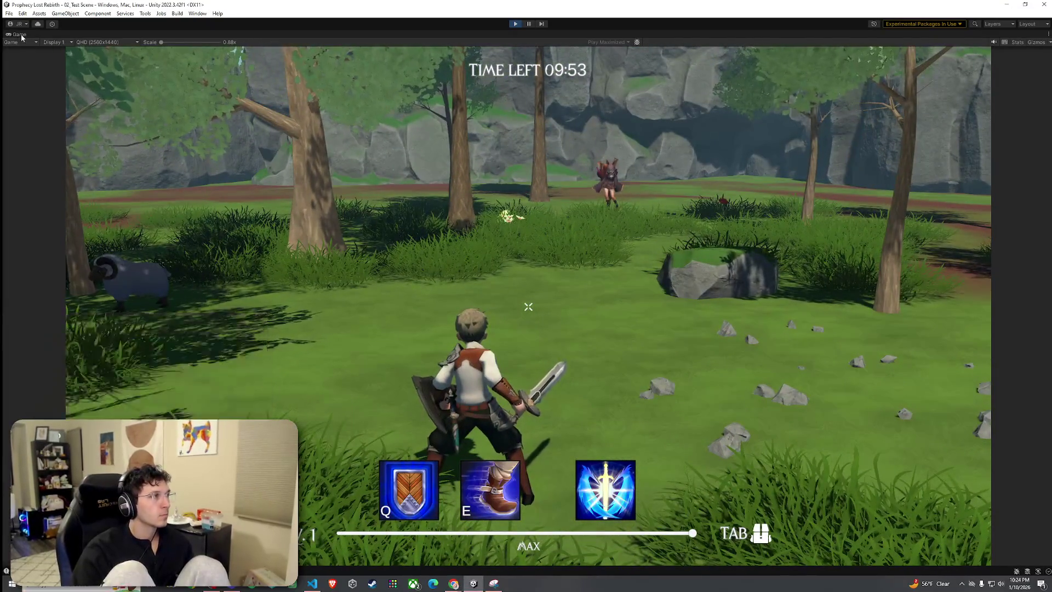
pyautogui.doubleClick(22, 36)
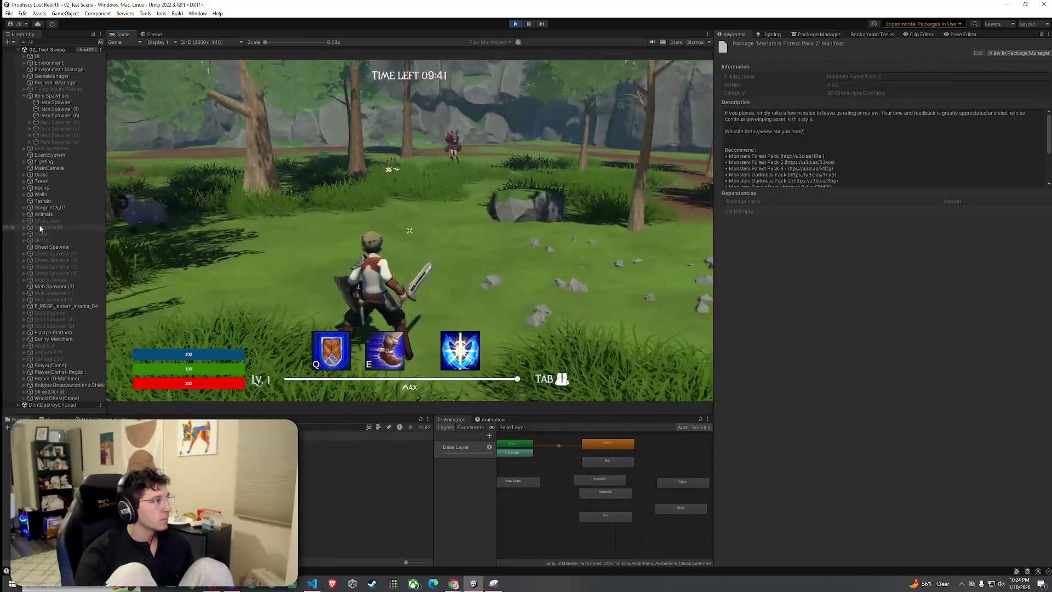
# Select the spawned Slime(Clone) and scroll the Inspector to its Mob AI attack settings
pyautogui.click(54, 260)
pyautogui.click(57, 392)
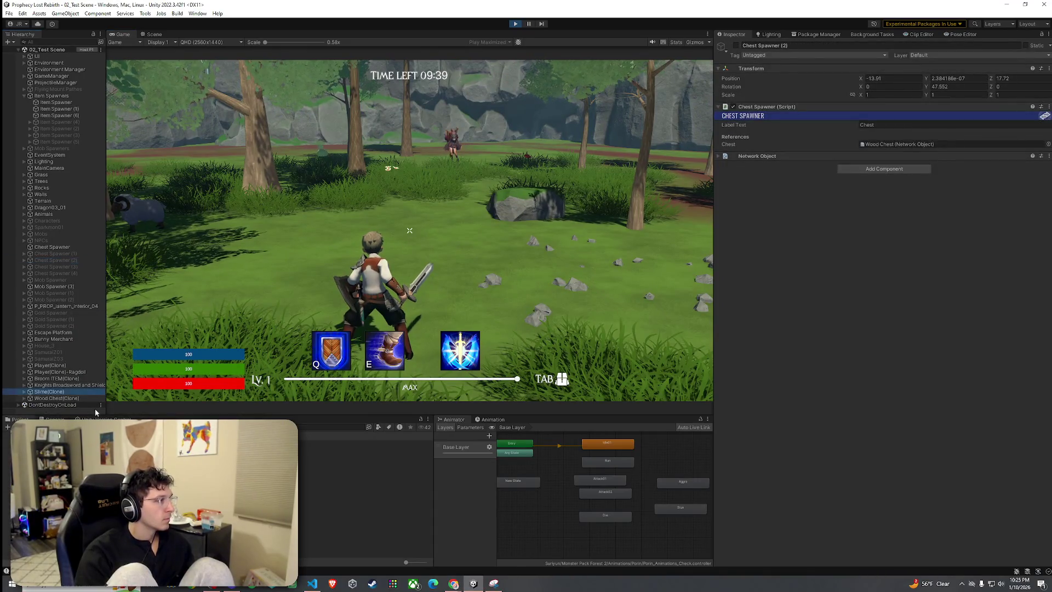
pyautogui.click(383, 282)
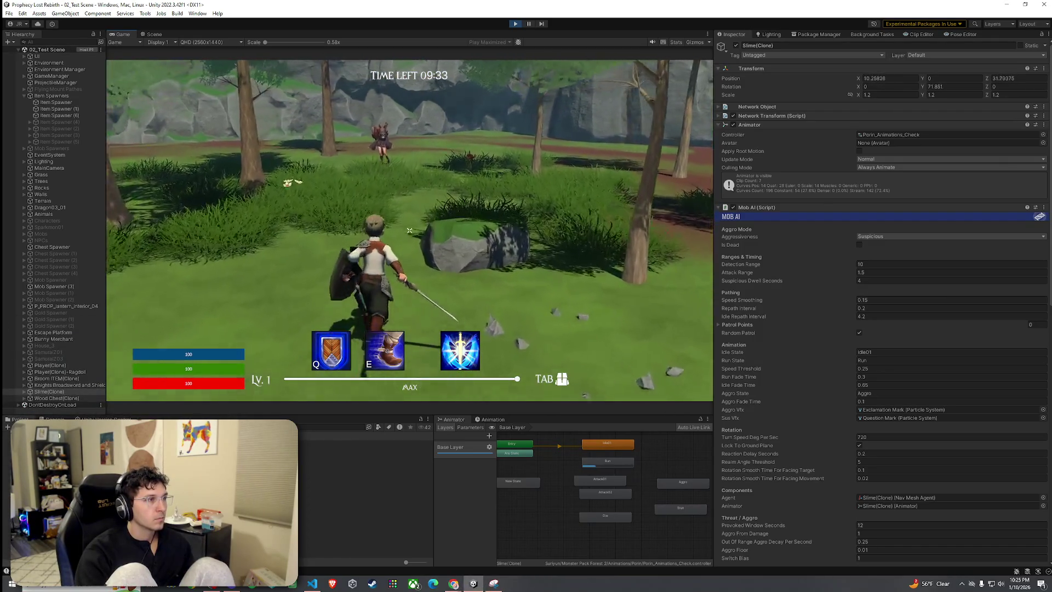
pyautogui.press('super')
pyautogui.scroll(-5, 800, 392)
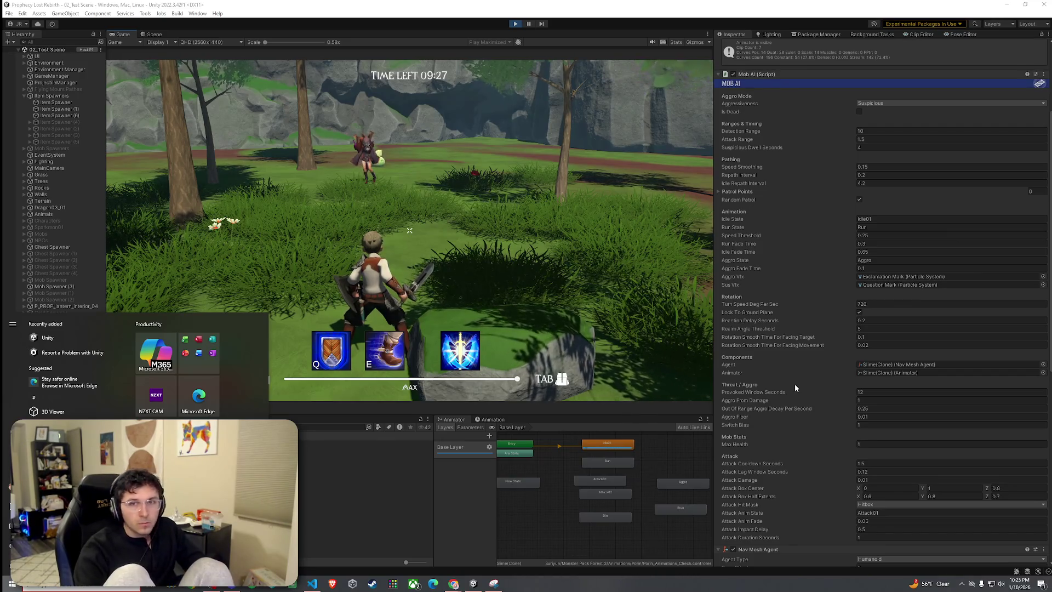
pyautogui.press('super')
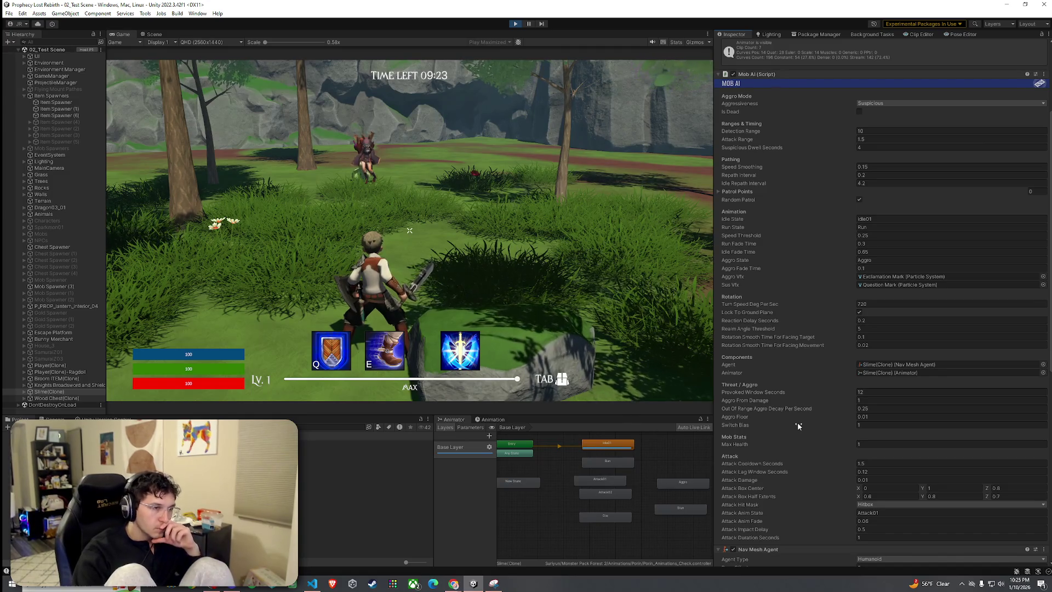
pyautogui.scroll(-3, 797, 425)
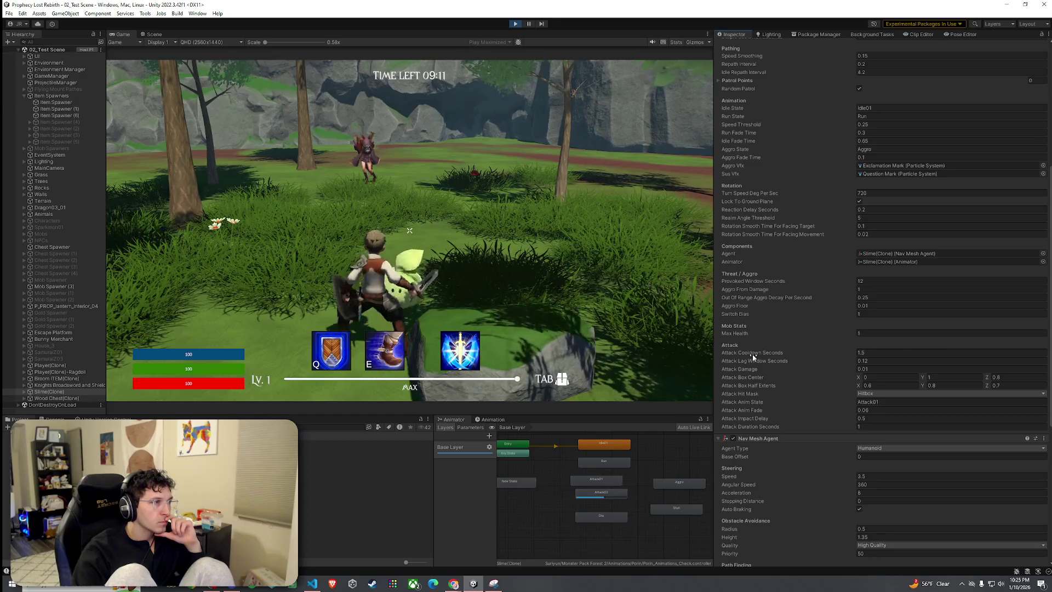
# Set the live slime's Attack Damage to 1 and Attack Anim Fade to 0.06, then resume testing
pyautogui.click(874, 369)
pyautogui.write('1')
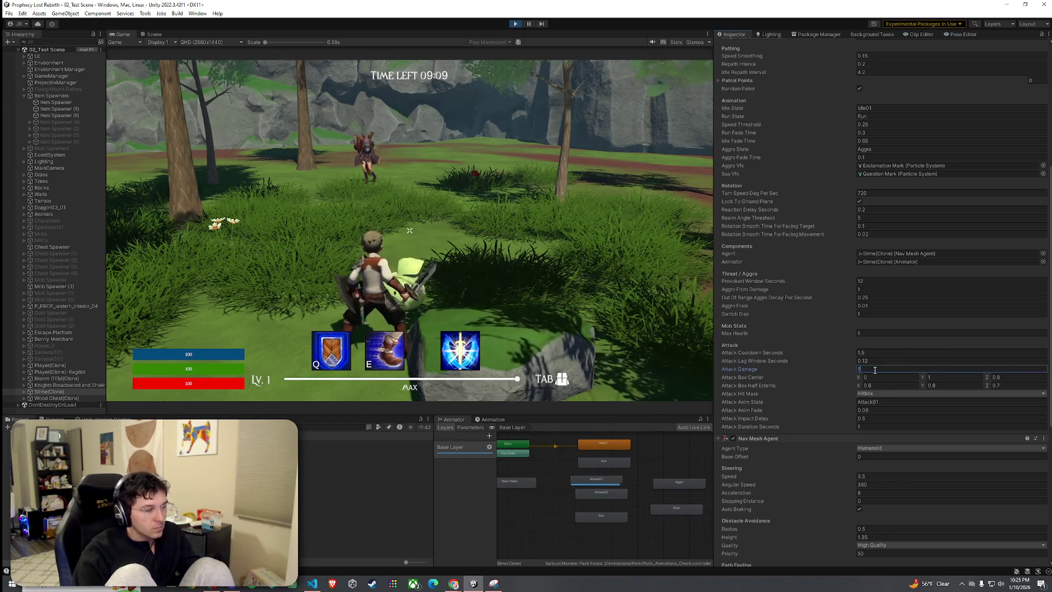
pyautogui.press('Return')
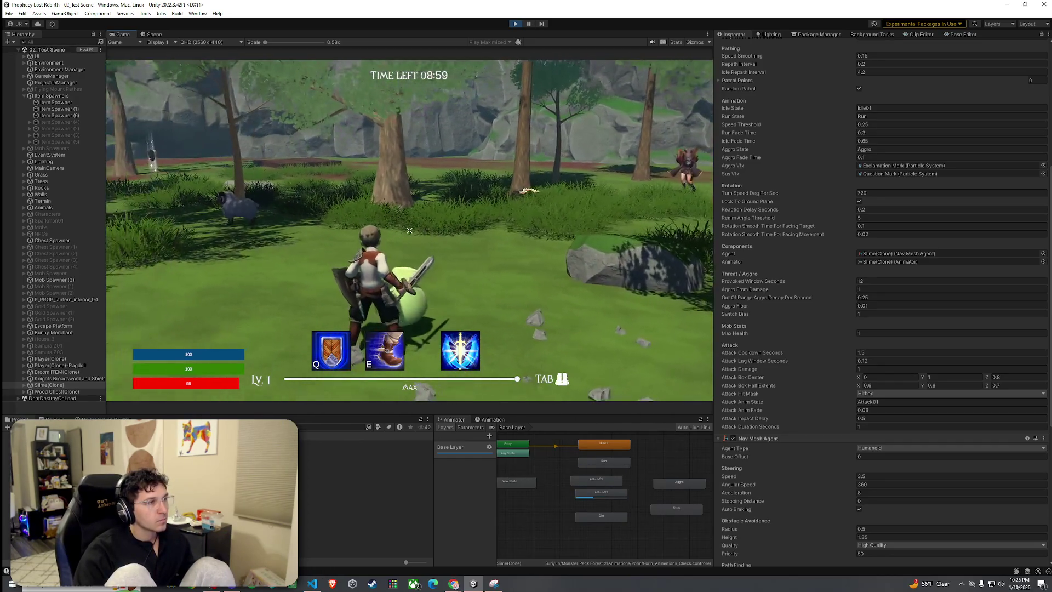
pyautogui.press('super')
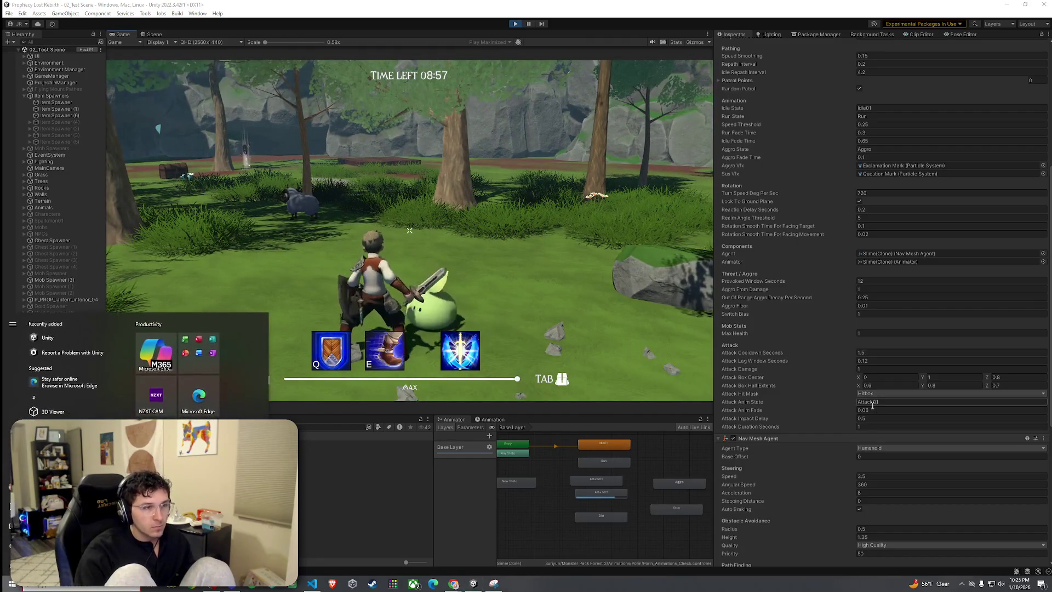
pyautogui.click(887, 418)
pyautogui.click(881, 409)
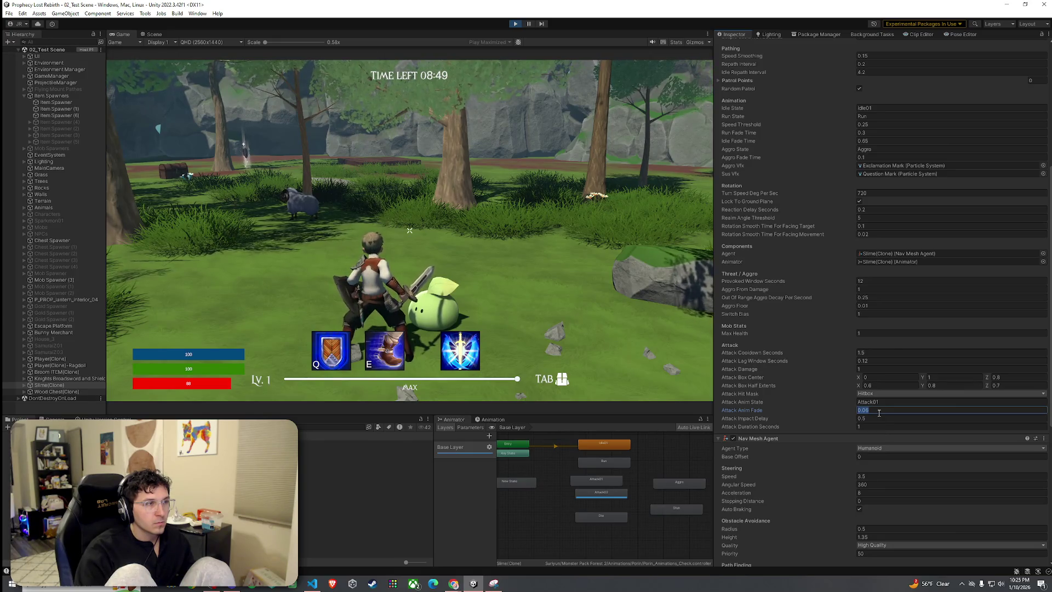
pyautogui.click(876, 353)
pyautogui.click(548, 247)
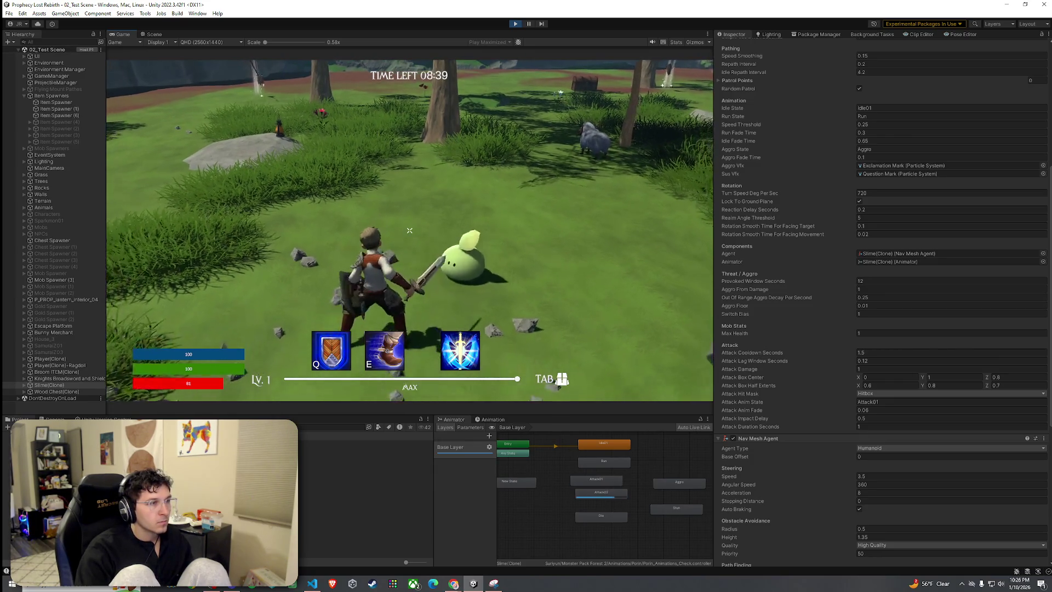
pyautogui.press('super')
# Add a transition from Attack01 to Idle01 and move Attack01 beside Idle01
pyautogui.click(607, 480)
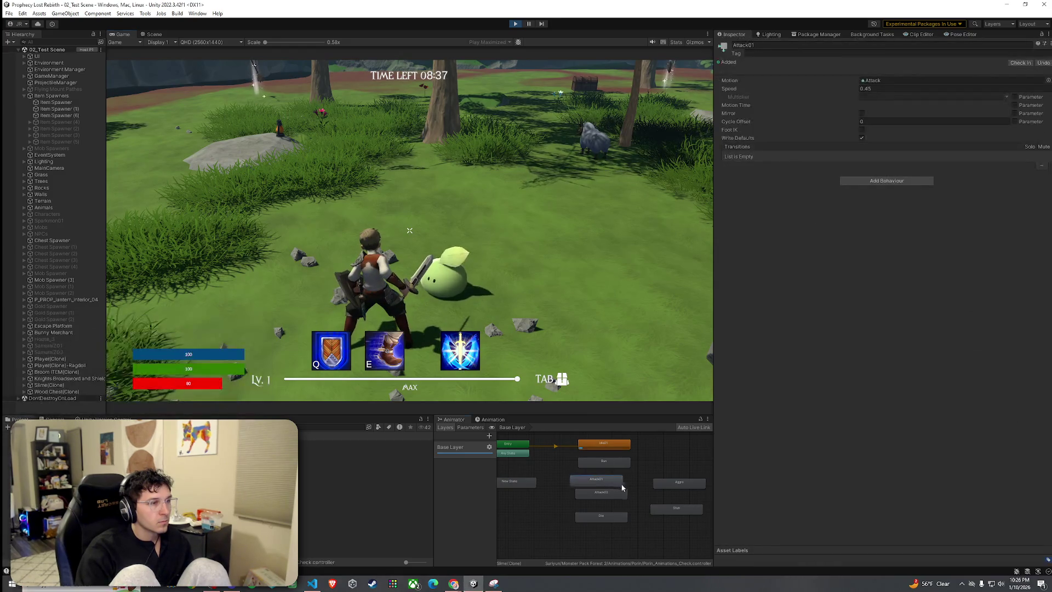
pyautogui.rightClick(608, 480)
pyautogui.click(638, 487)
pyautogui.click(614, 445)
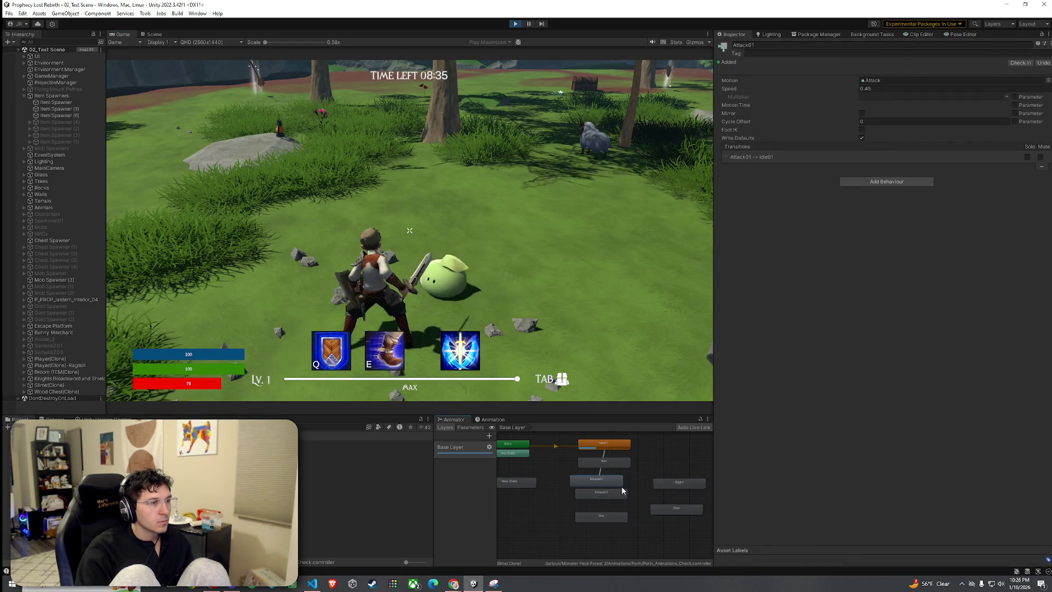
pyautogui.moveTo(604, 482); pyautogui.dragTo(687, 462)
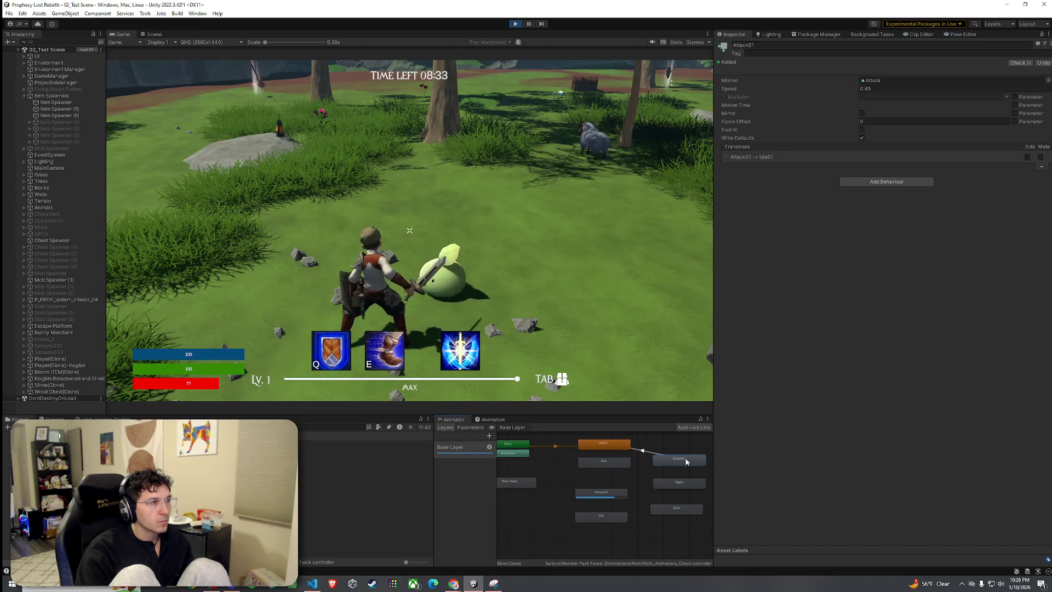
# Add a transition from Attack02 to Idle01, place it beside Idle01, and resume playtesting
pyautogui.rightClick(626, 494)
pyautogui.click(652, 499)
pyautogui.click(615, 446)
pyautogui.moveTo(620, 495); pyautogui.dragTo(696, 443)
pyautogui.click(566, 404)
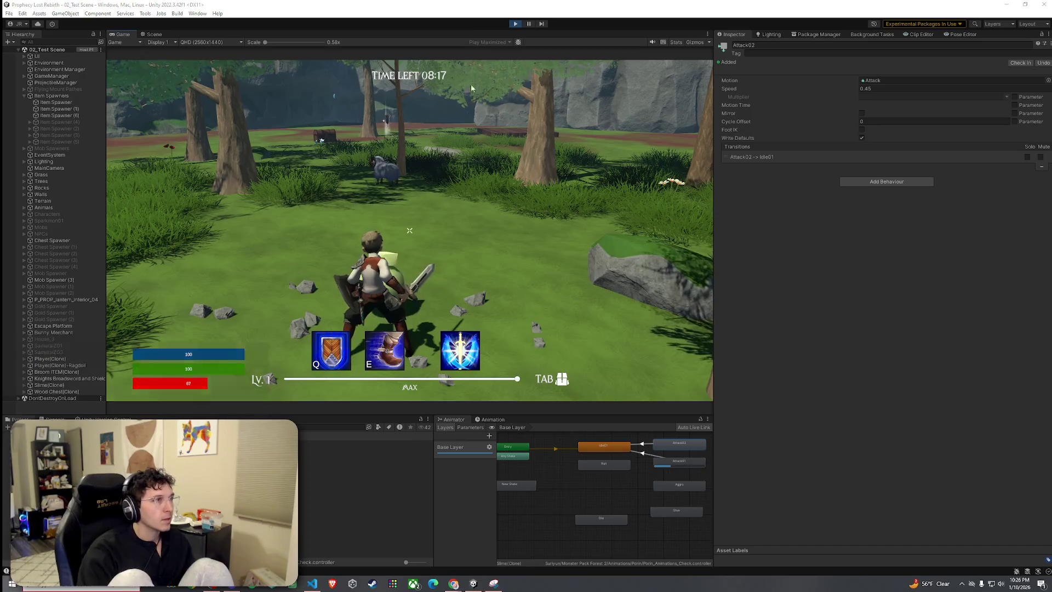
pyautogui.press('super')
pyautogui.press('Escape')
# Stop play mode and inspect the Spear Goblin prefab in Prefabs > Mob Prefabs
pyautogui.hotkey('ctrl', 'p')
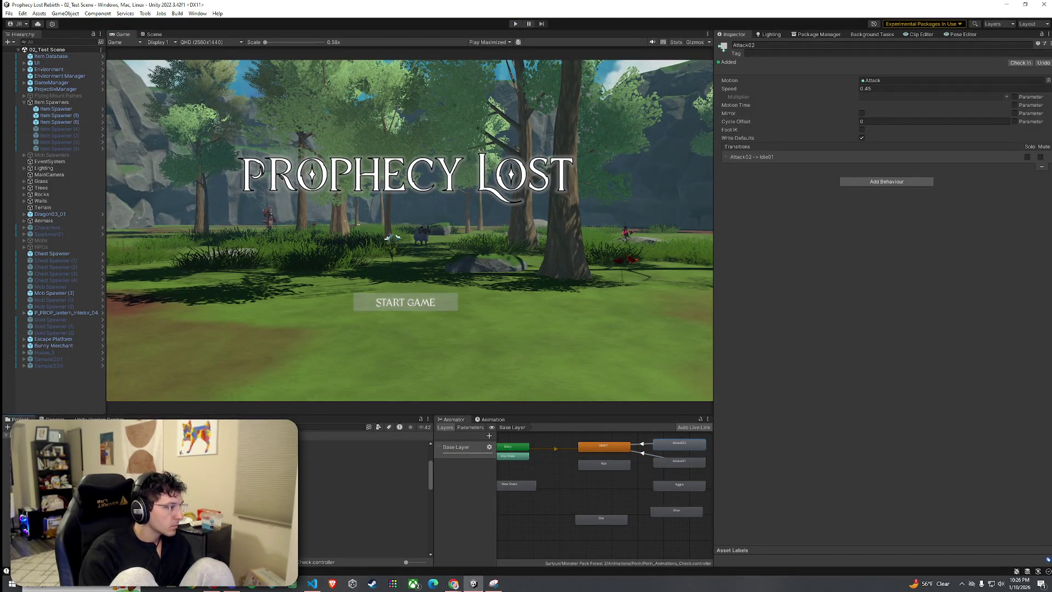
pyautogui.click(312, 543)
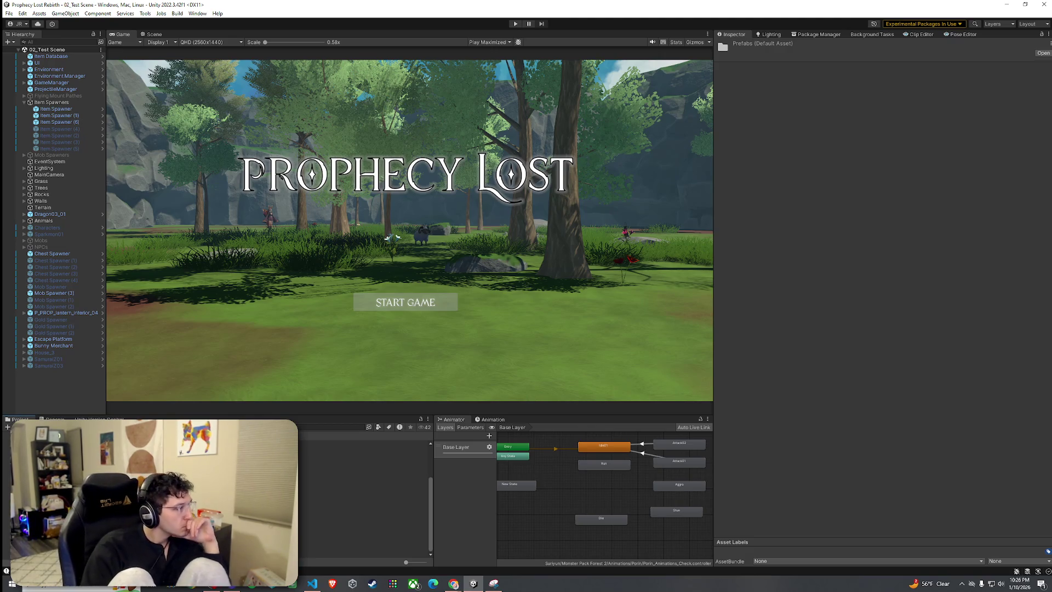
pyautogui.click(329, 476)
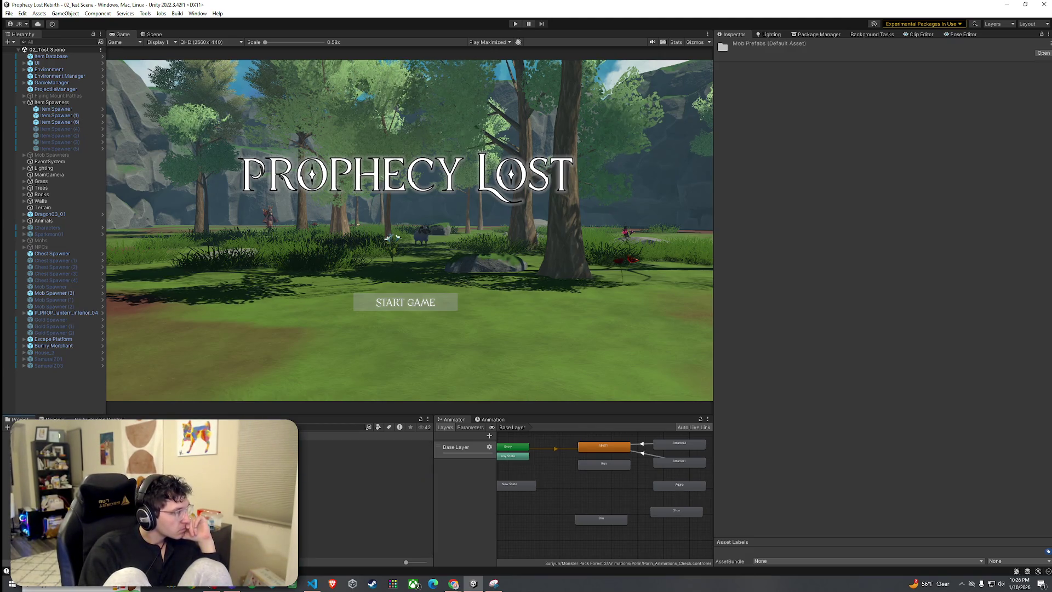
pyautogui.click(340, 449)
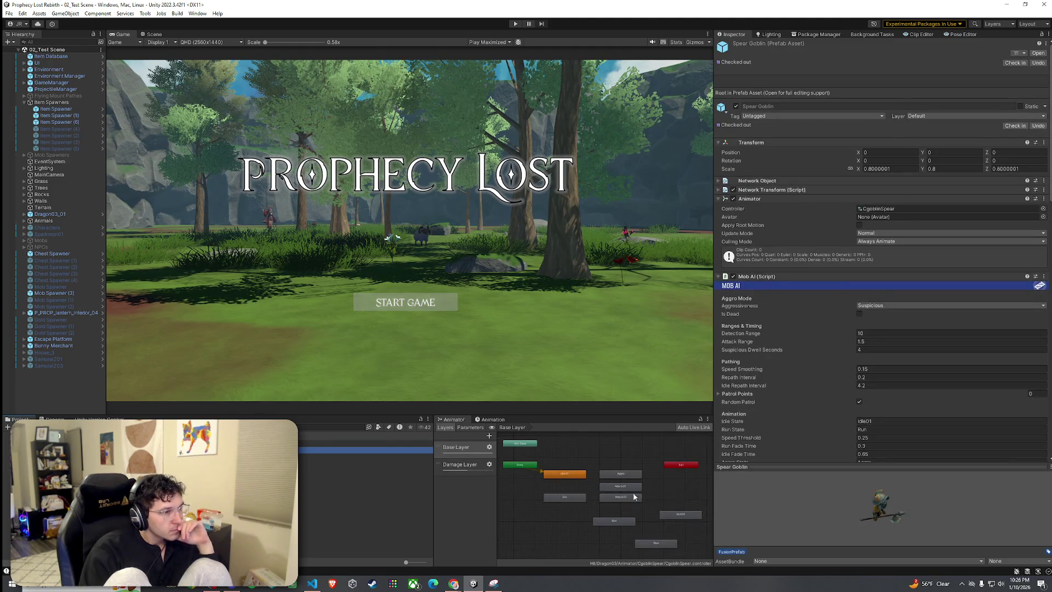
pyautogui.scroll(5, 623, 524)
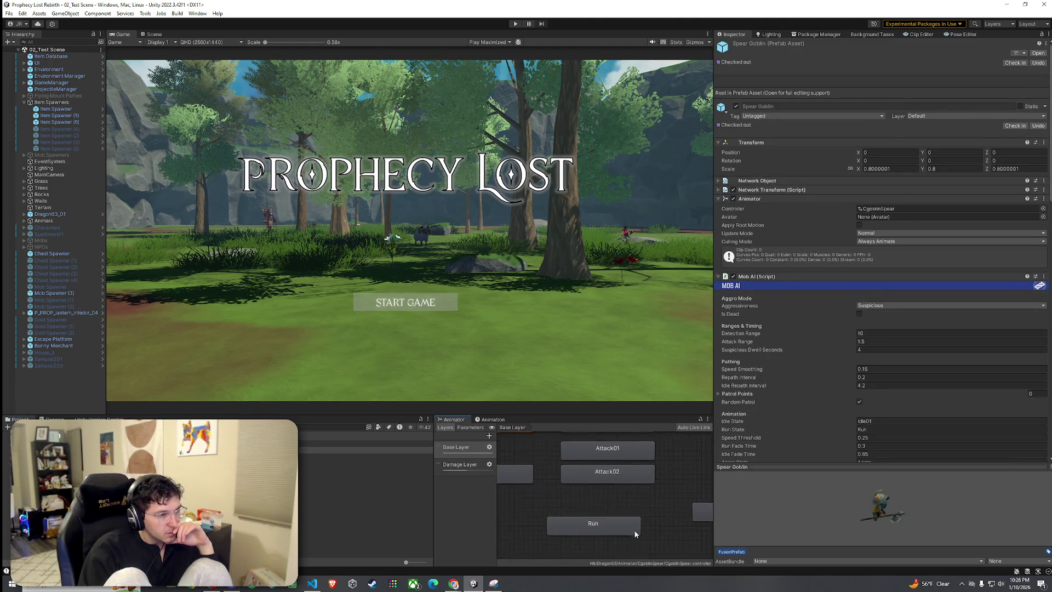
pyautogui.scroll(-5, 603, 521)
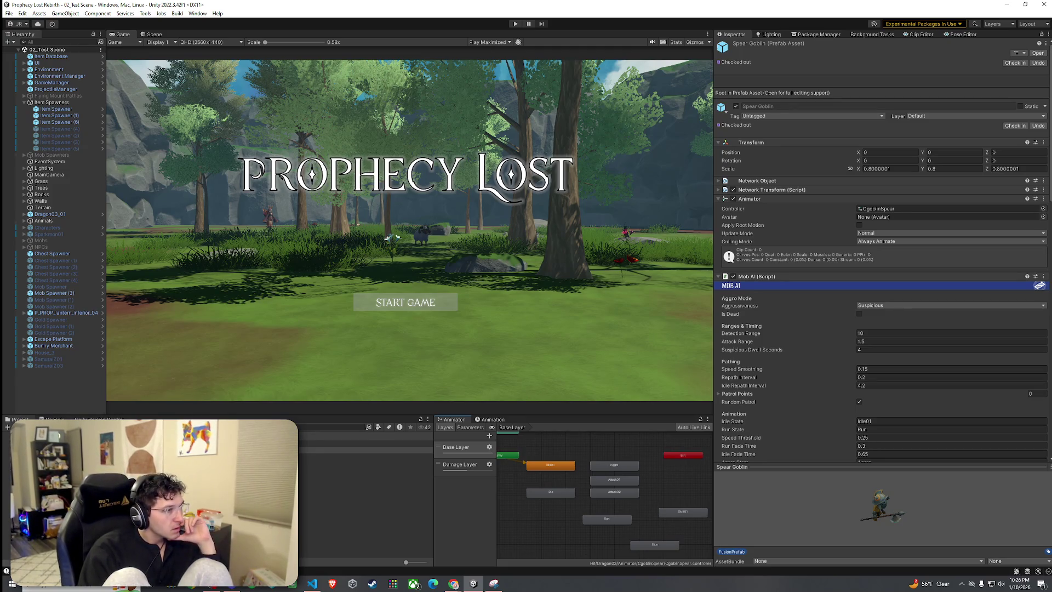
# Open the Slime prefab for editing
pyautogui.click(361, 450)
pyautogui.doubleClick(362, 450)
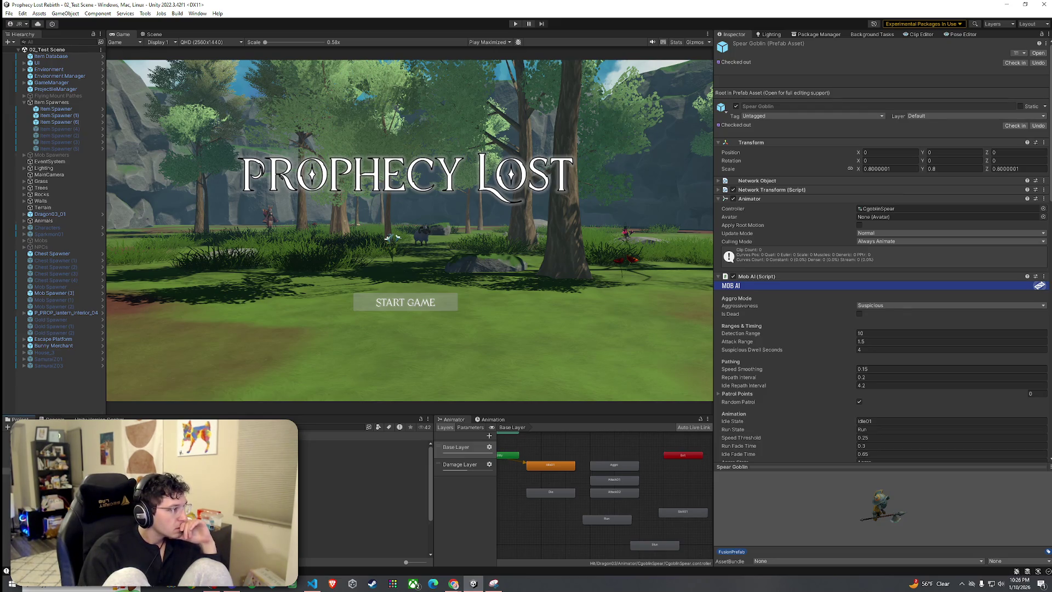
pyautogui.click(361, 476)
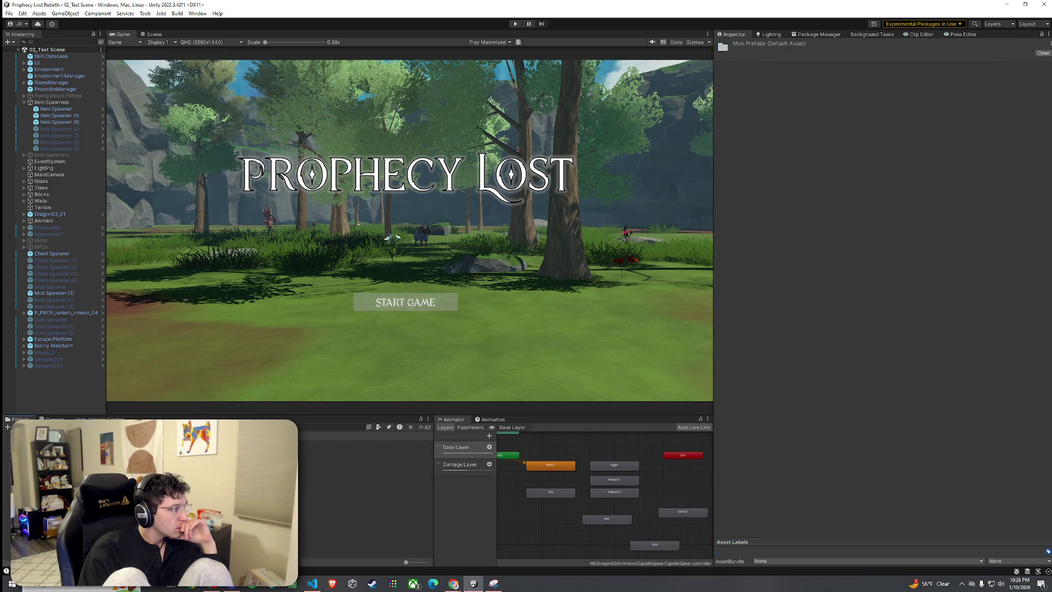
pyautogui.scroll(3, 630, 455)
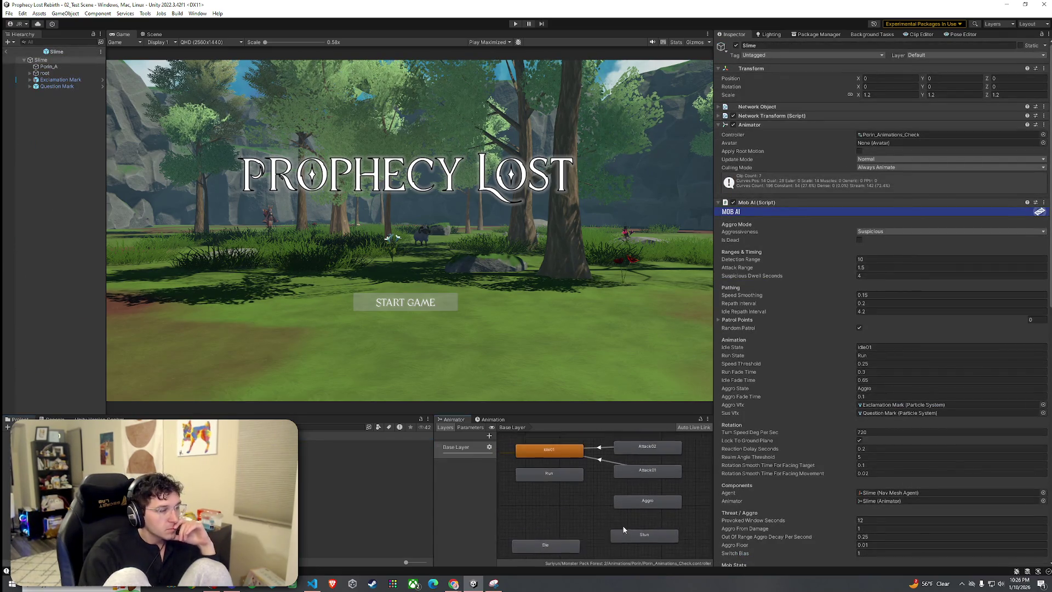
# Duplicate the Idle01 state's Idle clip as Idle 1 and enable its Loop Pose
pyautogui.click(552, 459)
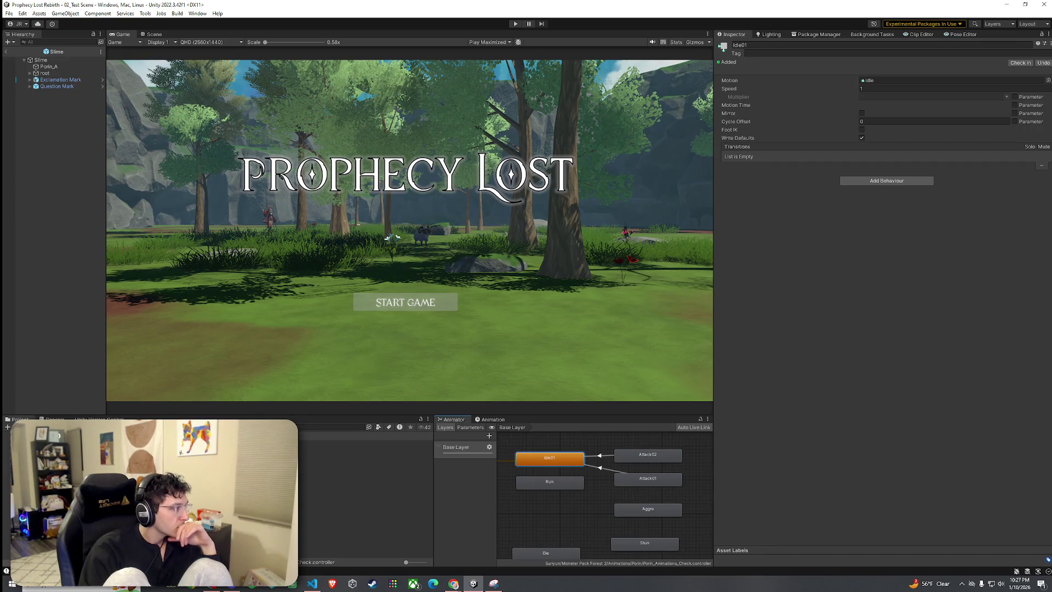
pyautogui.click(904, 80)
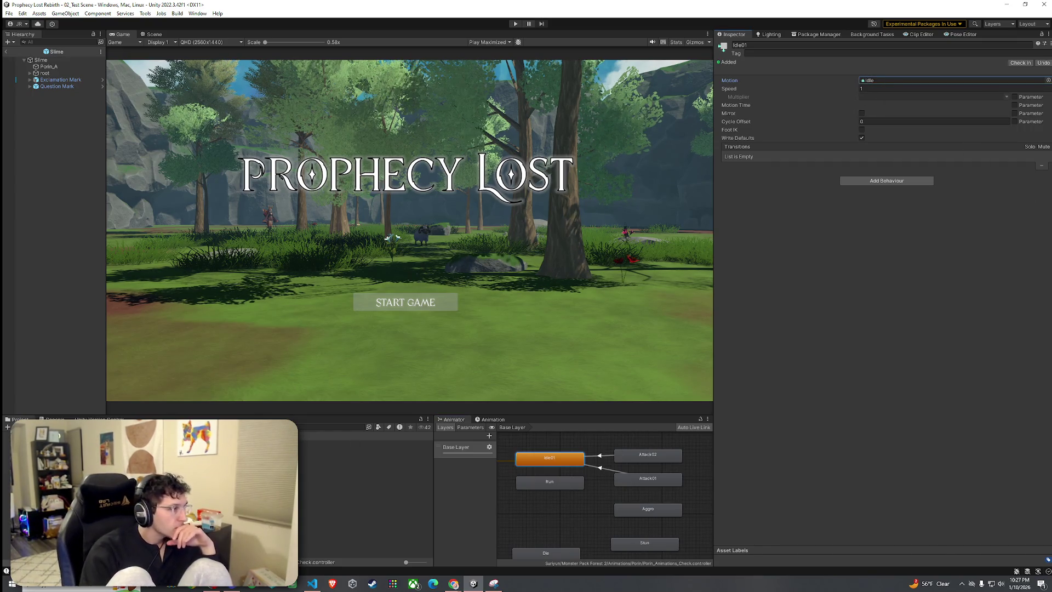
pyautogui.doubleClick(904, 80)
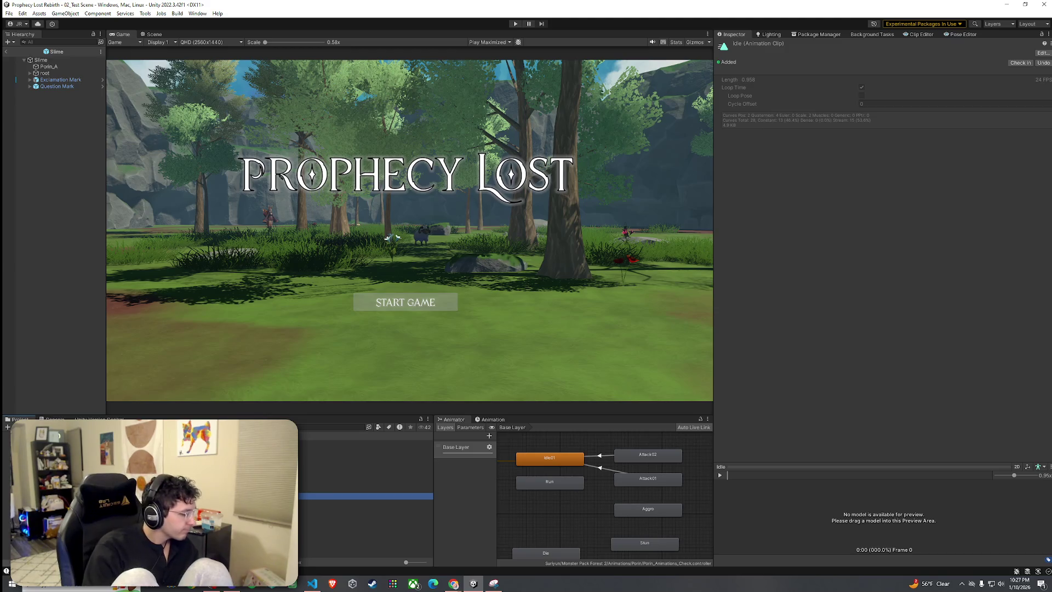
pyautogui.hotkey('ctrl', 'd')
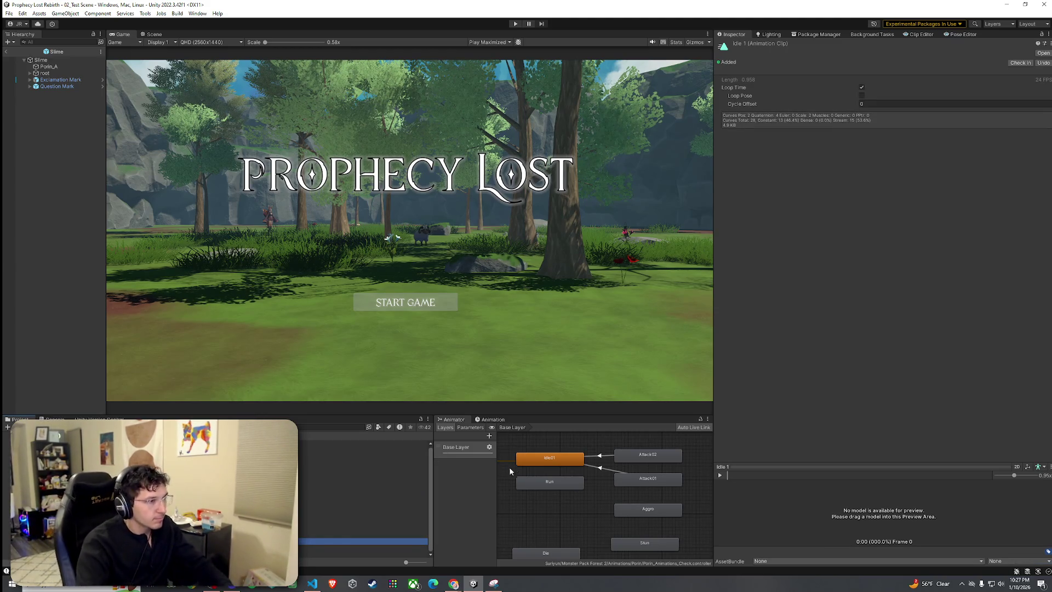
pyautogui.hotkey('ctrl', 'z')
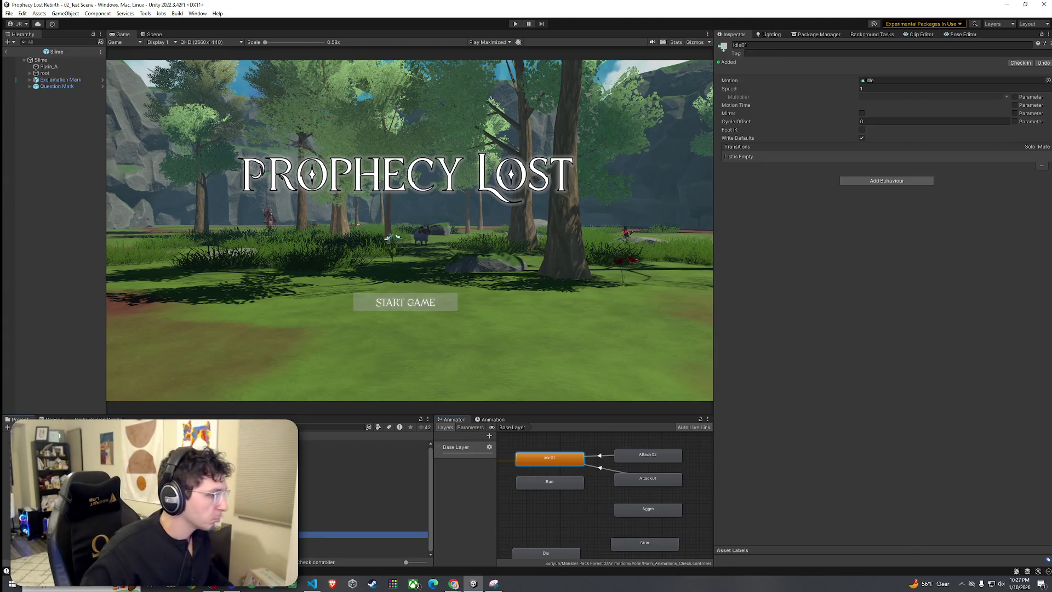
pyautogui.hotkey('ctrl', 'd')
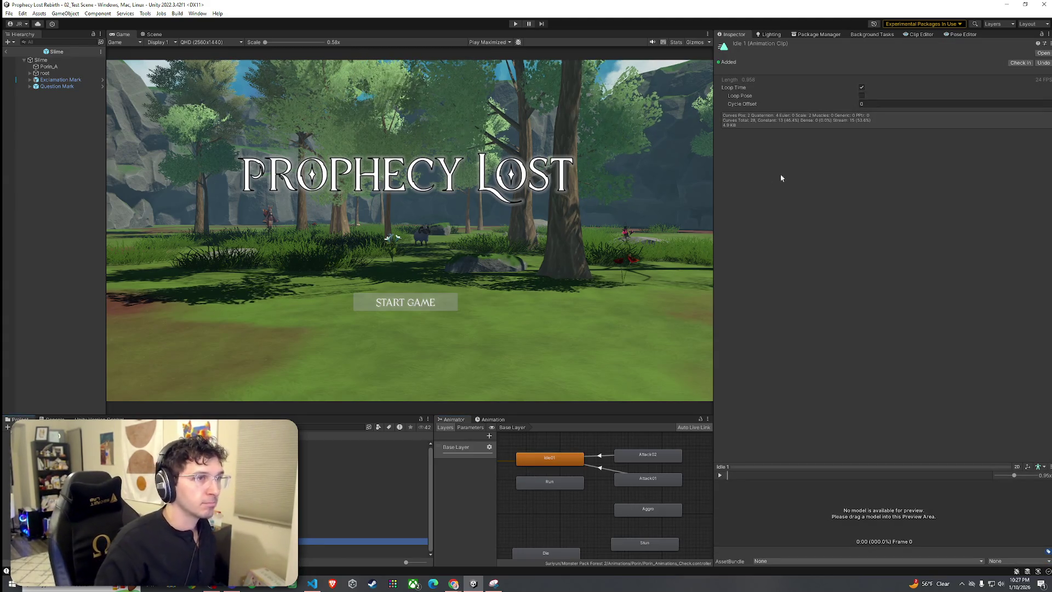
pyautogui.click(861, 95)
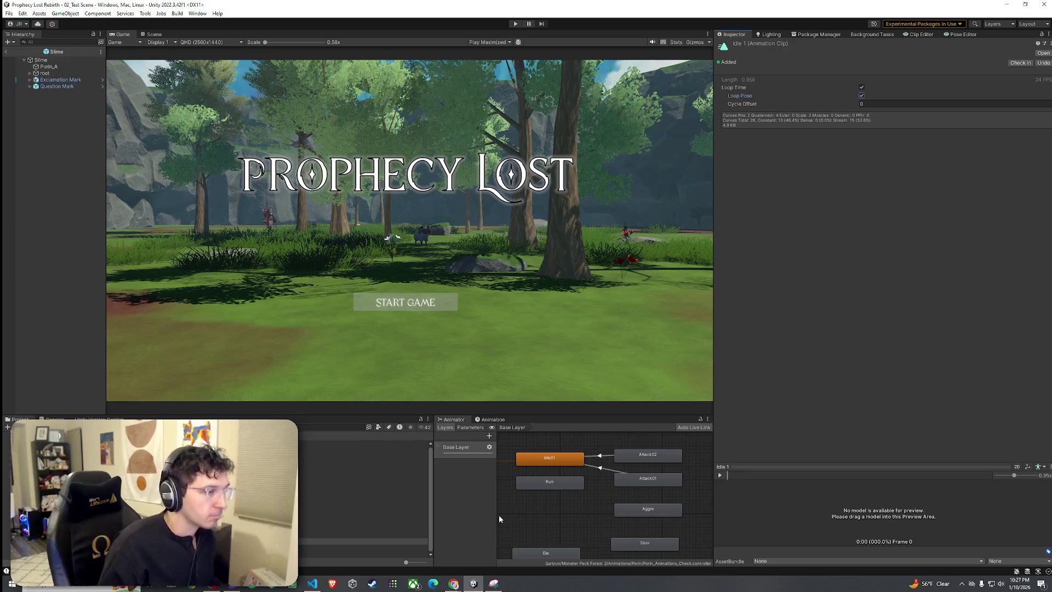
pyautogui.click(548, 457)
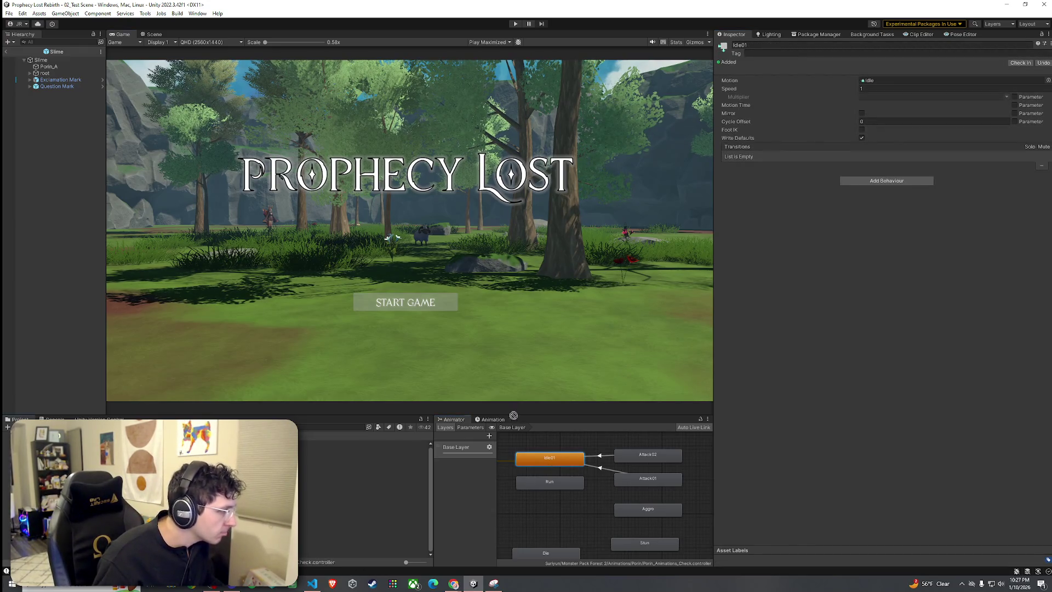
# Enable Loop Pose on the Move 1 clip and assign it to the Run state
pyautogui.click(559, 485)
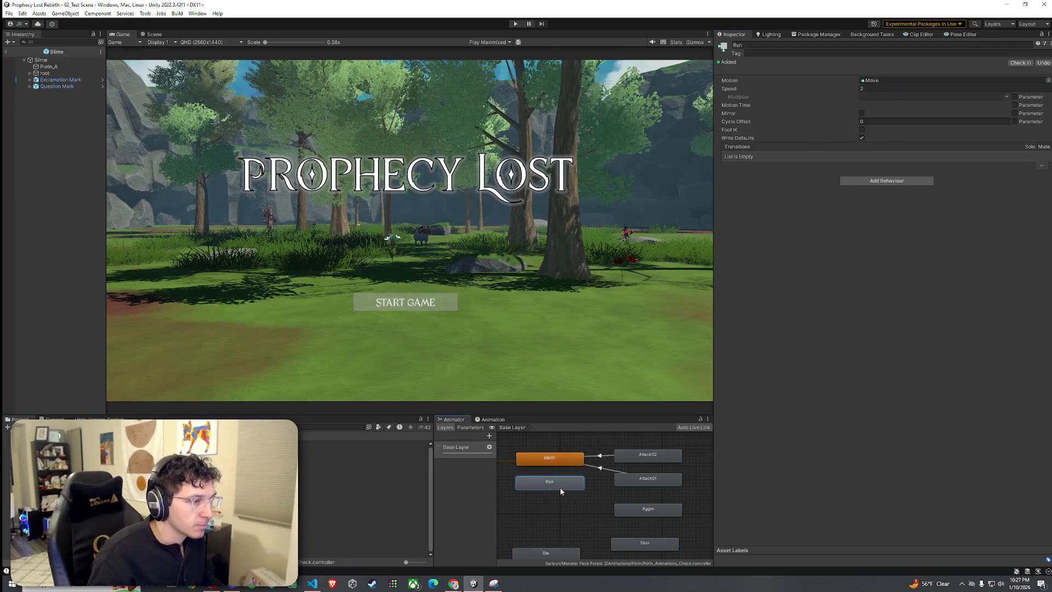
pyautogui.click(874, 80)
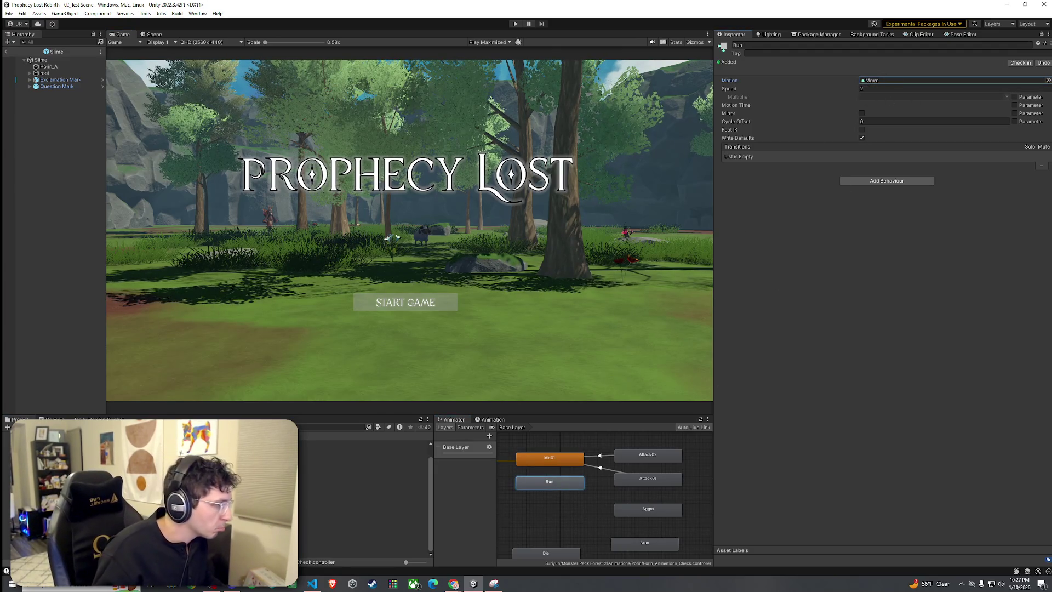
pyautogui.doubleClick(873, 81)
pyautogui.click(362, 547)
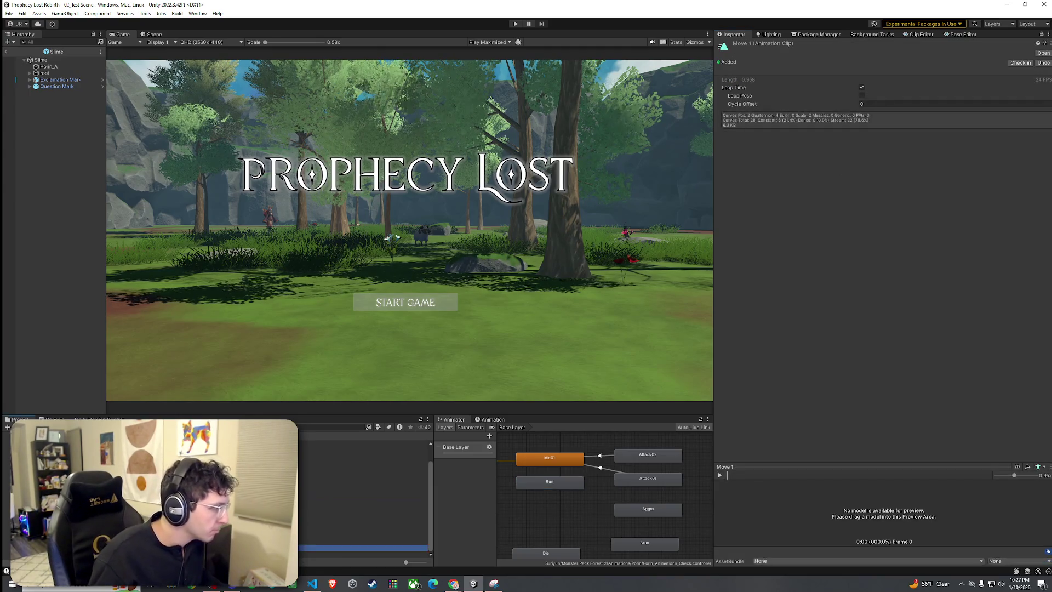
pyautogui.click(862, 96)
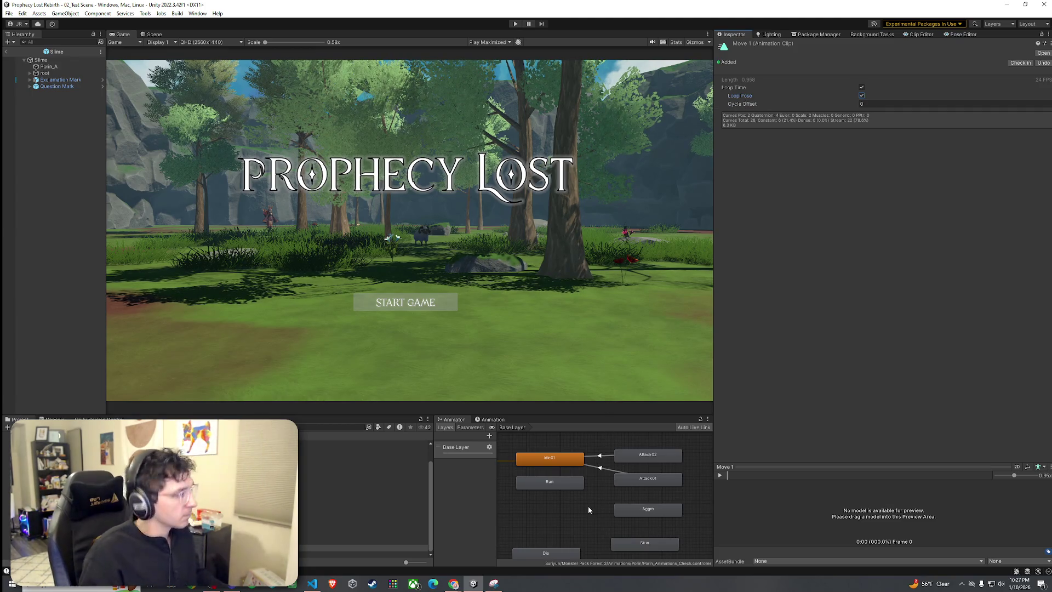
pyautogui.click(572, 485)
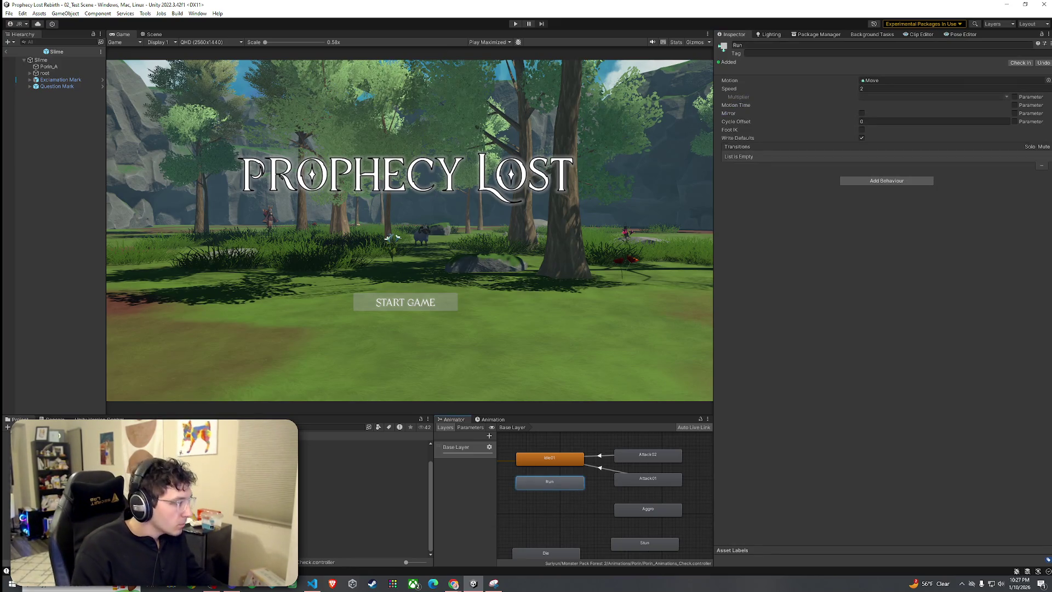
pyautogui.click(362, 547)
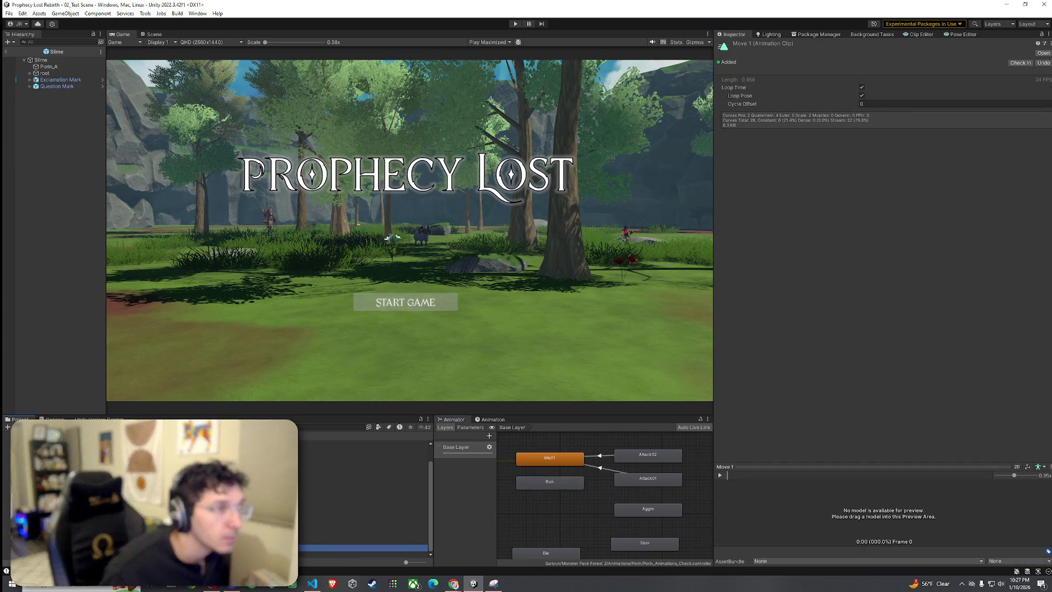
pyautogui.click(550, 482)
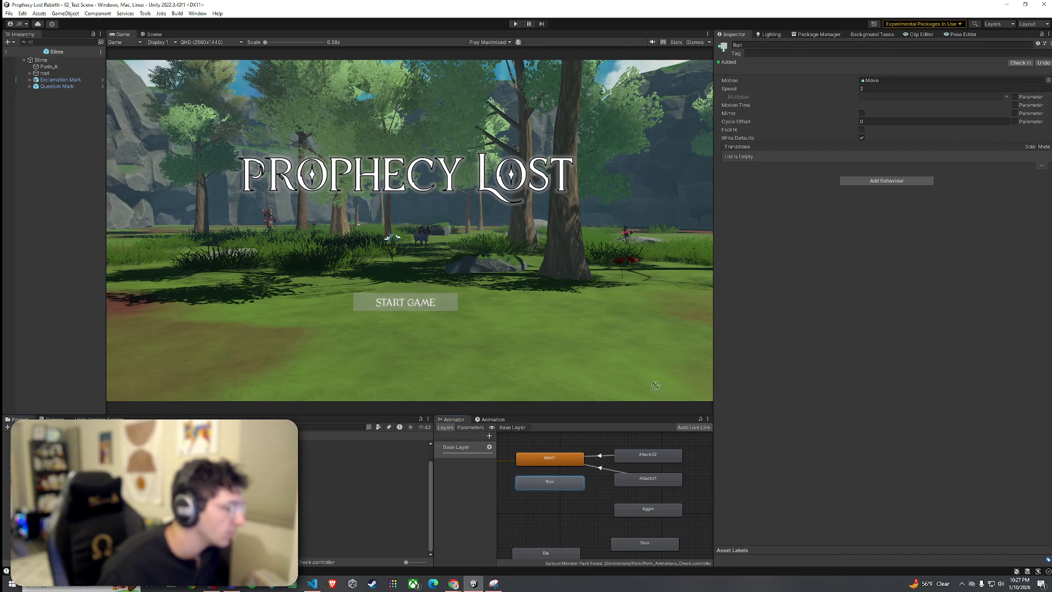
pyautogui.moveTo(656, 385); pyautogui.dragTo(909, 83)
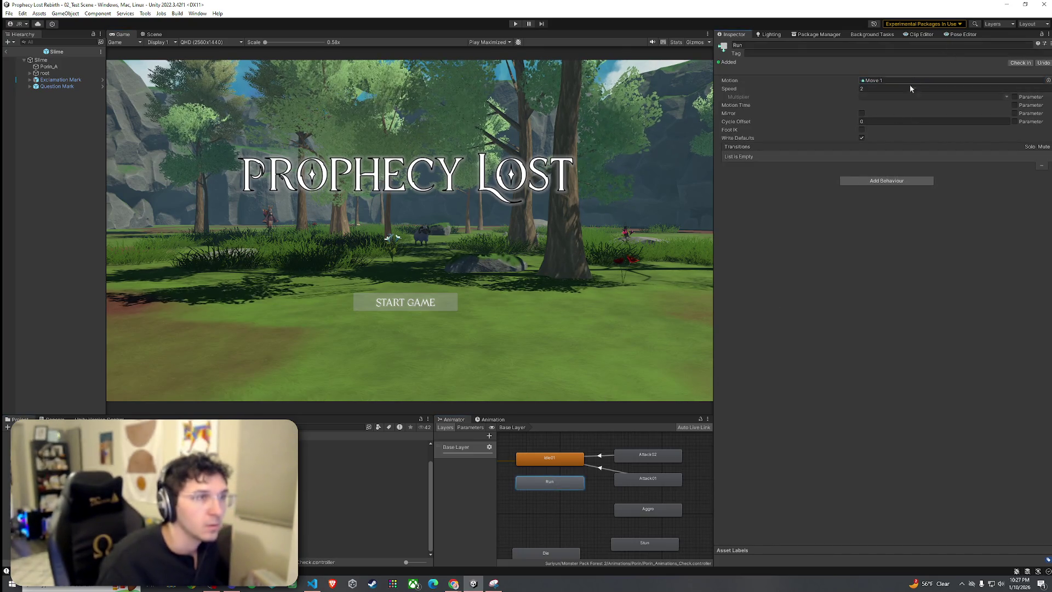
# Duplicate the Aggro state's Damage clip as Damage 1 and turn off its Loop Time
pyautogui.click(648, 455)
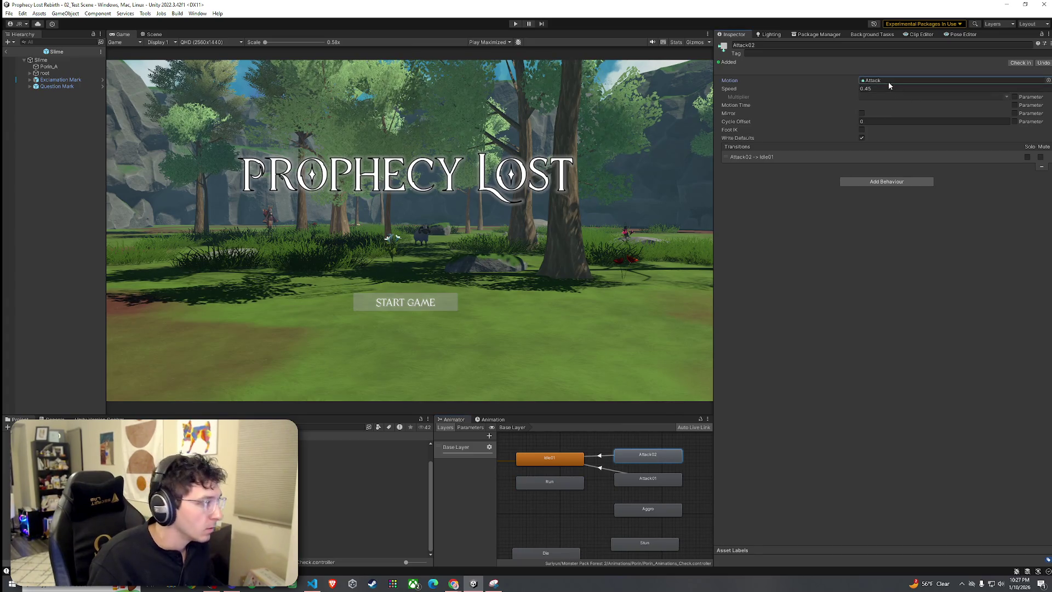
pyautogui.click(642, 480)
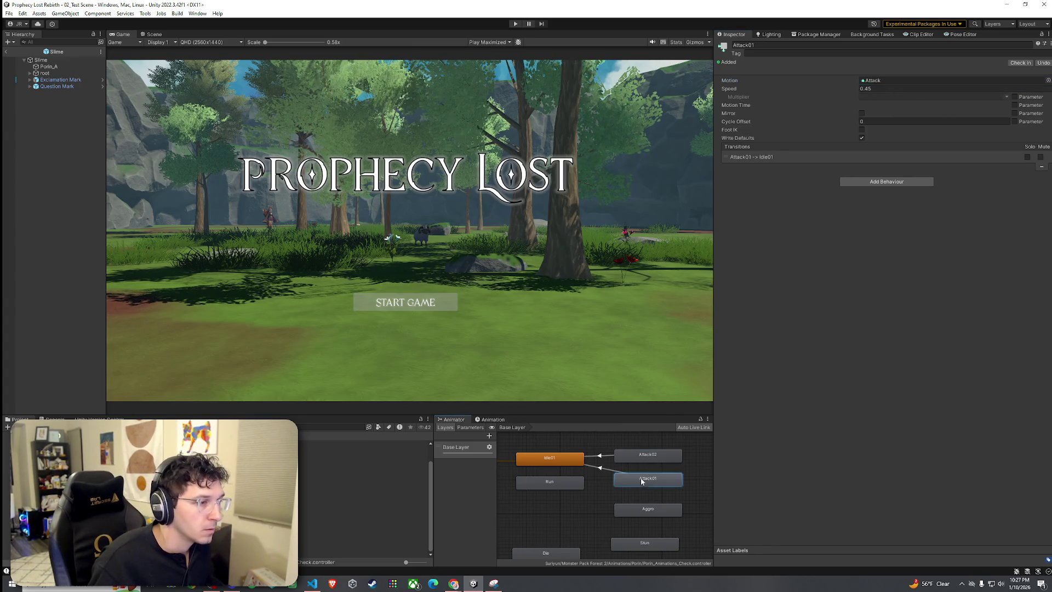
pyautogui.click(882, 81)
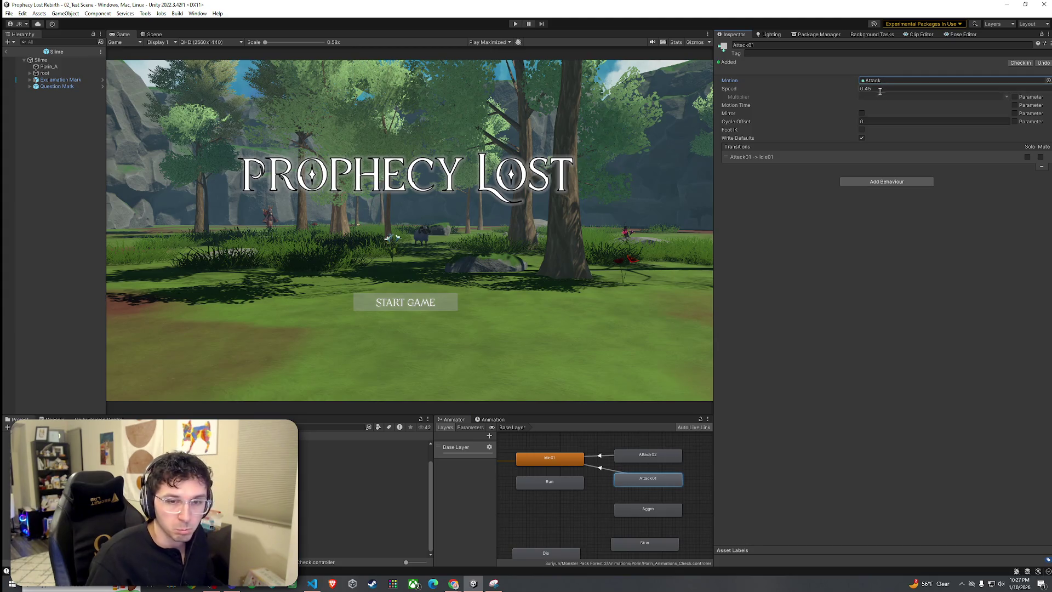
pyautogui.click(648, 509)
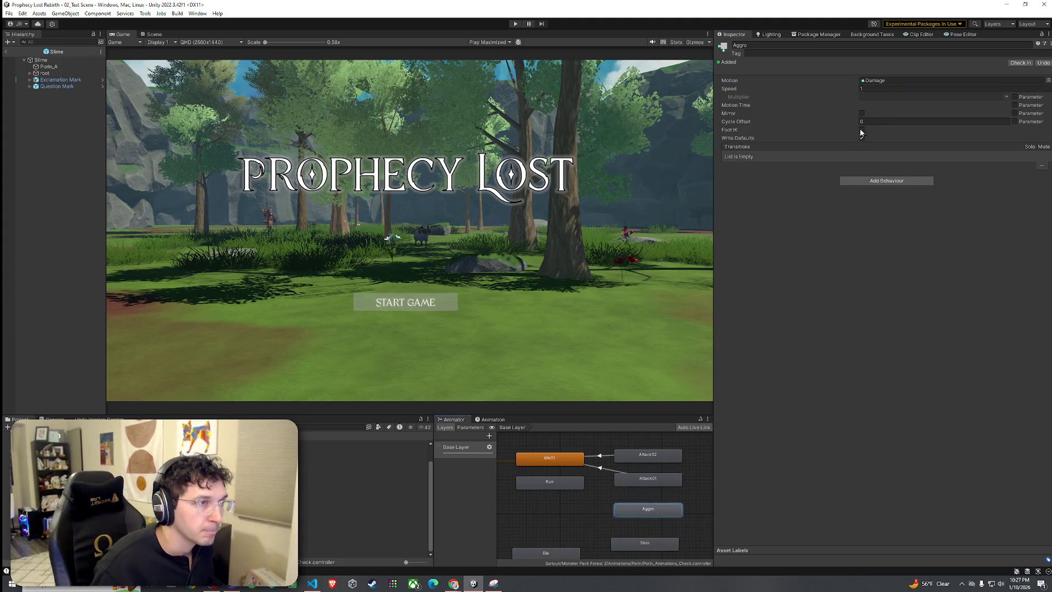
pyautogui.doubleClick(893, 81)
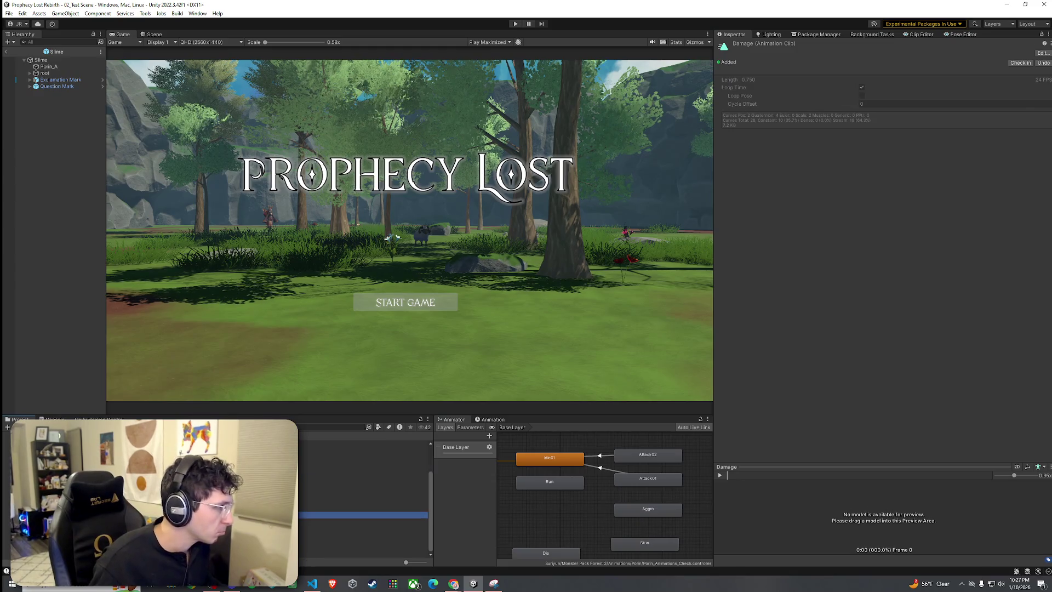
pyautogui.hotkey('ctrl', 'd')
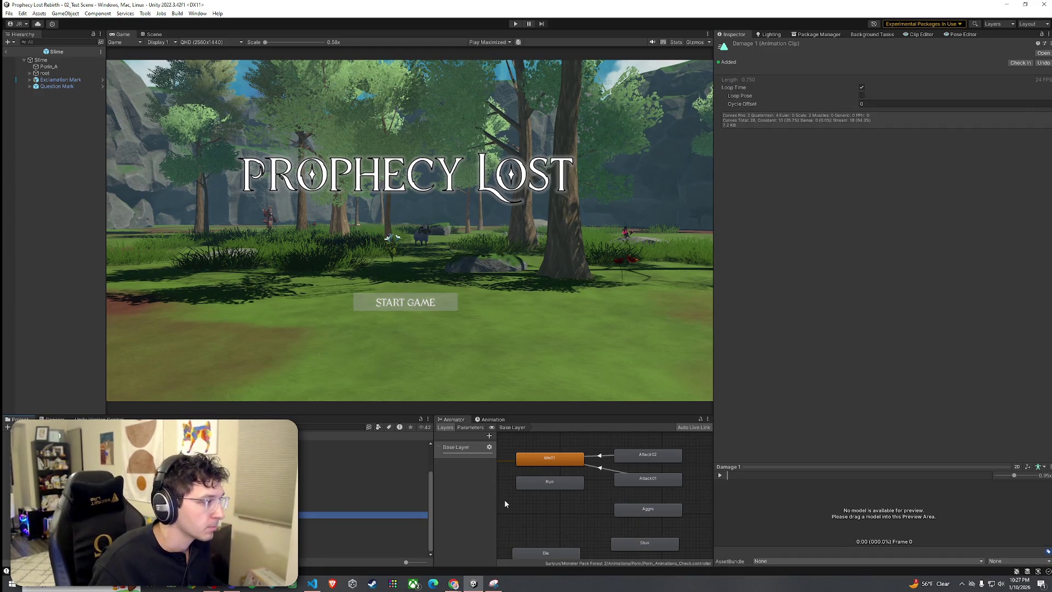
pyautogui.click(652, 512)
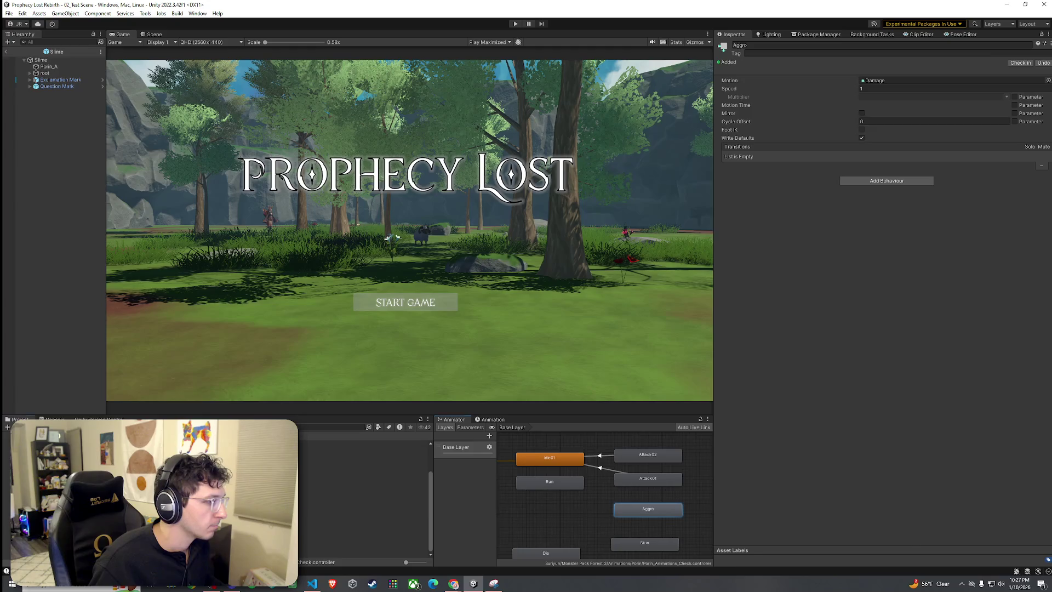
pyautogui.click(263, 515)
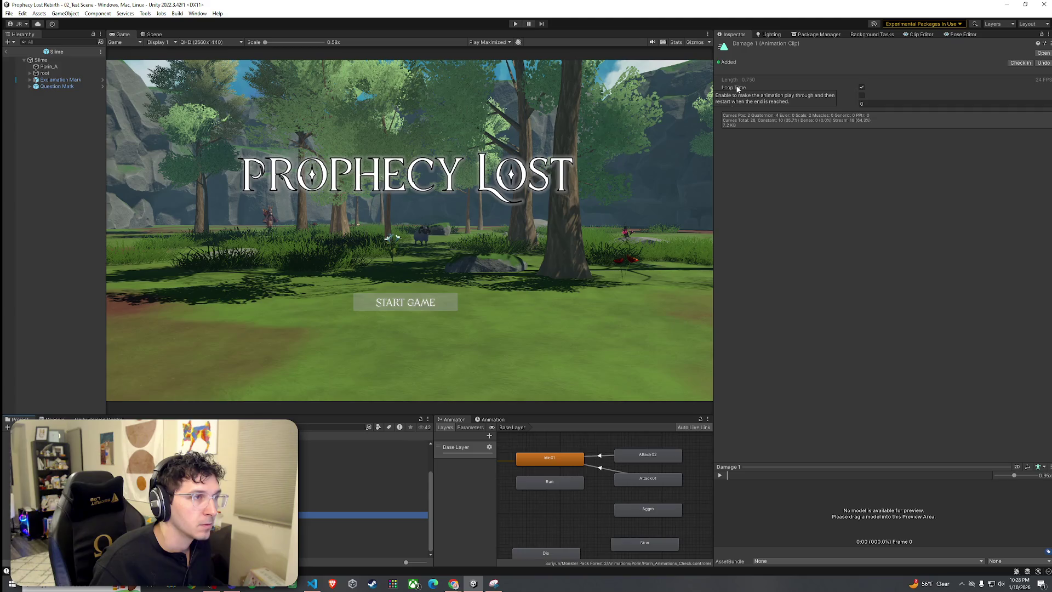
pyautogui.click(862, 87)
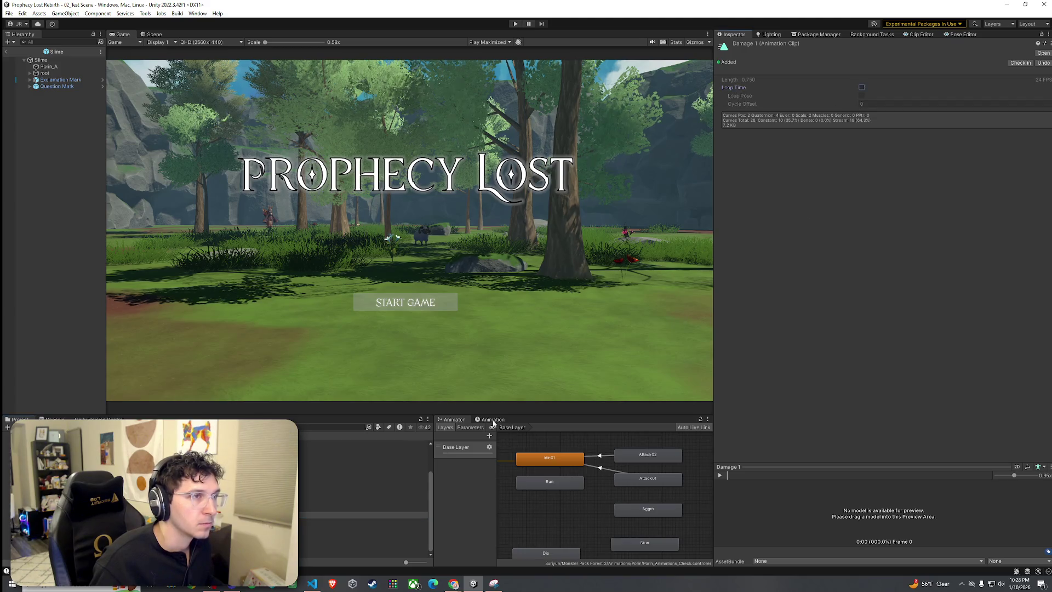
# Assign the Damage 1 clip to the Aggro and Stun states
pyautogui.click(630, 503)
pyautogui.moveTo(634, 507); pyautogui.dragTo(631, 520)
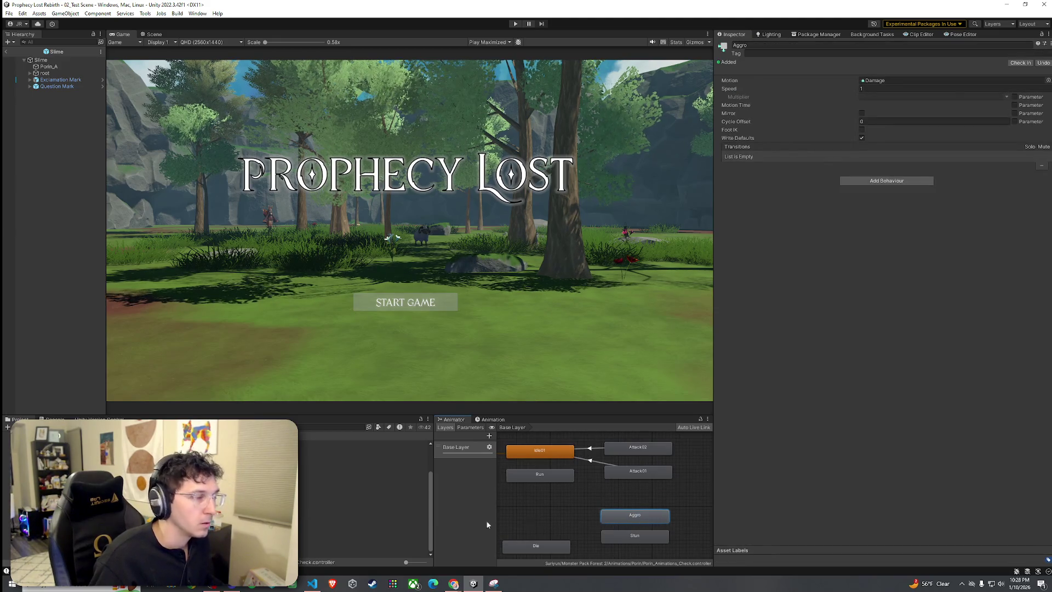
pyautogui.moveTo(644, 437); pyautogui.dragTo(890, 80)
pyautogui.click(634, 536)
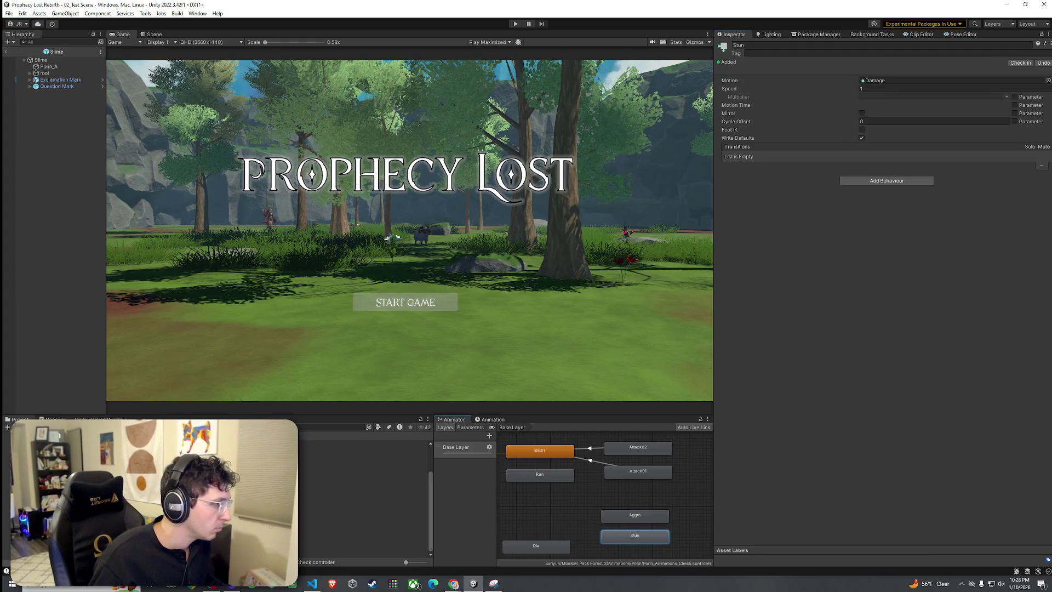
pyautogui.moveTo(855, 233); pyautogui.dragTo(899, 81)
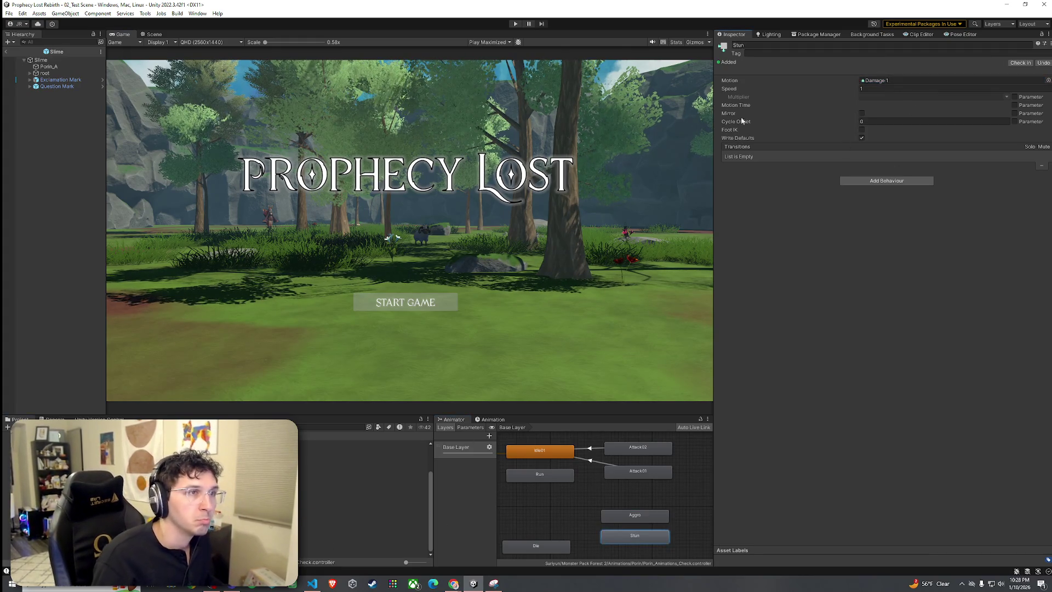
# Open the goblin spear's Animator for comparison and inspect its Aggro and Die states and Die clip
pyautogui.click(329, 460)
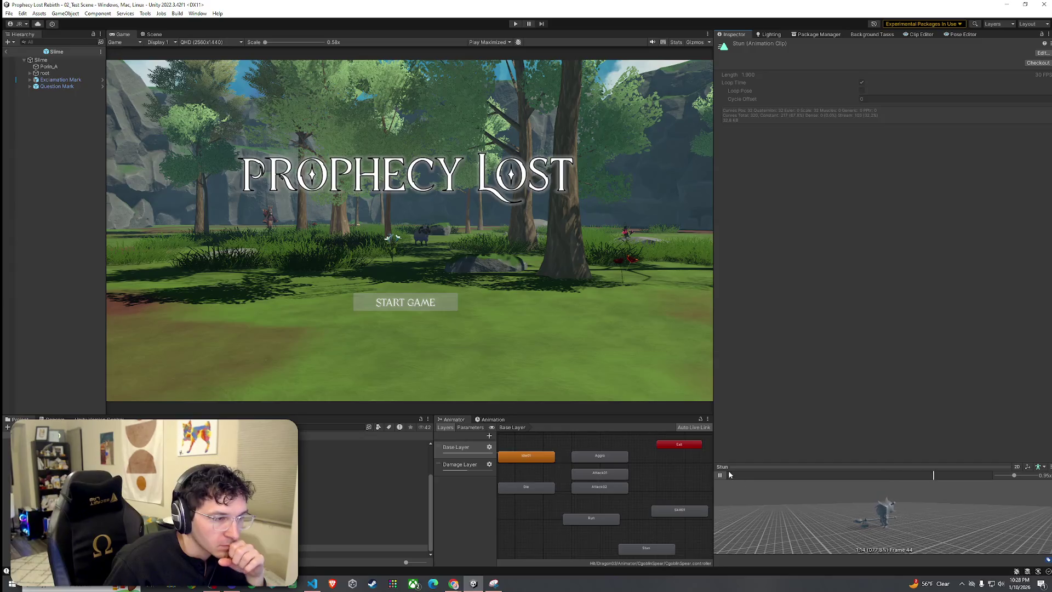
pyautogui.scroll(-3, 614, 475)
pyautogui.scroll(4, 613, 476)
pyautogui.moveTo(611, 478); pyautogui.dragTo(611, 493)
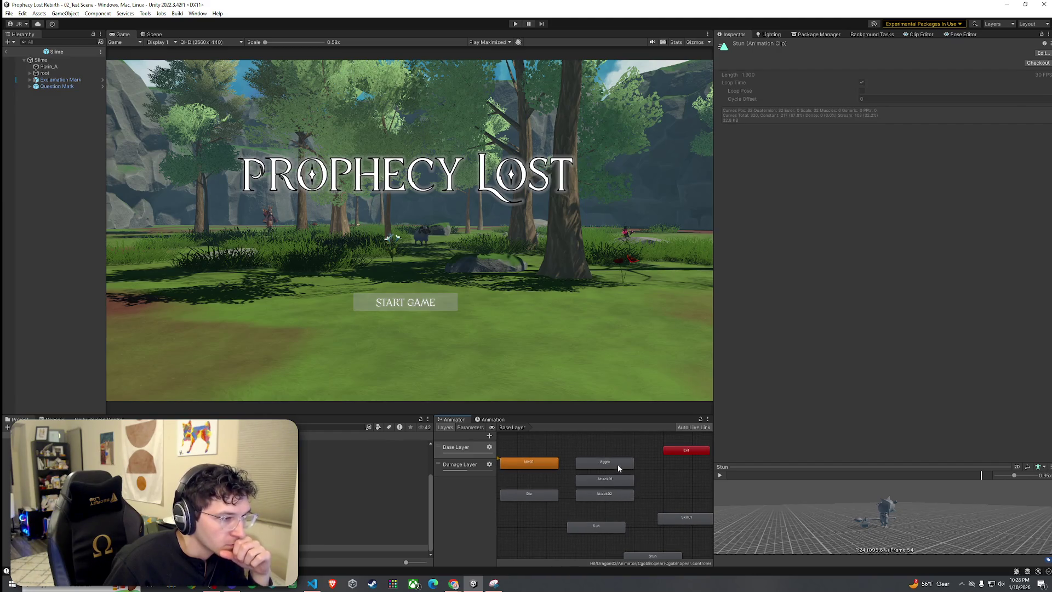
pyautogui.click(619, 467)
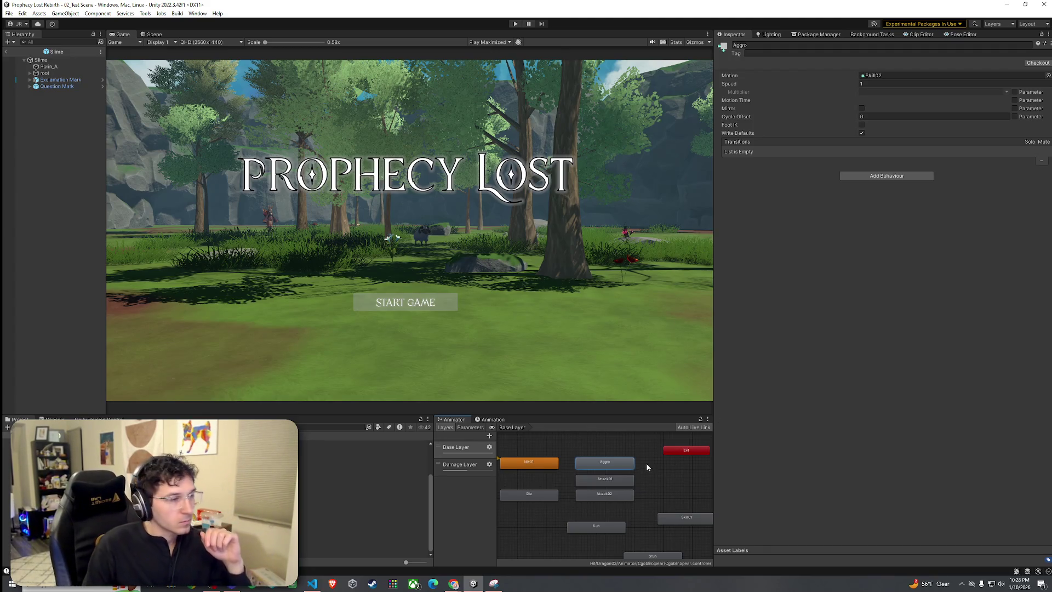
pyautogui.click(547, 497)
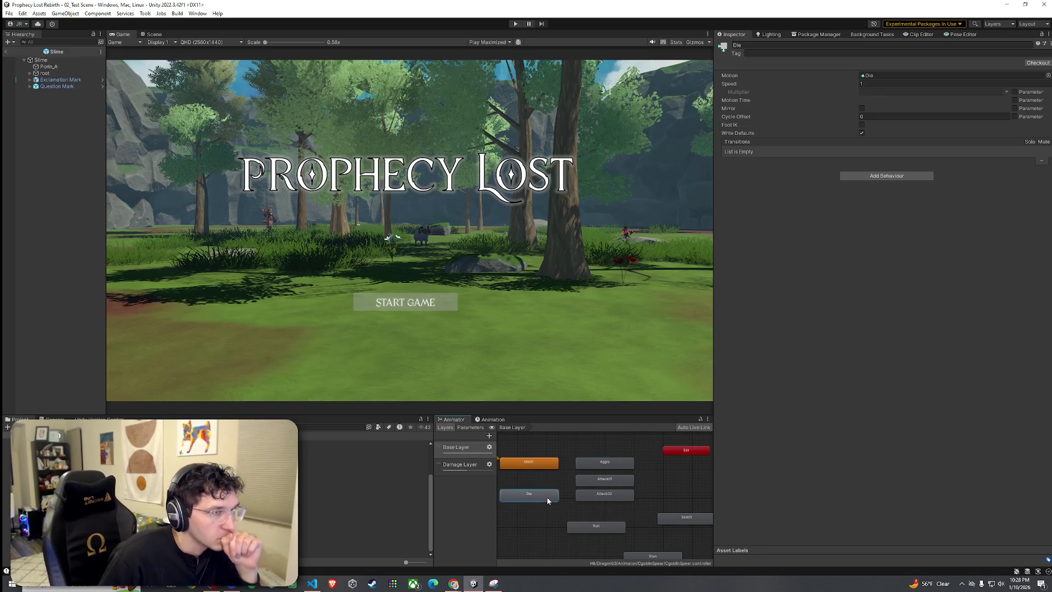
pyautogui.click(889, 77)
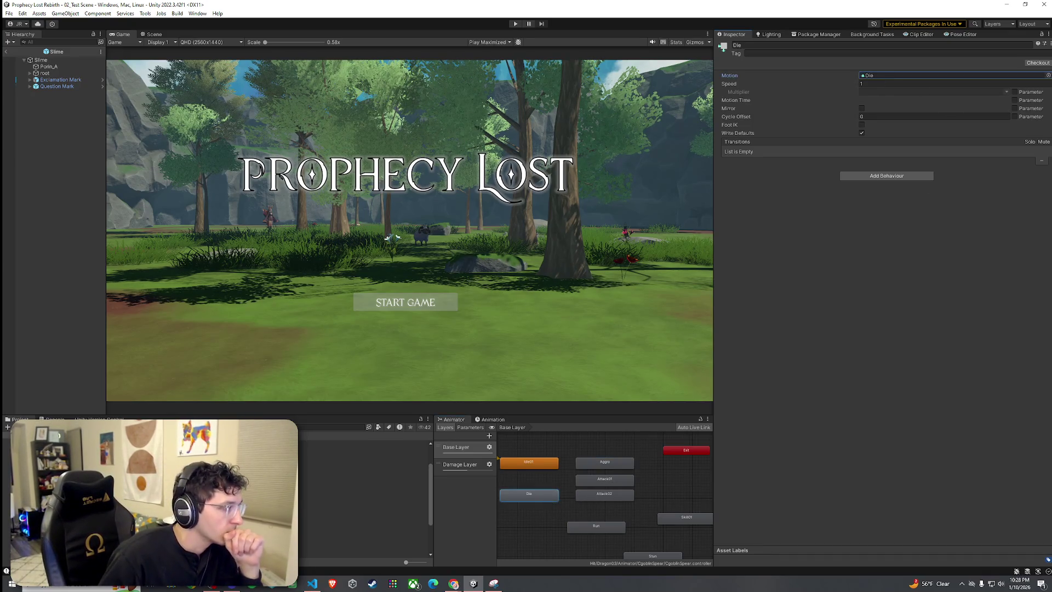
pyautogui.doubleClick(889, 77)
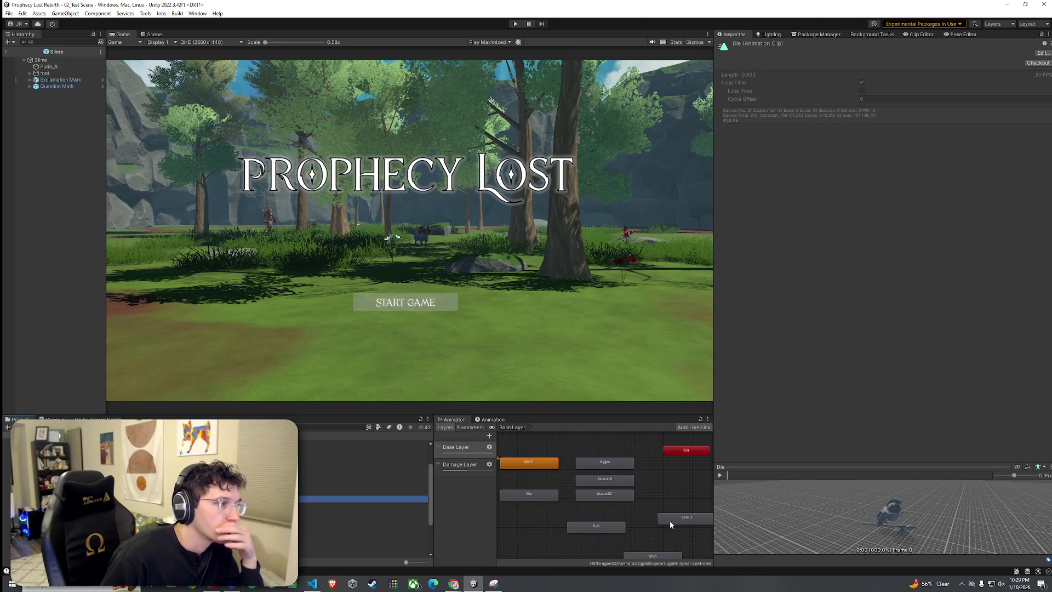
# Check the goblin's Aggro clip (Skill 02) and Attack01 state, then exit prefab mode
pyautogui.click(610, 462)
pyautogui.click(877, 76)
pyautogui.click(877, 75)
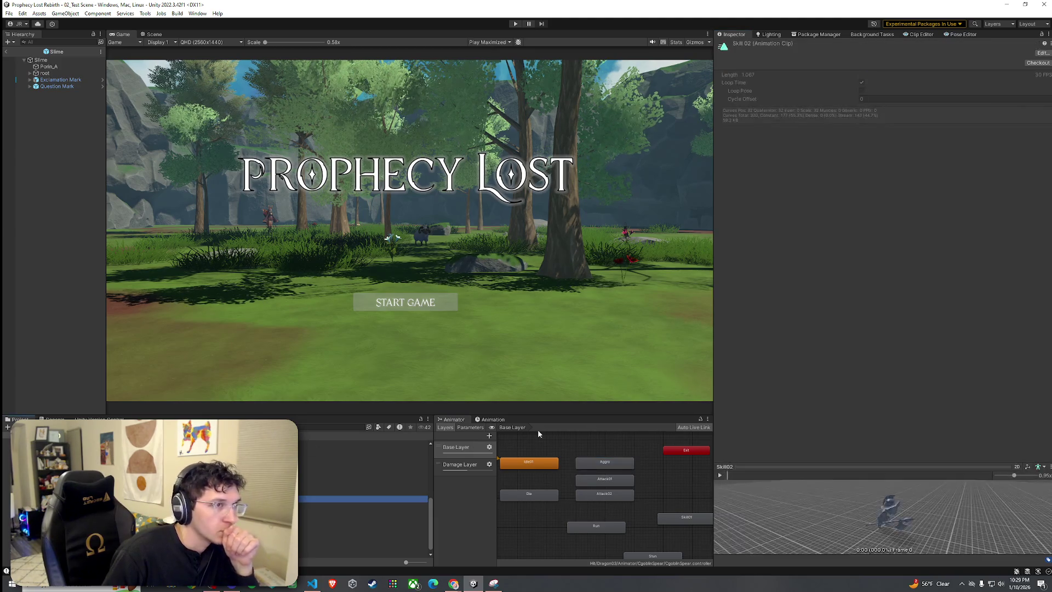
pyautogui.click(609, 479)
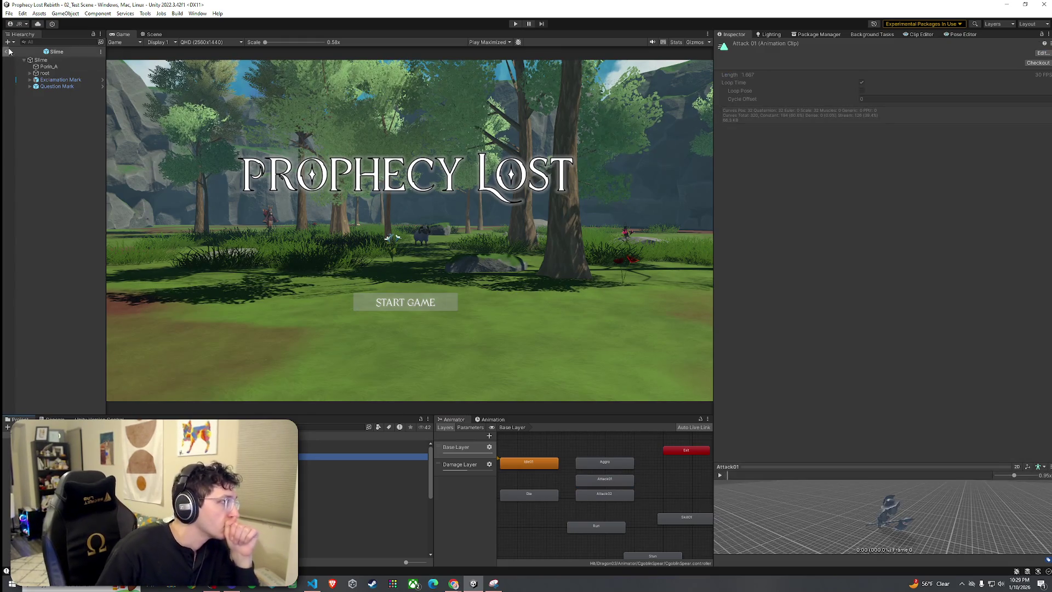
pyautogui.click(324, 431)
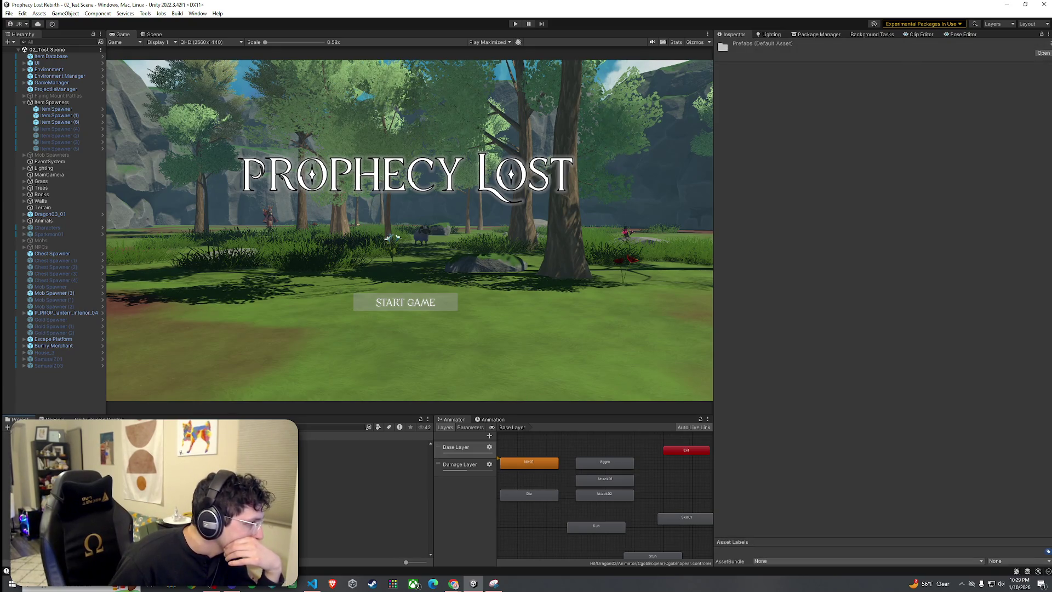
pyautogui.scroll(2, 361, 493)
# Open the Slime prefab and inspect the Attack02 state, its transition and its Attack clip
pyautogui.doubleClick(361, 501)
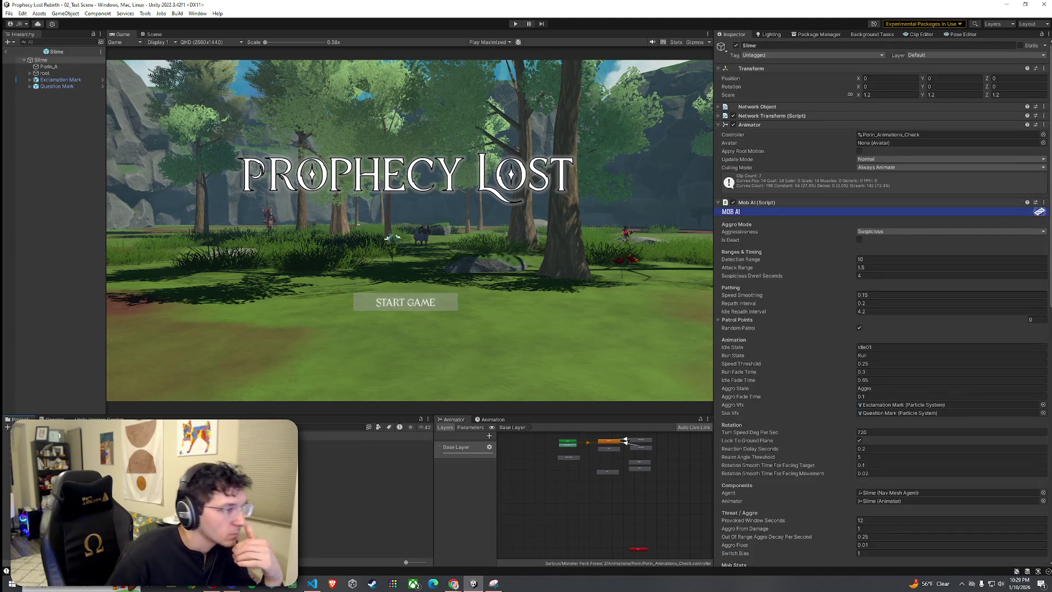
pyautogui.scroll(3, 621, 445)
pyautogui.click(619, 466)
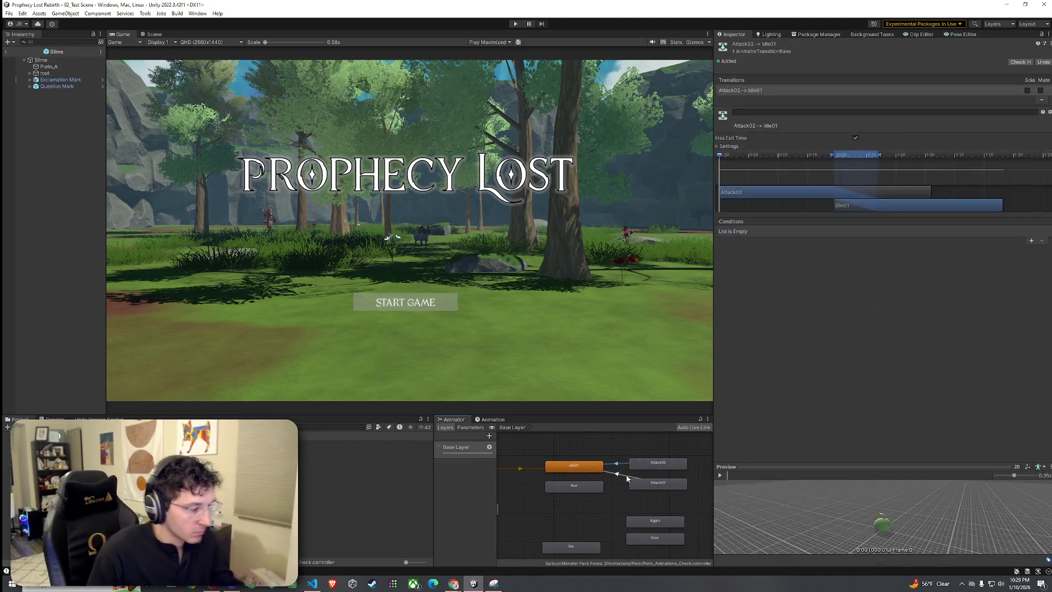
pyautogui.click(623, 475)
pyautogui.click(657, 469)
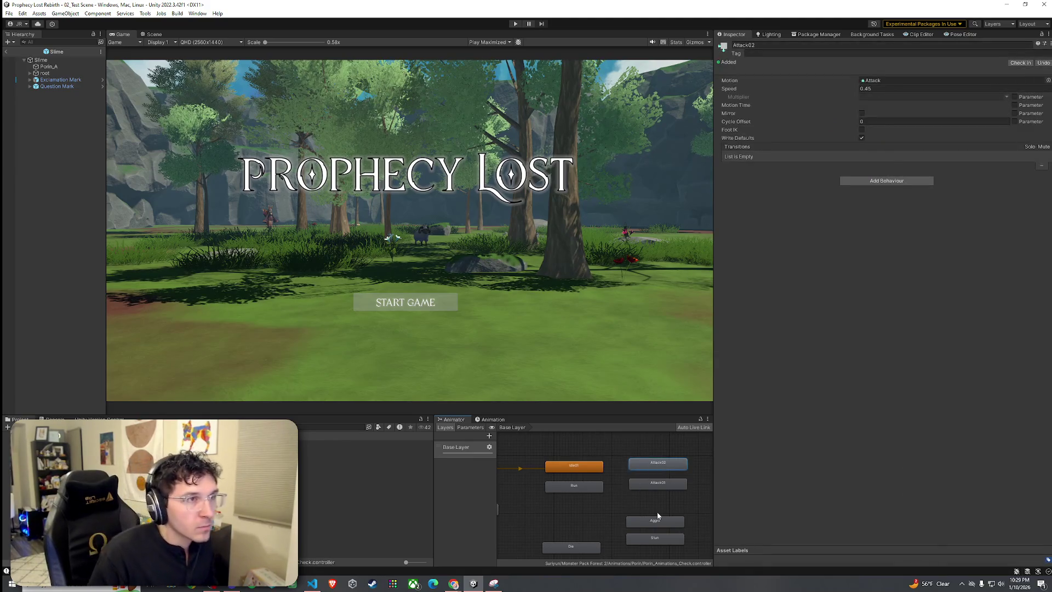
pyautogui.click(877, 81)
pyautogui.doubleClick(877, 80)
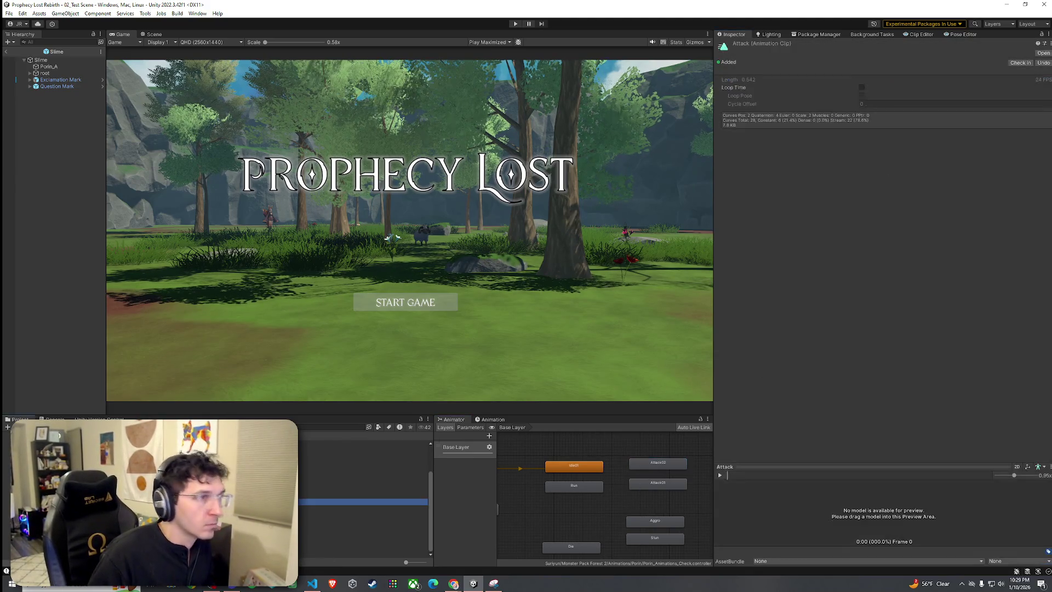
# Inspect the Attack01 state and the Attack clip's keyframes, then return to the state graph
pyautogui.click(659, 489)
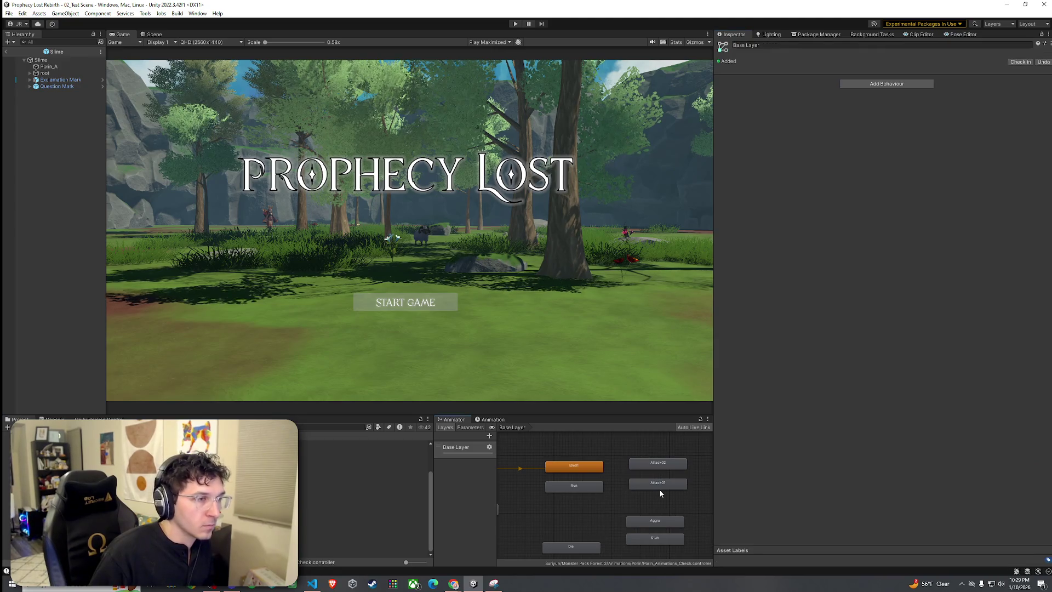
pyautogui.click(658, 483)
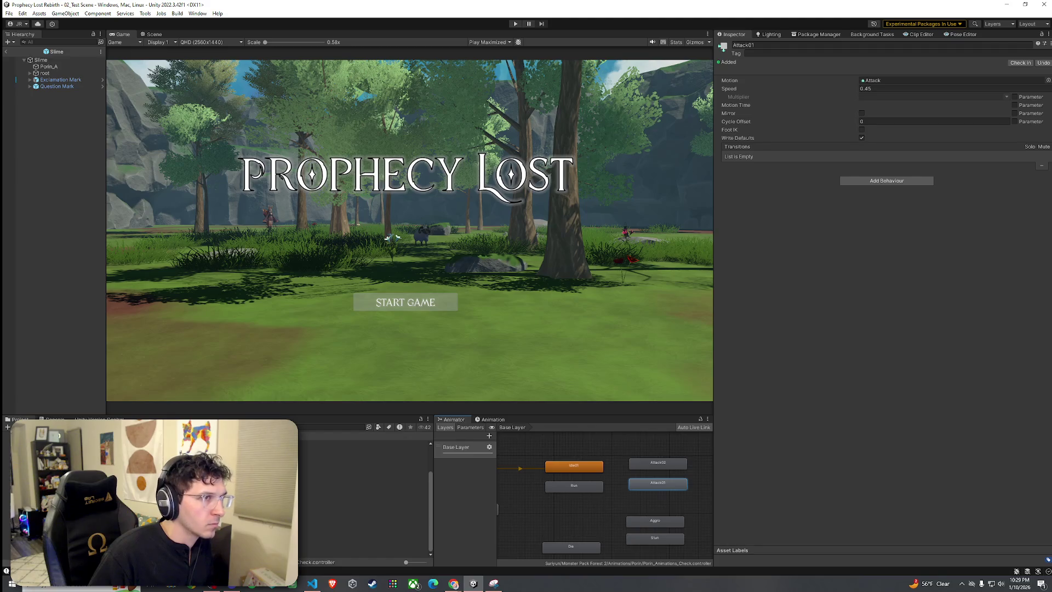
pyautogui.click(901, 82)
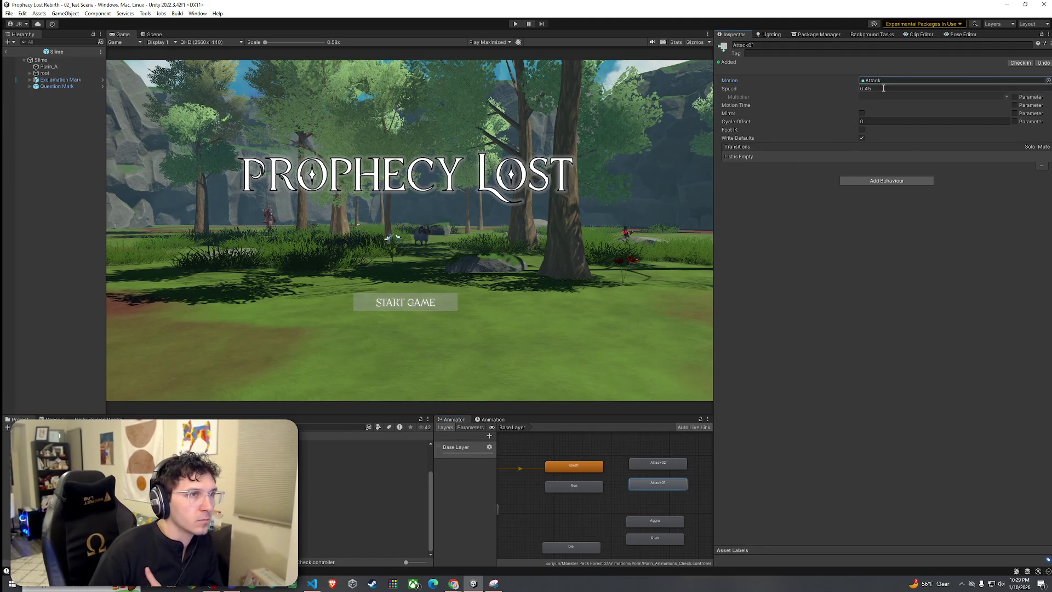
pyautogui.click(492, 419)
pyautogui.click(351, 502)
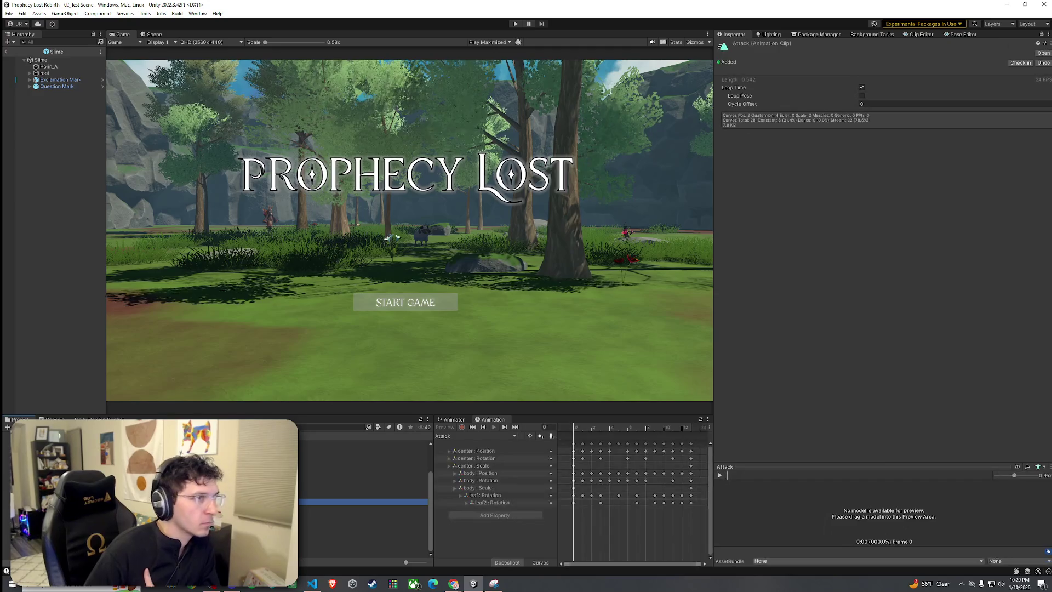
pyautogui.click(453, 419)
# Review the settings of the Idle01, Run, Aggro, Stun and Die states
pyautogui.click(570, 466)
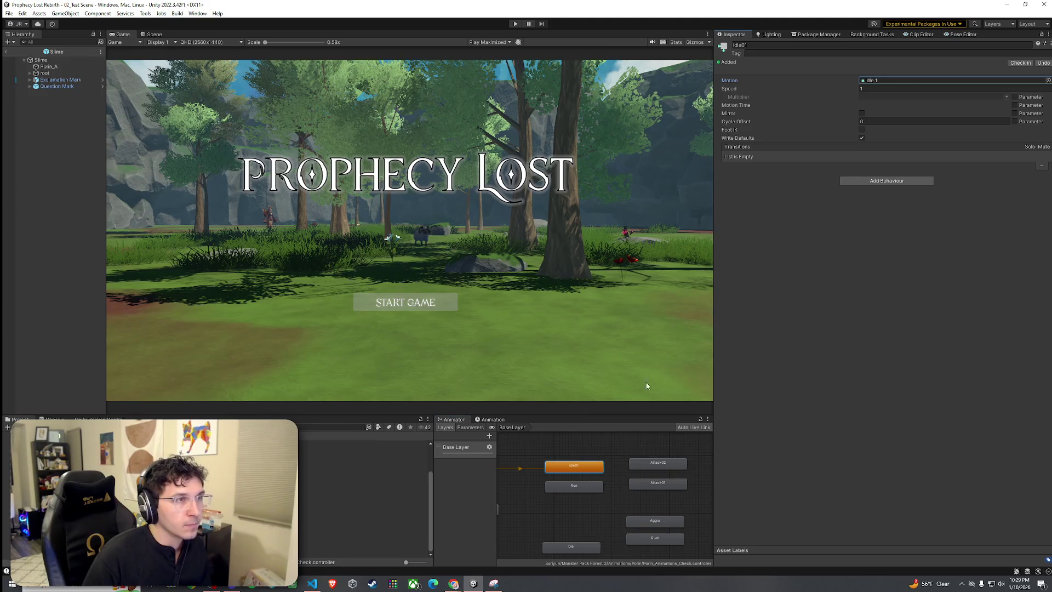
pyautogui.click(575, 485)
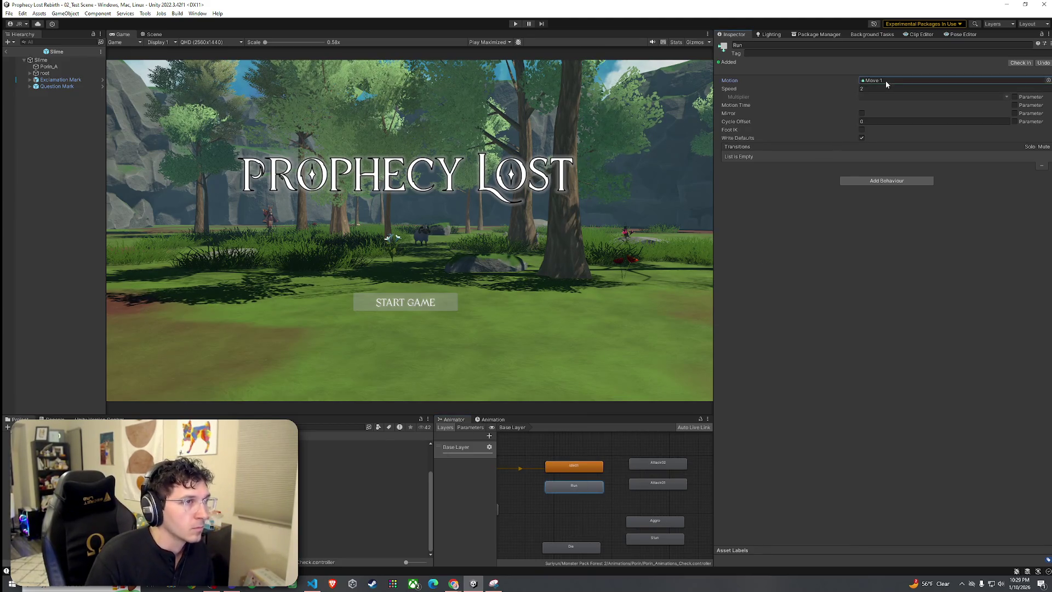
pyautogui.click(638, 522)
pyautogui.click(663, 538)
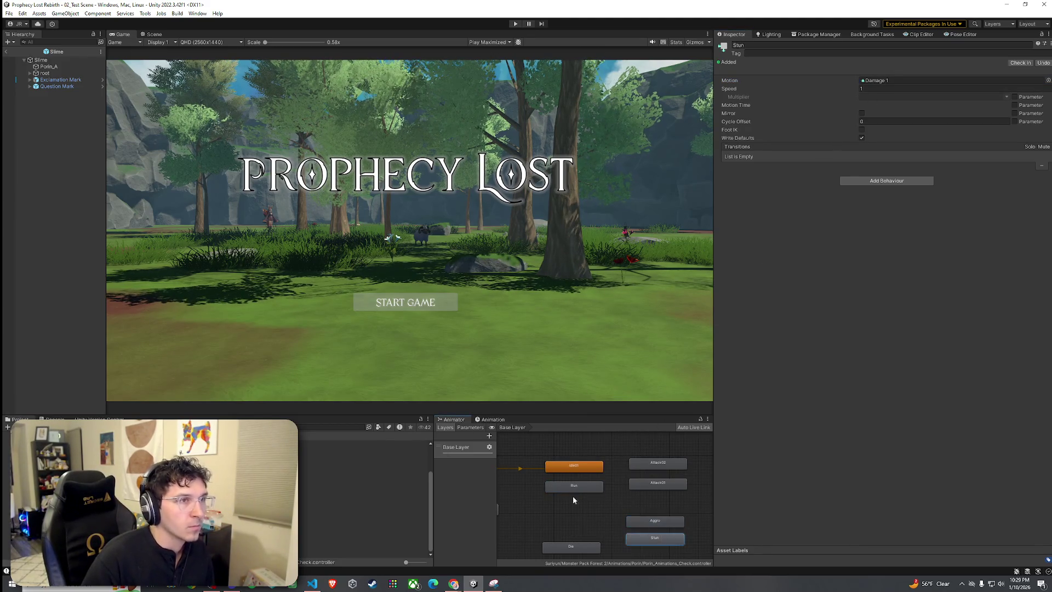
pyautogui.click(578, 535)
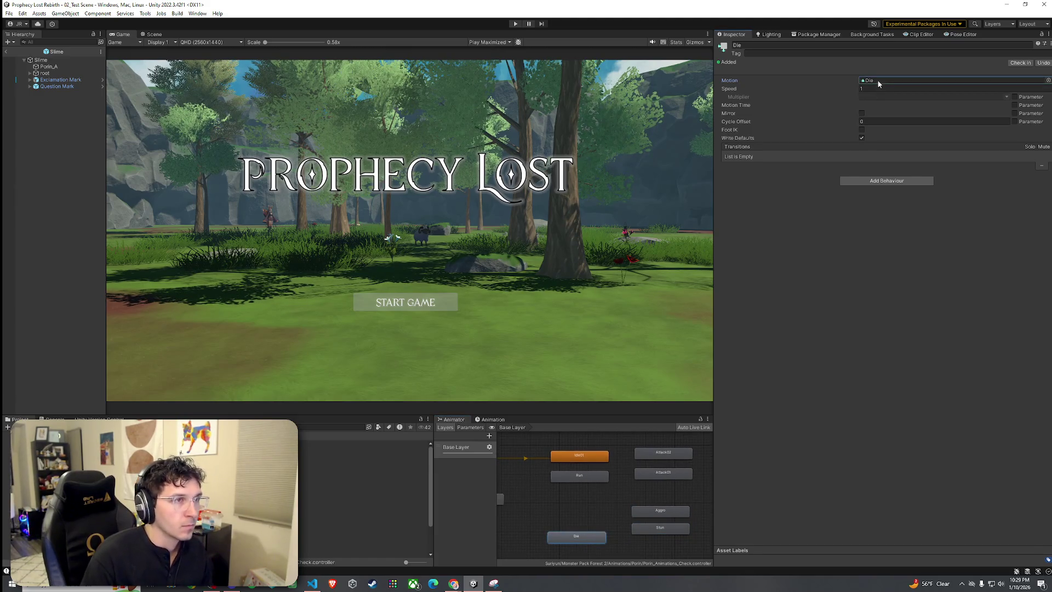
# Assign the Die 1 clip to the Die state's Motion and check its properties
pyautogui.click(361, 490)
pyautogui.click(362, 521)
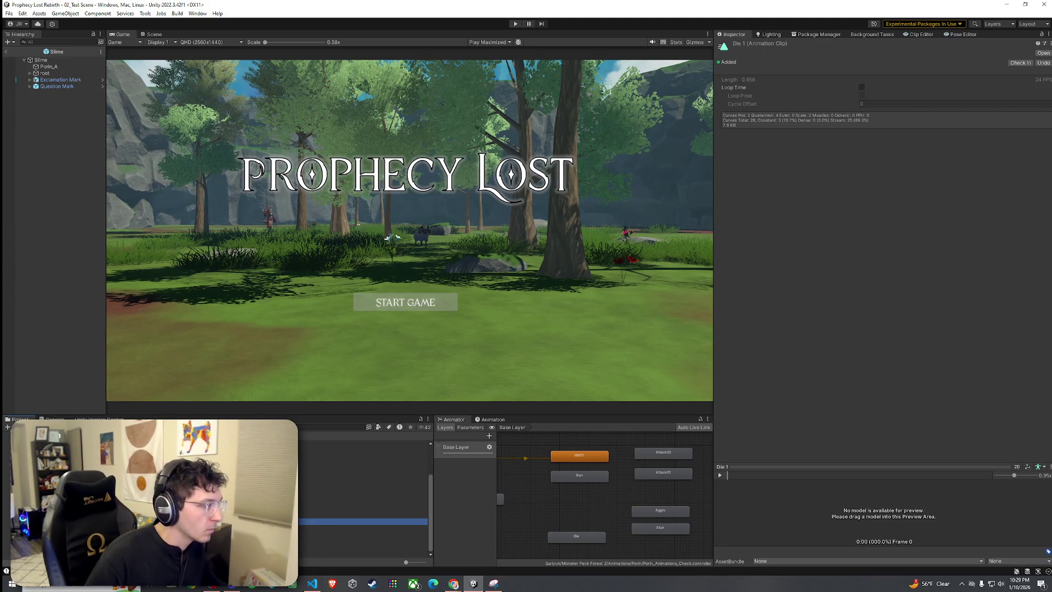
pyautogui.click(590, 540)
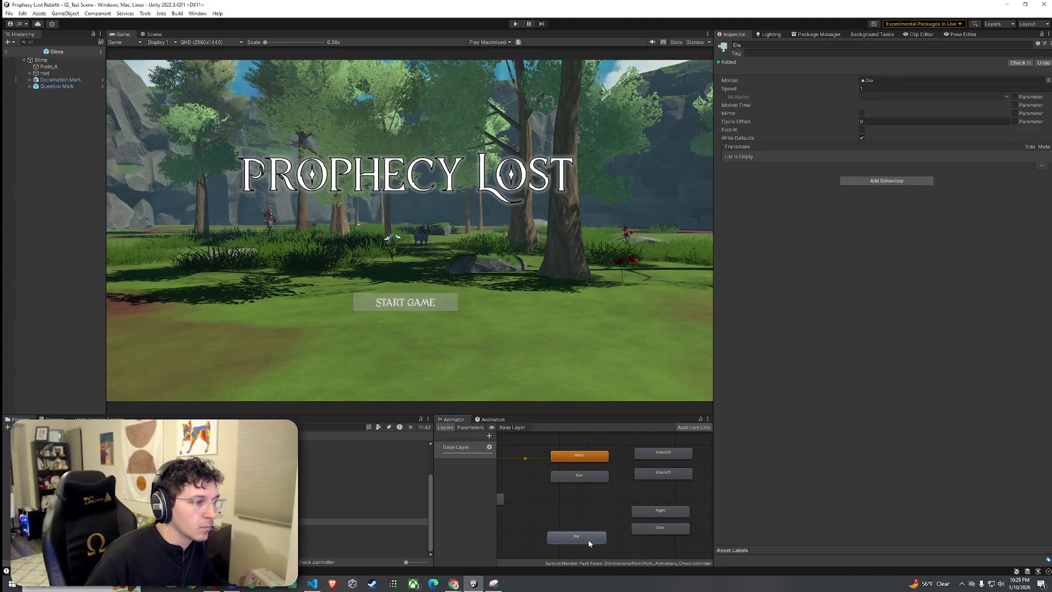
pyautogui.moveTo(361, 521)
pyautogui.mouseDown()
pyautogui.moveTo(808, 87)
pyautogui.moveTo(887, 82)
pyautogui.mouseUp()
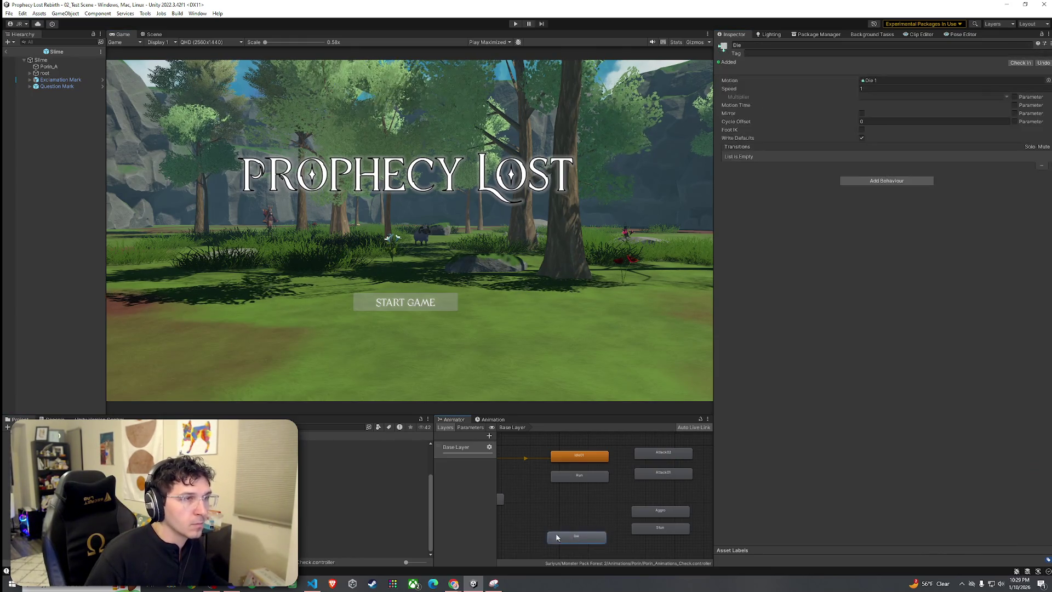
pyautogui.click(362, 521)
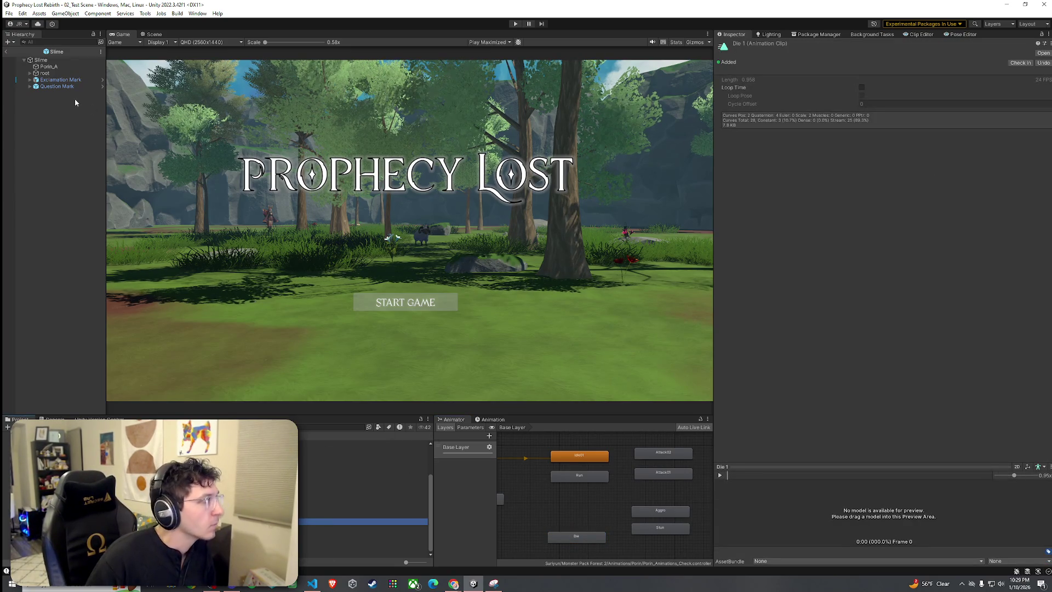
pyautogui.click(9, 13)
pyautogui.click(89, 8)
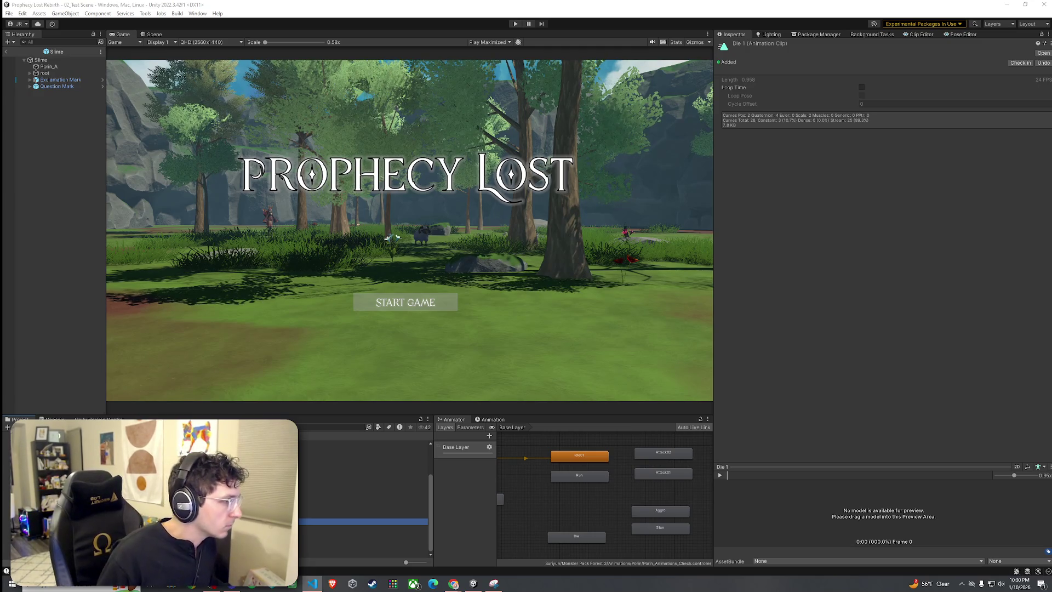
# Delete the unused New State node from the slime's animator graph
pyautogui.click(562, 537)
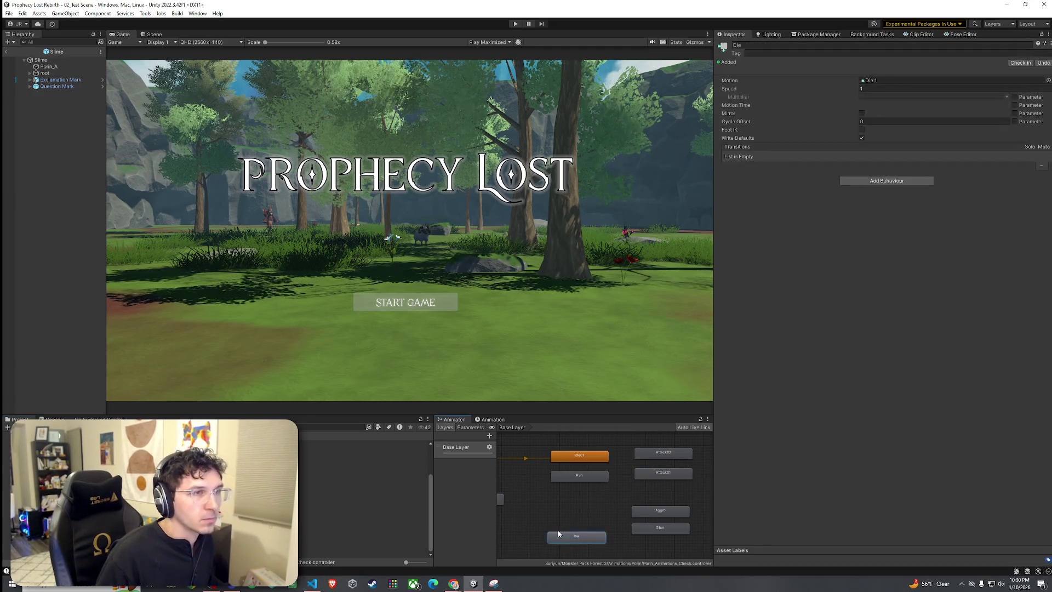
pyautogui.moveTo(561, 511); pyautogui.dragTo(614, 496)
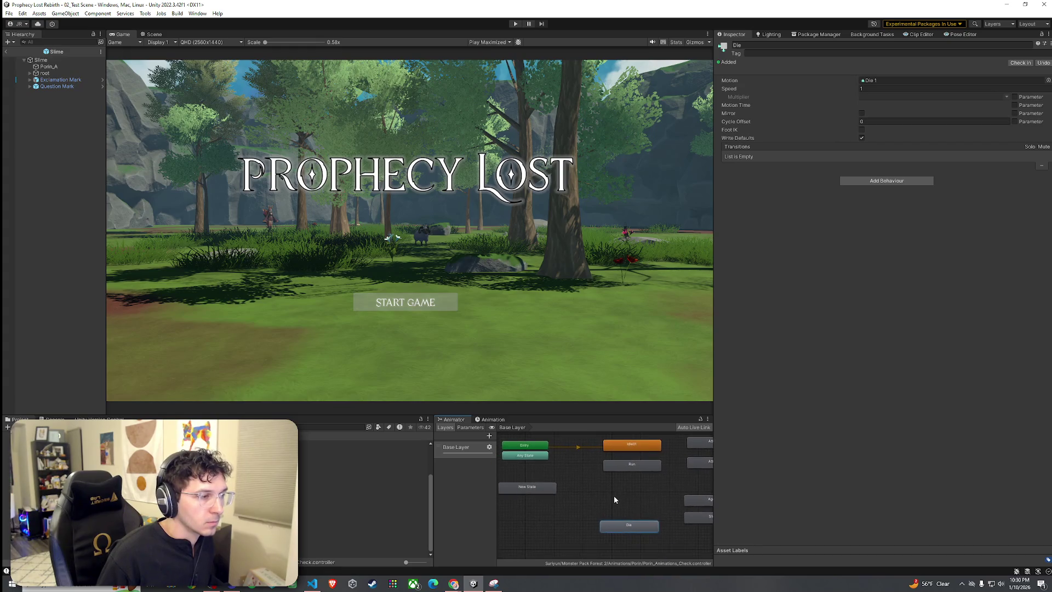
pyautogui.click(547, 489)
pyautogui.press('Delete')
pyautogui.scroll(-3, 608, 501)
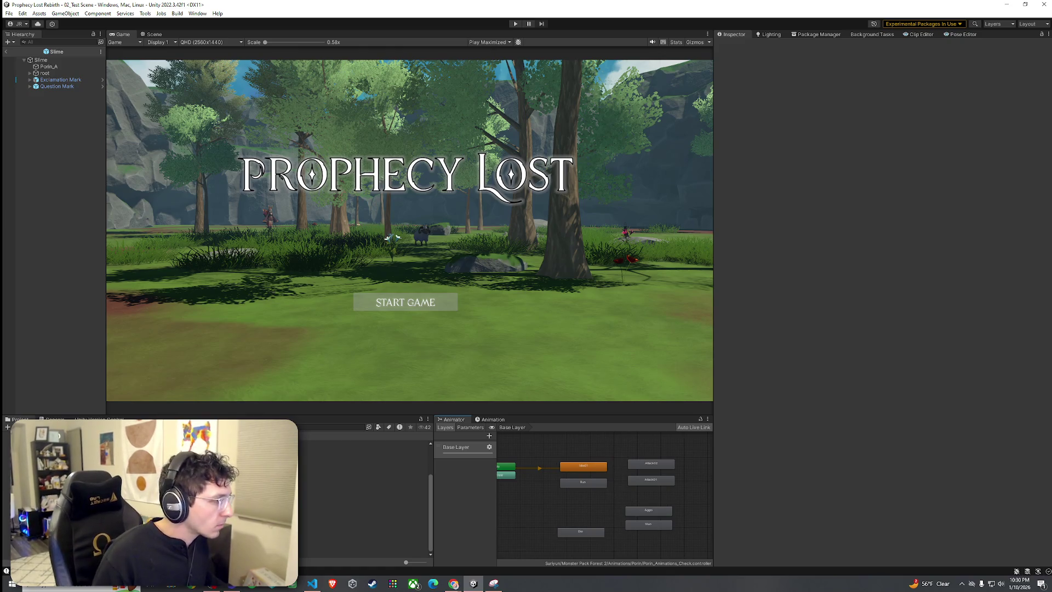
# Browse the Prefabs and Player Prefabs folders and open the Spear Goblin prefab
pyautogui.click(408, 497)
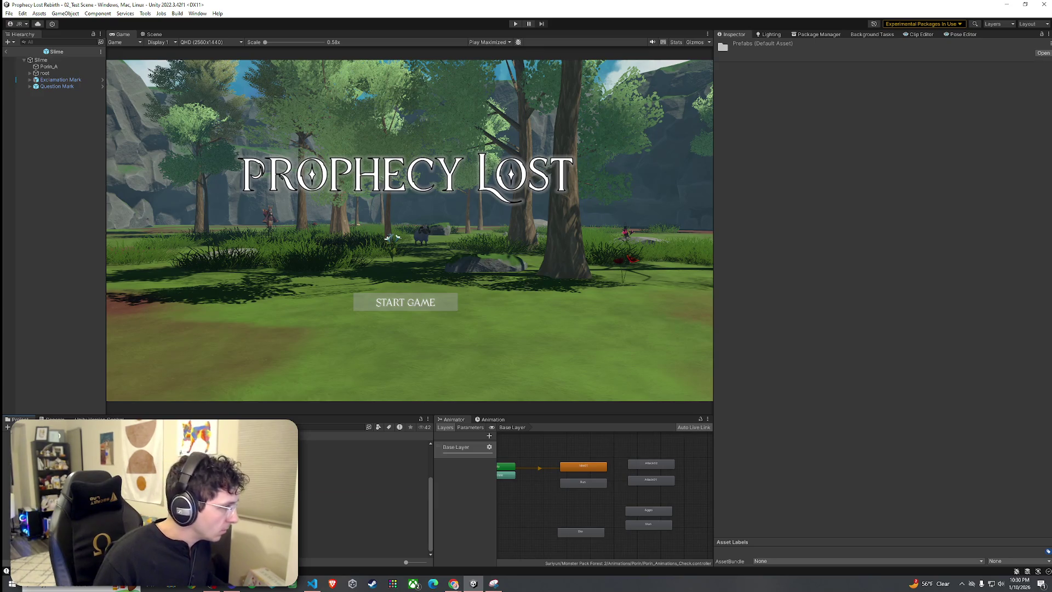
pyautogui.click(263, 488)
pyautogui.scroll(3, 362, 493)
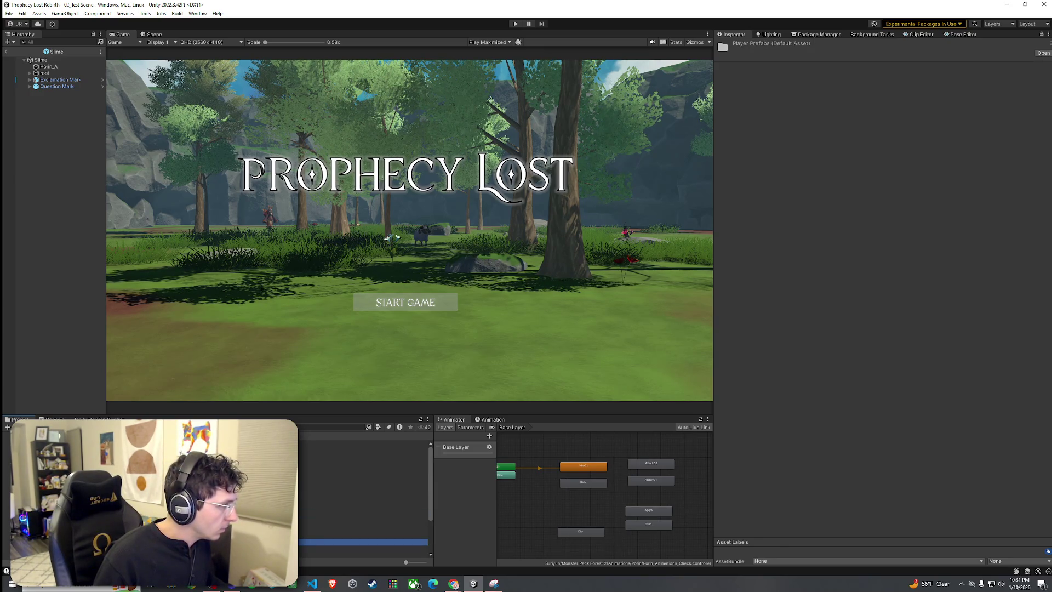
pyautogui.click(40, 60)
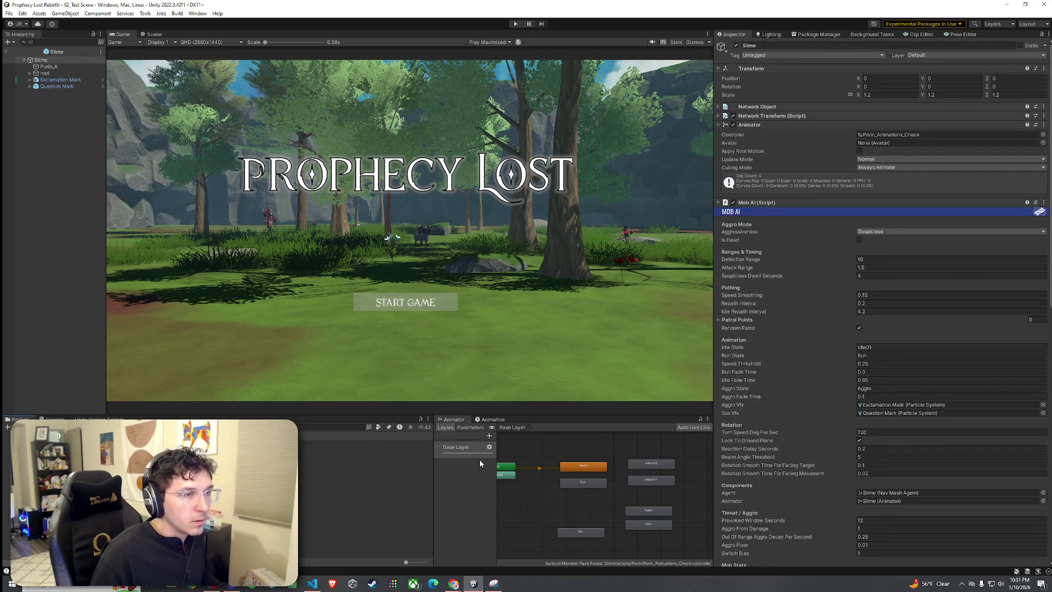
pyautogui.doubleClick(303, 447)
pyautogui.scroll(-5, 786, 435)
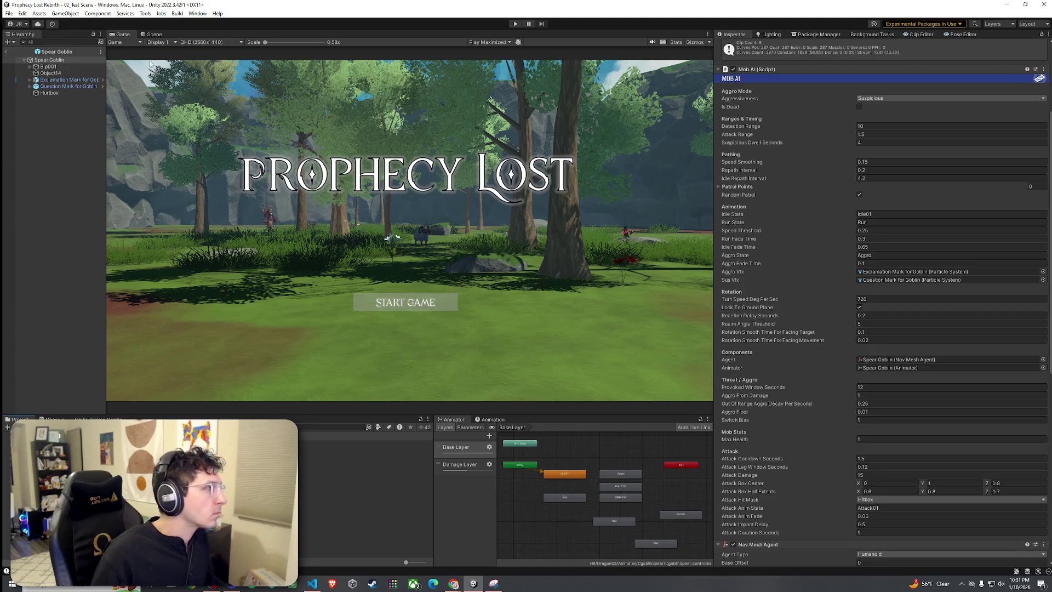
# Save the open prefab, then set the Slime's Attack Damage to 1 and save
pyautogui.click(10, 13)
pyautogui.click(24, 53)
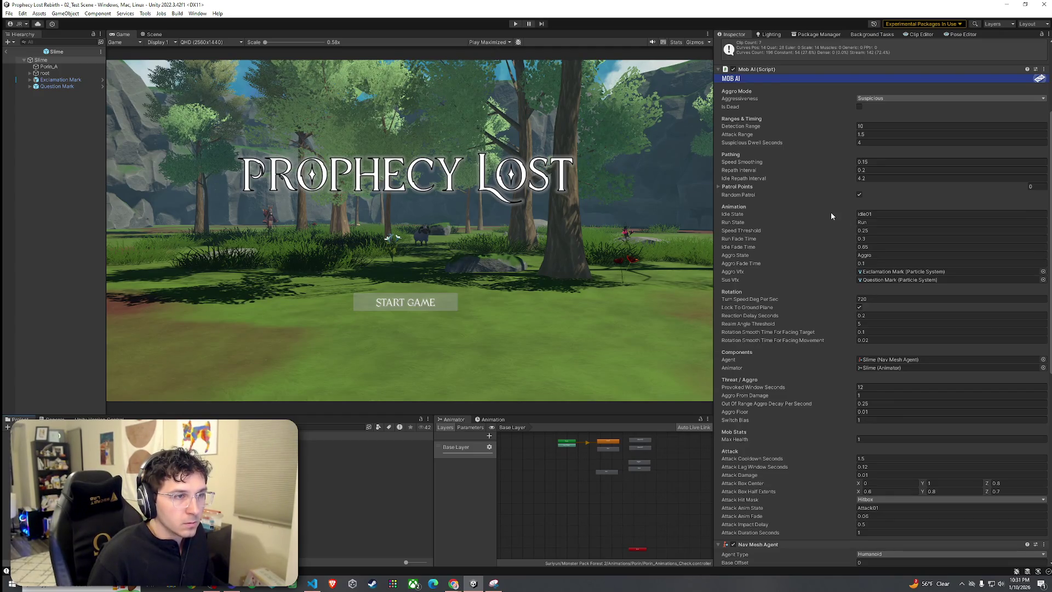
pyautogui.click(876, 474)
pyautogui.write('1')
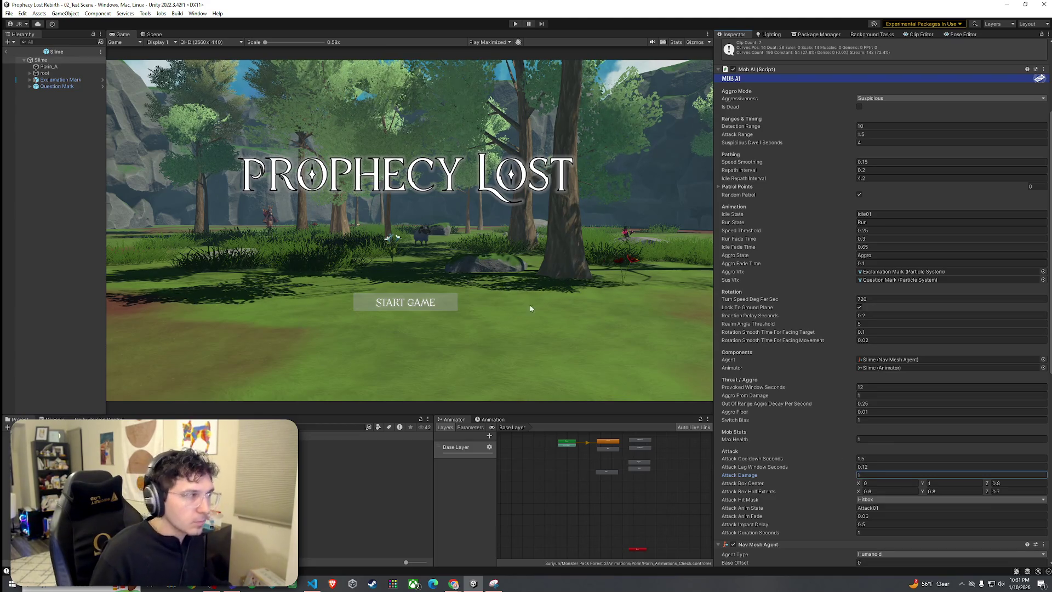
pyautogui.hotkey('ctrl', 's')
# Move the Attack02 node right of Attack01 and open Attack01's Attack clip properties
pyautogui.scroll(5, 558, 483)
pyautogui.click(609, 450)
pyautogui.moveTo(612, 452); pyautogui.dragTo(679, 475)
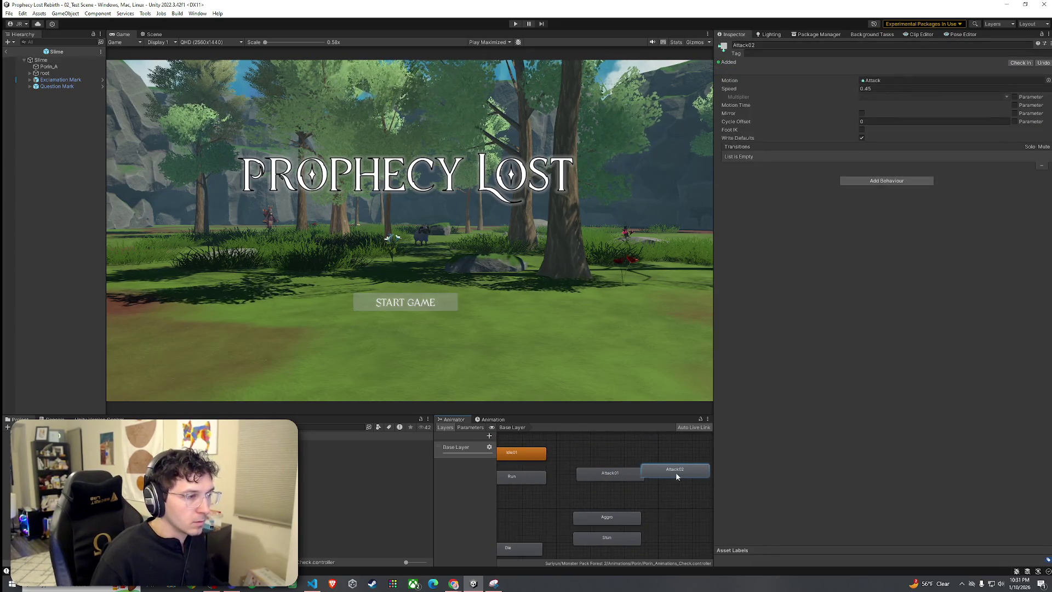
pyautogui.click(632, 475)
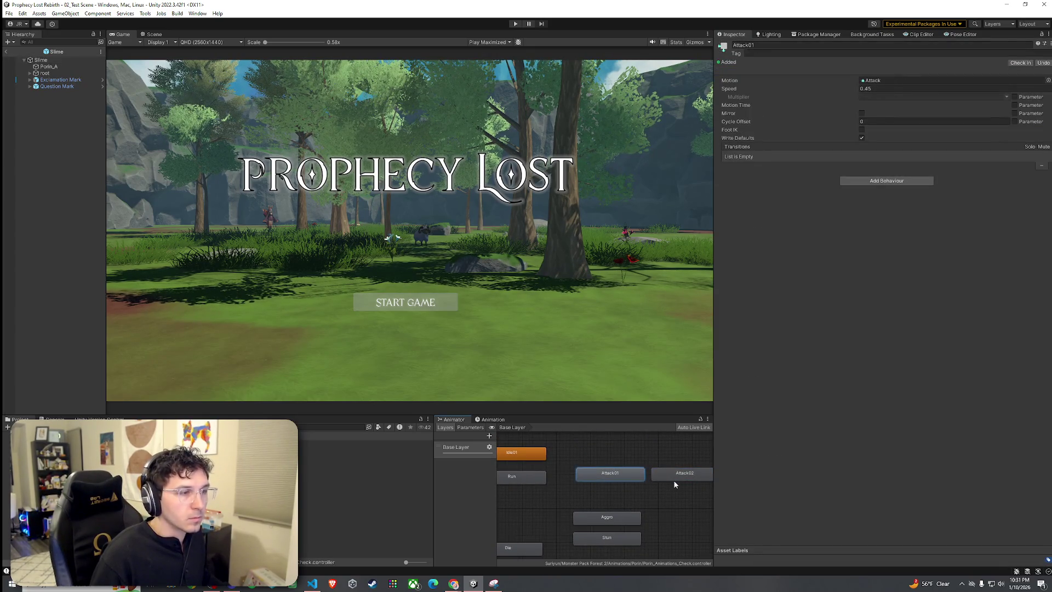
pyautogui.click(895, 79)
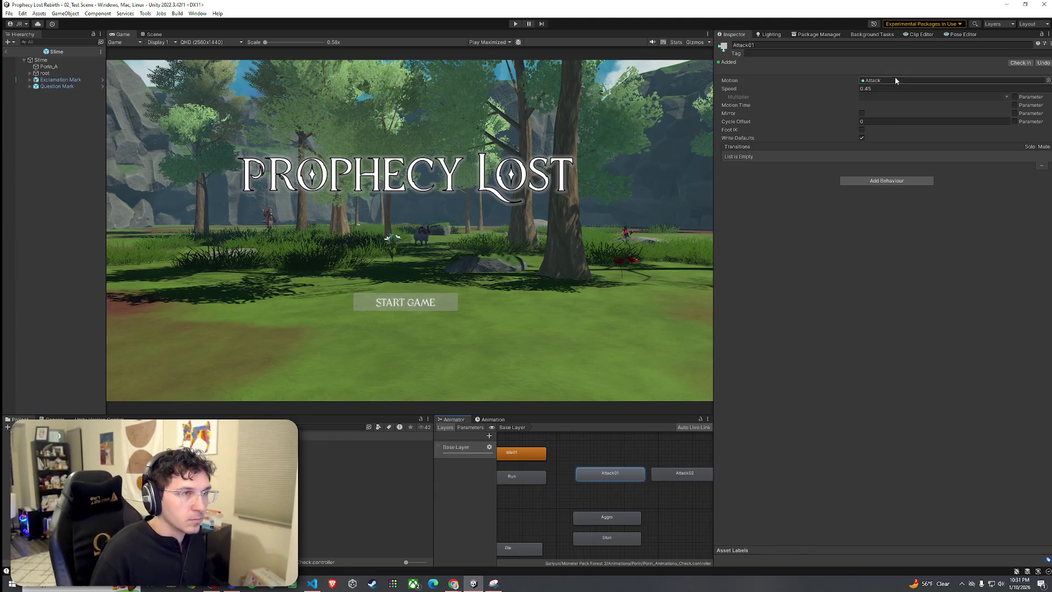
pyautogui.doubleClick(895, 80)
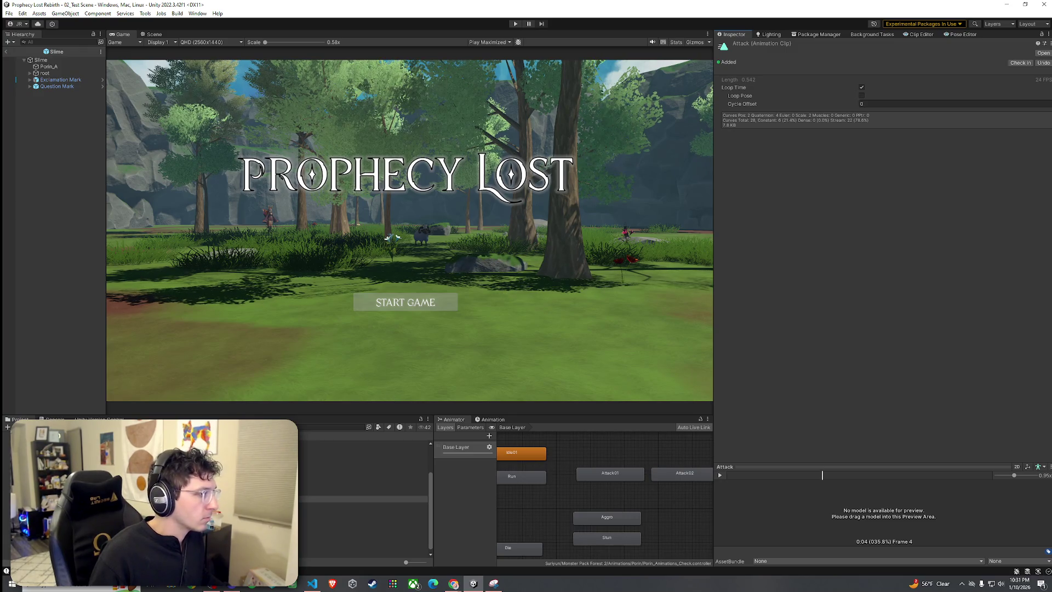
# Find the Porin_A prefab in the Project panel and view it in the Inspector
pyautogui.scroll(2, 364, 499)
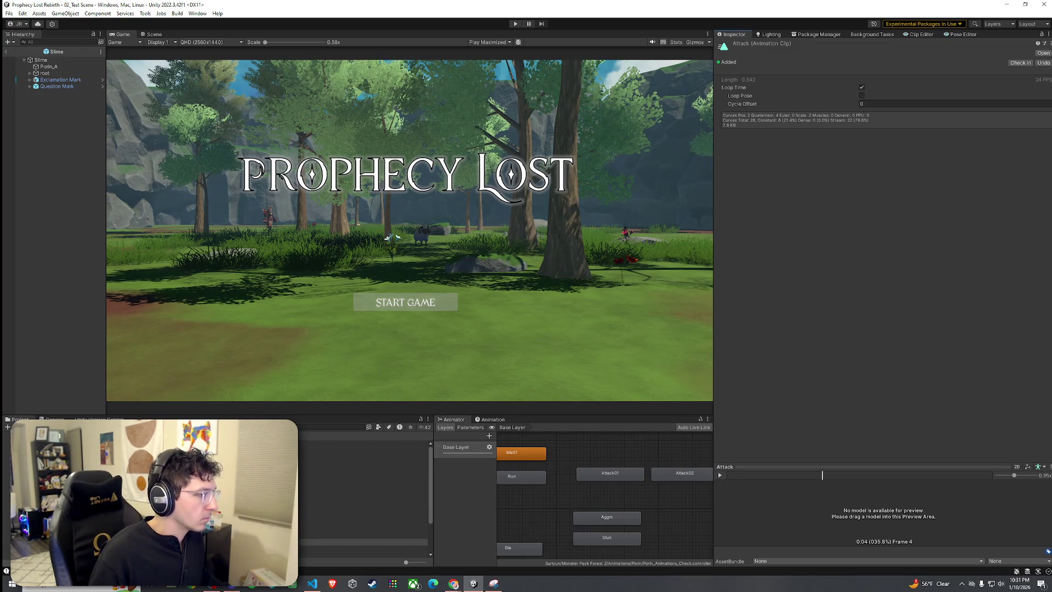
pyautogui.scroll(2, 364, 493)
pyautogui.press('Up')
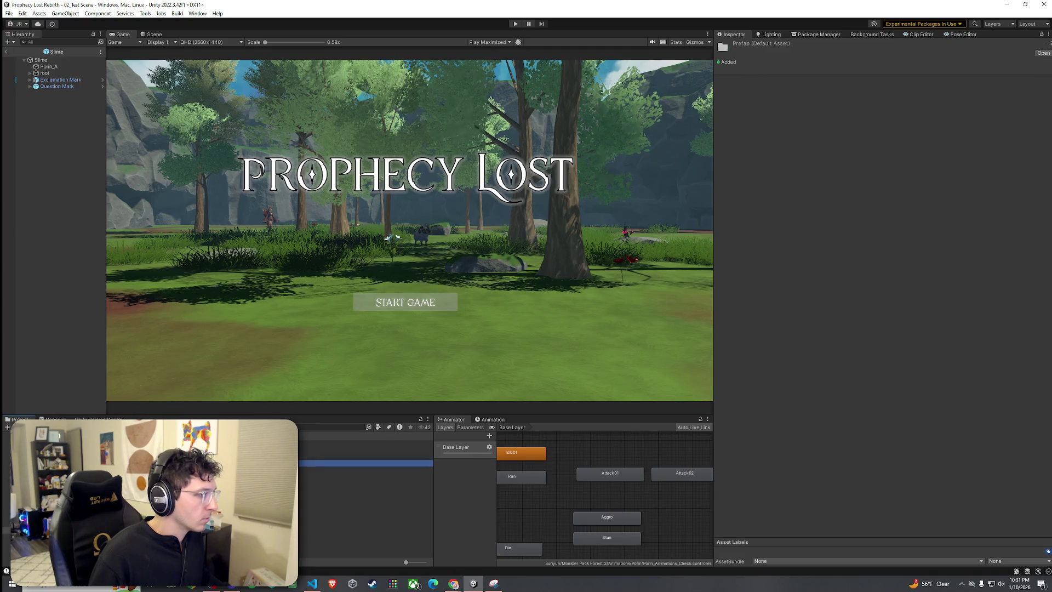
pyautogui.scroll(-3, 364, 498)
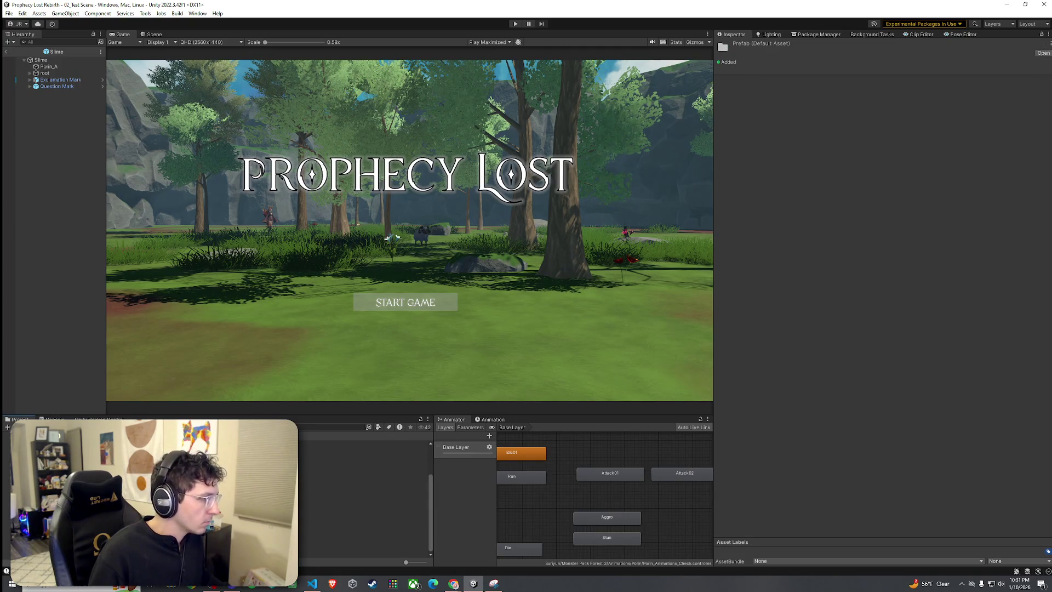
pyautogui.click(406, 462)
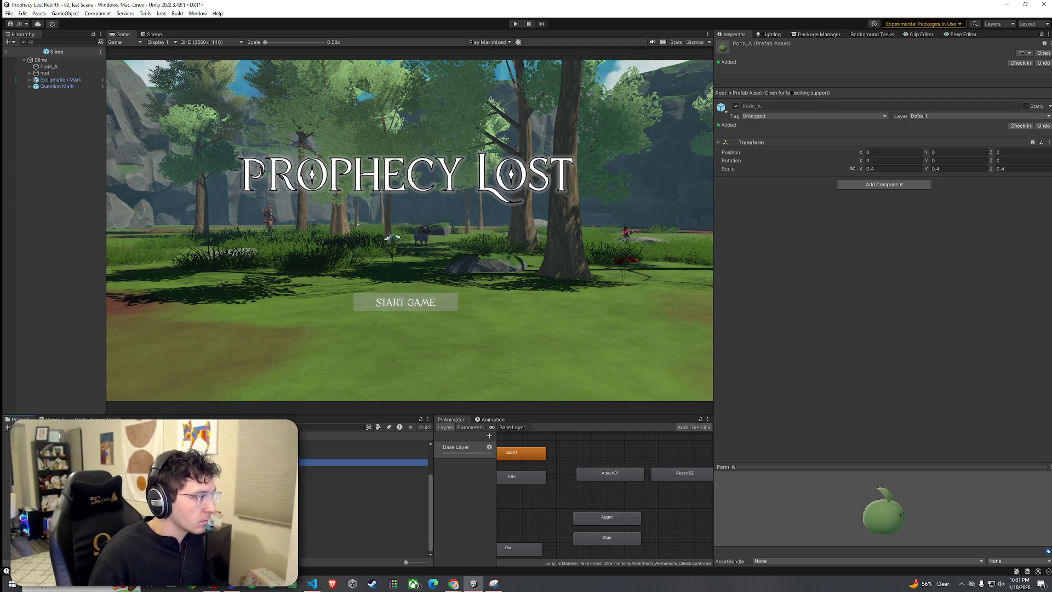
pyautogui.doubleClick(405, 462)
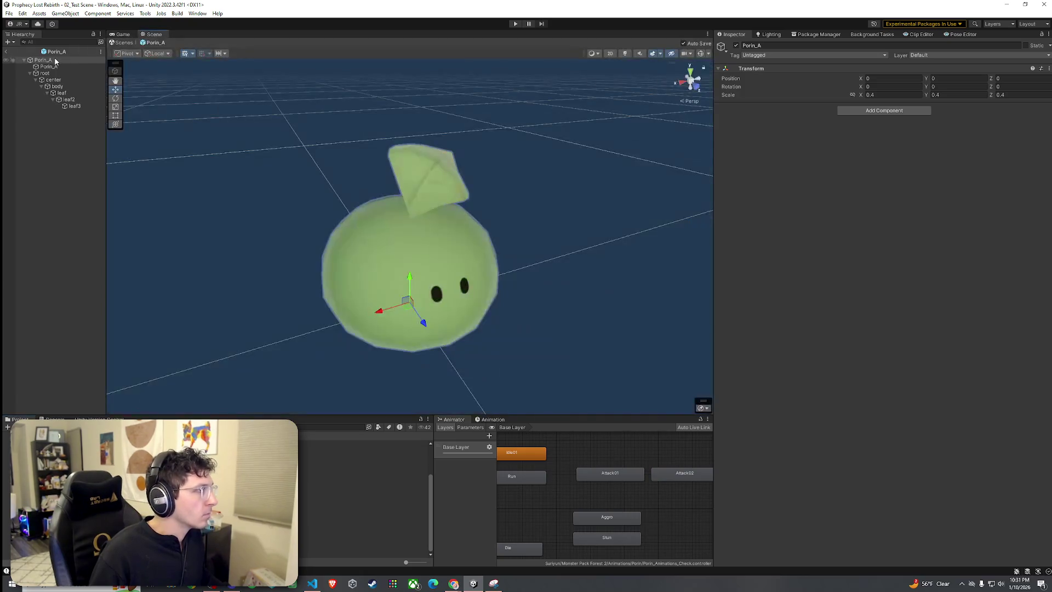
# Look at the Porin_A model, then leave its prefab and return to the scene
pyautogui.click(49, 67)
pyautogui.click(53, 79)
pyautogui.click(6, 51)
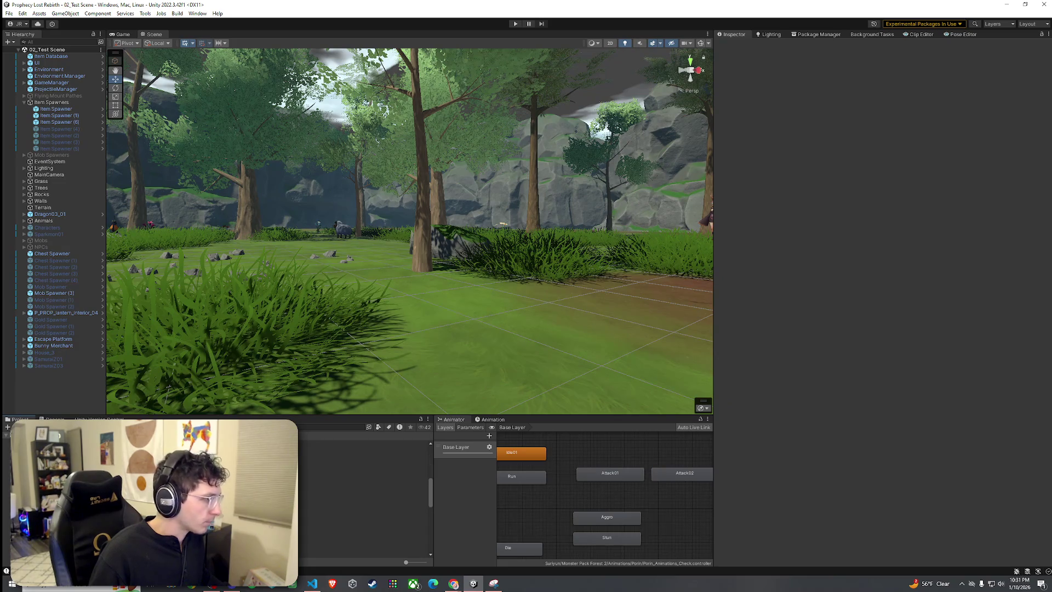
# Open the Slime prefab, preview its Move 1 clip, and return to the Animator graph
pyautogui.click(329, 497)
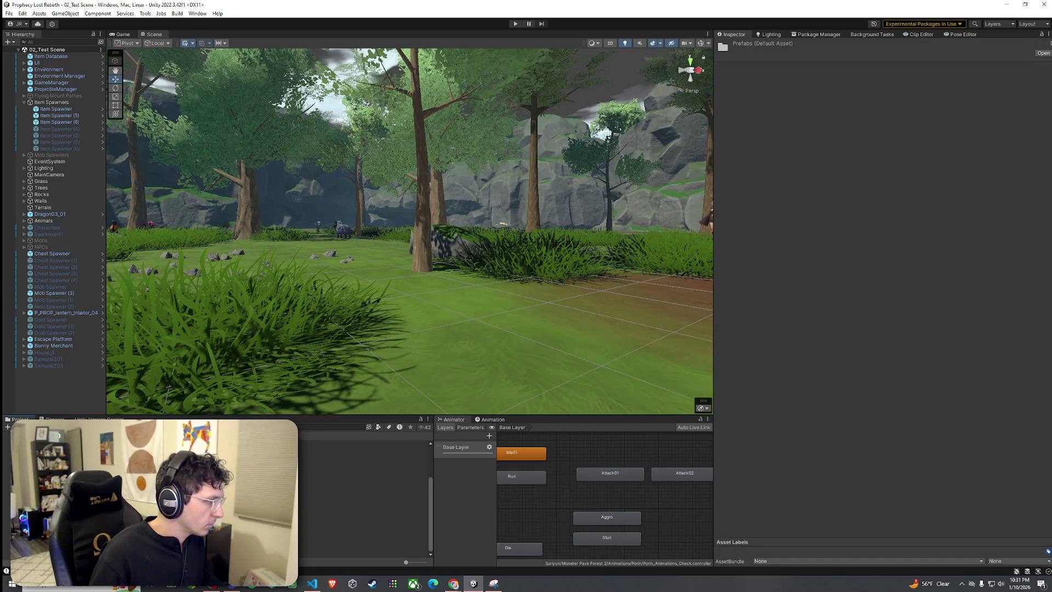
pyautogui.doubleClick(329, 504)
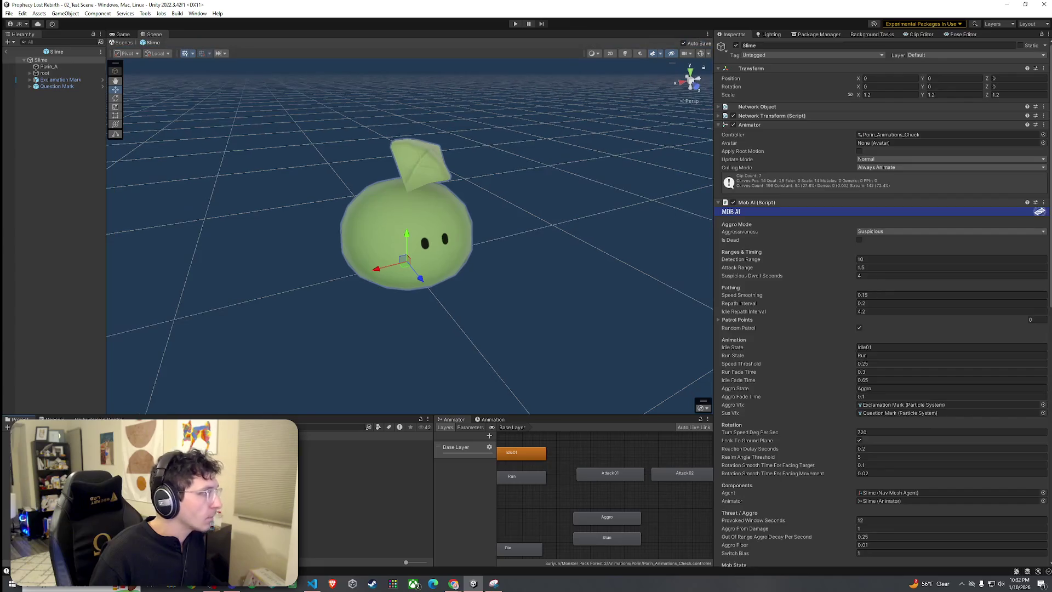
pyautogui.click(883, 135)
pyautogui.click(483, 419)
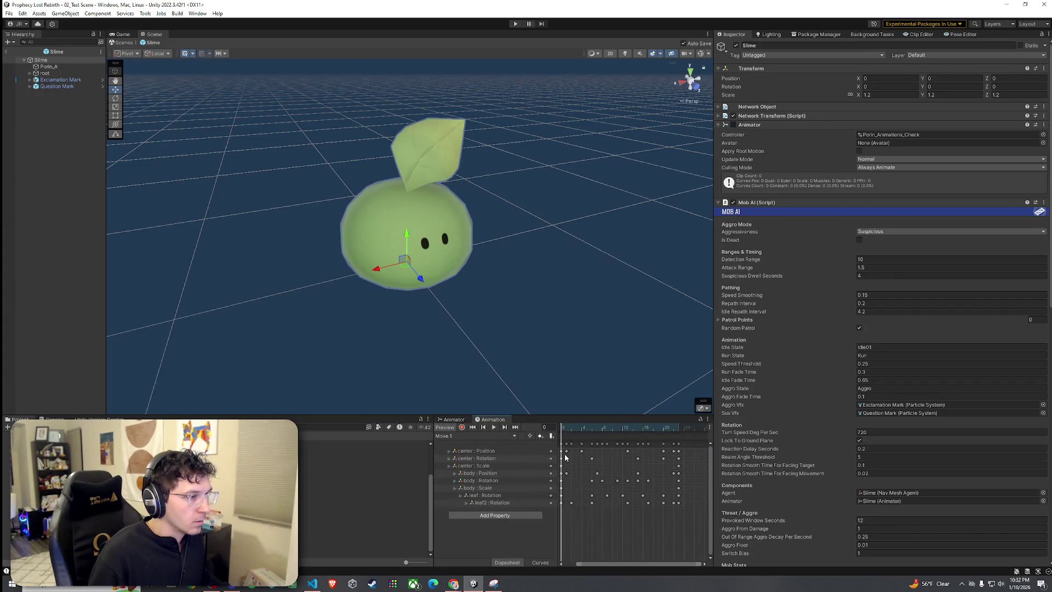
pyautogui.click(493, 428)
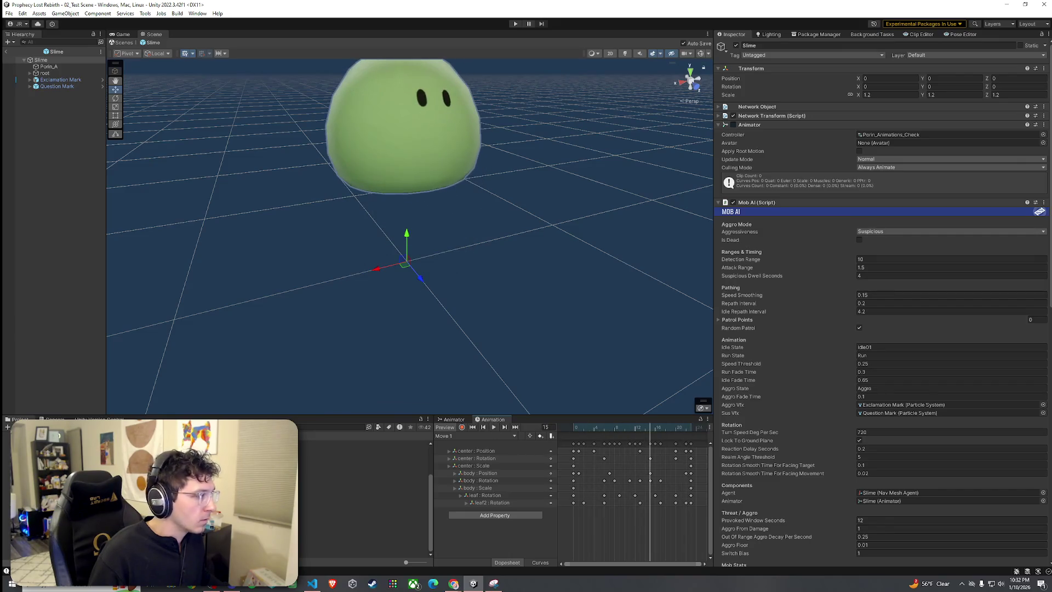
pyautogui.click(455, 420)
pyautogui.scroll(-3, 591, 499)
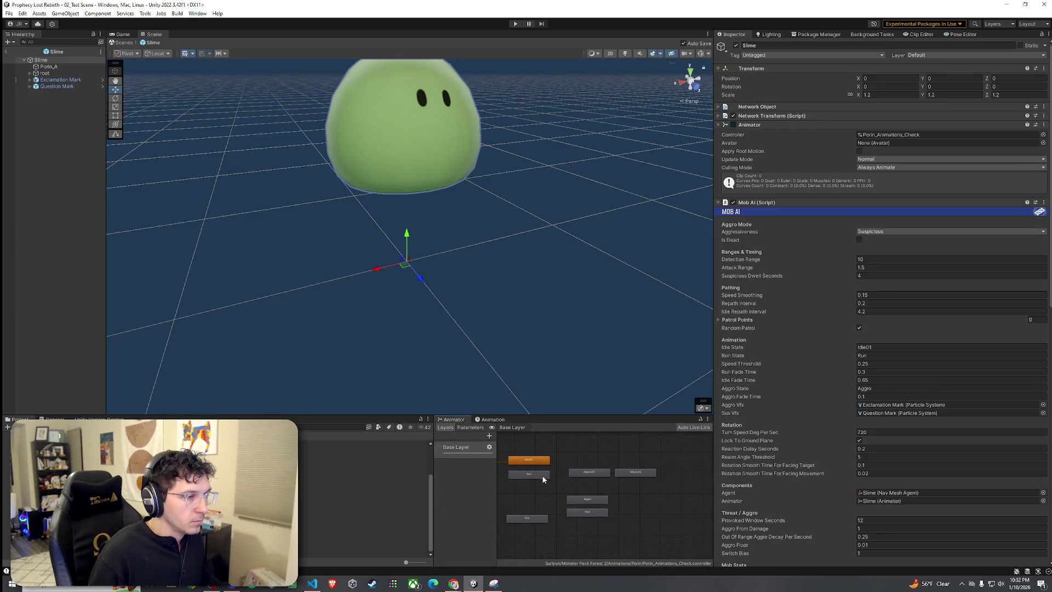
# Check Run and Attack01 states, preview the Attack clip on the slime model, then exit prefab mode
pyautogui.click(538, 477)
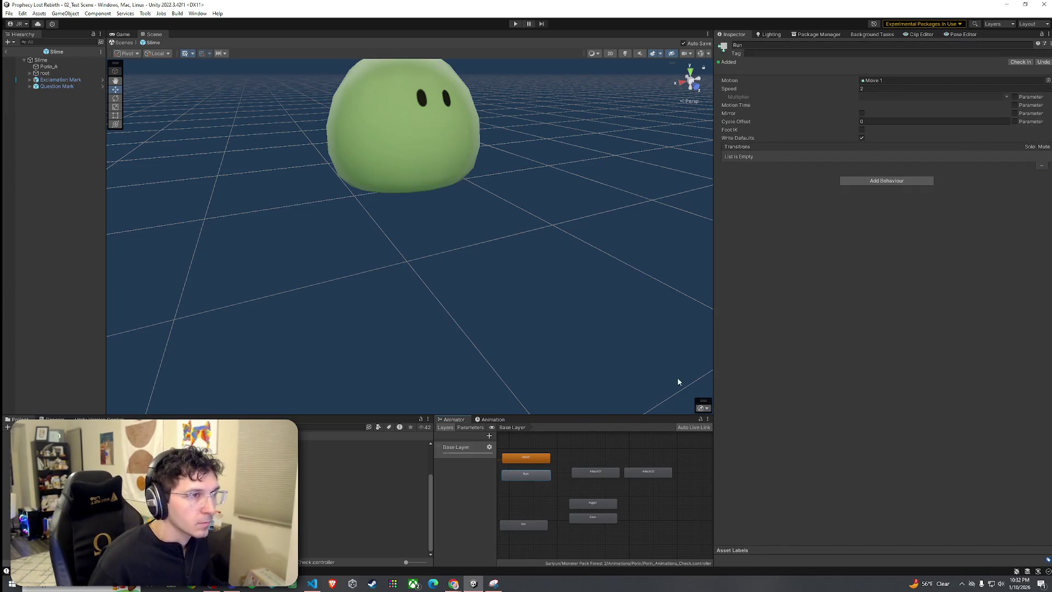
pyautogui.click(600, 472)
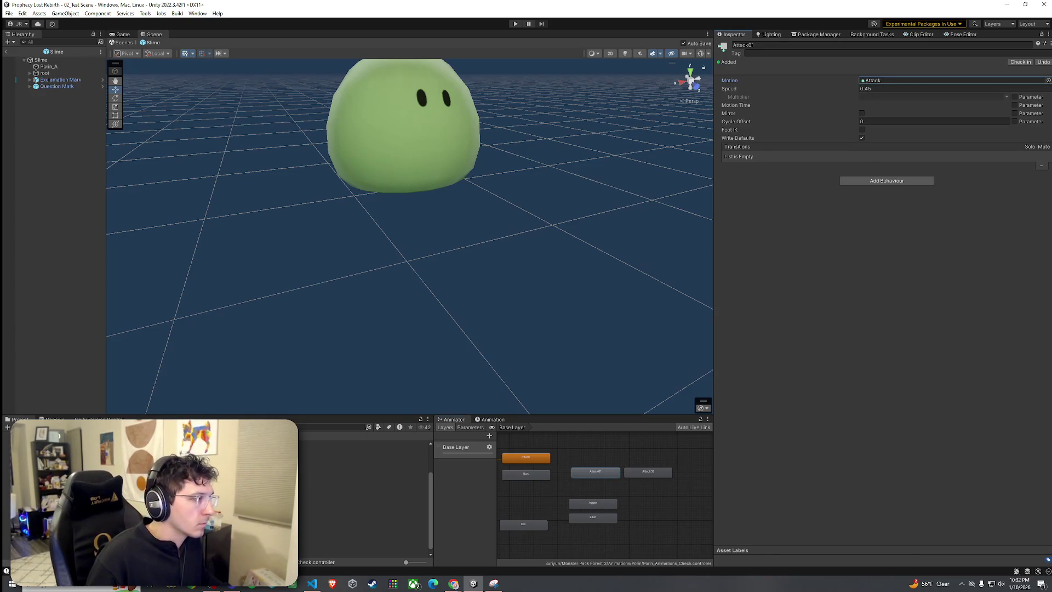
pyautogui.doubleClick(873, 80)
pyautogui.moveTo(72, 61); pyautogui.dragTo(803, 502)
pyautogui.scroll(5, 888, 507)
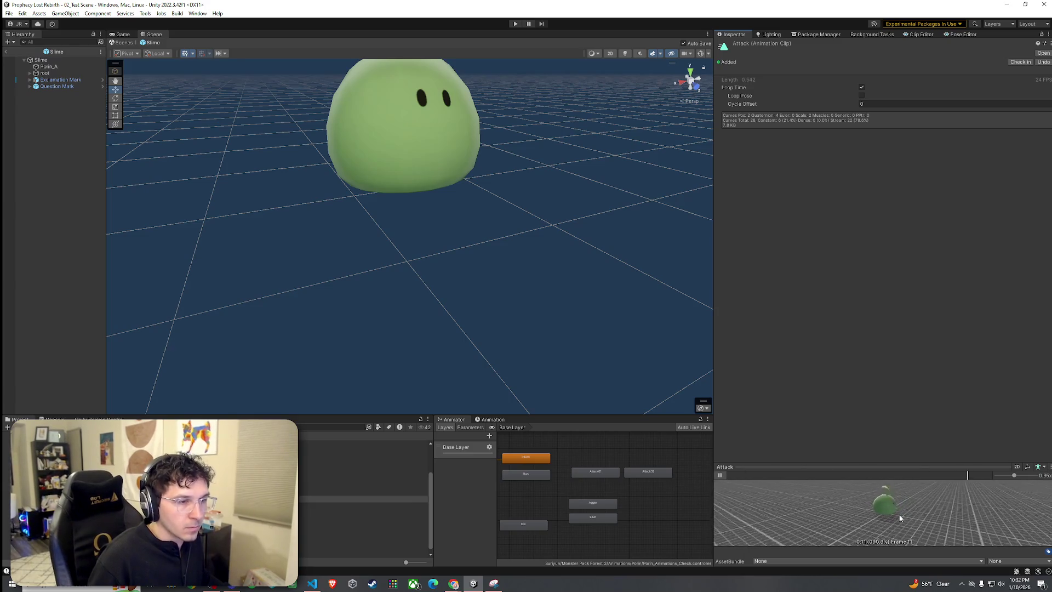
pyautogui.moveTo(895, 509)
pyautogui.mouseDown()
pyautogui.moveTo(887, 518)
pyautogui.moveTo(831, 501)
pyautogui.mouseUp()
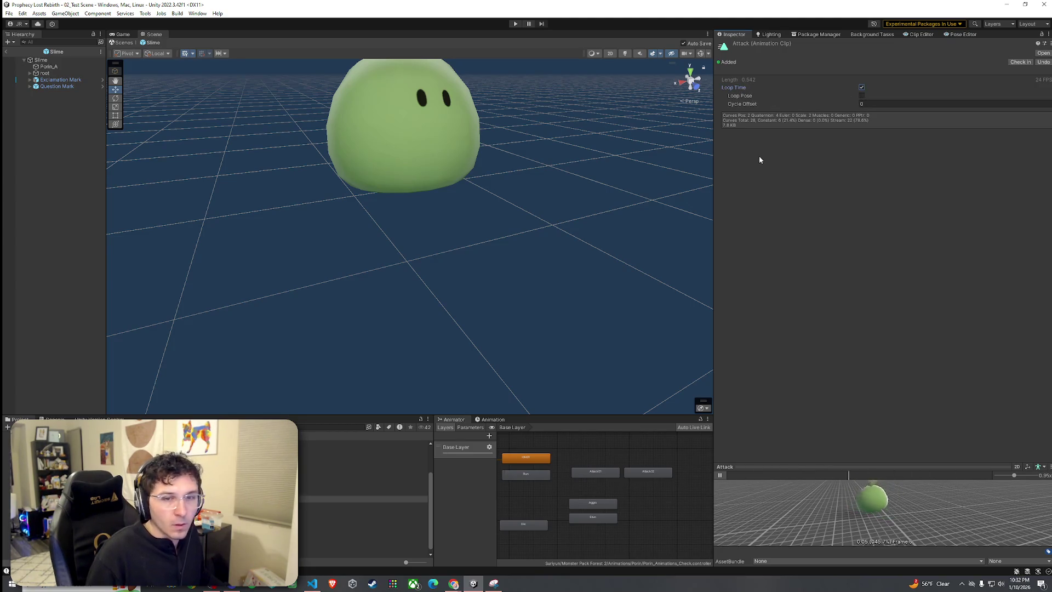
pyautogui.click(124, 42)
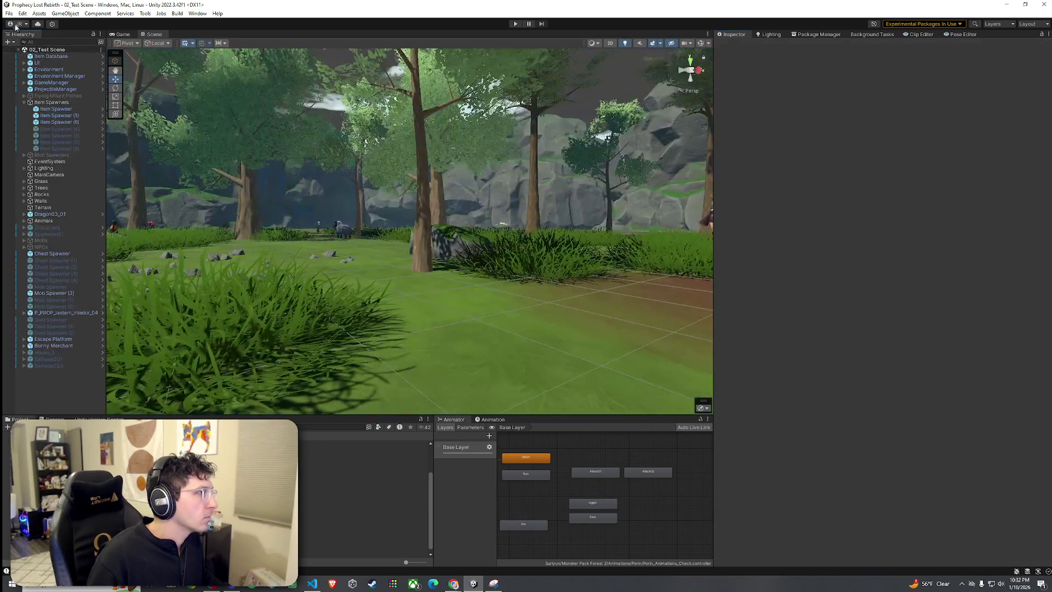
# Start Play mode, click START GAME, and select the spawned Slime(Clone)
pyautogui.hotkey('ctrl', 'p')
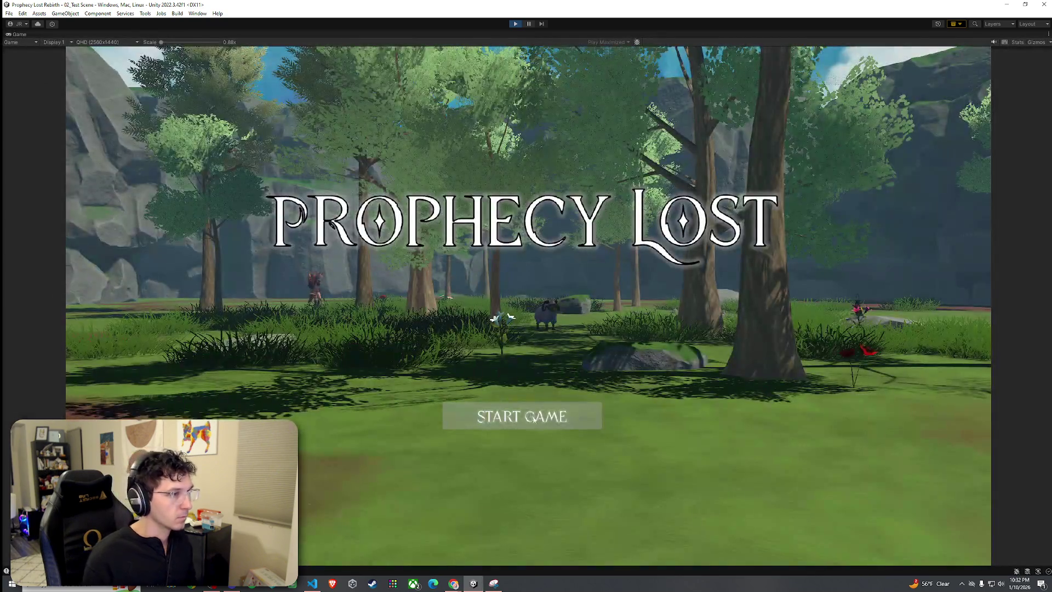
pyautogui.click(532, 423)
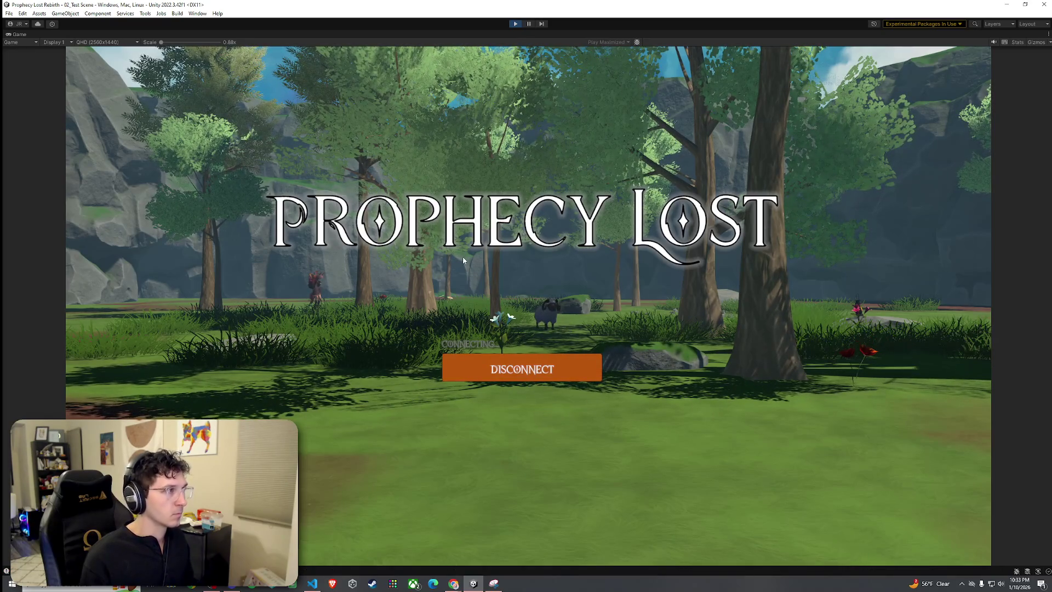
pyautogui.hotkey('shift', 'space')
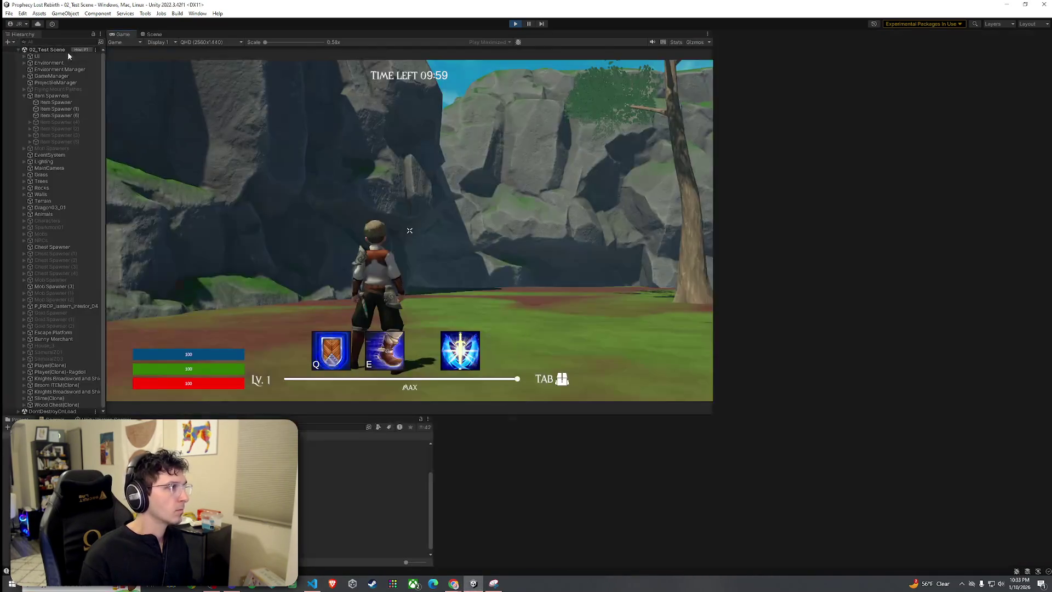
pyautogui.click(151, 34)
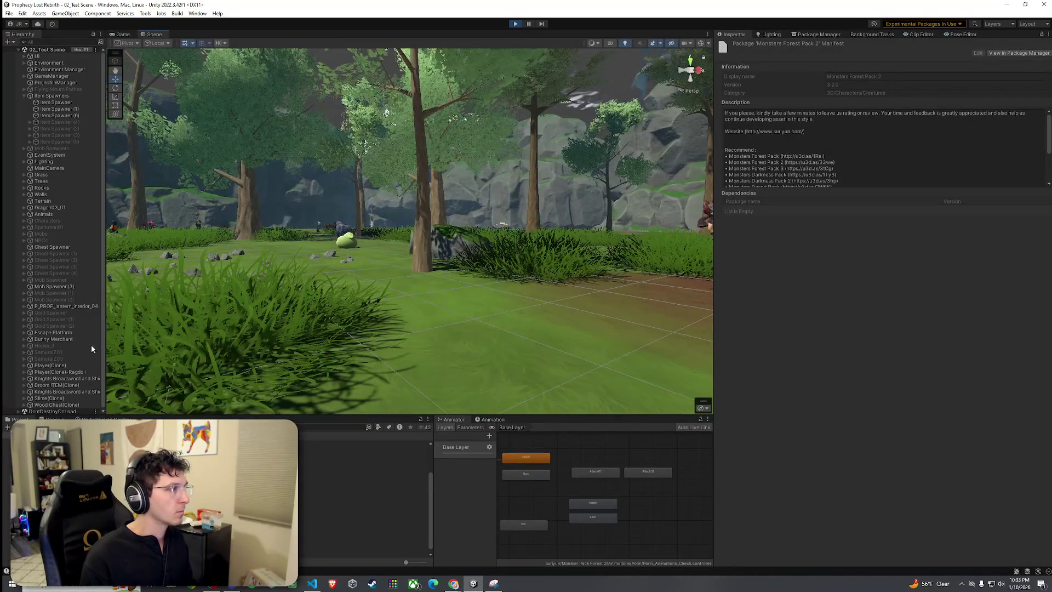
pyautogui.click(49, 398)
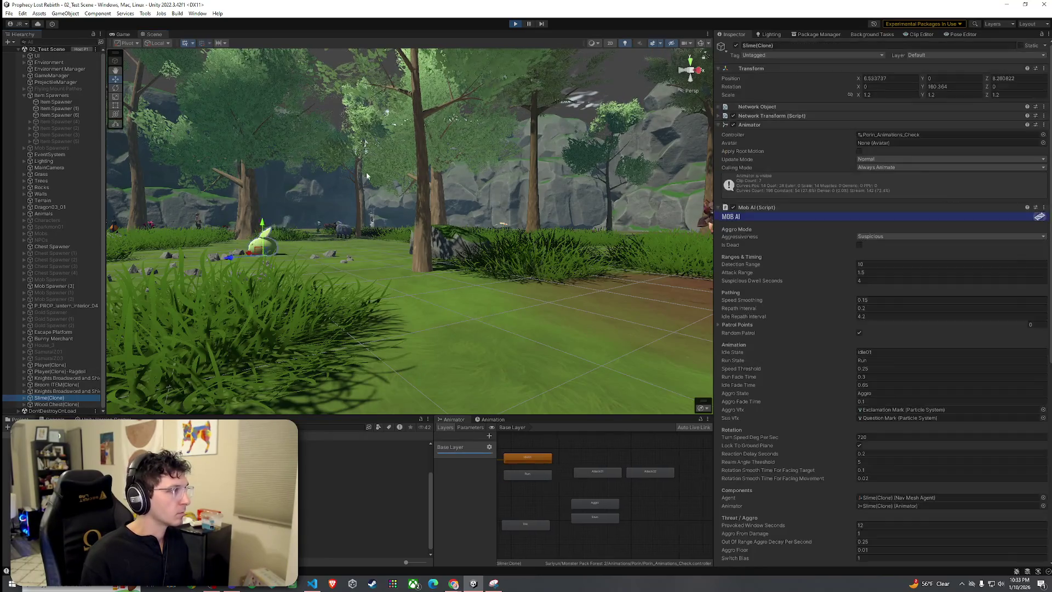
pyautogui.click(123, 34)
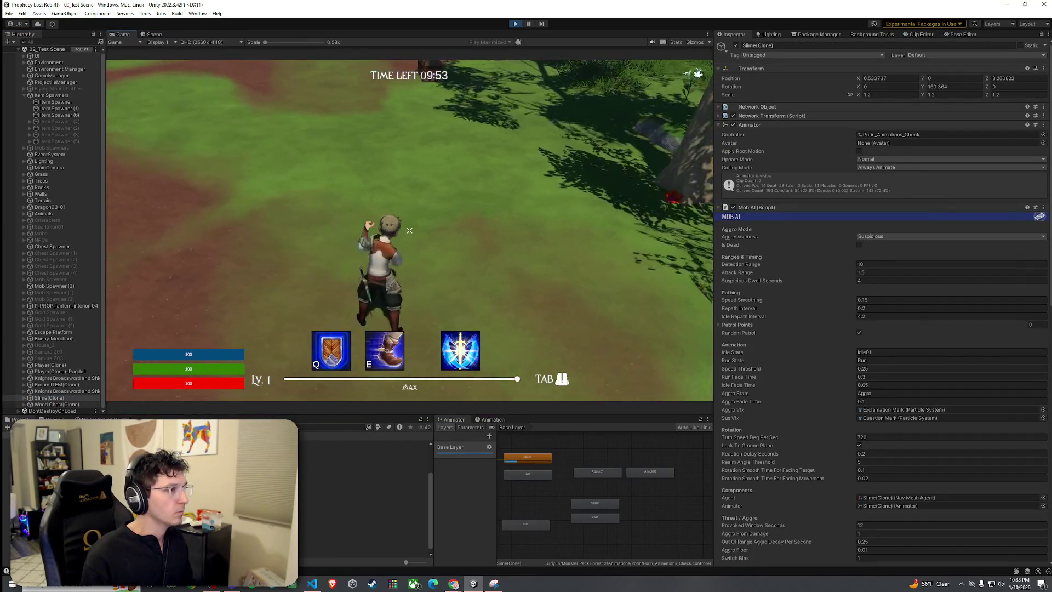
# Scroll the Inspector to the slime's Mob AI attack settings while watching the Game view
pyautogui.press('super')
pyautogui.scroll(-5, 878, 456)
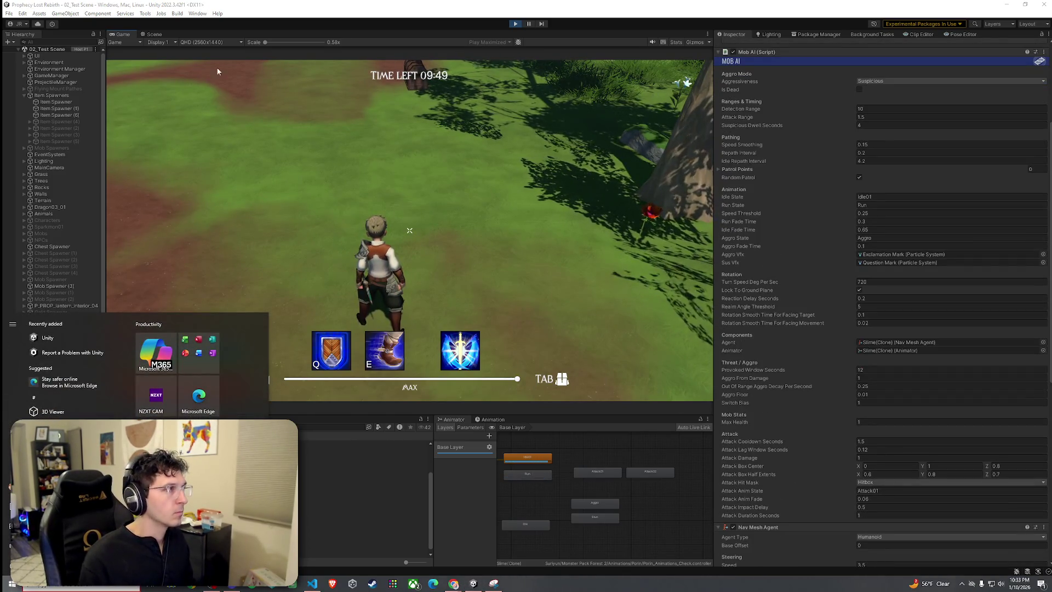
pyautogui.click(137, 35)
pyautogui.click(127, 35)
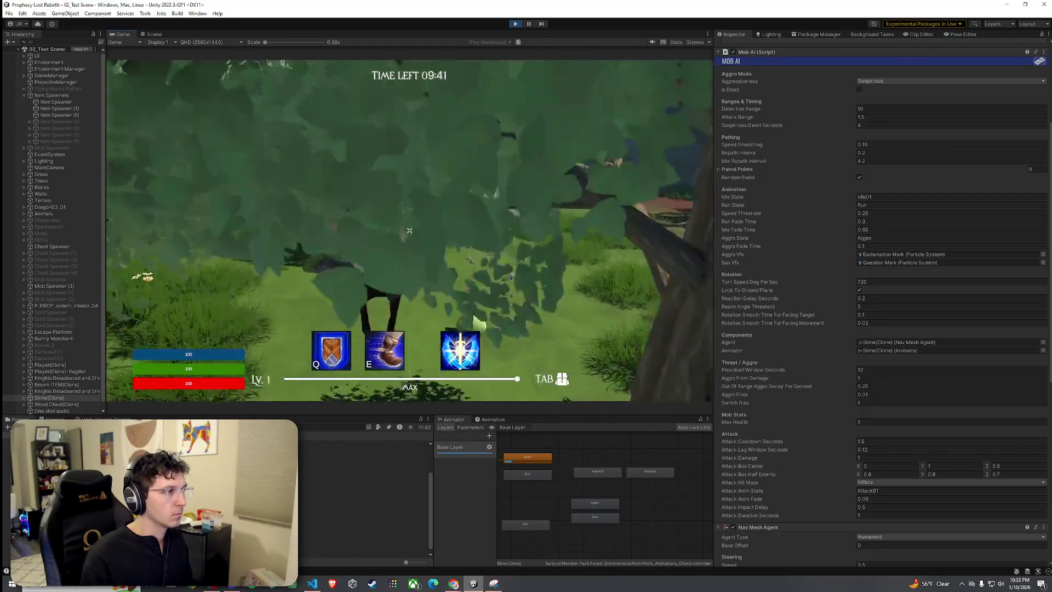
pyautogui.press('super')
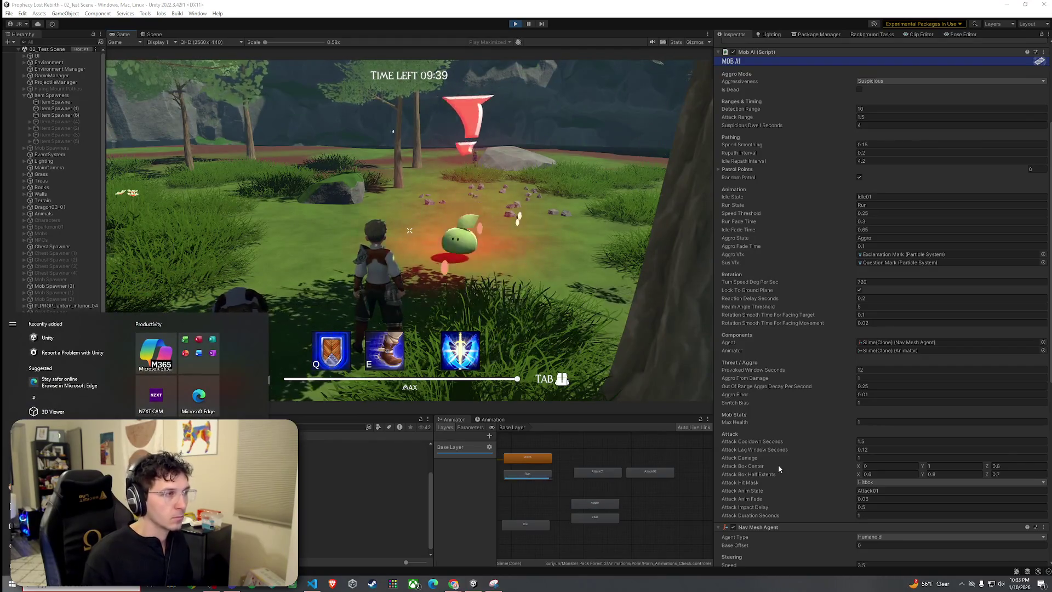
pyautogui.click(876, 444)
# Set the slime's Mob AI Attack Impact Delay to 0.1
pyautogui.doubleClick(876, 442)
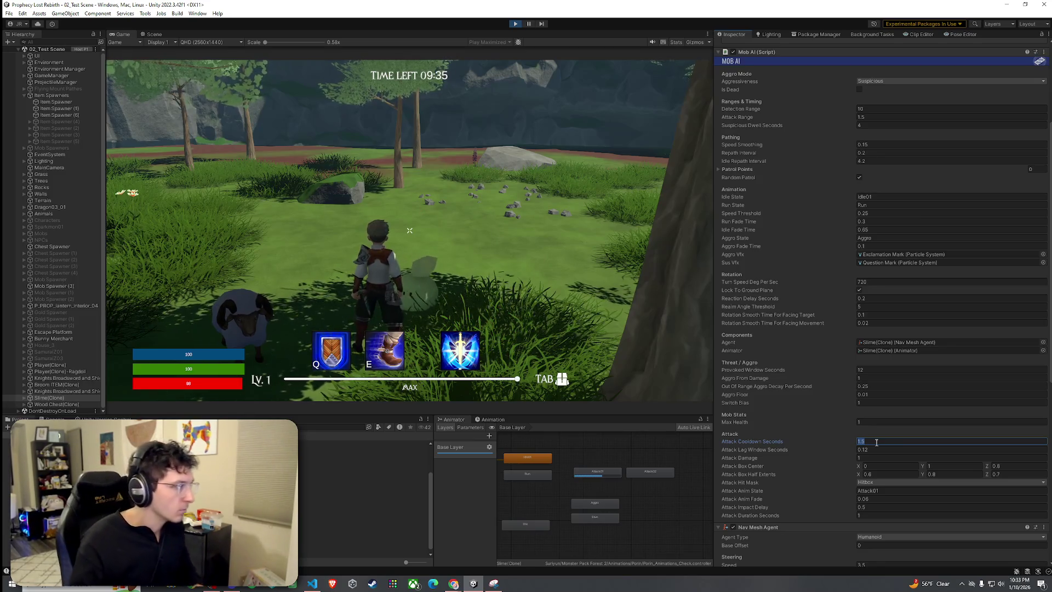
pyautogui.click(878, 507)
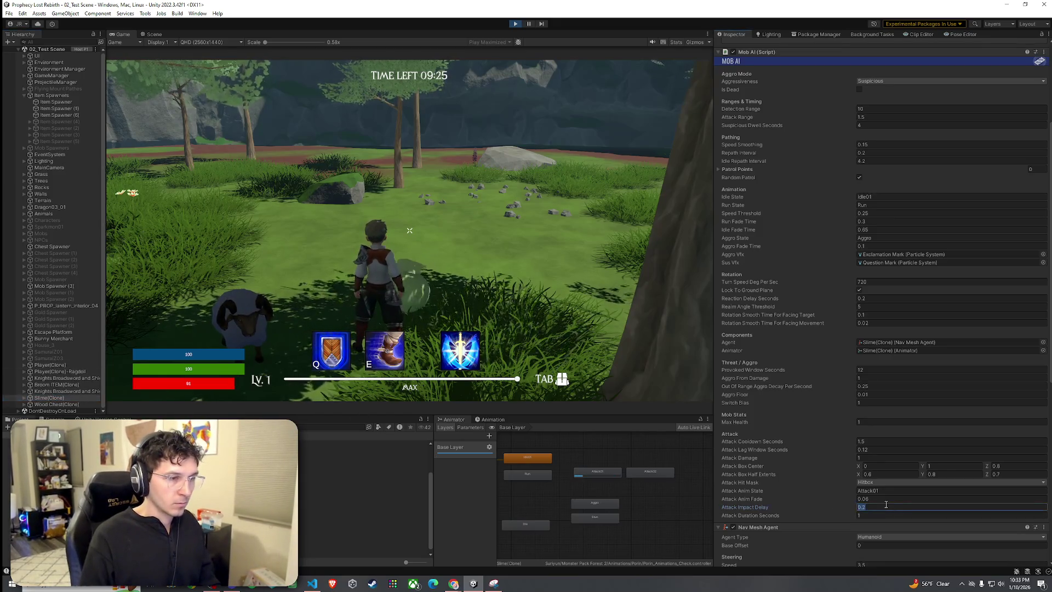
pyautogui.write('0.1')
pyautogui.click(869, 451)
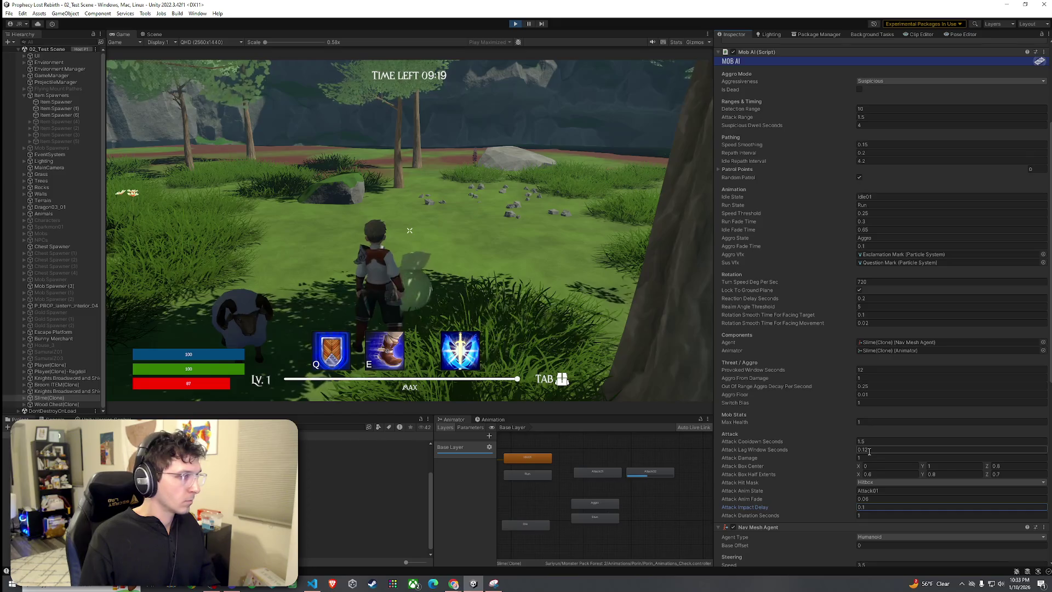
# Set both Attack01 and Attack02 state speeds to 0.8, then open the Attack clip
pyautogui.click(606, 476)
pyautogui.click(877, 89)
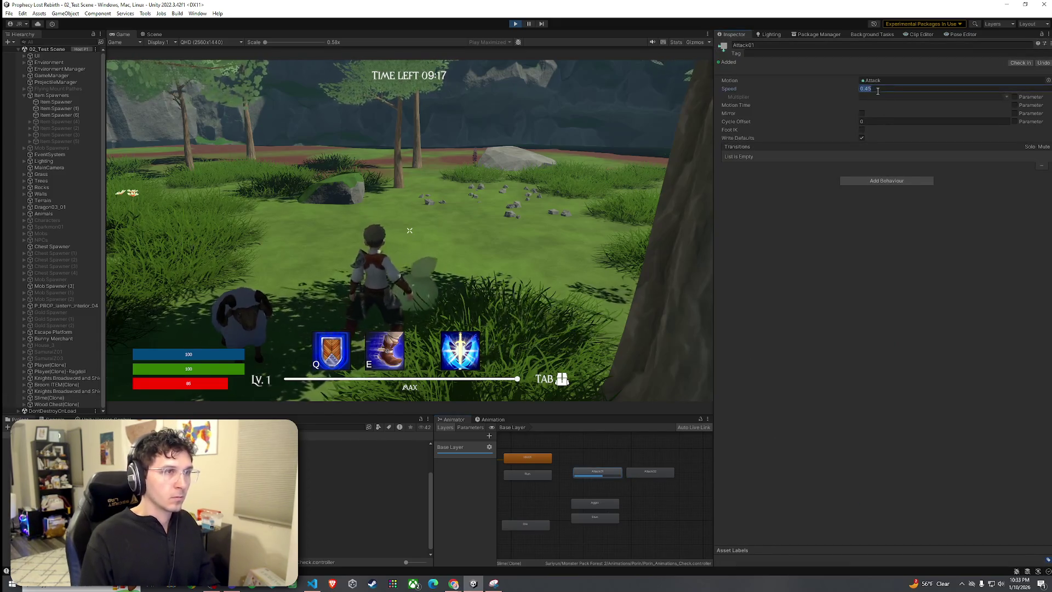
pyautogui.click(642, 474)
pyautogui.click(883, 89)
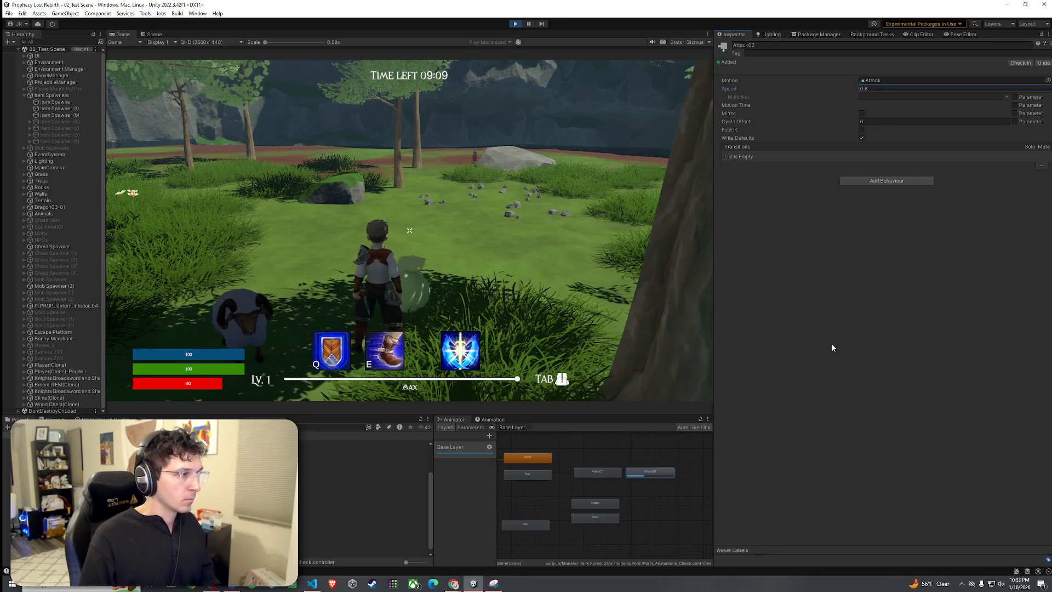
pyautogui.click(610, 475)
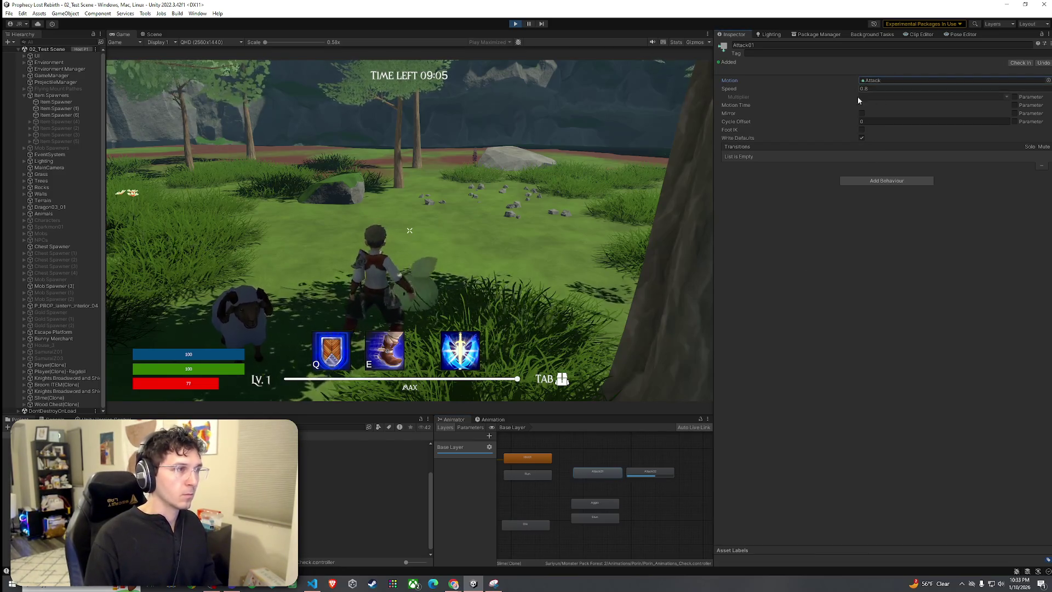
pyautogui.doubleClick(877, 80)
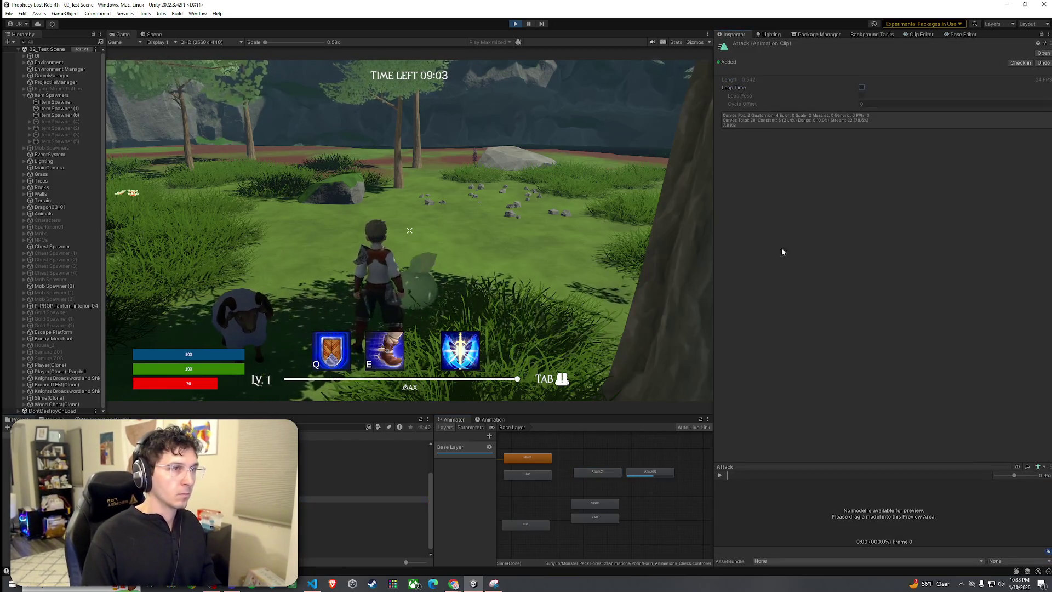
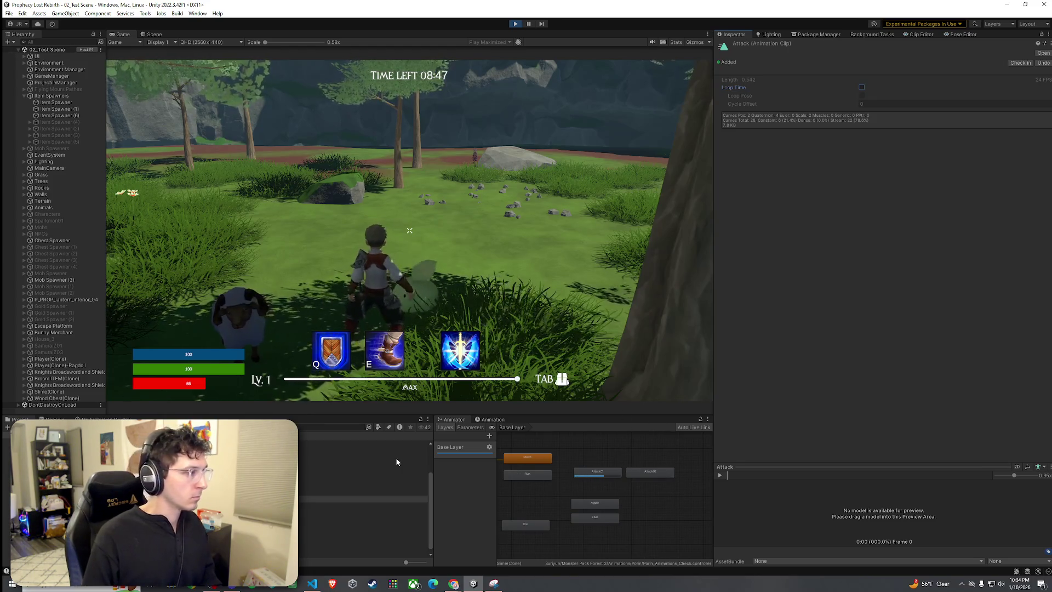
# Select Slime(Clone) and set its Mob AI Attack Cooldown Seconds to 0.25, then 0.5
pyautogui.click(71, 391)
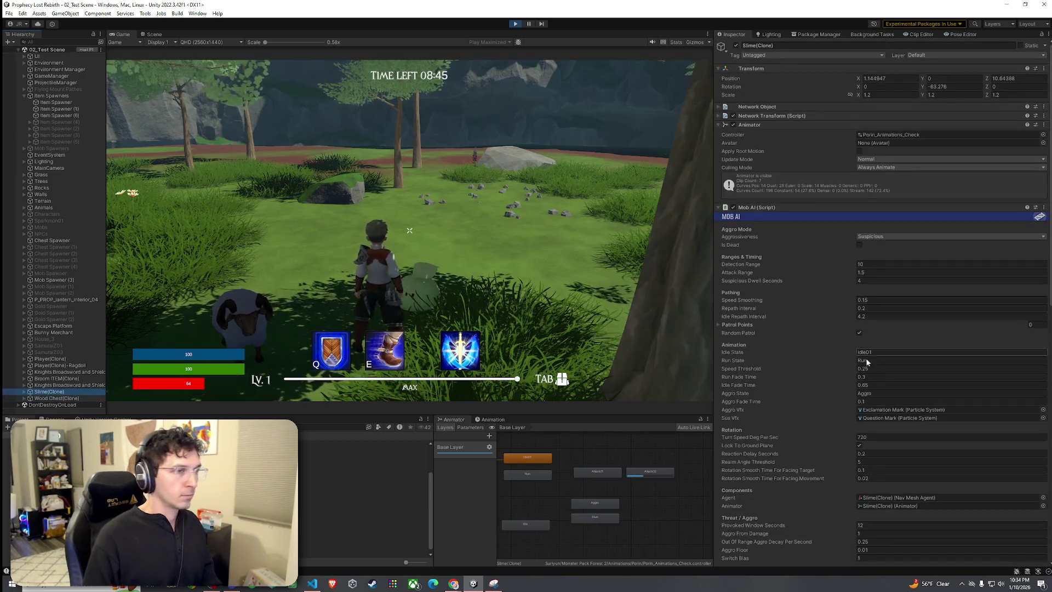
pyautogui.scroll(-5, 859, 433)
pyautogui.press('BackSpace')
pyautogui.write('.25')
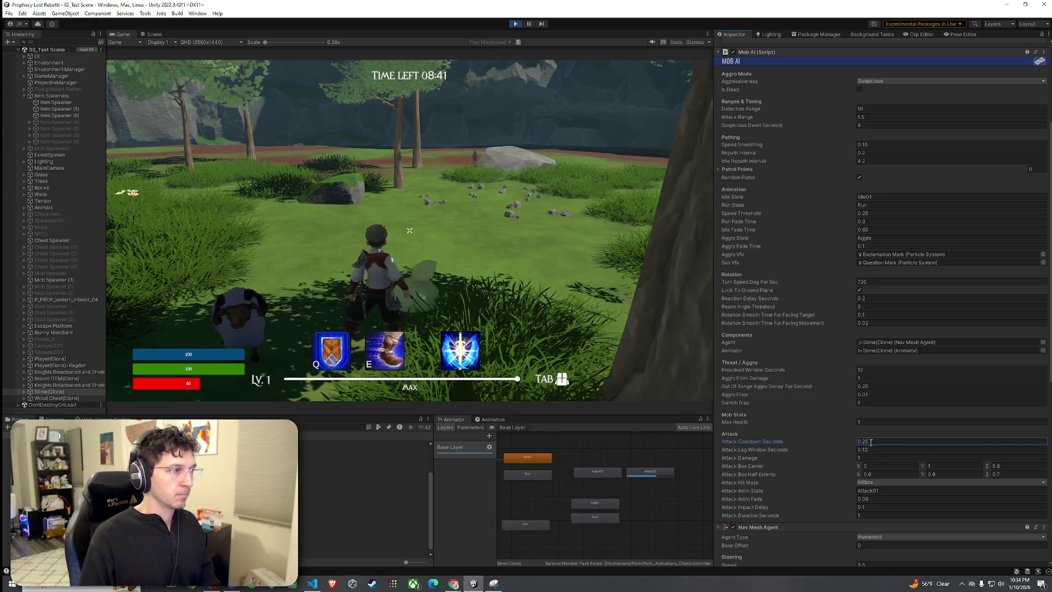
pyautogui.press('BackSpace')
pyautogui.press('BackSpace')
pyautogui.write('5')
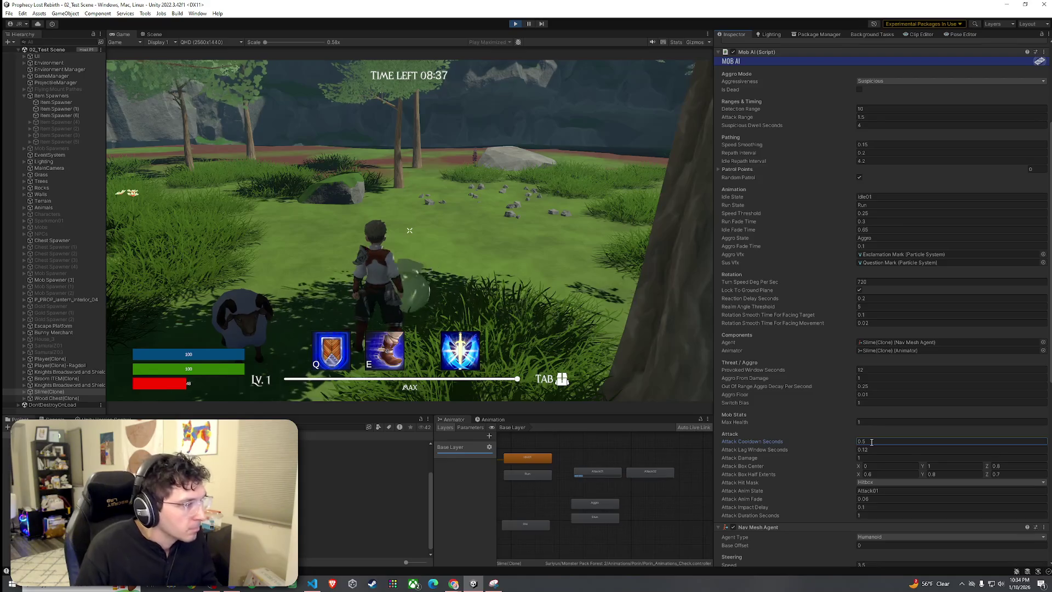
# Retype the attack cooldown as 0.8 and display the Attack02 animator state
pyautogui.click(871, 441)
pyautogui.write('0.')
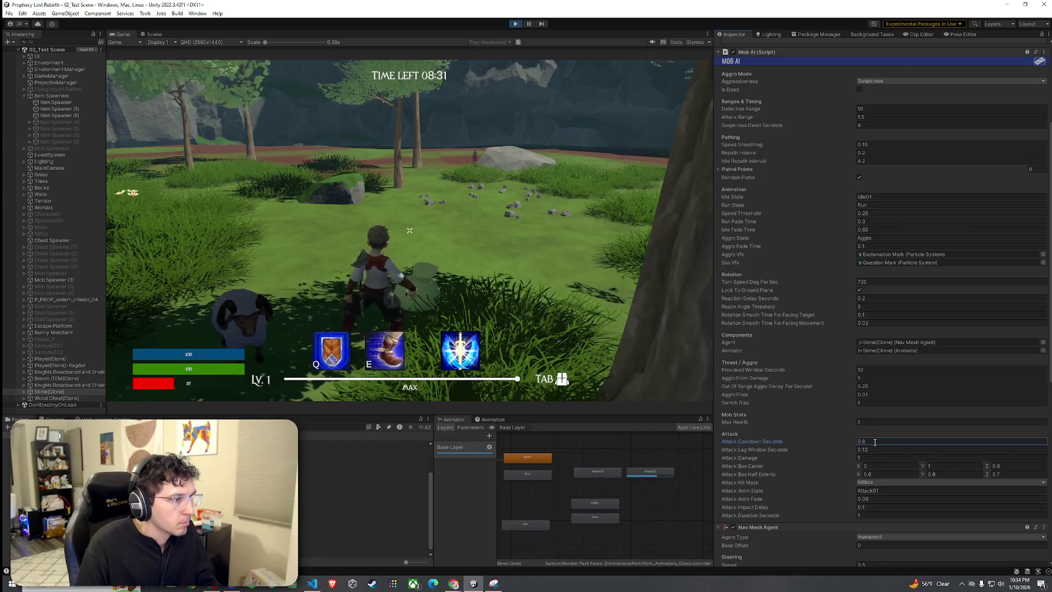
pyautogui.press('BackSpace')
pyautogui.press('BackSpace')
pyautogui.press('BackSpace')
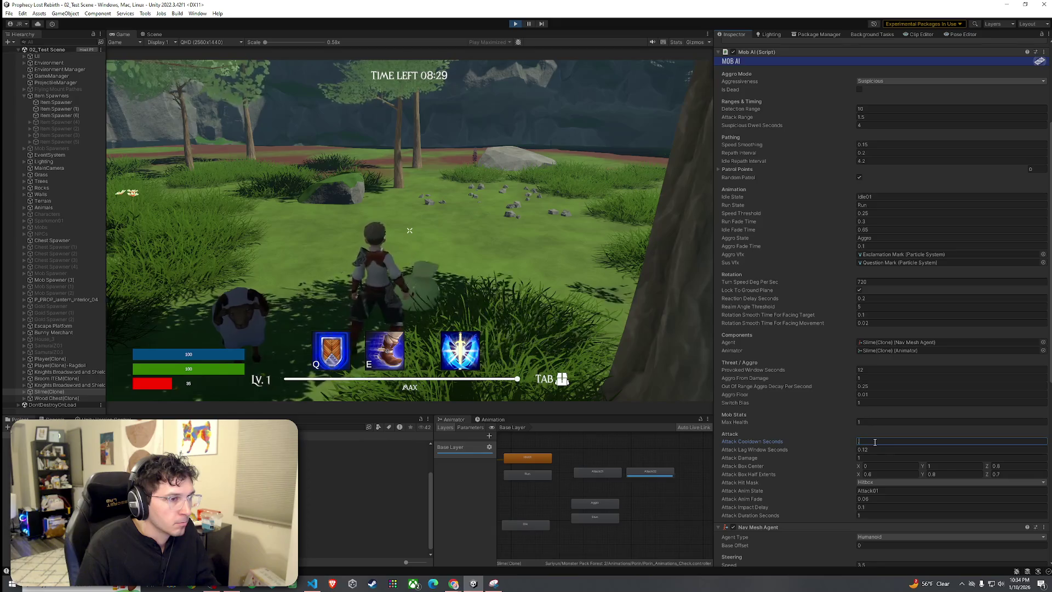
pyautogui.click(651, 472)
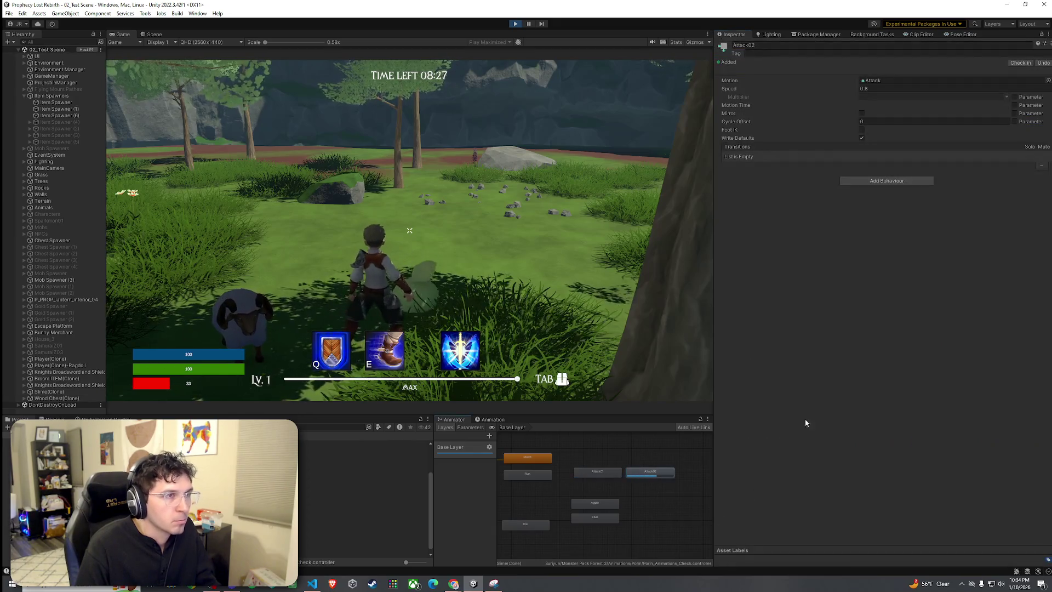
# Open the Attack02 clip's keyframes and scrub the preview from frame 13 back to frame 5
pyautogui.doubleClick(871, 81)
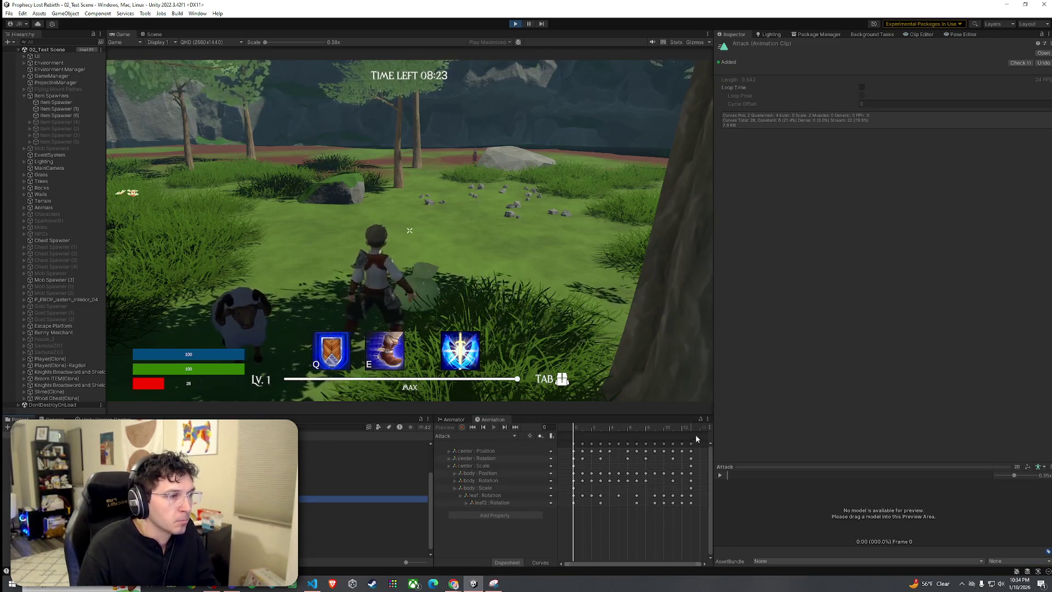
pyautogui.scroll(-2, 675, 461)
pyautogui.click(660, 428)
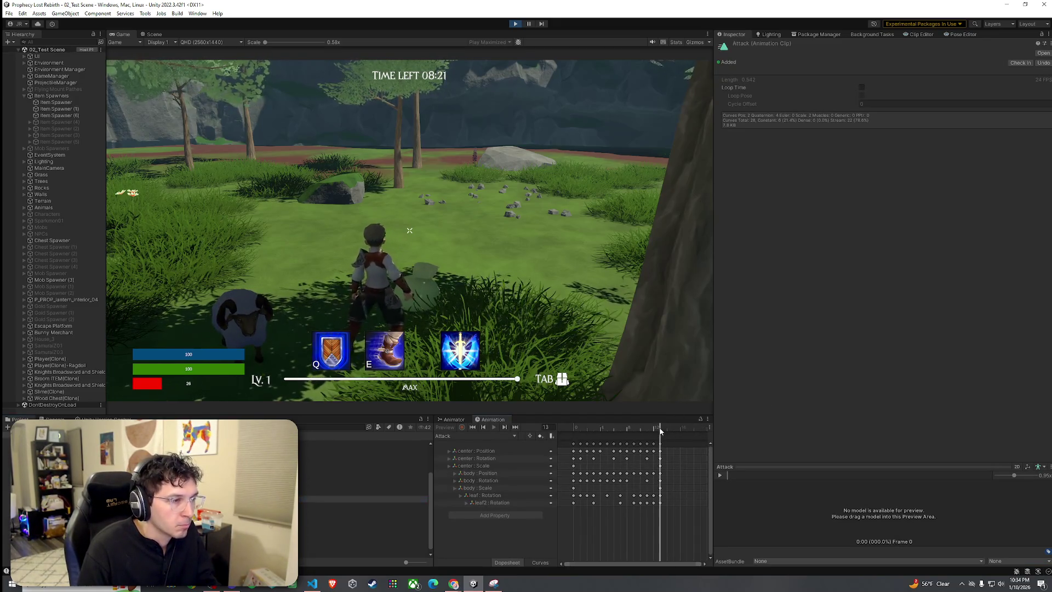
pyautogui.moveTo(662, 429); pyautogui.dragTo(565, 435)
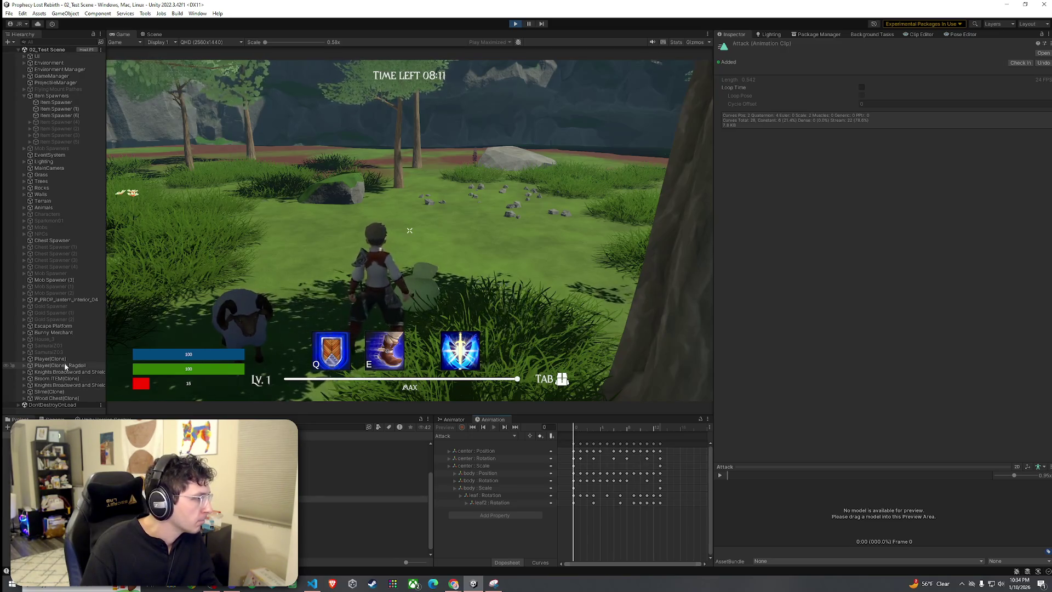
# Reselect Slime(Clone), show the Attack01 state's settings, and return to the Animation keyframes
pyautogui.click(65, 390)
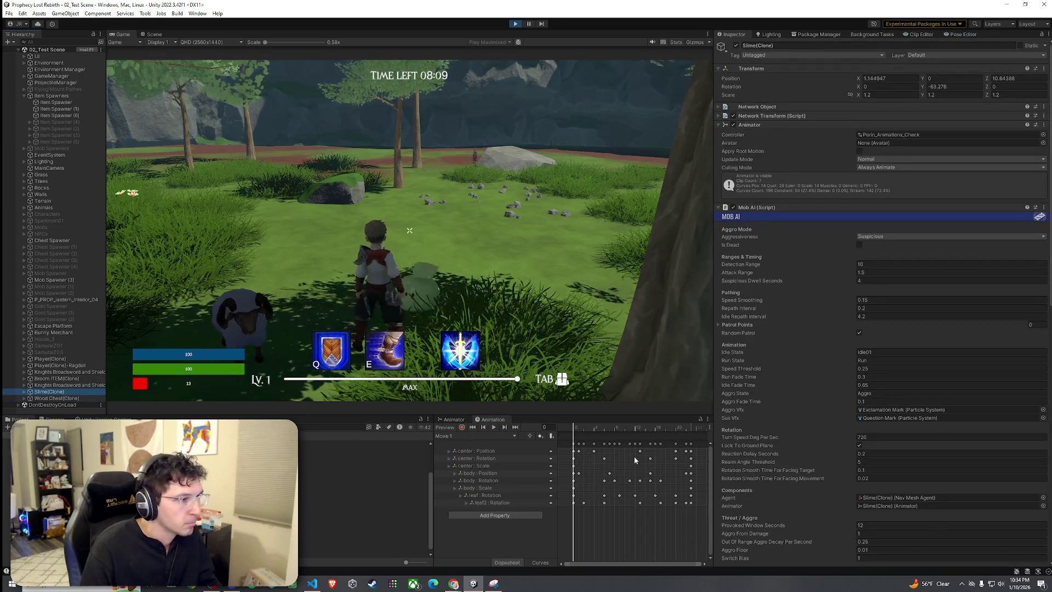
pyautogui.click(452, 419)
pyautogui.click(604, 473)
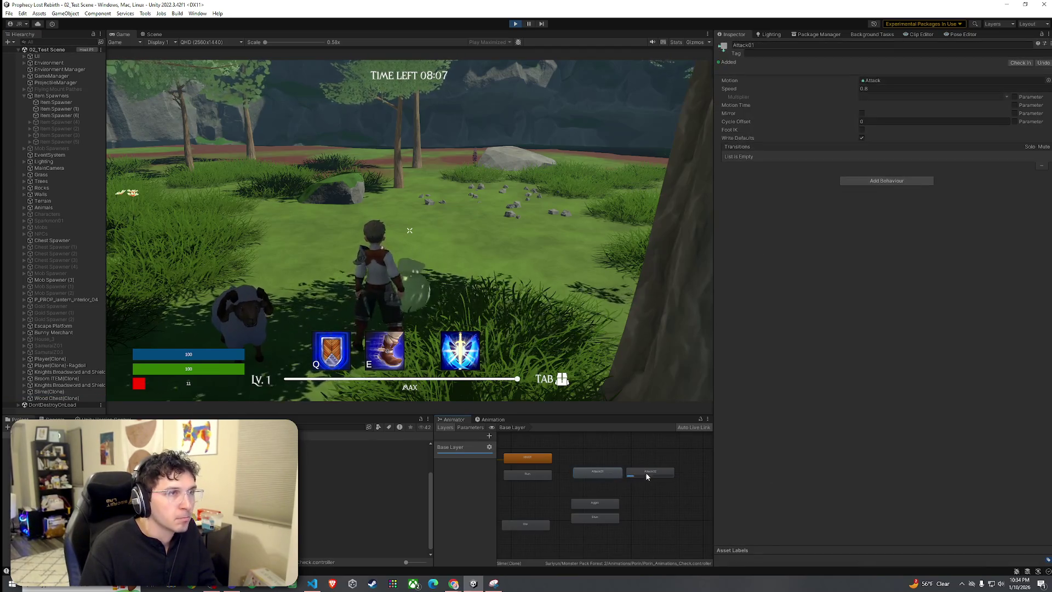
pyautogui.click(492, 419)
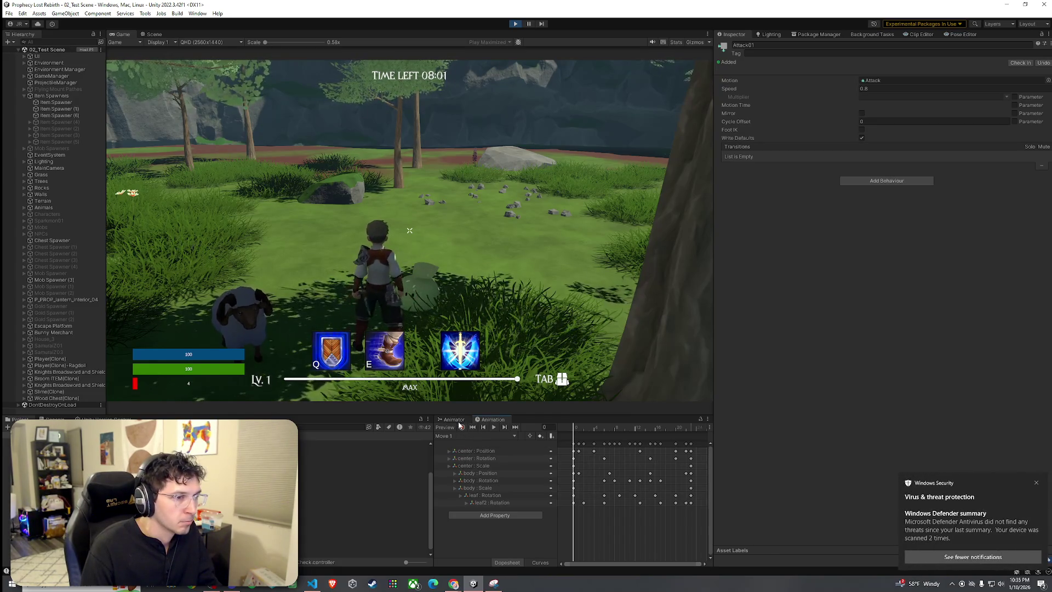
# Dismiss the Windows notification, load 02_Test Scene from the destination map, and start the game
pyautogui.click(1039, 480)
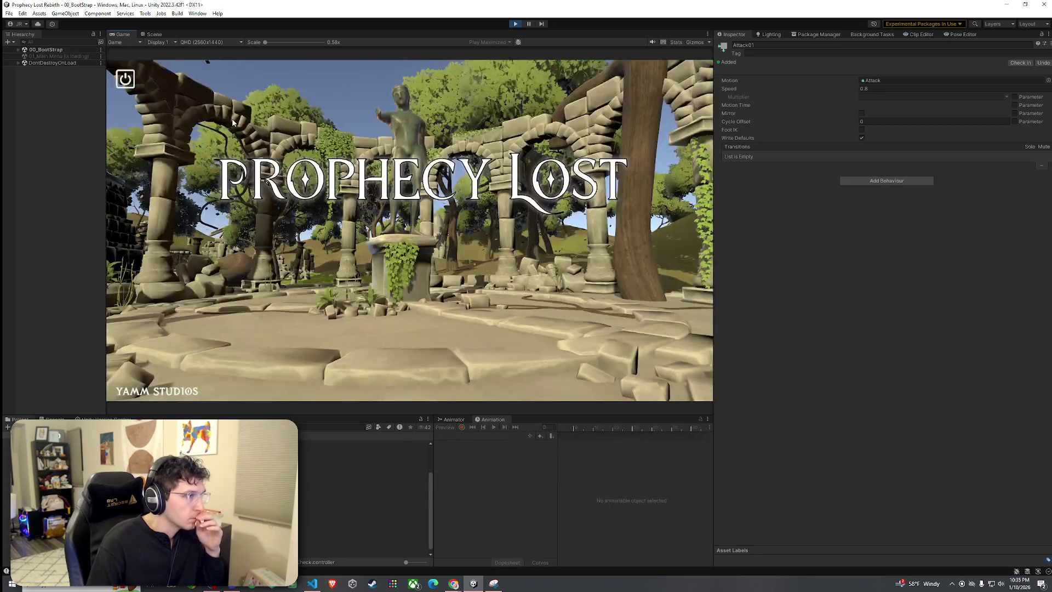
pyautogui.click(214, 81)
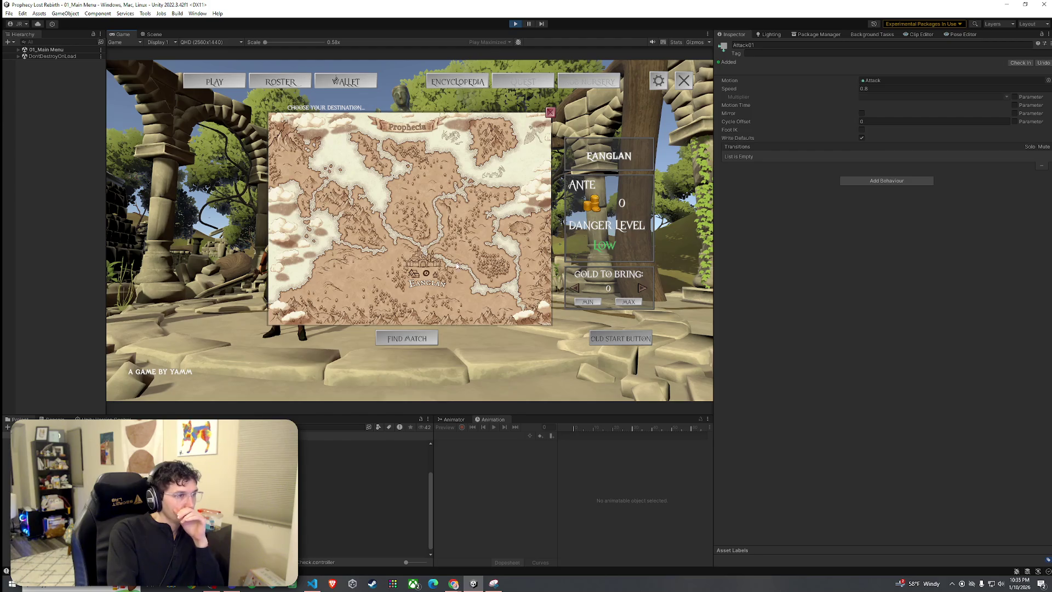
pyautogui.click(637, 346)
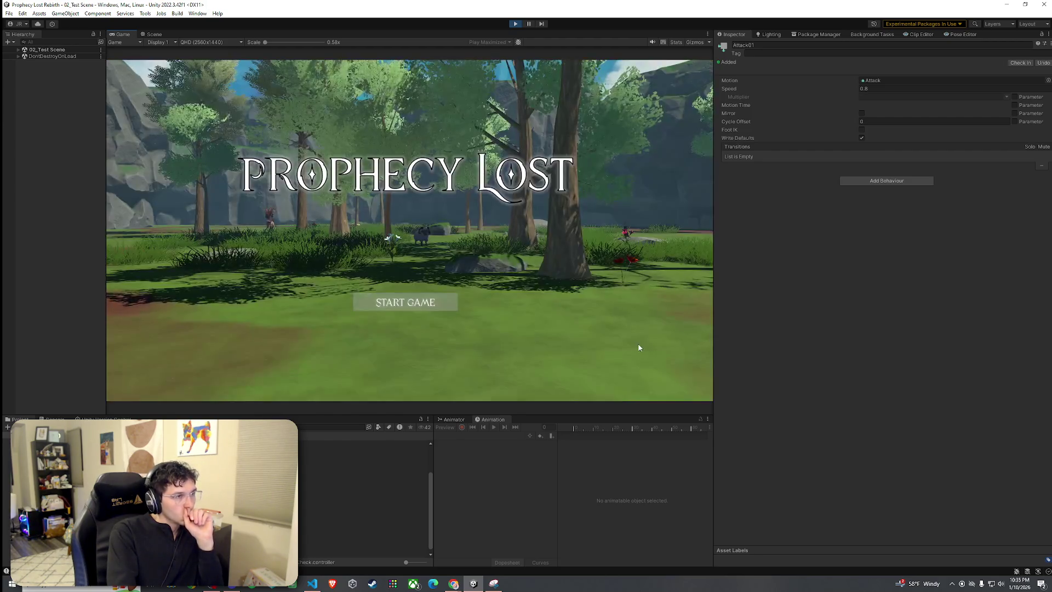
pyautogui.click(411, 305)
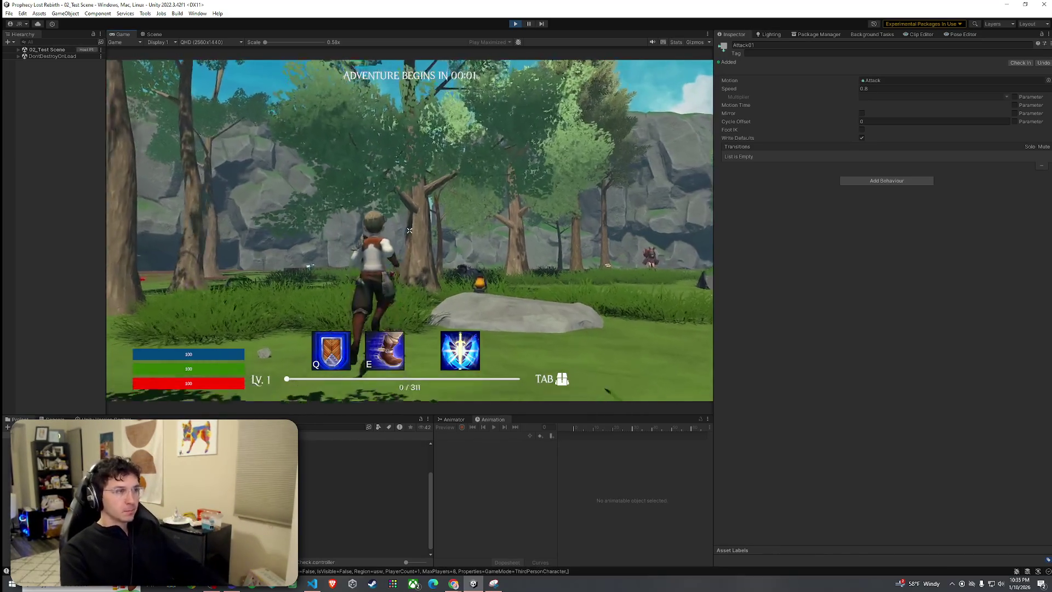
# Run the player forward, then set the running slime's Attack Cooldown Seconds from 1.5 to 1
pyautogui.press('w')
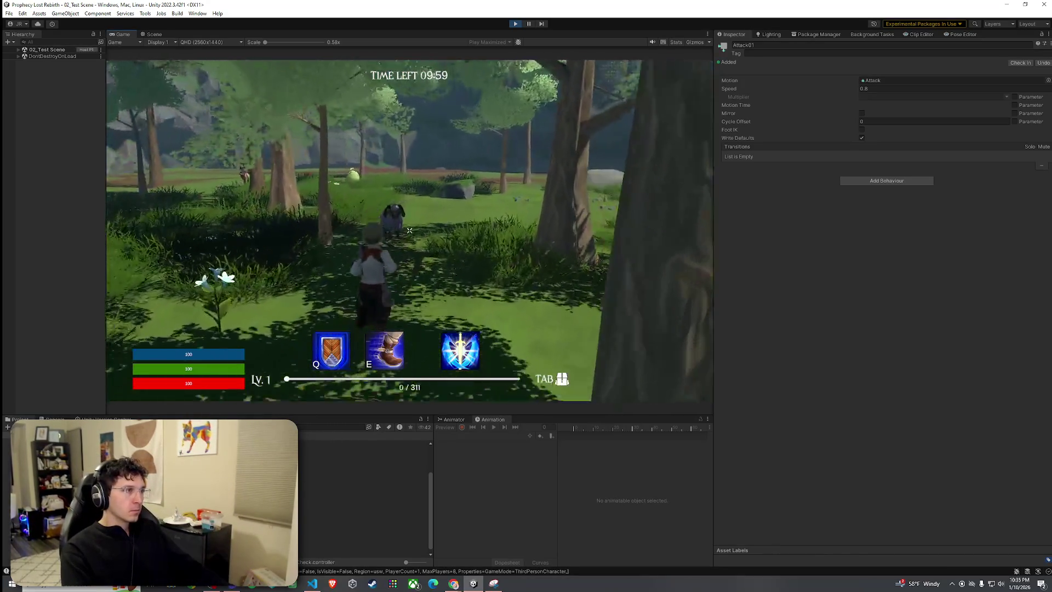
pyautogui.press('w')
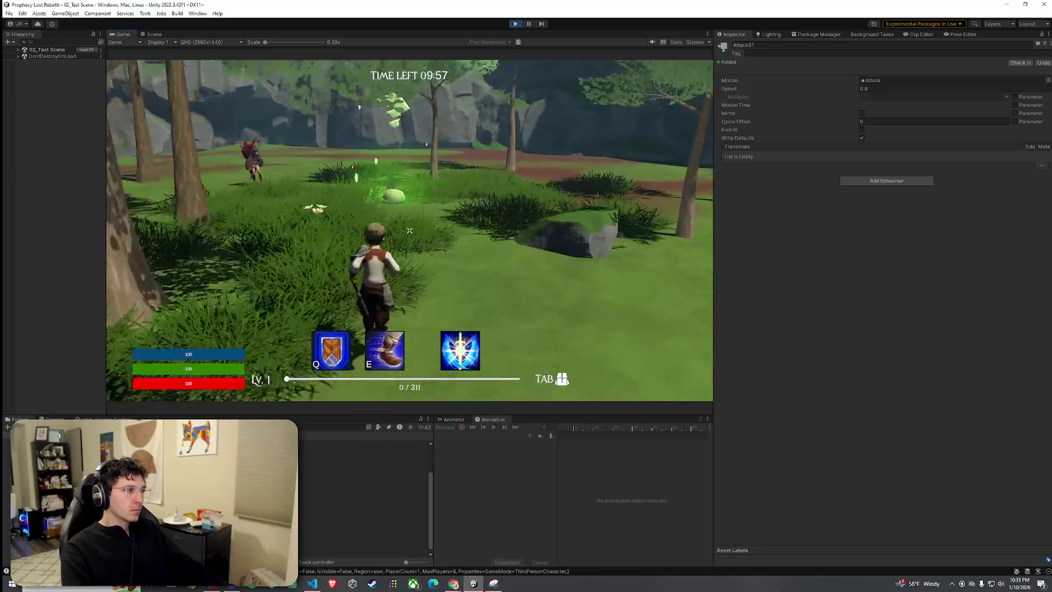
pyautogui.press('Escape')
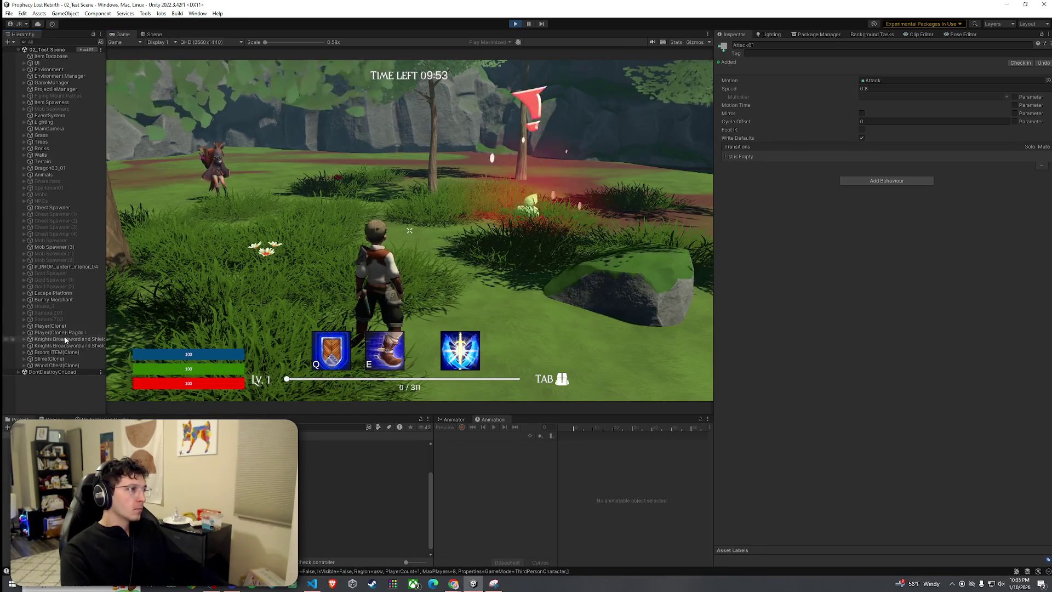
pyautogui.click(53, 358)
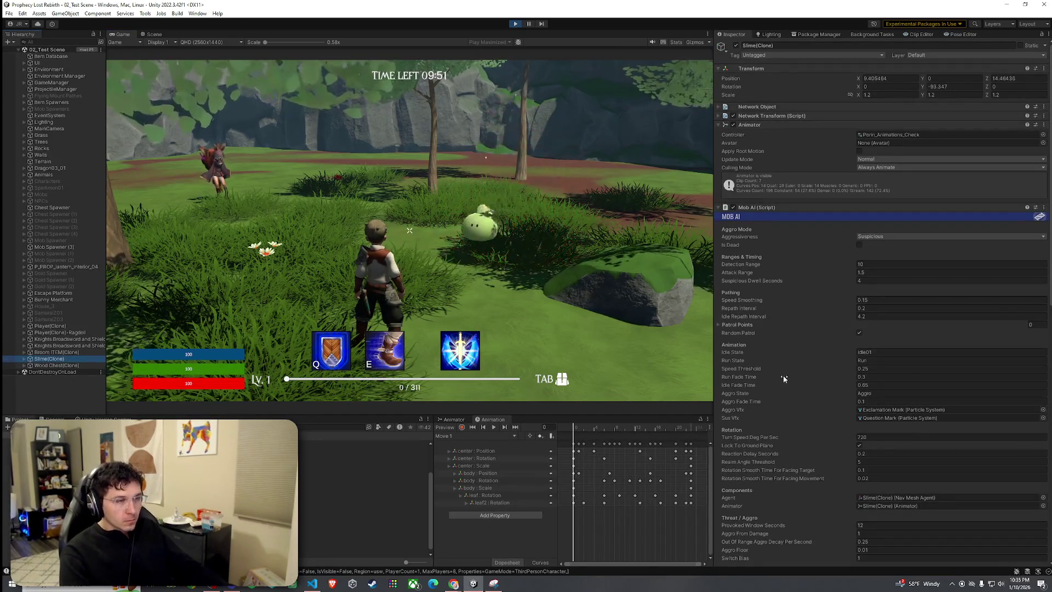
pyautogui.scroll(-3, 787, 389)
pyautogui.scroll(-5, 787, 389)
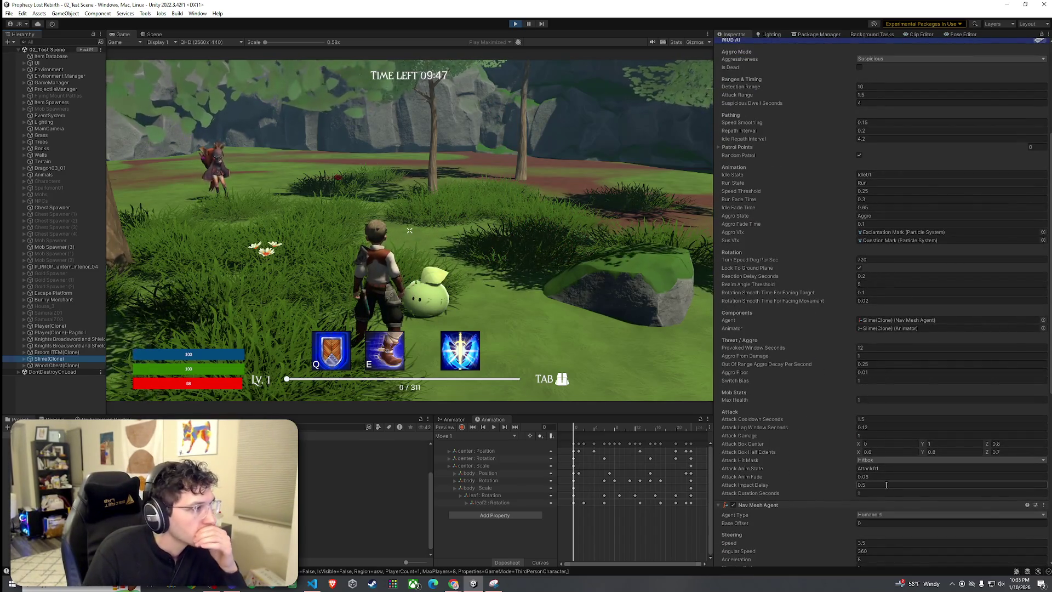
pyautogui.click(869, 418)
pyautogui.write('1')
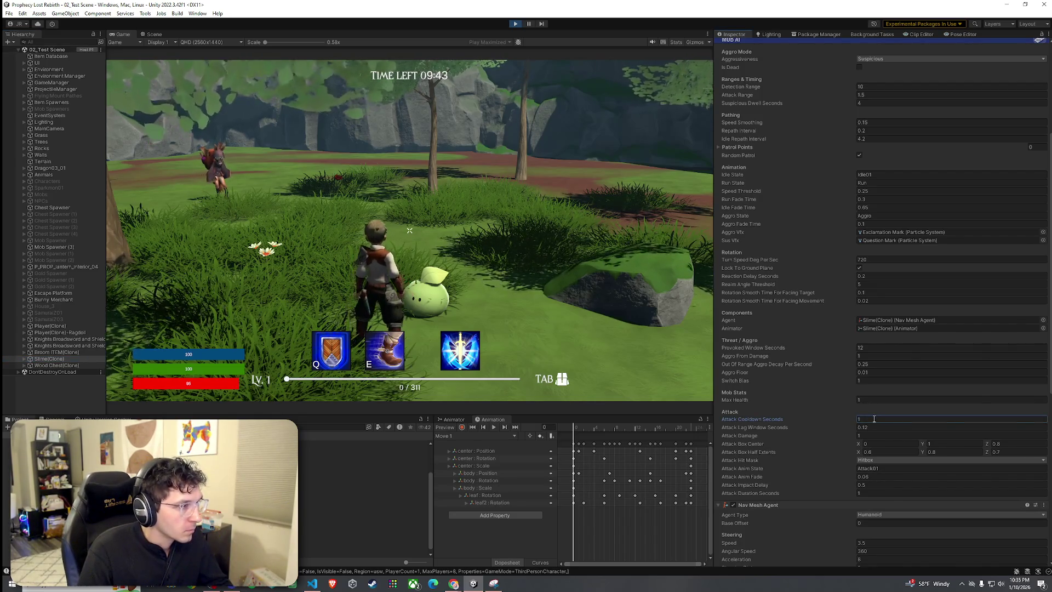
pyautogui.click(453, 419)
# Add transitions from Attack01 and Attack02 back to Idle01, then reselect Slime(Clone)
pyautogui.rightClick(597, 470)
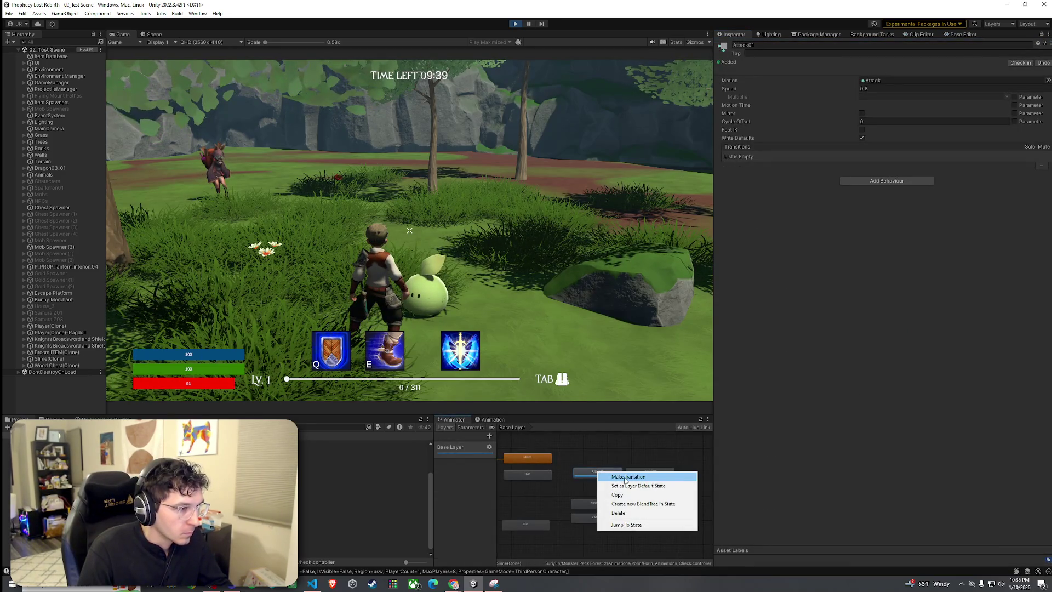
pyautogui.click(625, 476)
pyautogui.click(528, 458)
pyautogui.rightClick(632, 471)
pyautogui.click(658, 477)
pyautogui.click(528, 457)
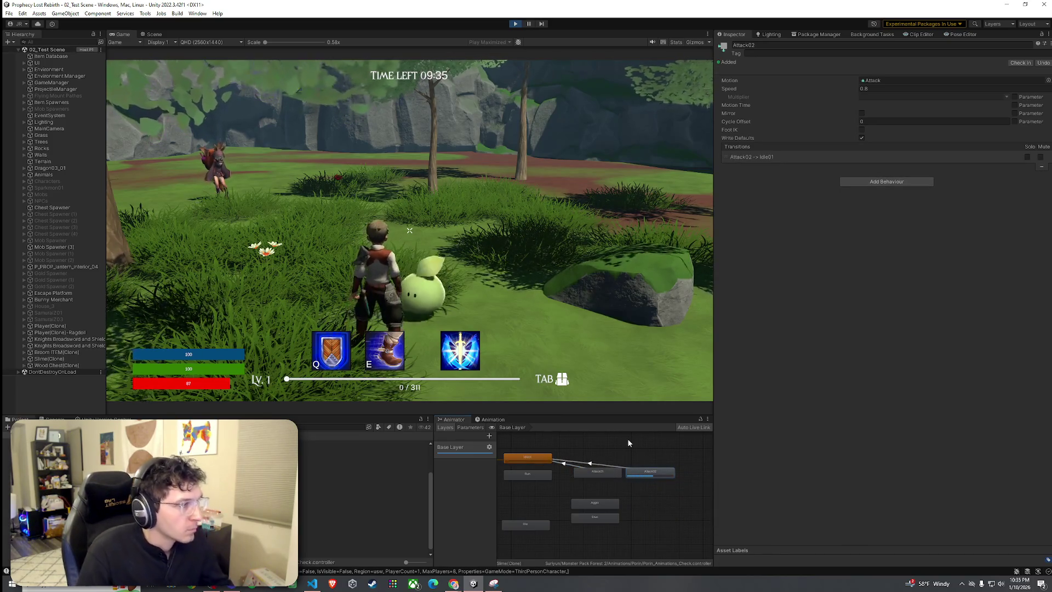
pyautogui.click(75, 359)
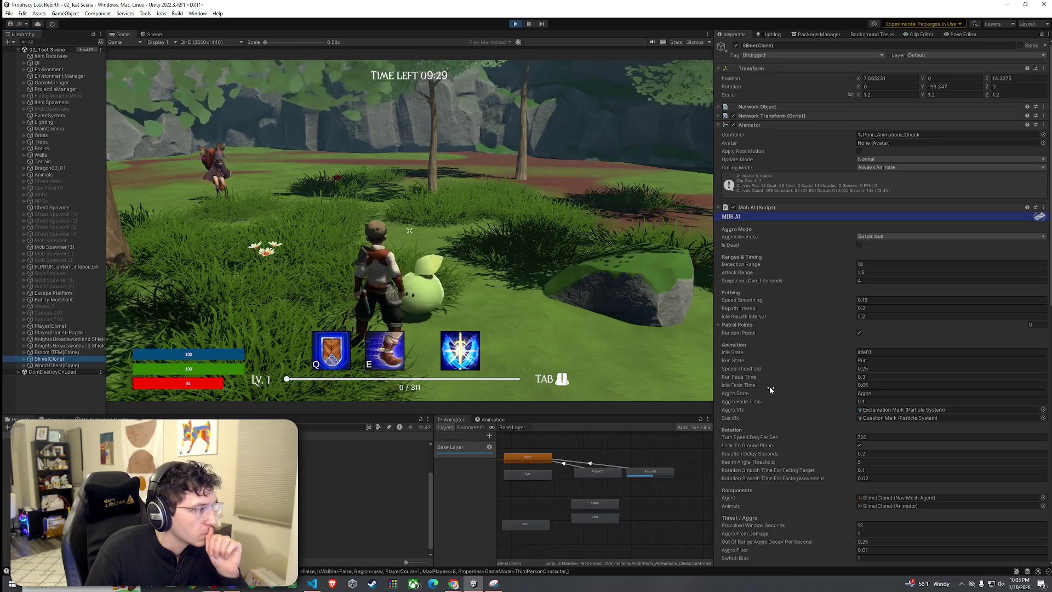
pyautogui.scroll(-8, 778, 416)
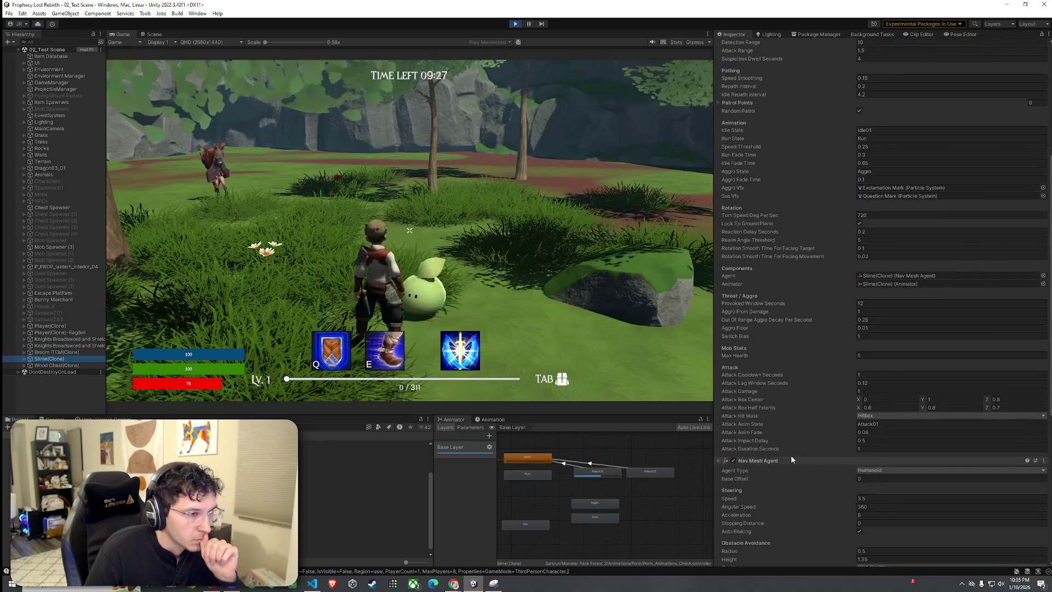
# Set the slime's Mob AI Attack Impact Delay to 0.05
pyautogui.click(881, 441)
pyautogui.write('0')
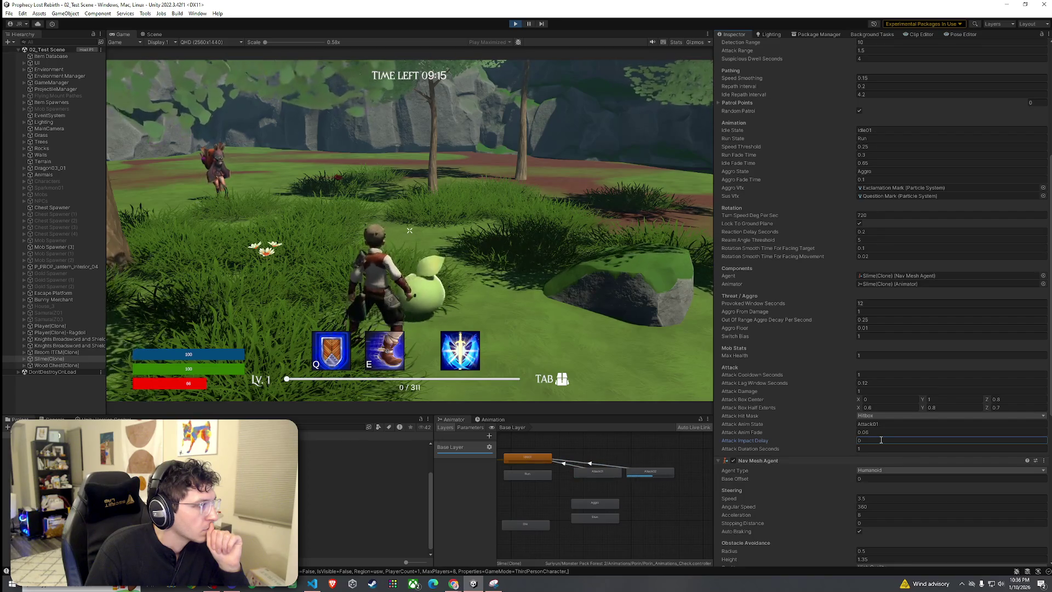
pyautogui.click(876, 441)
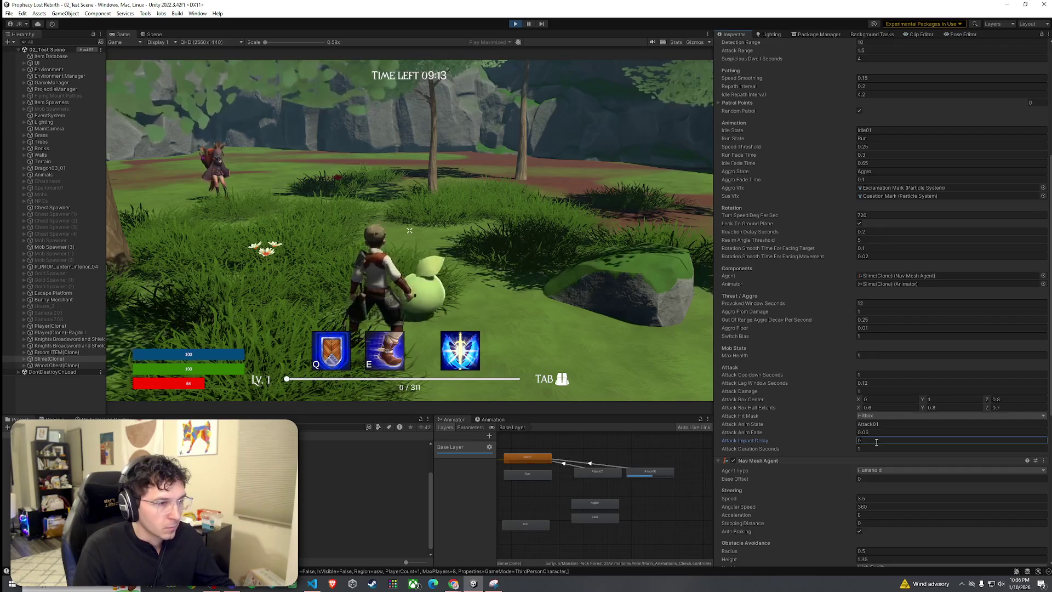
pyautogui.write('.05')
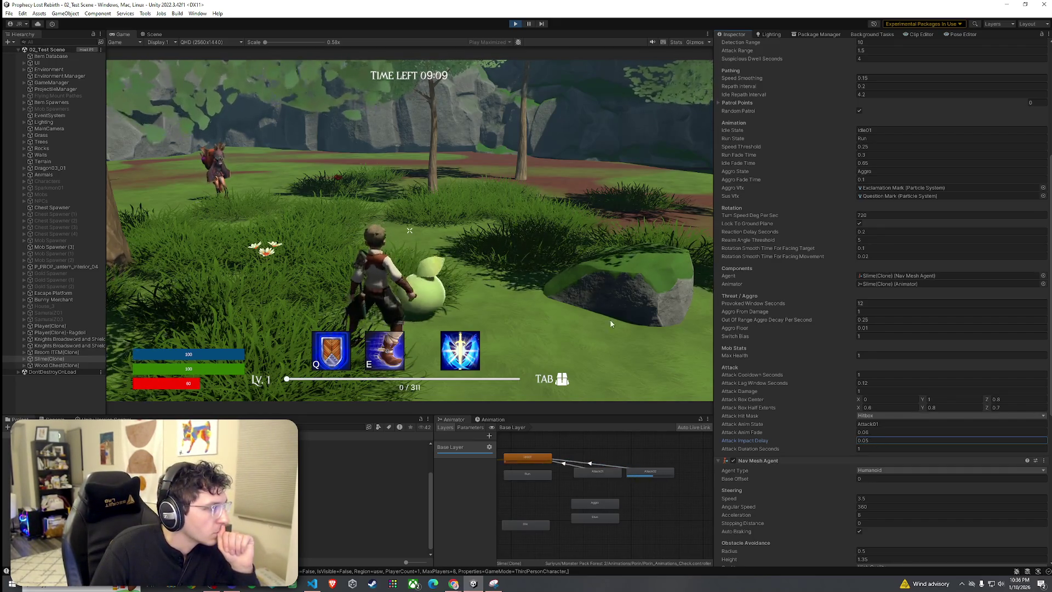
# Play-test the player against the slime, then open the Mob AI component's options menu
pyautogui.click(635, 333)
pyautogui.press('w')
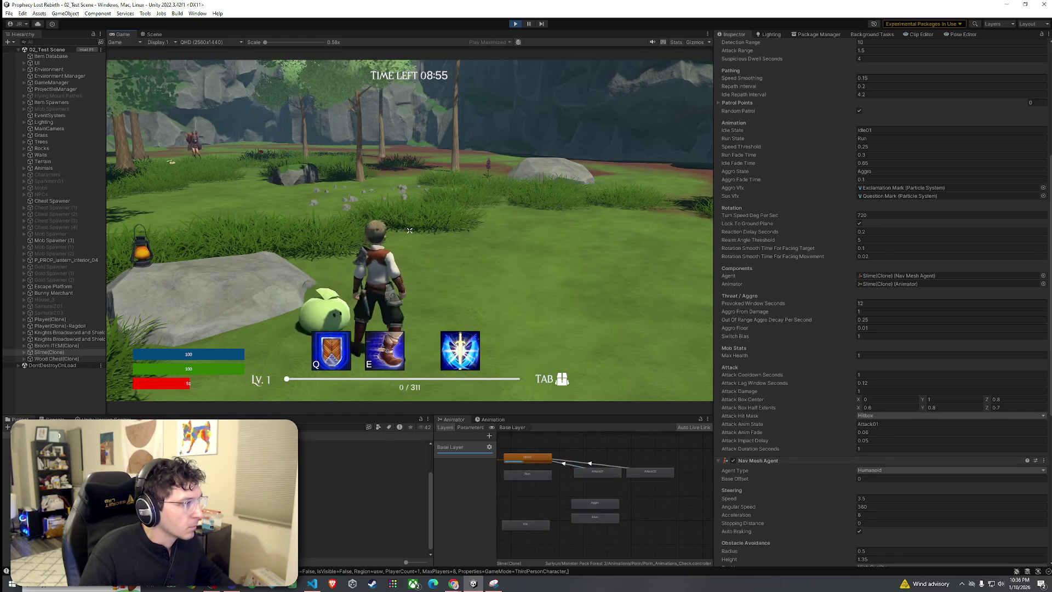
pyautogui.press('w')
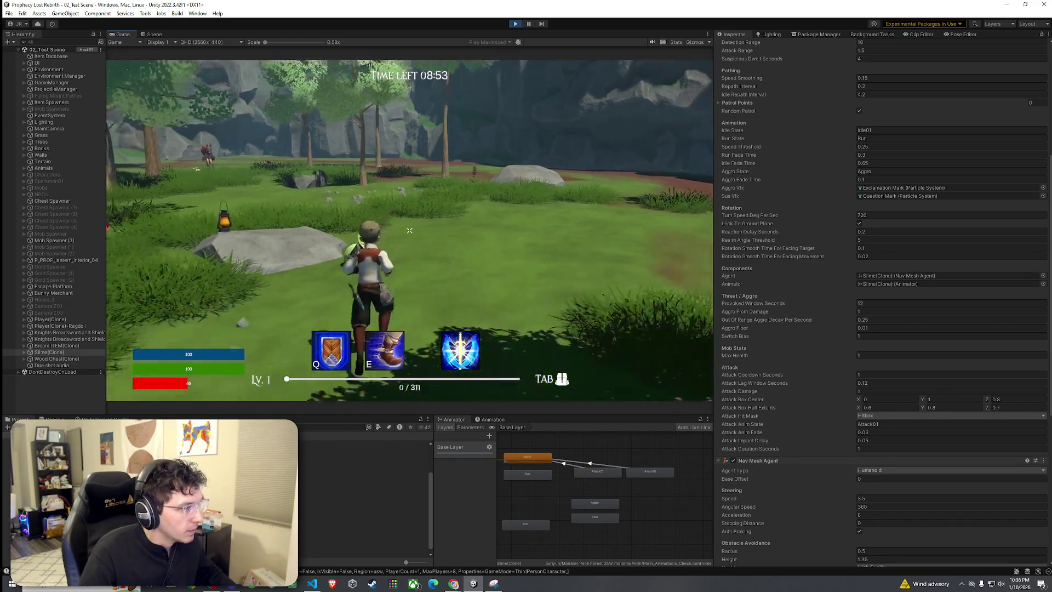
pyautogui.press('w')
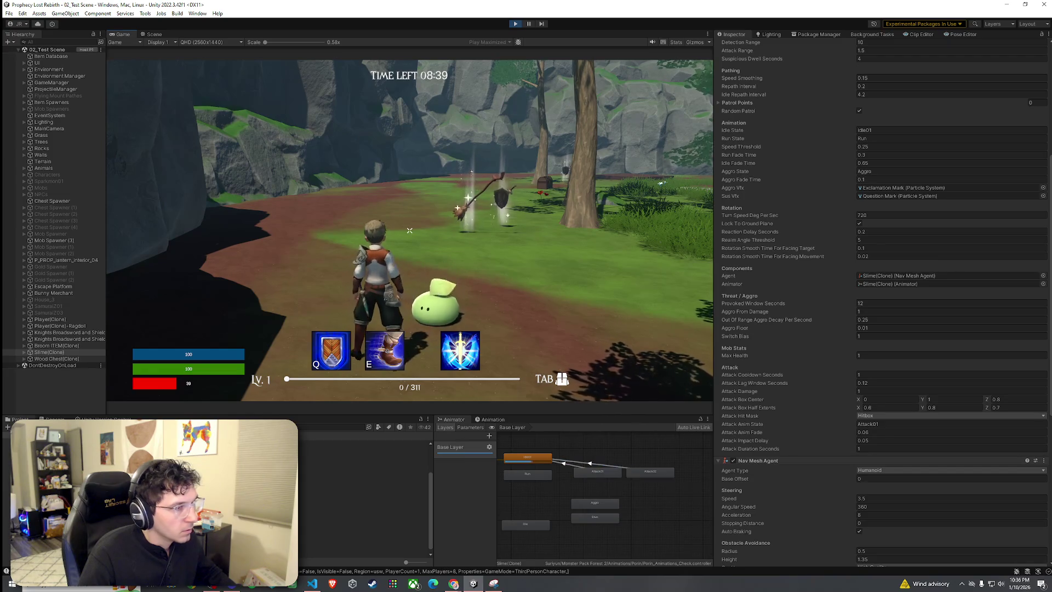
pyautogui.press('w')
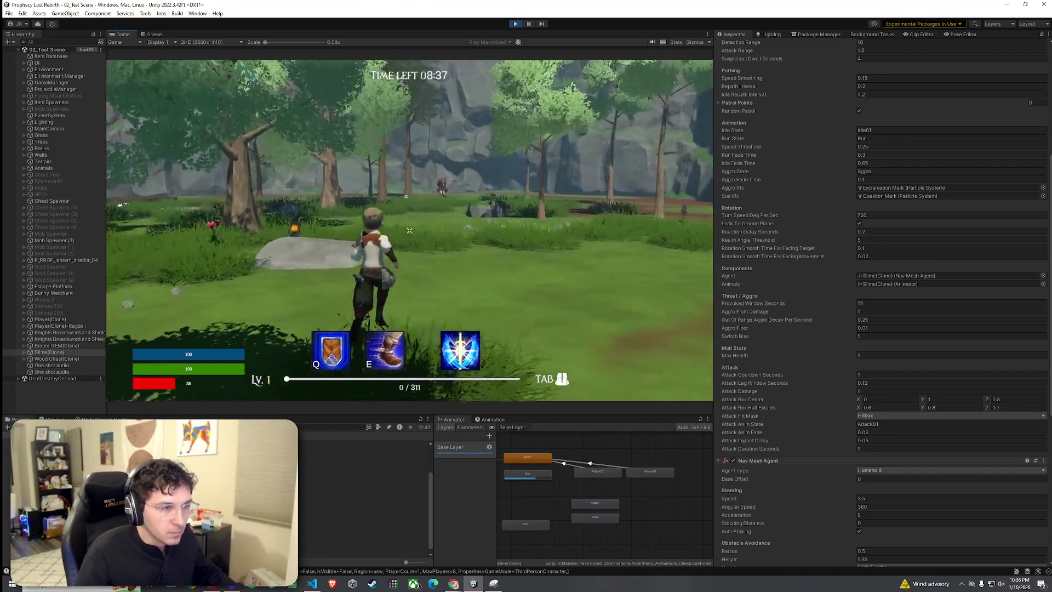
pyautogui.press('super')
pyautogui.scroll(5, 841, 218)
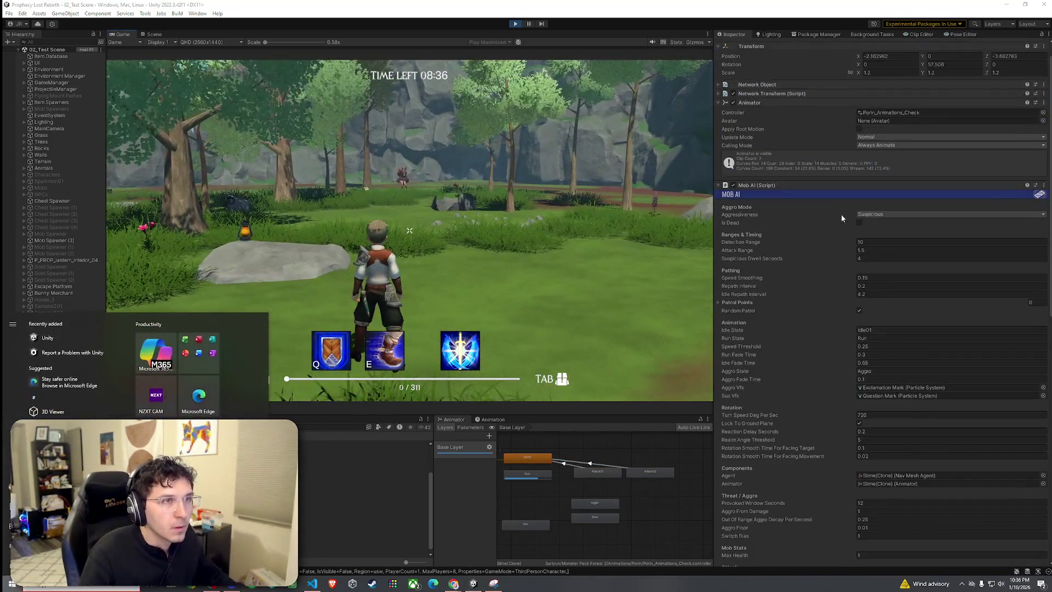
pyautogui.click(1044, 185)
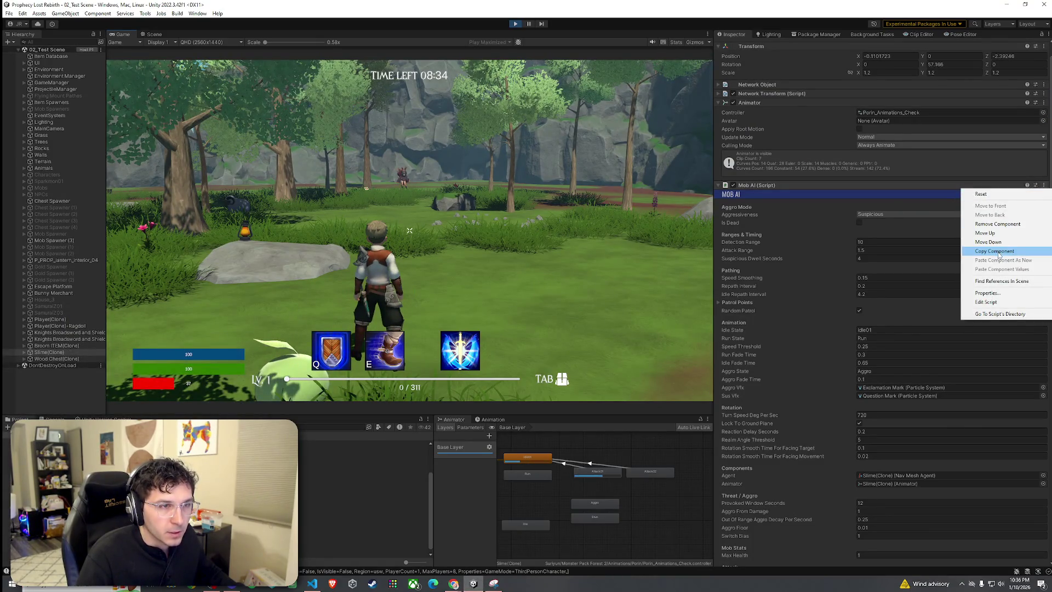
# Copy the slime clone's Mob AI component with its tested values
pyautogui.click(998, 253)
pyautogui.click(1044, 185)
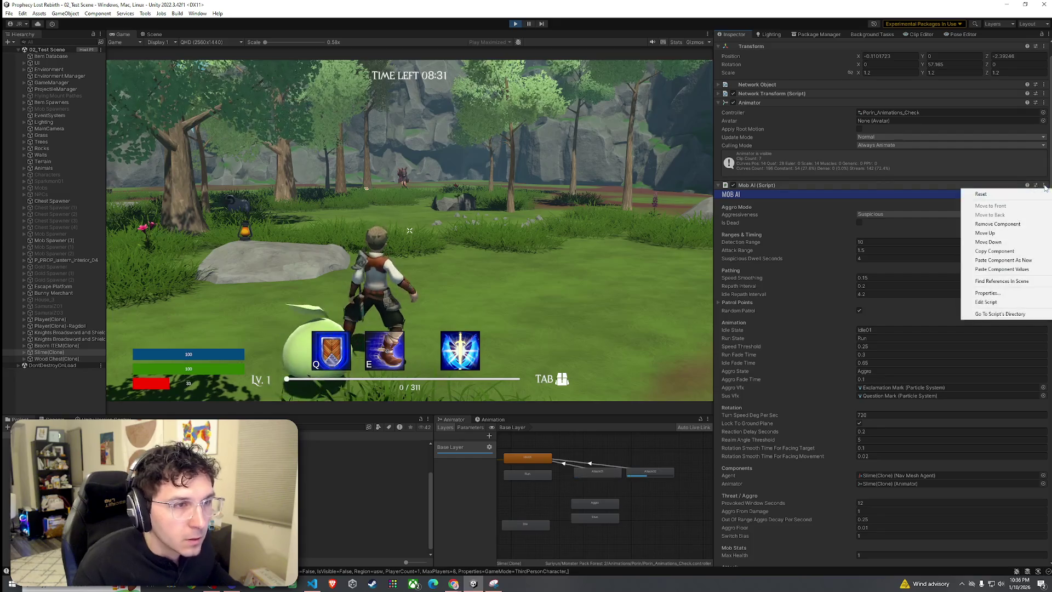
pyautogui.click(53, 353)
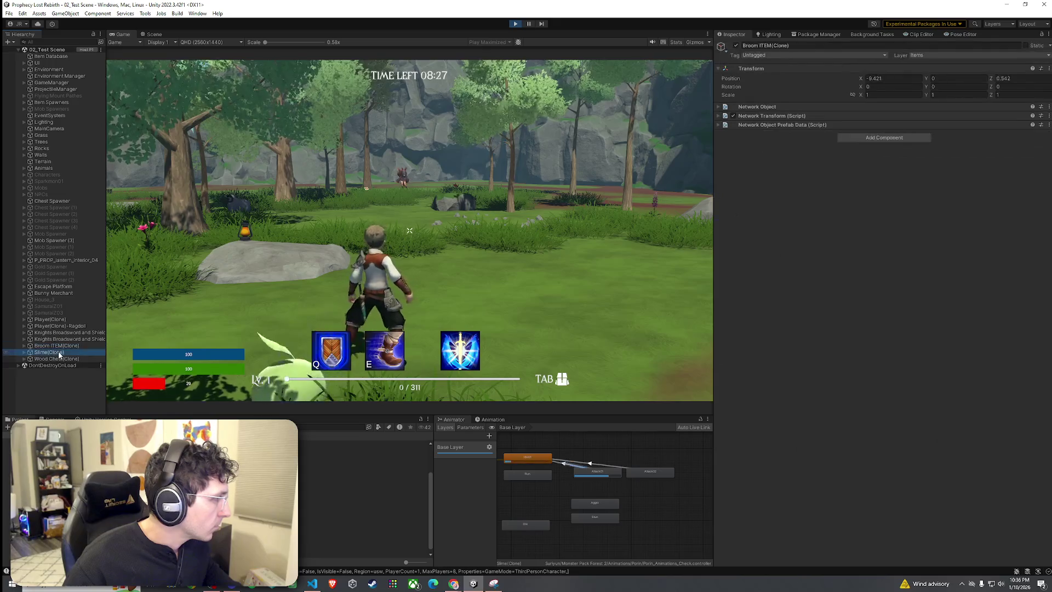
pyautogui.click(1042, 208)
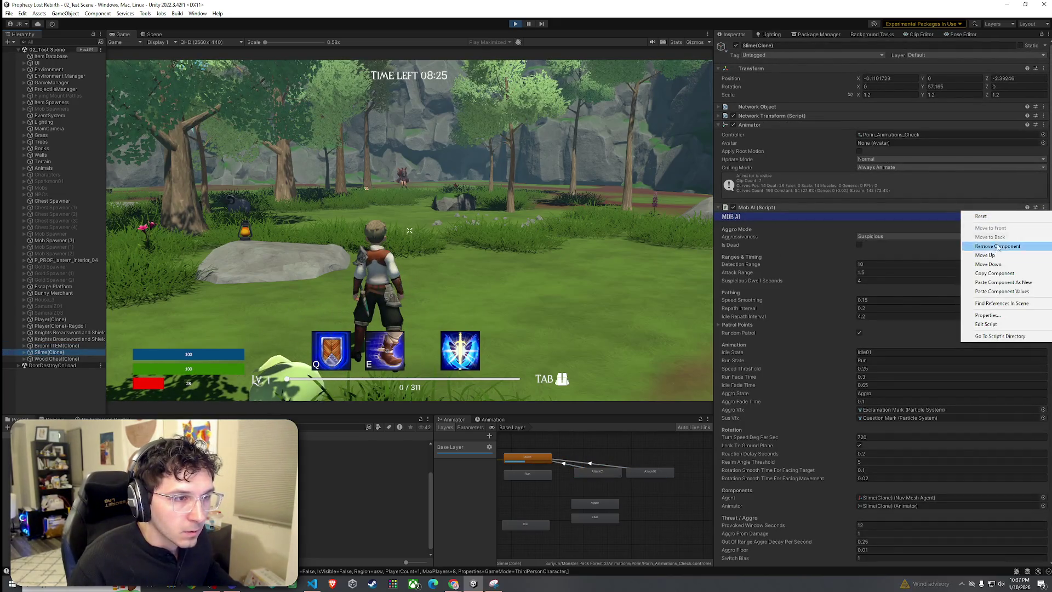
pyautogui.click(993, 274)
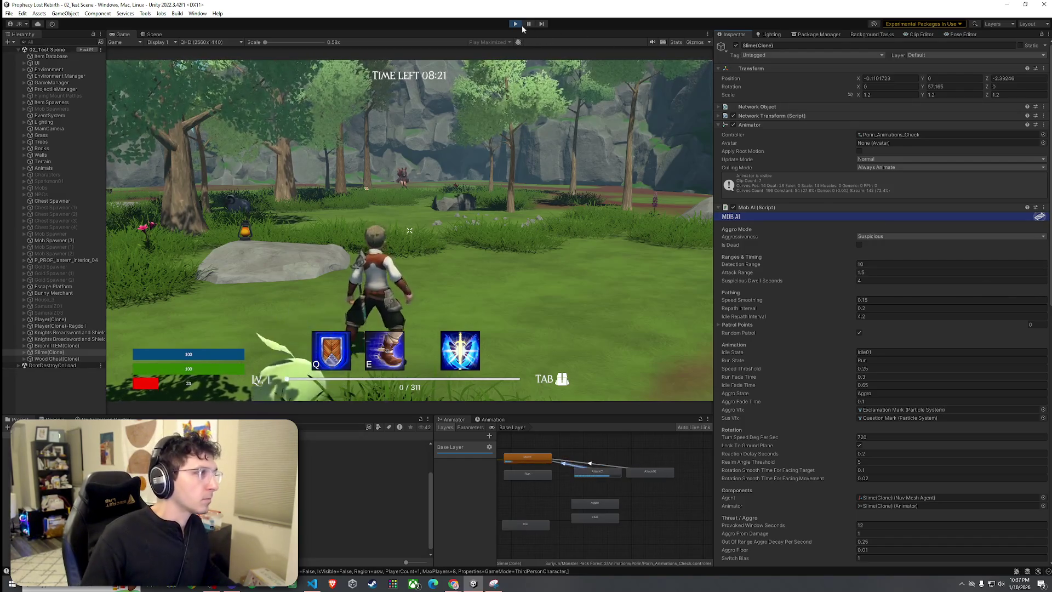
# Stop play mode and open the Slime prefab from Prefabs > Mob Prefabs for editing
pyautogui.hotkey('ctrl', 'p')
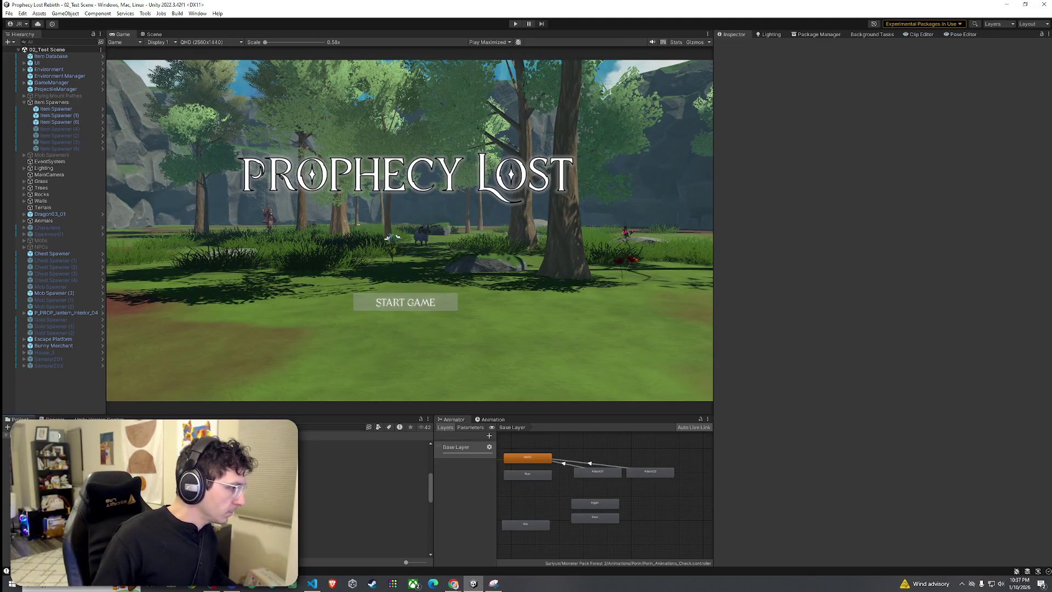
pyautogui.click(340, 524)
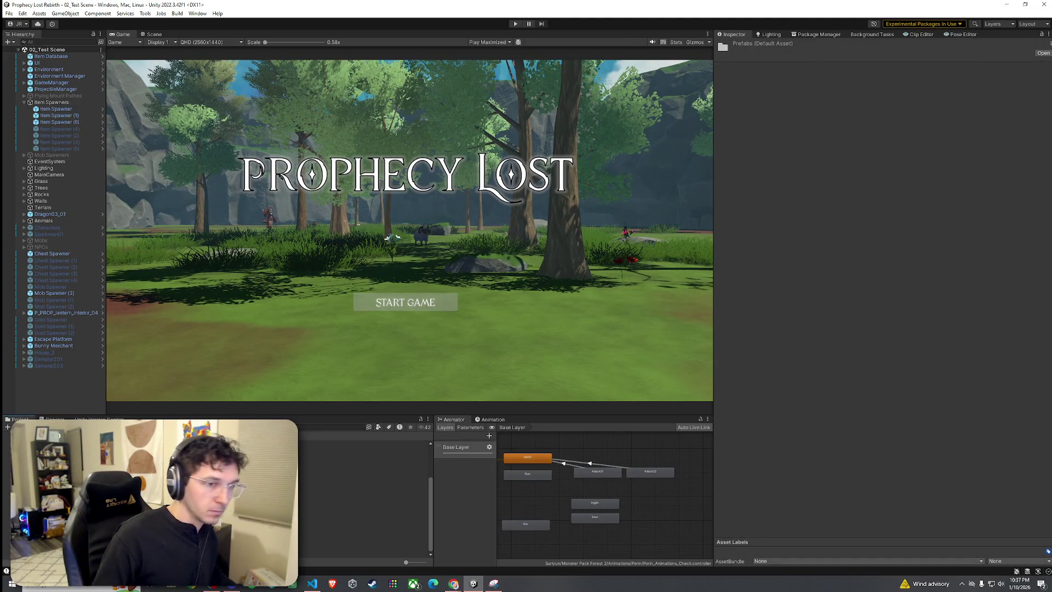
pyautogui.click(340, 475)
pyautogui.doubleClick(340, 443)
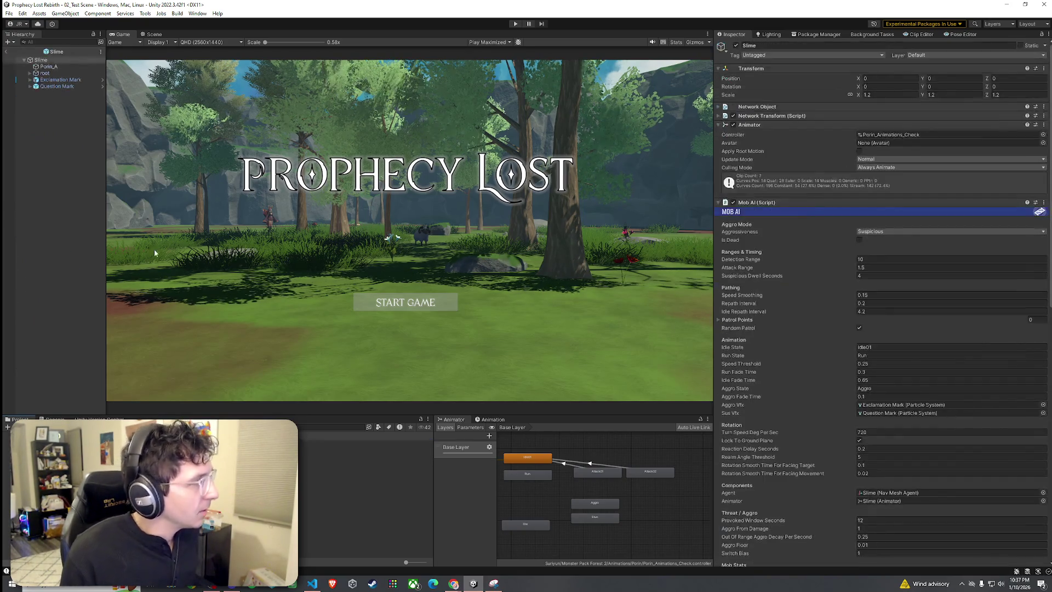
pyautogui.click(154, 35)
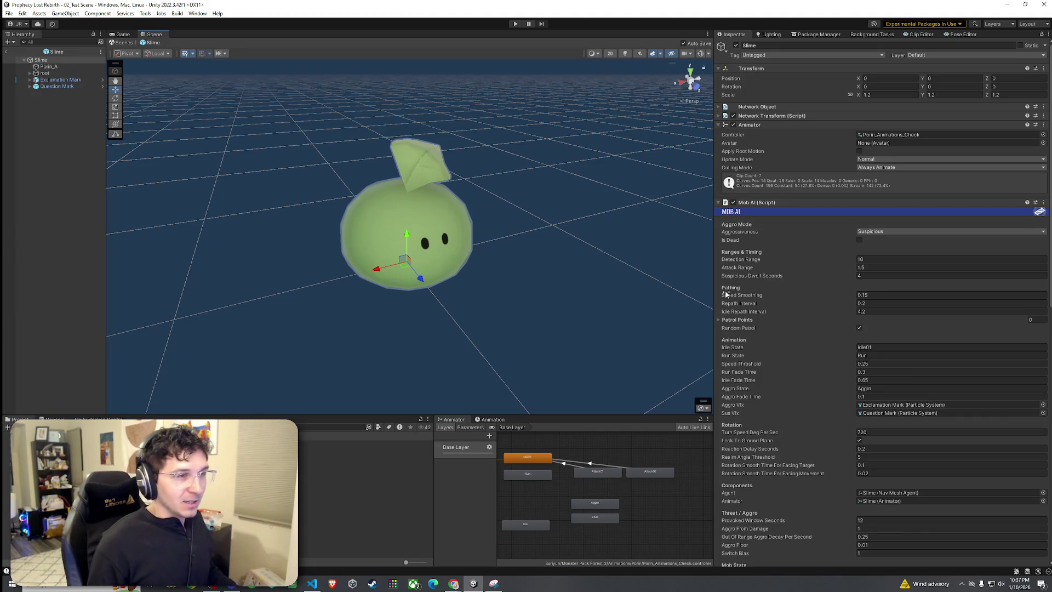
# Paste the copied Mob AI values into the Slime prefab's Mob AI component
pyautogui.click(1044, 202)
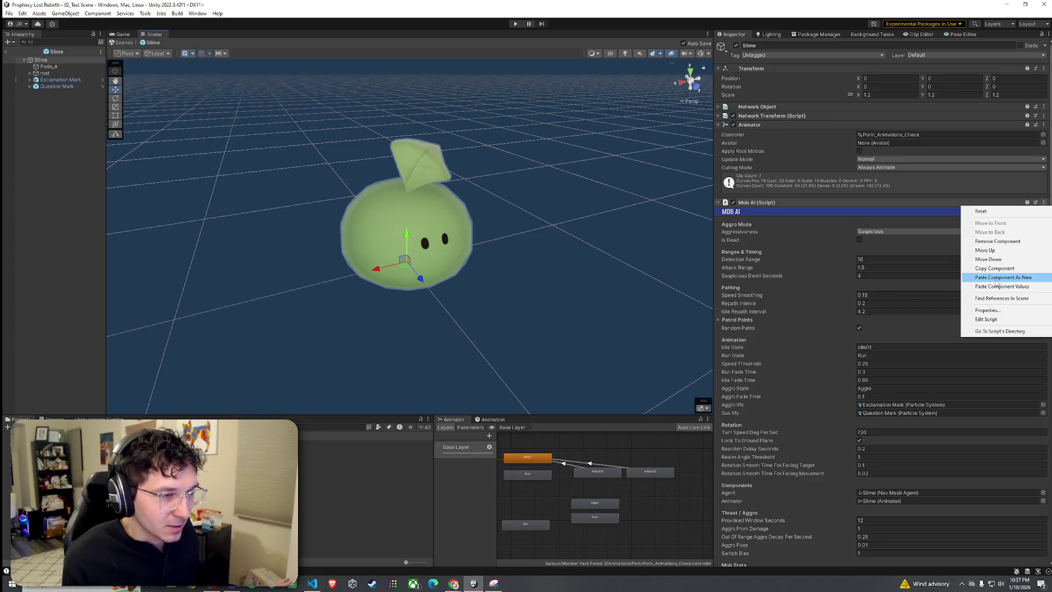
pyautogui.click(1000, 287)
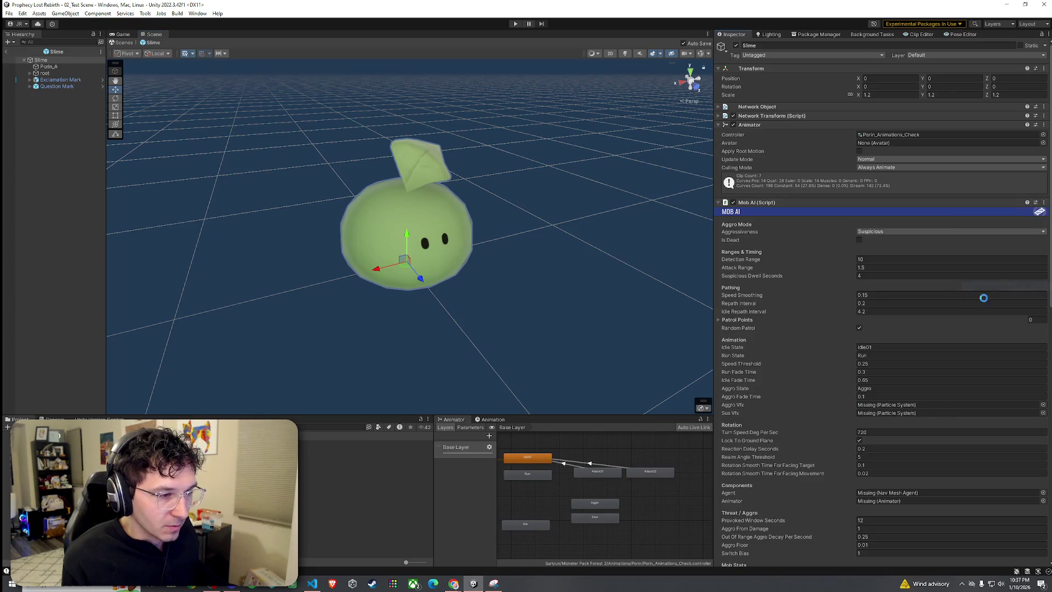
pyautogui.scroll(-6, 833, 337)
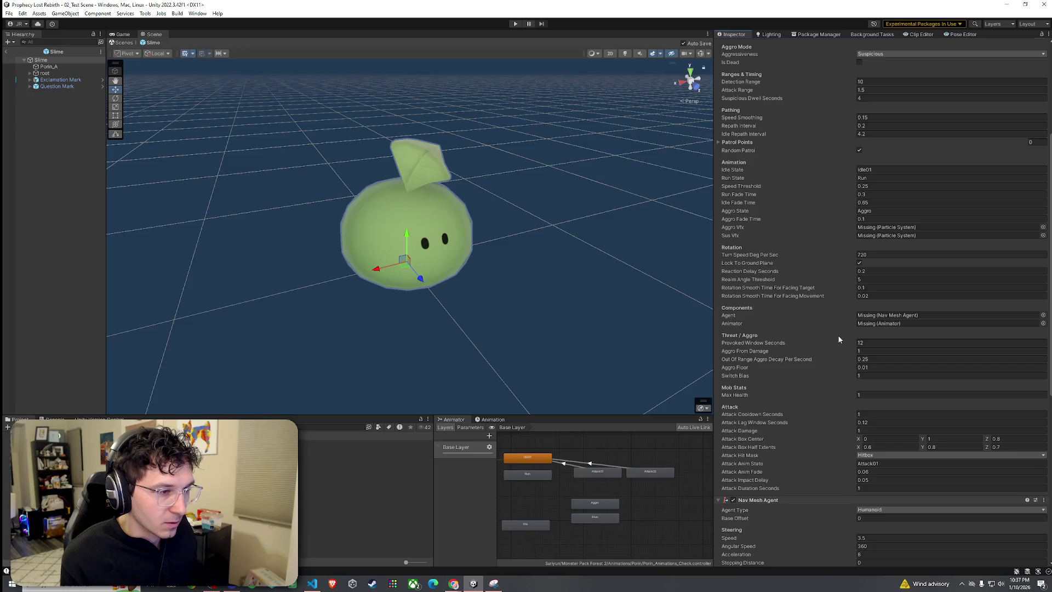
pyautogui.scroll(-5, 839, 340)
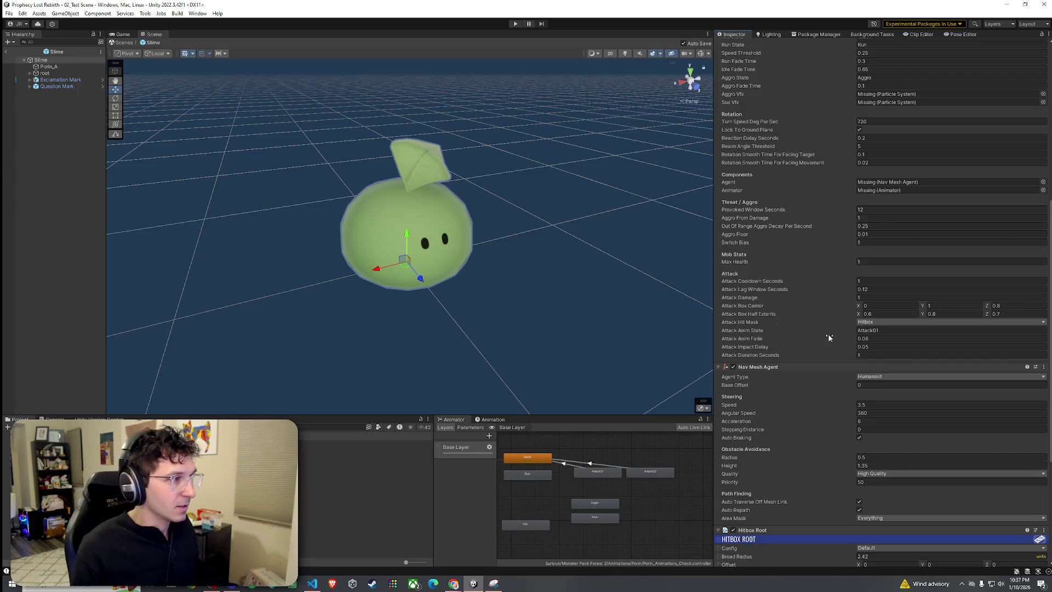
pyautogui.scroll(-2, 831, 336)
# Relink Agent, Animator, Exclamation Mark and Question Mark VFX fields, then exit Prefab Mode
pyautogui.moveTo(504, 228)
pyautogui.mouseDown()
pyautogui.moveTo(373, 217)
pyautogui.moveTo(401, 230)
pyautogui.mouseUp()
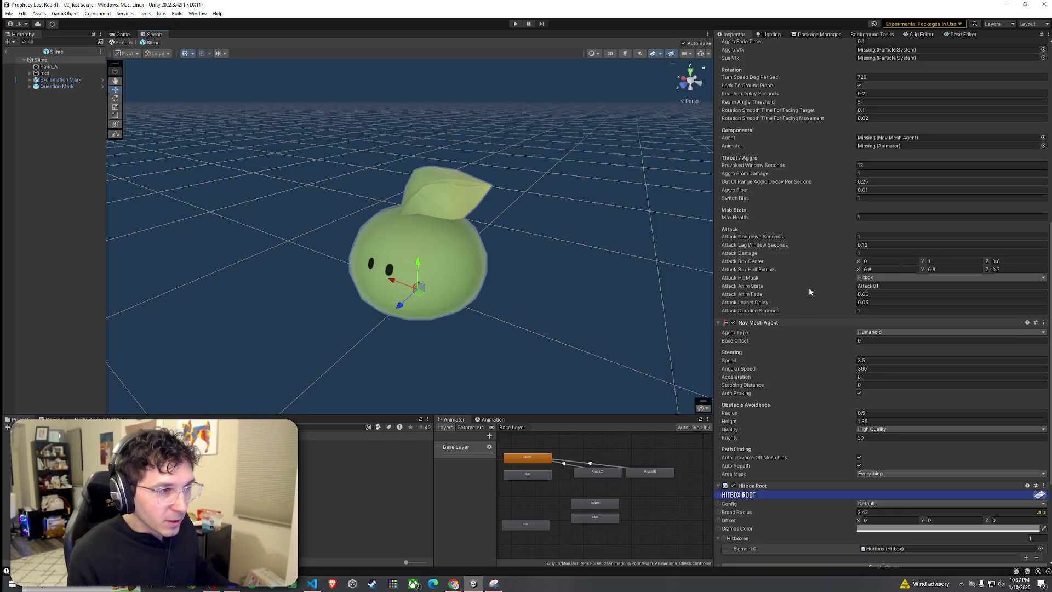
pyautogui.scroll(5, 810, 292)
pyautogui.moveTo(757, 434)
pyautogui.mouseDown()
pyautogui.moveTo(882, 227)
pyautogui.moveTo(886, 168)
pyautogui.moveTo(892, 248)
pyautogui.mouseUp()
pyautogui.scroll(10, 784, 261)
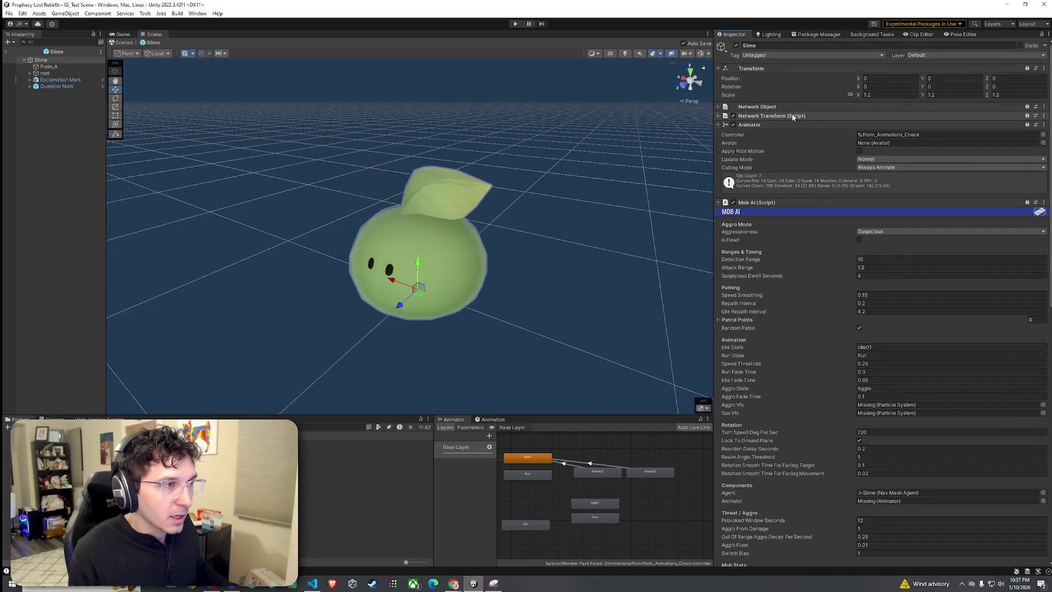
pyautogui.moveTo(880, 497); pyautogui.dragTo(882, 501)
pyautogui.scroll(-10, 834, 409)
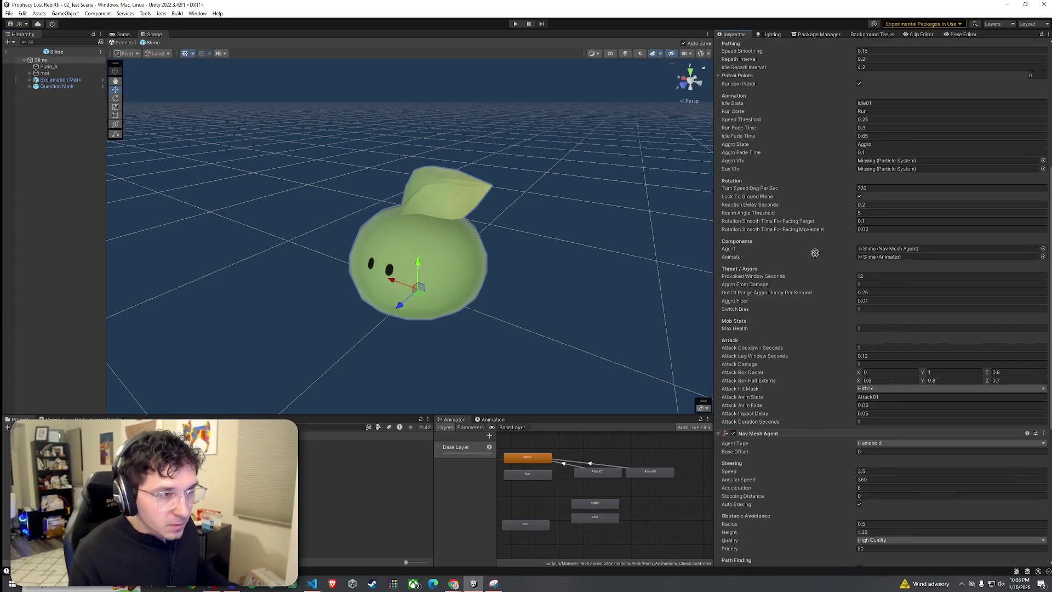
pyautogui.moveTo(896, 175); pyautogui.dragTo(893, 165)
pyautogui.moveTo(66, 87); pyautogui.dragTo(893, 169)
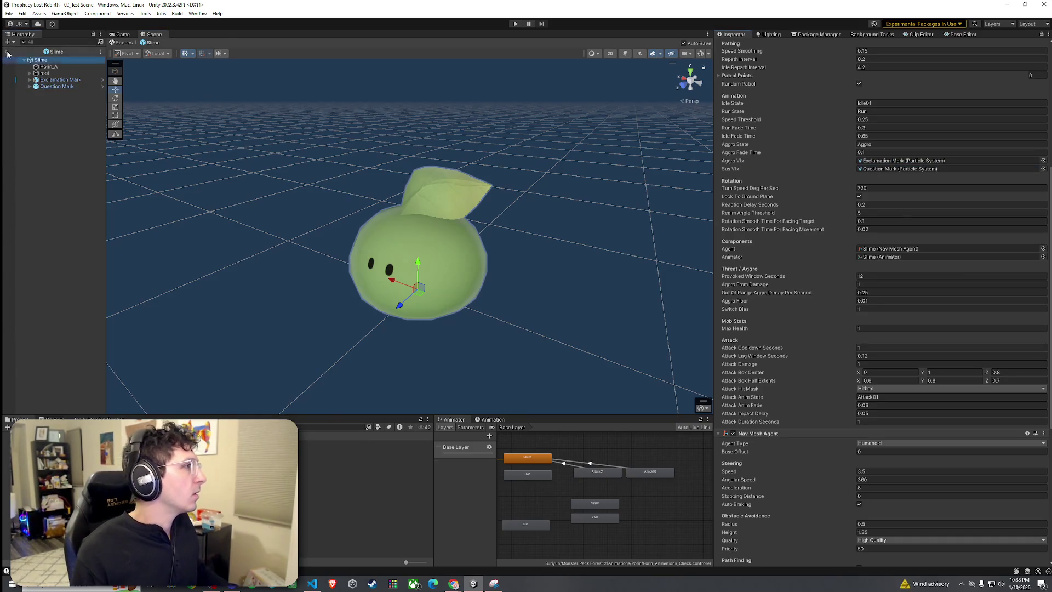
pyautogui.click(8, 53)
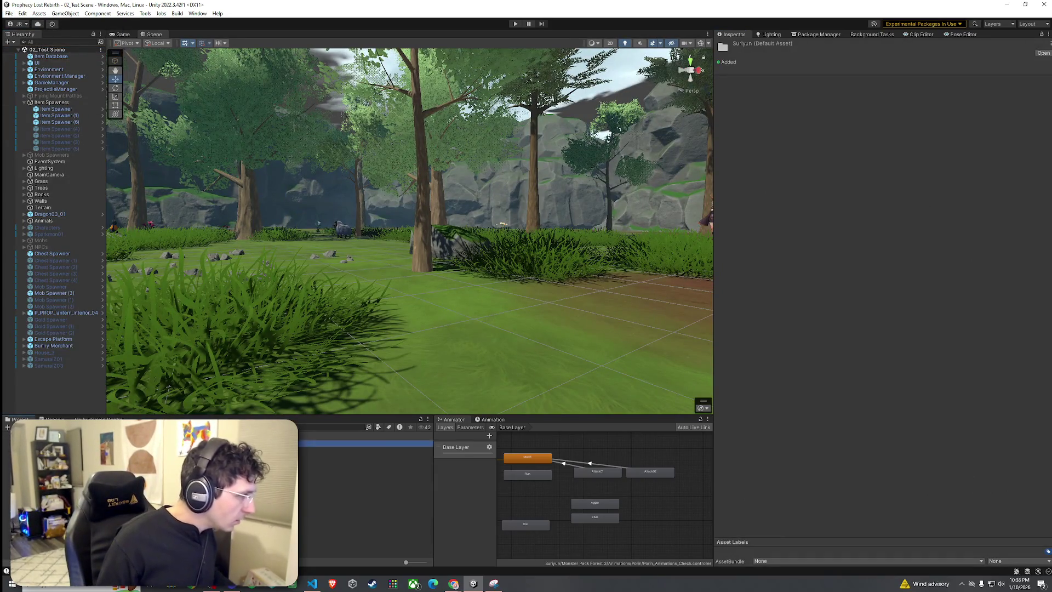
# Open the monster pack's Prefab folder and preview the Big_Boar and Forest_Butterfly prefabs
pyautogui.click(184, 438)
pyautogui.click(184, 443)
pyautogui.moveTo(919, 465); pyautogui.dragTo(918, 215)
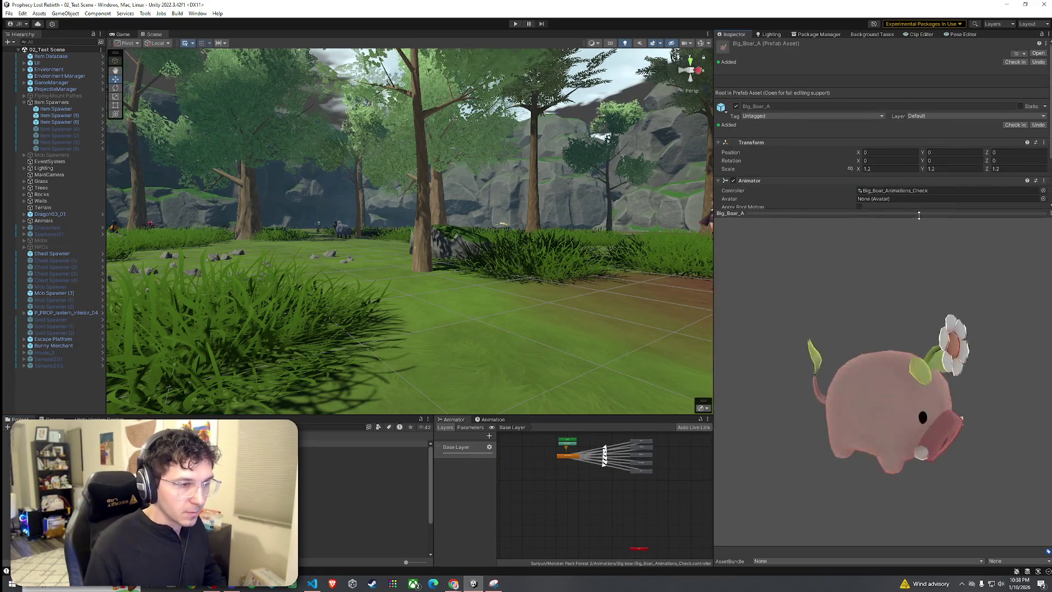
pyautogui.click(183, 450)
pyautogui.click(184, 444)
pyautogui.click(184, 450)
pyautogui.press('Down')
pyautogui.press('Down')
pyautogui.click(768, 419)
pyautogui.click(301, 466)
pyautogui.press('Down')
pyautogui.press('Down')
pyautogui.press('Down')
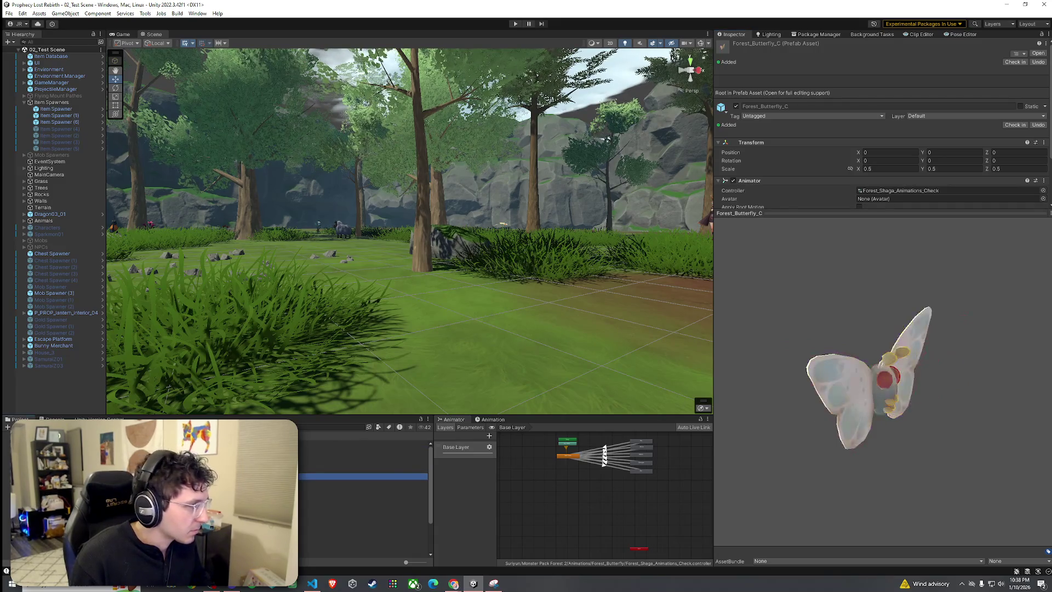
pyautogui.press('Down')
pyautogui.press('Down')
pyautogui.press('Down')
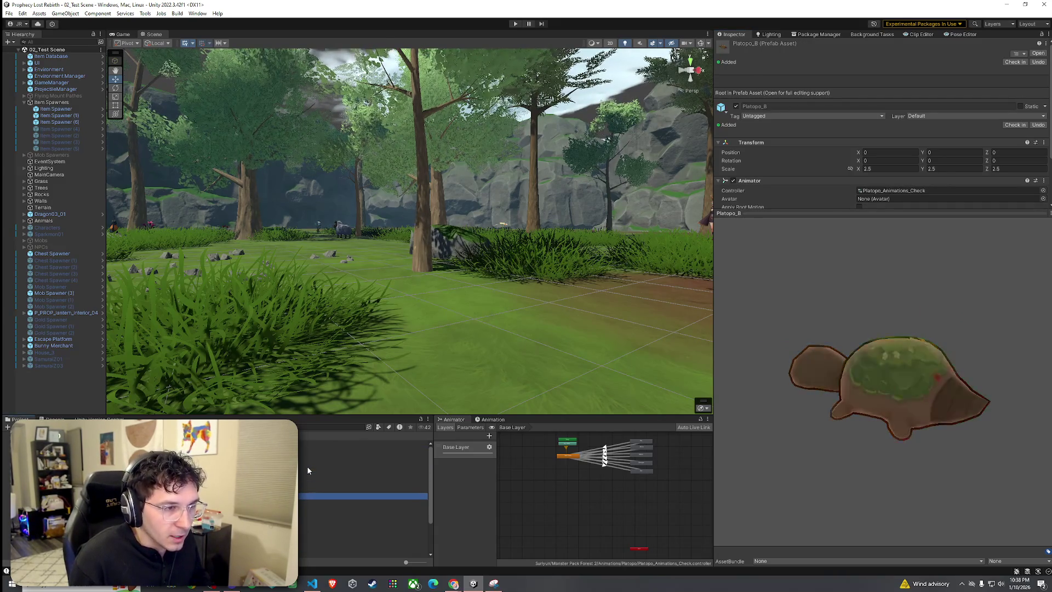
# Preview and rotate the Porin_A through Porin_E prefab models
pyautogui.moveTo(811, 429); pyautogui.dragTo(737, 426)
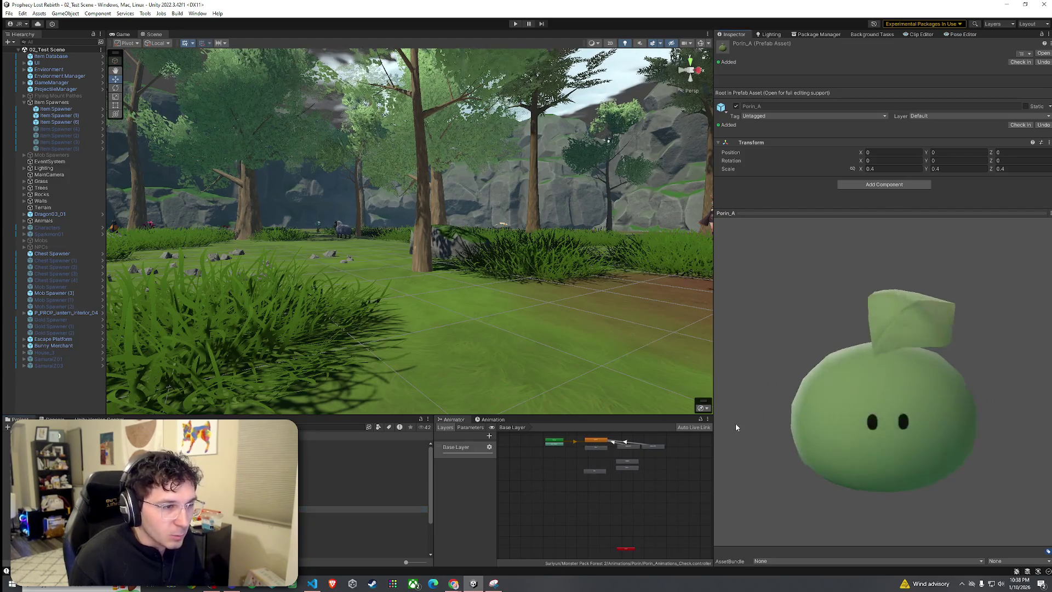
pyautogui.click(351, 516)
pyautogui.moveTo(822, 406)
pyautogui.mouseDown()
pyautogui.moveTo(764, 403)
pyautogui.moveTo(877, 398)
pyautogui.moveTo(889, 412)
pyautogui.moveTo(754, 369)
pyautogui.moveTo(870, 436)
pyautogui.moveTo(860, 436)
pyautogui.mouseUp()
pyautogui.click(352, 522)
pyautogui.moveTo(724, 408)
pyautogui.mouseDown()
pyautogui.moveTo(775, 396)
pyautogui.moveTo(892, 414)
pyautogui.moveTo(732, 395)
pyautogui.mouseUp()
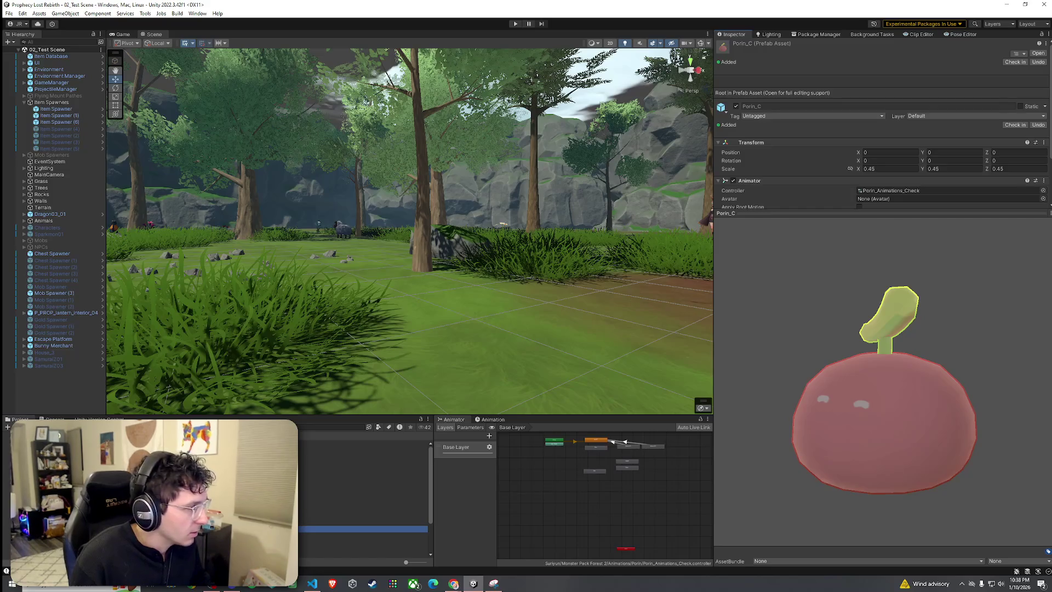
pyautogui.click(353, 528)
pyautogui.moveTo(870, 389)
pyautogui.mouseDown()
pyautogui.moveTo(798, 367)
pyautogui.moveTo(747, 389)
pyautogui.moveTo(633, 410)
pyautogui.mouseUp()
pyautogui.press('Down')
pyautogui.press('Down')
pyautogui.press('Up')
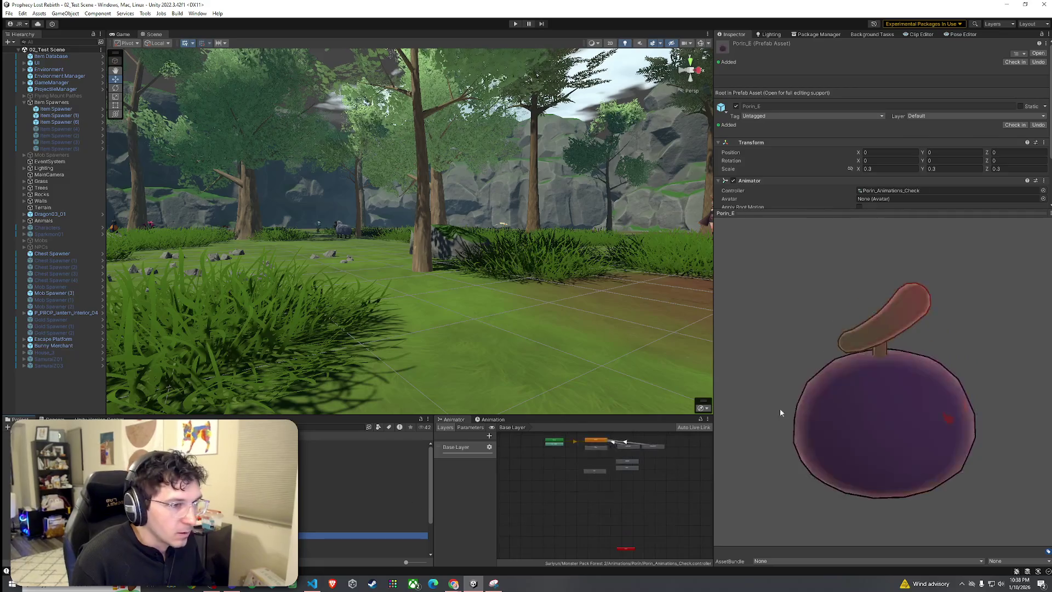
pyautogui.moveTo(769, 373); pyautogui.dragTo(725, 368)
# Preview and rotate the Racco_A, Racco_C and Shaga_A prefab models
pyautogui.press('Down')
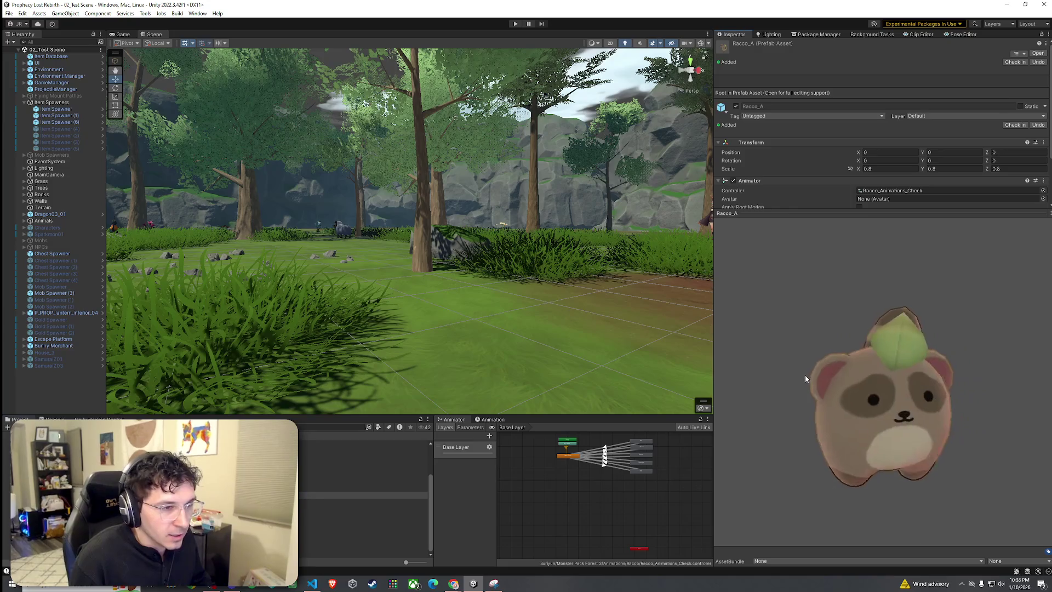
pyautogui.moveTo(806, 378); pyautogui.dragTo(656, 355)
pyautogui.click(362, 498)
pyautogui.press('Down')
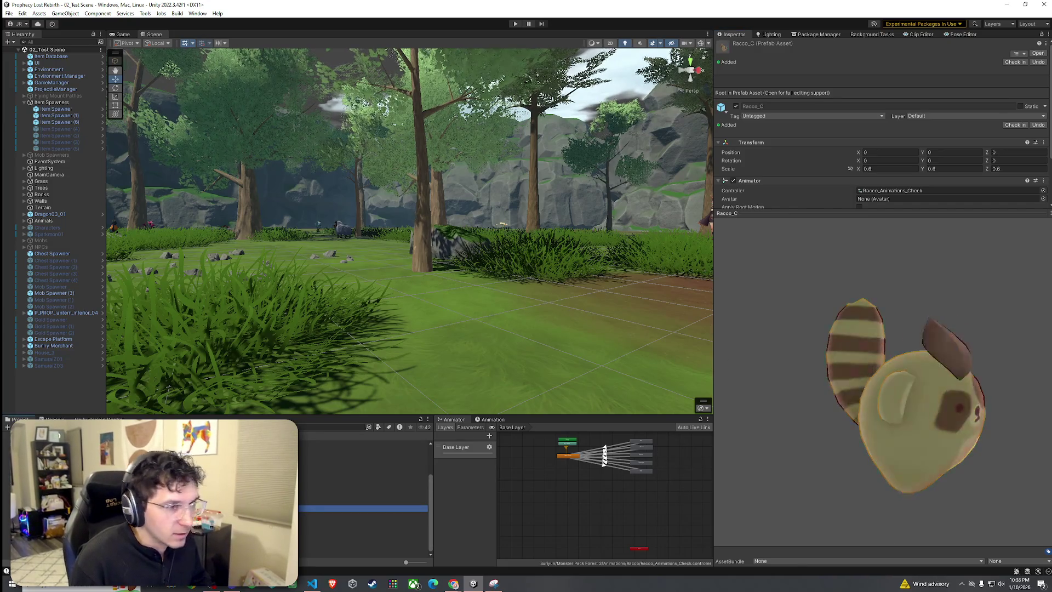
pyautogui.press('Down')
pyautogui.press('Up')
pyautogui.click(731, 433)
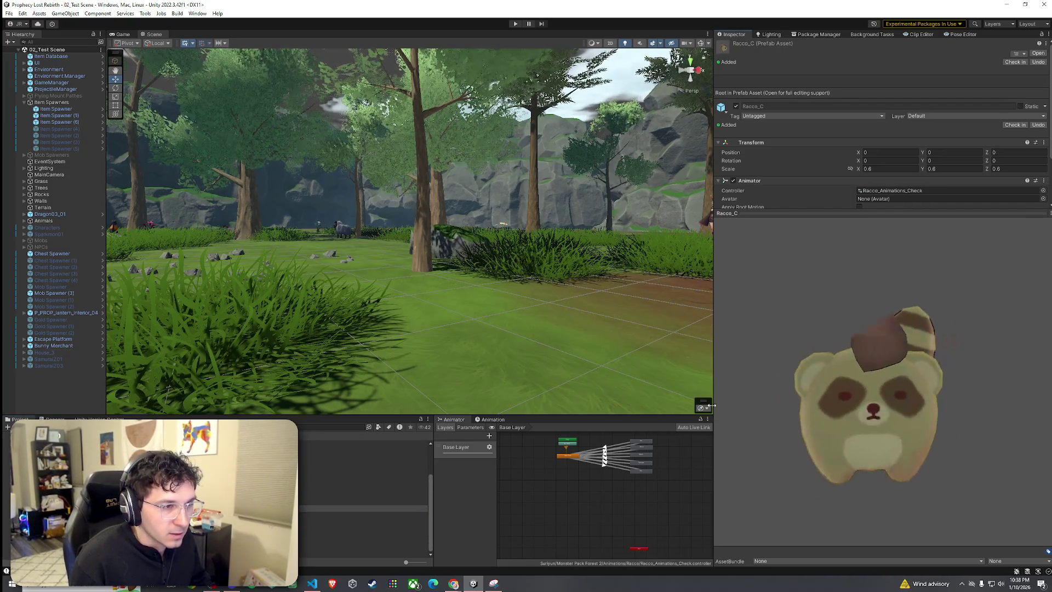
pyautogui.click(362, 515)
pyautogui.moveTo(854, 395)
pyautogui.mouseDown()
pyautogui.moveTo(567, 394)
pyautogui.moveTo(876, 401)
pyautogui.moveTo(510, 408)
pyautogui.mouseUp()
# Preview and rotate the Snailo_A, Snailo_B and Snailo_C snail prefabs
pyautogui.click(362, 528)
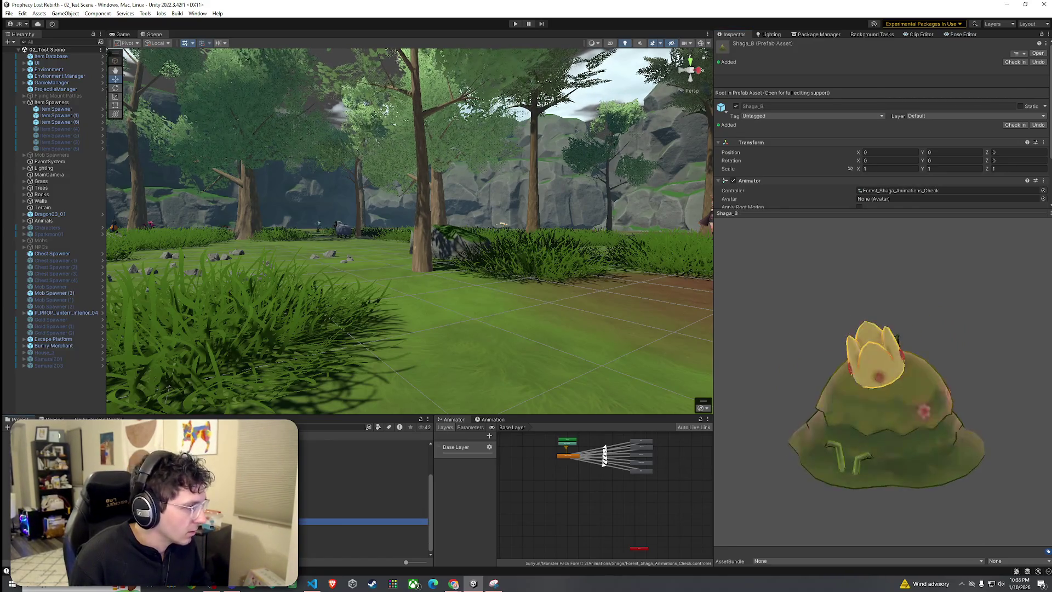
pyautogui.press('Down')
pyautogui.press('Up')
pyautogui.press('Down')
pyautogui.moveTo(899, 436)
pyautogui.mouseDown()
pyautogui.moveTo(780, 414)
pyautogui.moveTo(905, 394)
pyautogui.moveTo(764, 422)
pyautogui.moveTo(676, 410)
pyautogui.moveTo(926, 392)
pyautogui.mouseUp()
pyautogui.click(310, 541)
pyautogui.press('Down')
pyautogui.click(310, 541)
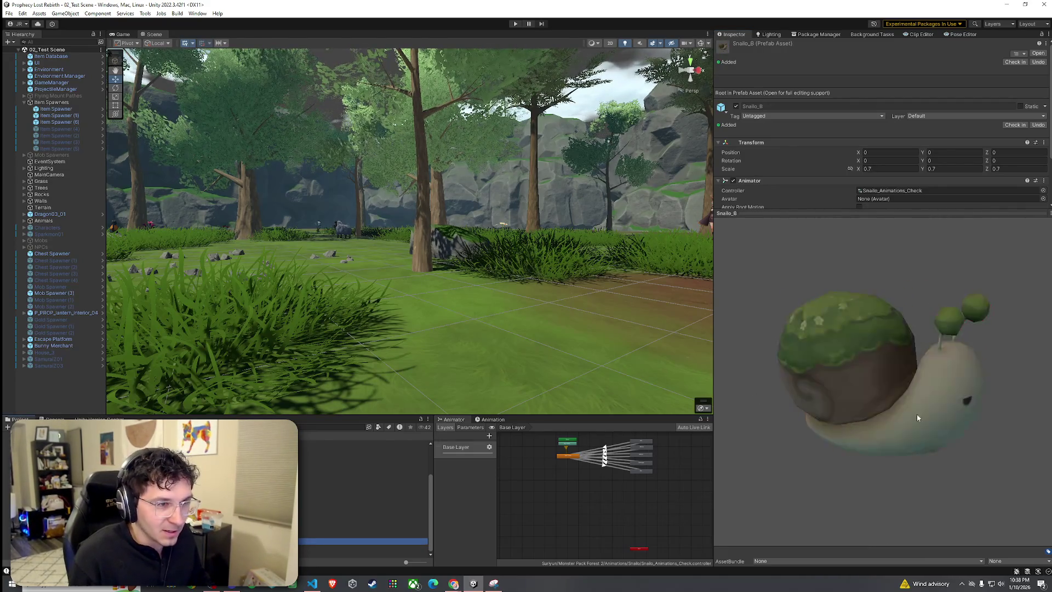
pyautogui.moveTo(702, 380)
pyautogui.mouseDown()
pyautogui.moveTo(785, 385)
pyautogui.moveTo(903, 368)
pyautogui.moveTo(855, 343)
pyautogui.moveTo(660, 344)
pyautogui.moveTo(843, 357)
pyautogui.moveTo(863, 348)
pyautogui.mouseUp()
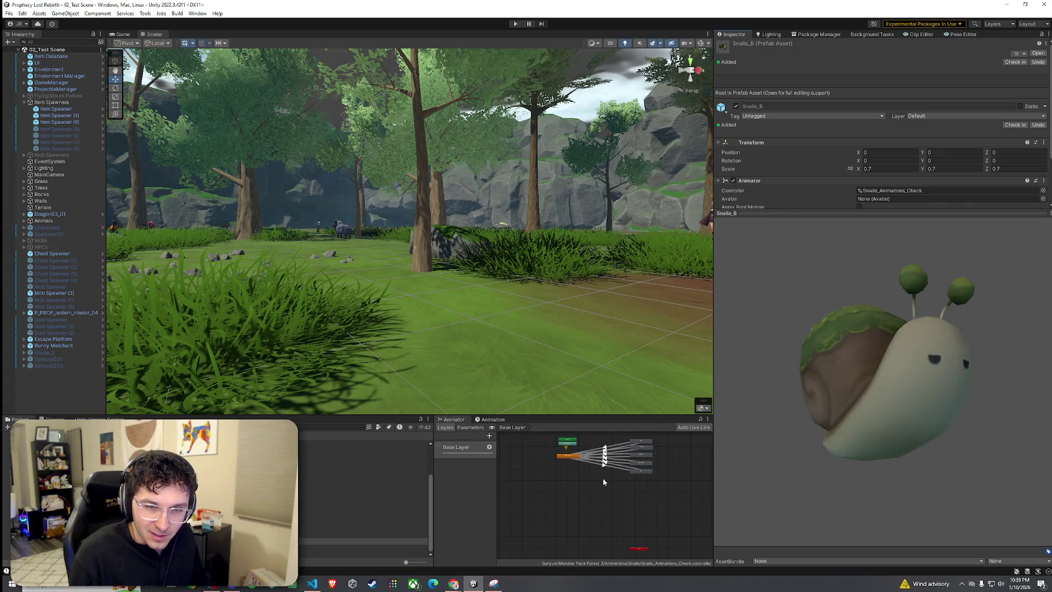
# Revisit Forest_Butterfly_D and Shaga_C, then settle on the Snailo_D prefab
pyautogui.press('Up')
pyautogui.press('Up')
pyautogui.press('Up')
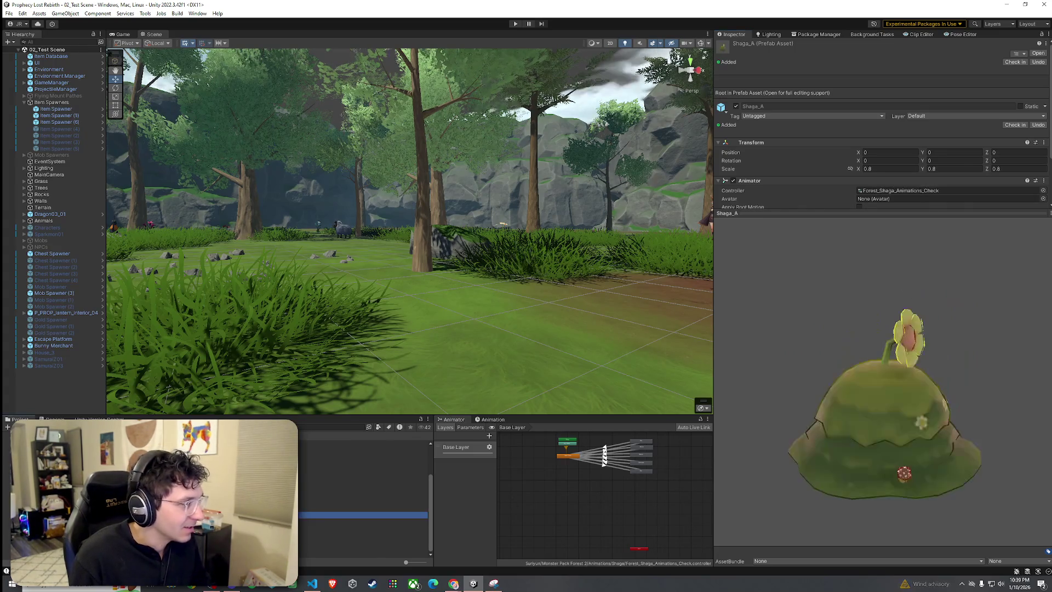
pyautogui.press('Up')
pyautogui.press('Up')
pyautogui.press('Up')
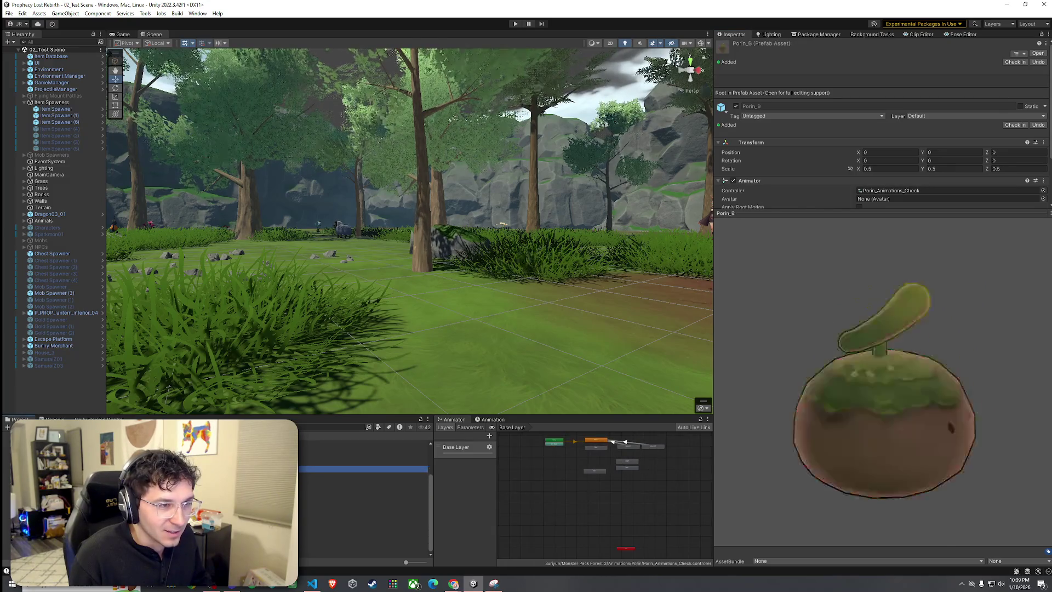
pyautogui.click(695, 476)
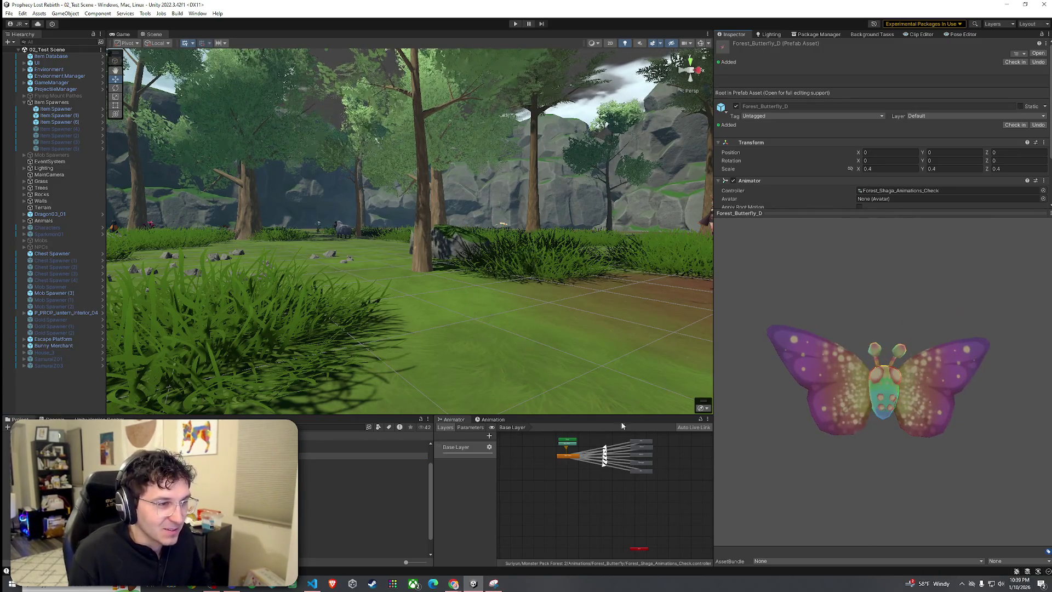
pyautogui.click(362, 529)
pyautogui.press('Down')
pyautogui.press('Down')
pyautogui.press('Down')
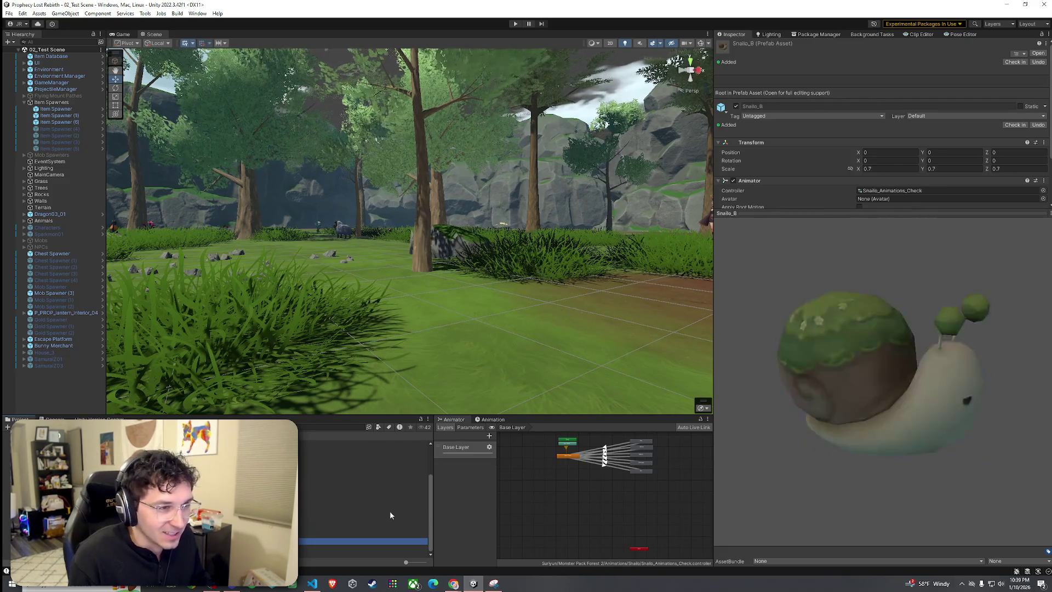
pyautogui.press('Up')
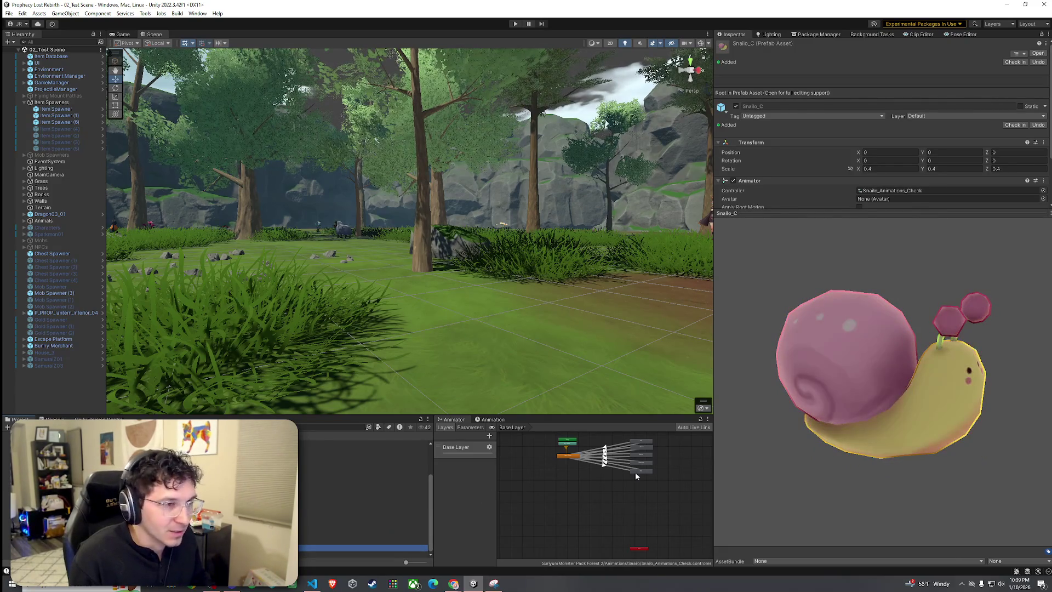
pyautogui.click(619, 479)
pyautogui.press('Up')
pyautogui.press('Up')
pyautogui.press('Down')
pyautogui.press('Down')
pyautogui.press('Down')
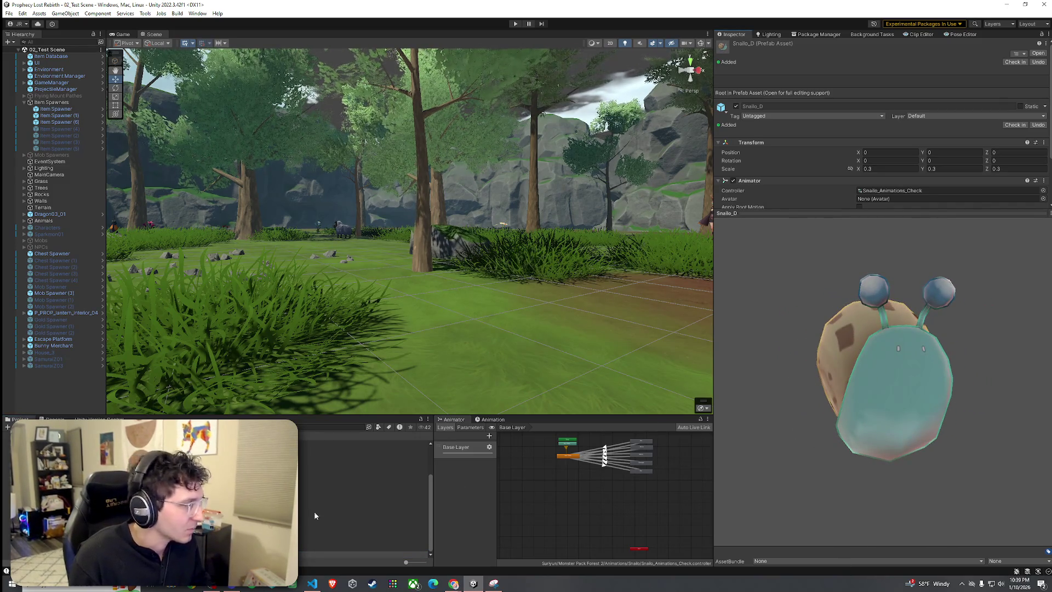
# Open Monster Pack Holy's Poho folder and select the Poho_baby_A prefab
pyautogui.press('Left')
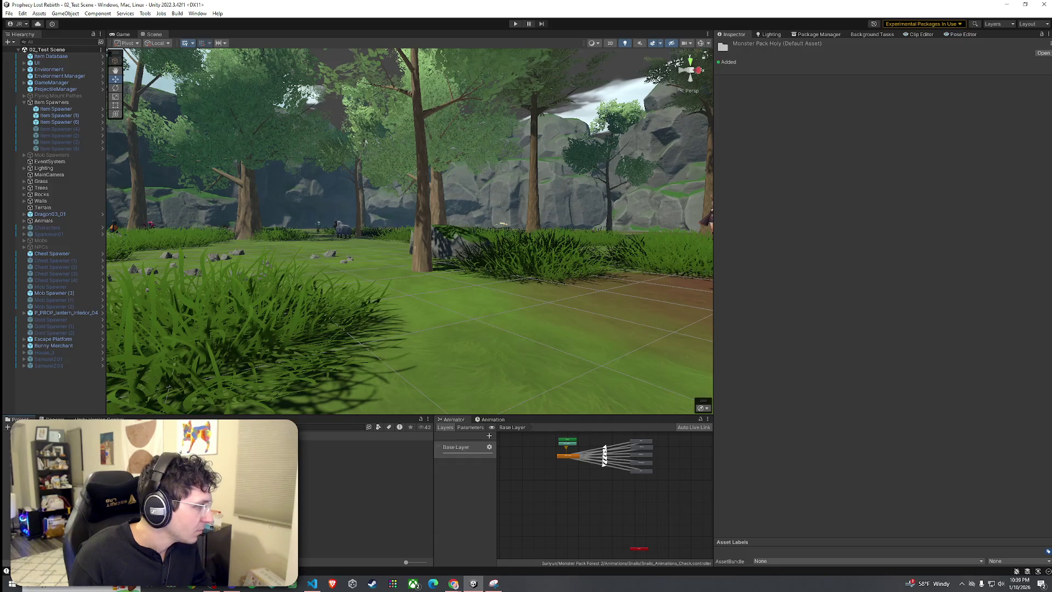
pyautogui.press('Right')
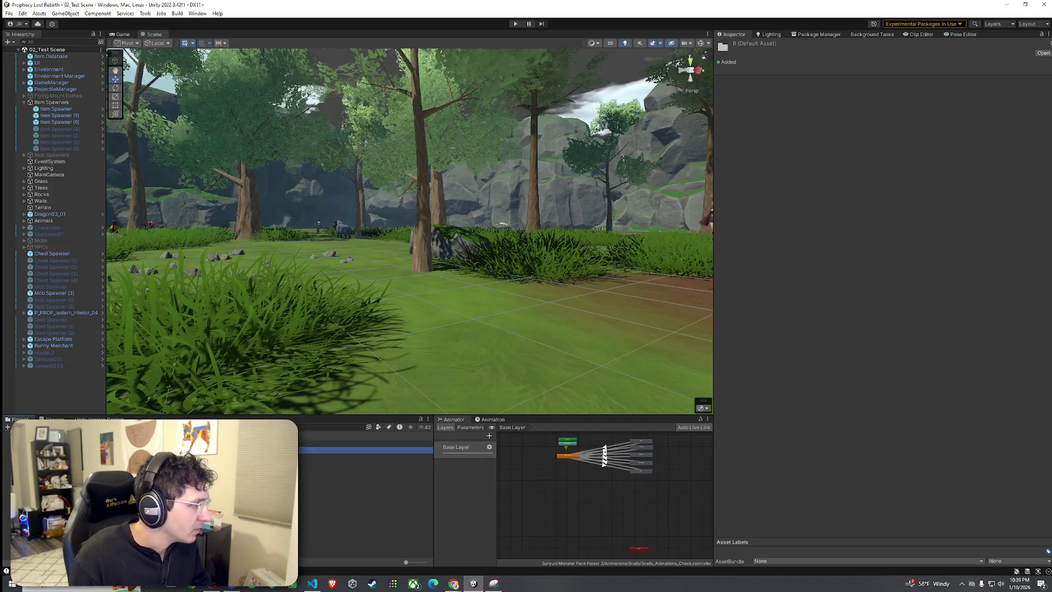
pyautogui.press('Down')
pyautogui.press('Down')
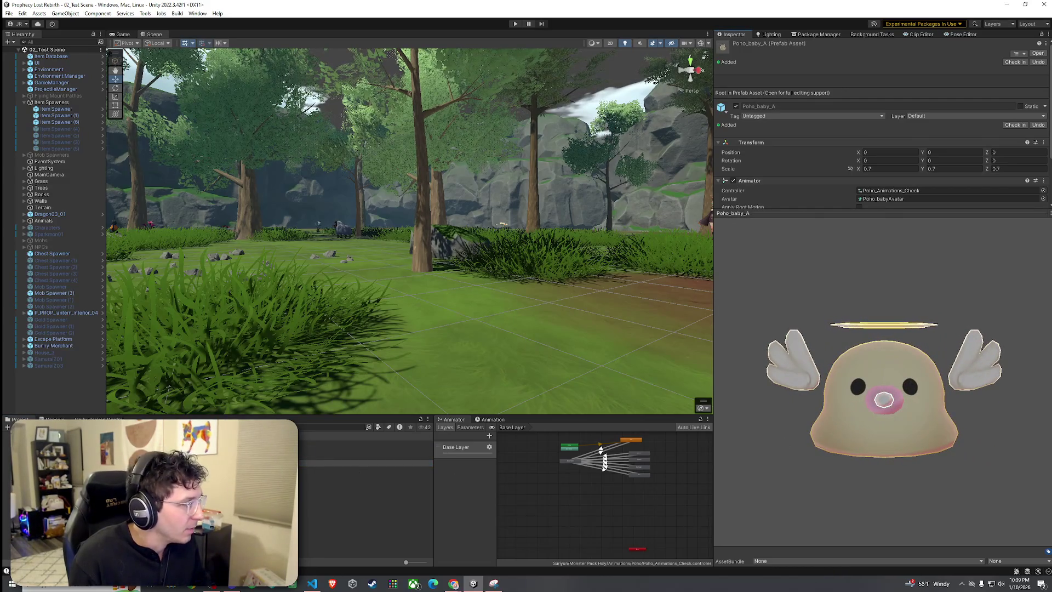
# Preview the Mini_poho_A prefab, place it in the test scene and inspect it
pyautogui.click(219, 443)
pyautogui.moveTo(728, 406)
pyautogui.mouseDown()
pyautogui.moveTo(859, 406)
pyautogui.moveTo(879, 382)
pyautogui.moveTo(939, 434)
pyautogui.moveTo(771, 381)
pyautogui.moveTo(821, 384)
pyautogui.mouseUp()
pyautogui.click(247, 416)
pyautogui.moveTo(247, 415); pyautogui.dragTo(503, 307)
pyautogui.scroll(3, 548, 340)
pyautogui.moveTo(583, 363); pyautogui.dragTo(1050, 363)
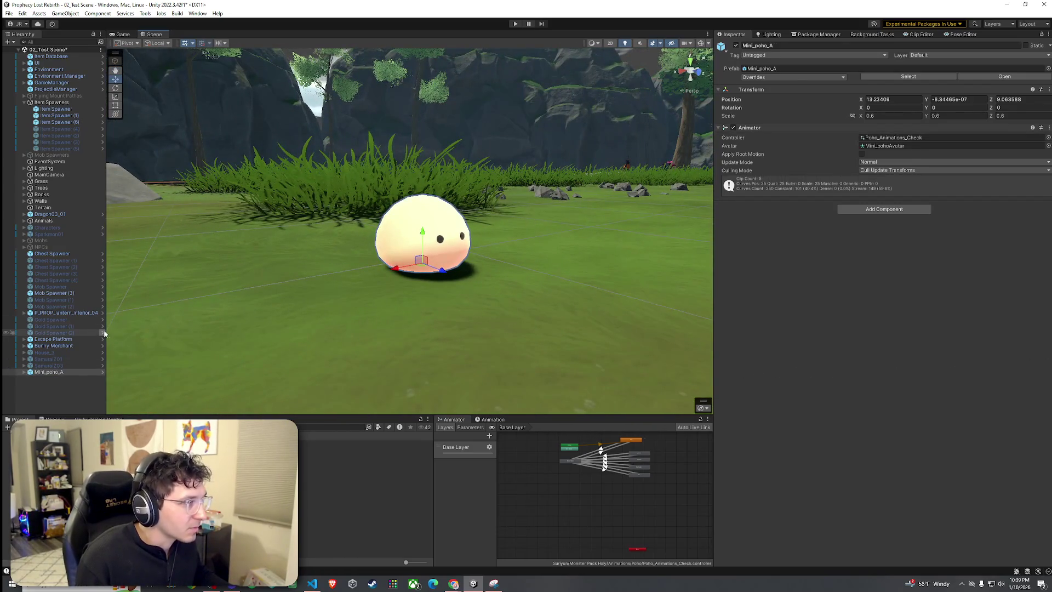
pyautogui.moveTo(206, 324); pyautogui.dragTo(326, 327)
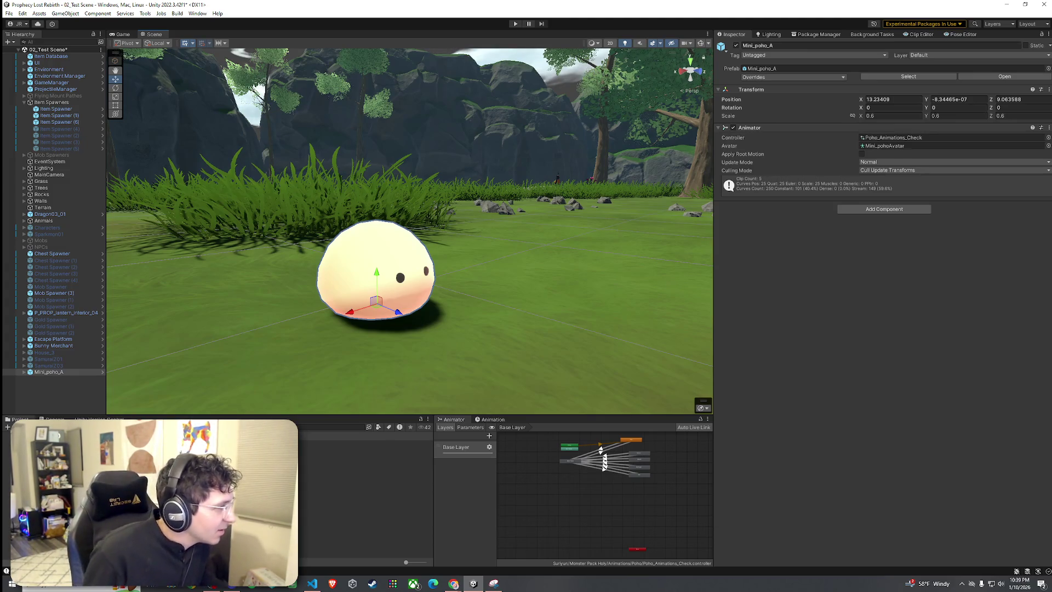
# Add a Mini_poho_baby_A and a Poho_A beside the first blob and view them
pyautogui.click(362, 450)
pyautogui.moveTo(362, 449)
pyautogui.mouseDown()
pyautogui.moveTo(417, 334)
pyautogui.moveTo(553, 277)
pyautogui.moveTo(489, 334)
pyautogui.moveTo(362, 336)
pyautogui.mouseUp()
pyautogui.scroll(-6, 575, 352)
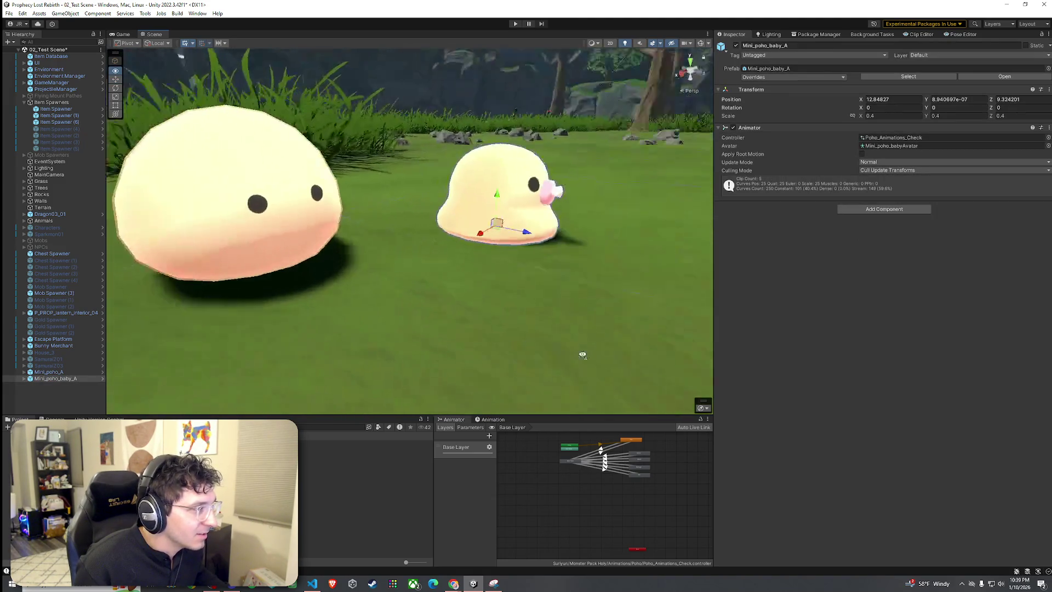
pyautogui.click(356, 455)
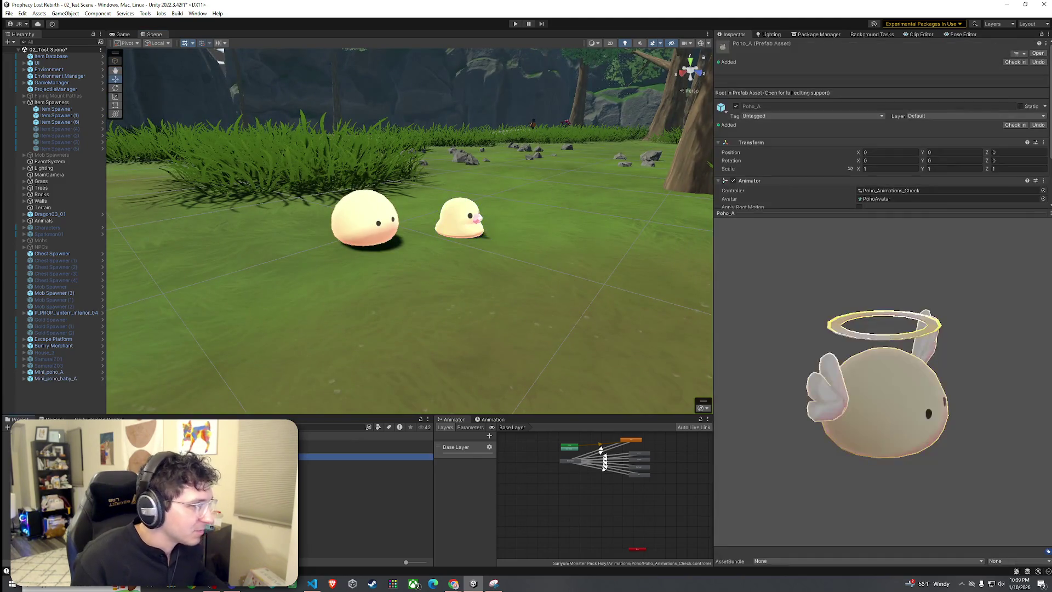
pyautogui.moveTo(356, 456); pyautogui.dragTo(235, 329)
pyautogui.moveTo(252, 285)
pyautogui.mouseDown()
pyautogui.moveTo(290, 287)
pyautogui.moveTo(206, 297)
pyautogui.moveTo(346, 303)
pyautogui.mouseUp()
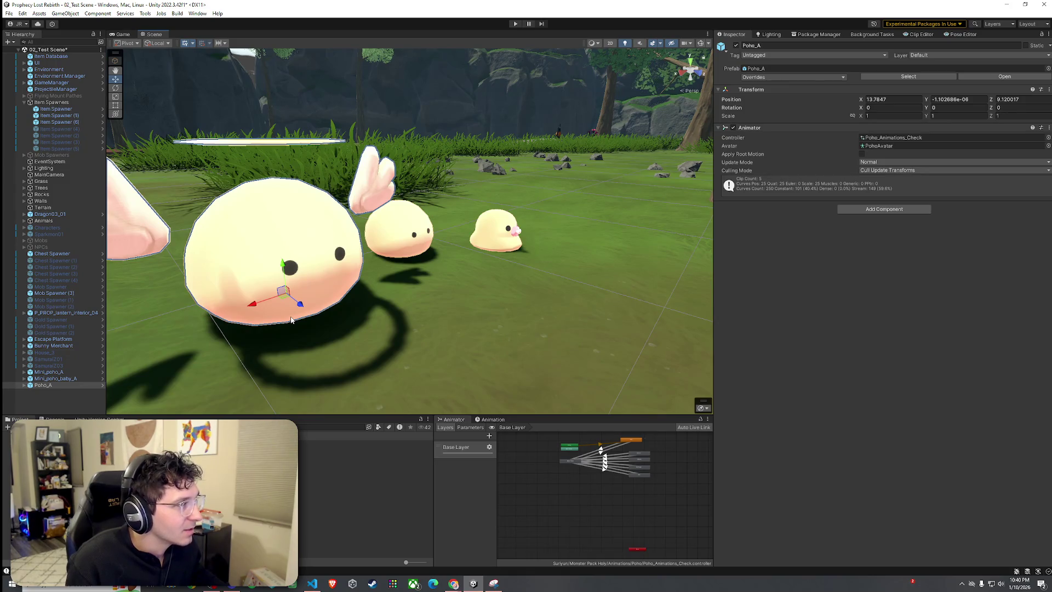
pyautogui.moveTo(384, 366); pyautogui.dragTo(304, 354)
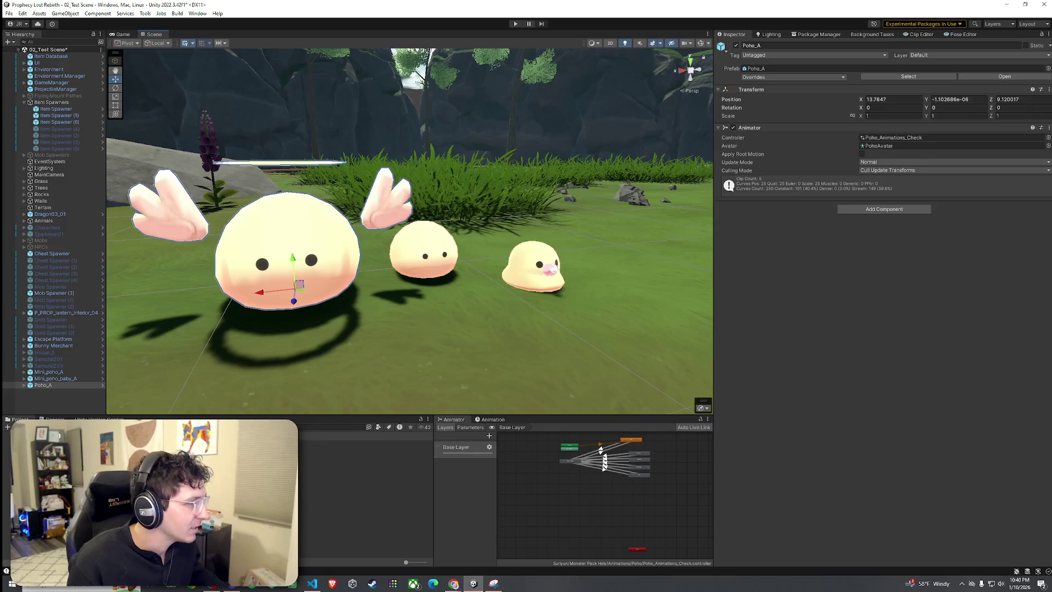
# Place a trial Poho_baby_A beside the other pohos
pyautogui.click(351, 450)
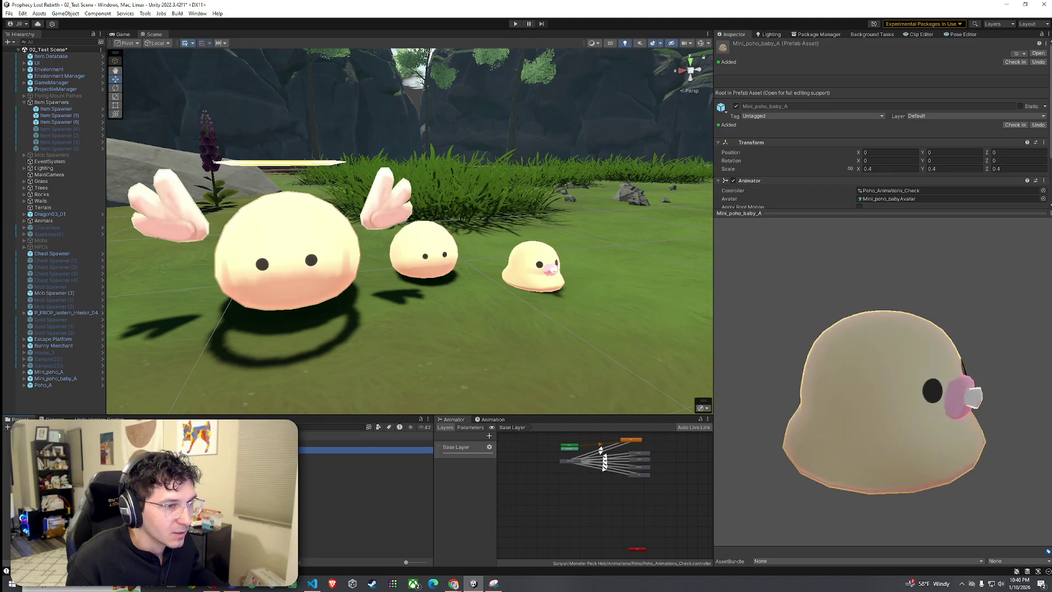
pyautogui.press('Down')
pyautogui.press('Down')
pyautogui.moveTo(362, 463)
pyautogui.mouseDown()
pyautogui.moveTo(647, 258)
pyautogui.moveTo(658, 263)
pyautogui.moveTo(636, 304)
pyautogui.moveTo(345, 466)
pyautogui.mouseUp()
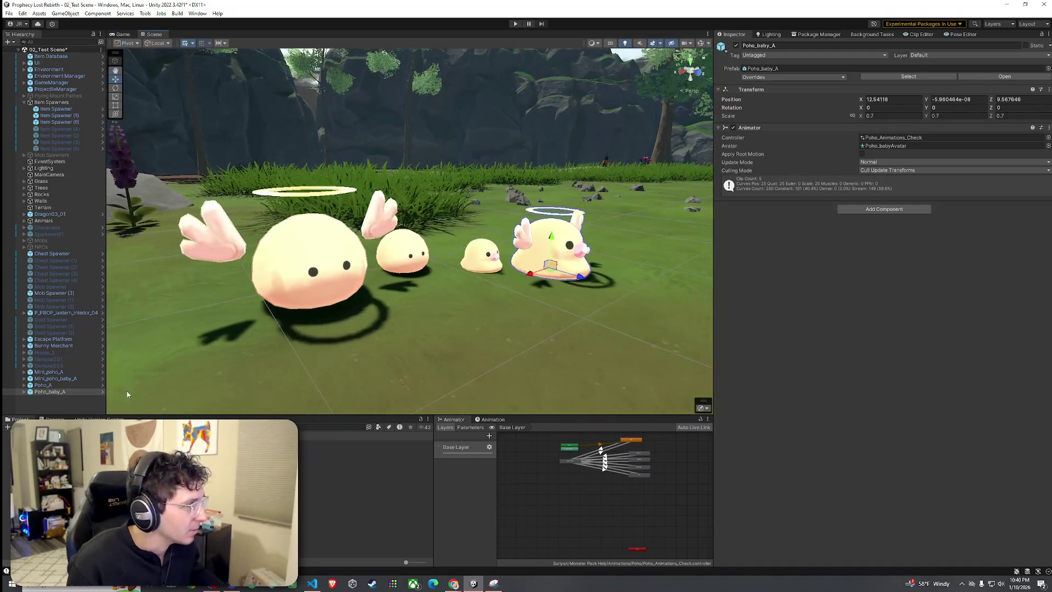
# Delete Poho_baby_A, Poho_A and Mini_poho_baby_A, leaving only Mini_poho_A
pyautogui.click(55, 391)
pyautogui.press('Delete')
pyautogui.click(55, 386)
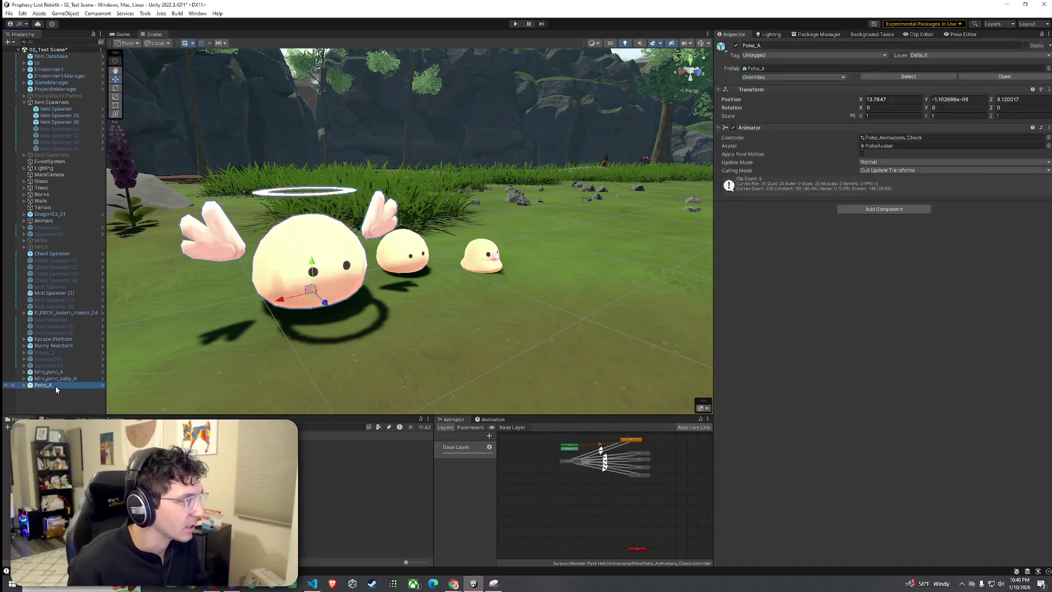
pyautogui.press('Delete')
pyautogui.click(57, 378)
pyautogui.press('Delete')
pyautogui.click(61, 372)
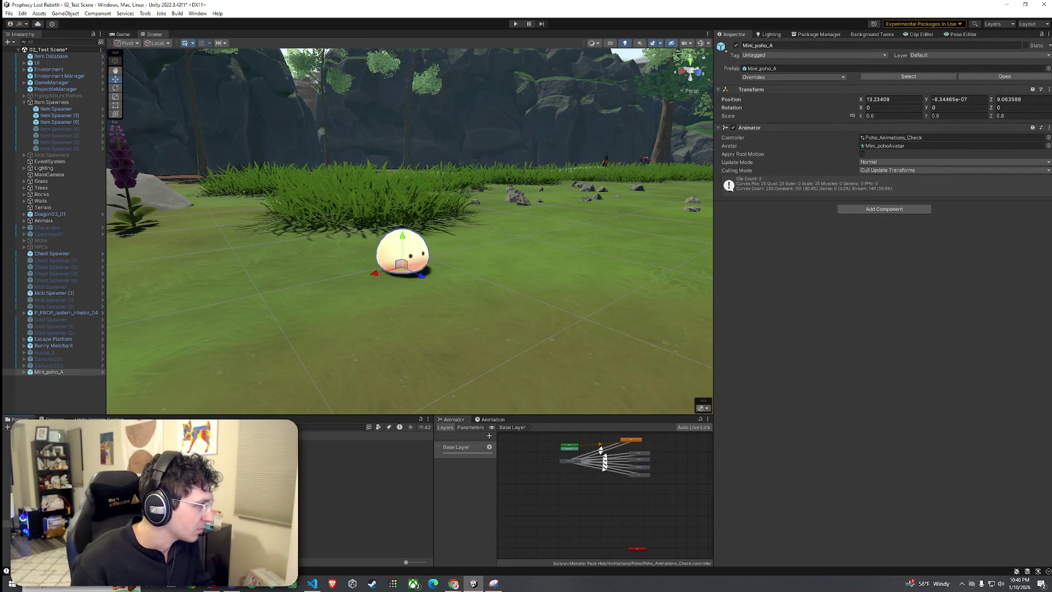
pyautogui.click(68, 384)
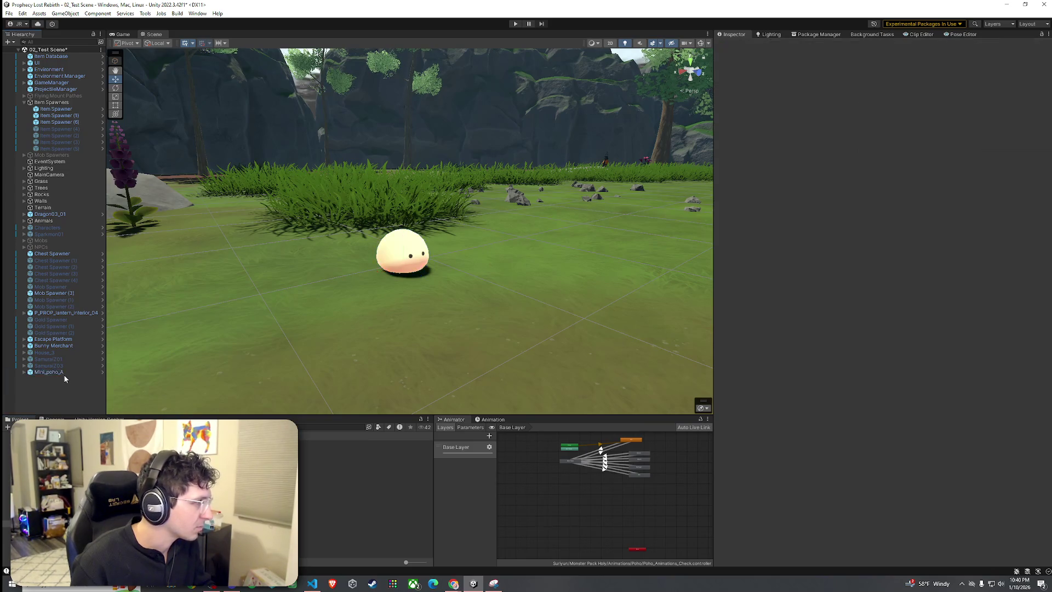
# Delete Mini_poho_A and place a Mini_poho_B on the ground
pyautogui.click(61, 376)
pyautogui.press('Delete')
pyautogui.click(329, 465)
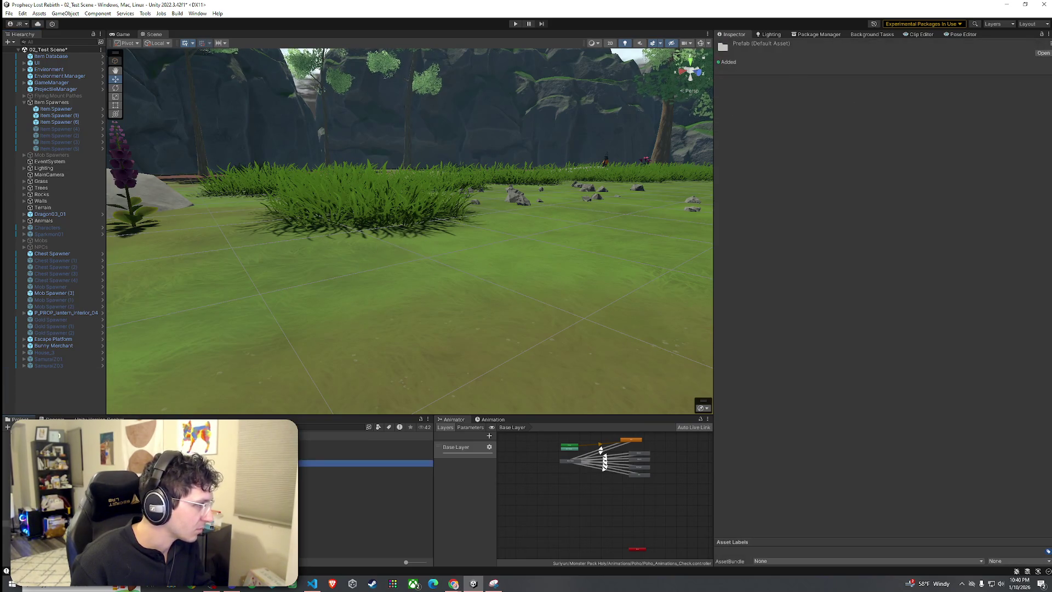
pyautogui.click(329, 443)
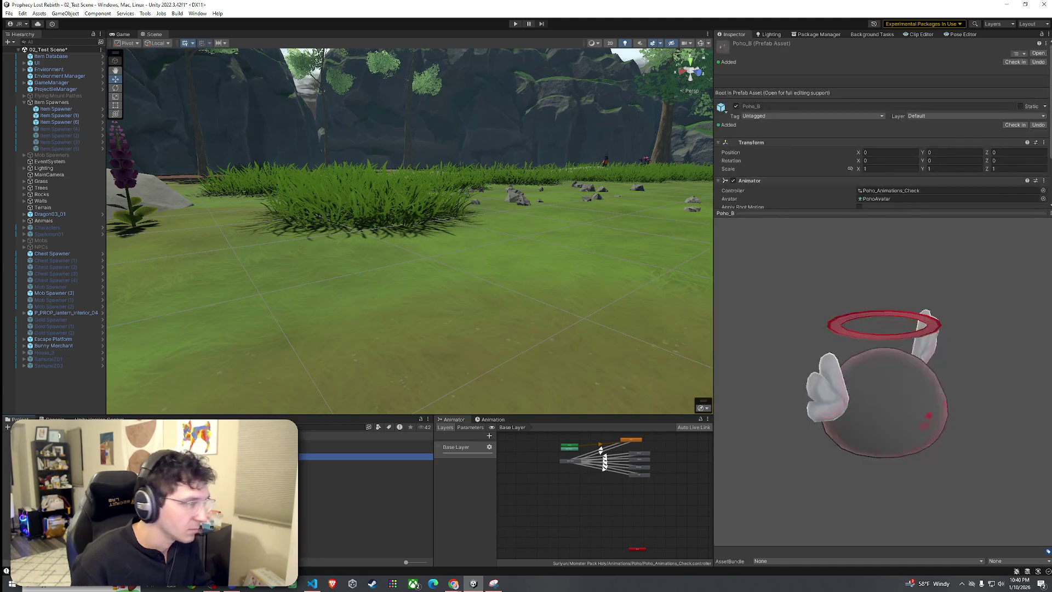
pyautogui.moveTo(329, 443); pyautogui.dragTo(387, 312)
# Place a Poho_B next to Mini_poho_B and rotate it about 43 degrees
pyautogui.click(340, 457)
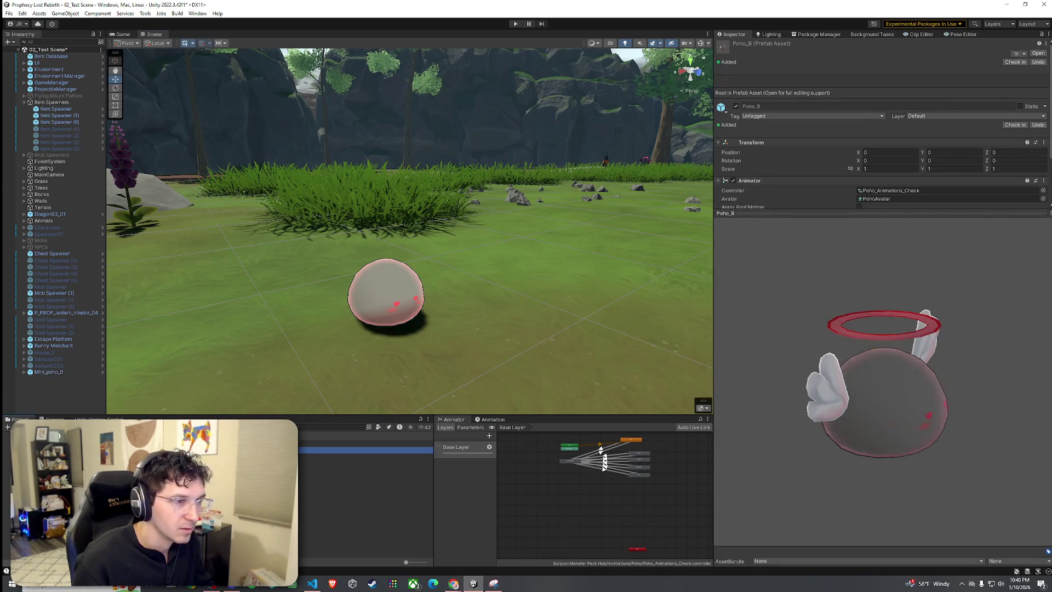
pyautogui.moveTo(339, 456)
pyautogui.mouseDown()
pyautogui.moveTo(487, 304)
pyautogui.moveTo(534, 305)
pyautogui.mouseUp()
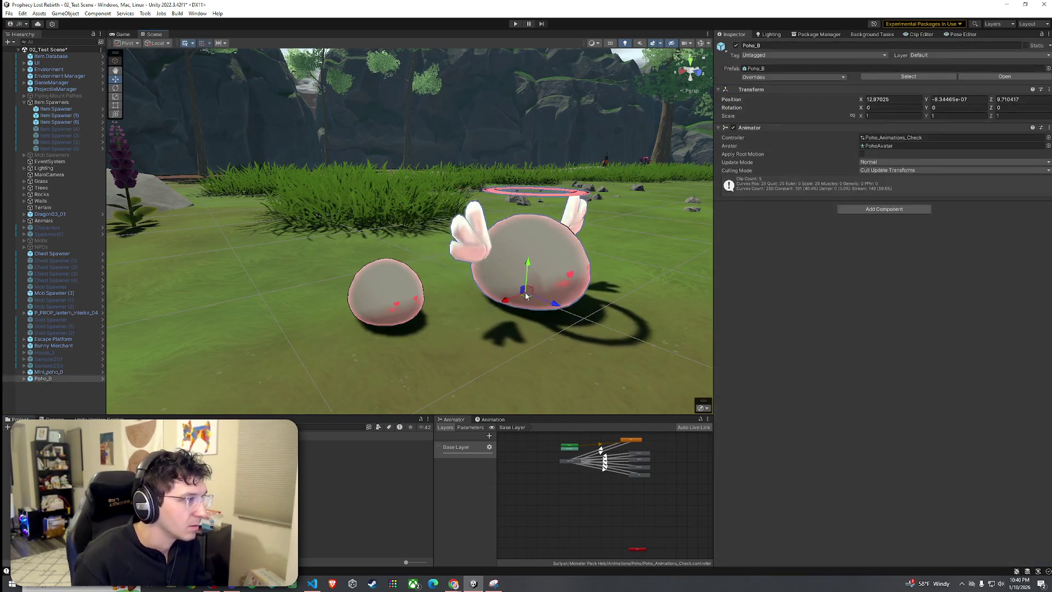
pyautogui.press('e')
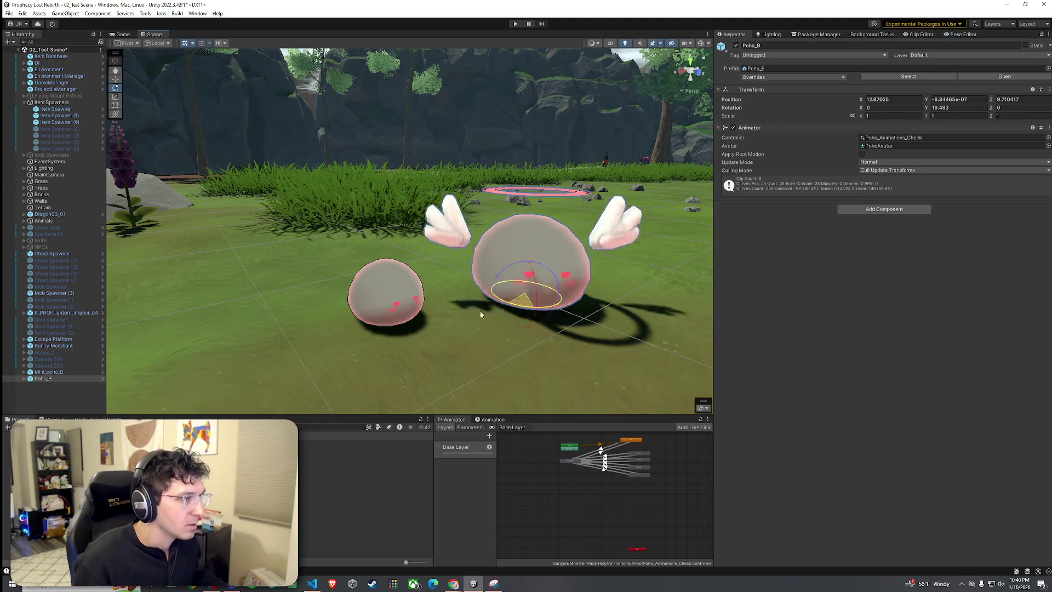
pyautogui.moveTo(492, 310)
pyautogui.mouseDown()
pyautogui.moveTo(491, 326)
pyautogui.moveTo(485, 310)
pyautogui.moveTo(516, 282)
pyautogui.mouseUp()
# Delete Mini_poho_B and Poho_B together and save the 02_Test Scene
pyautogui.click(49, 372)
pyautogui.keyDown('ctrl'); pyautogui.click(42, 378); pyautogui.keyUp('ctrl')
pyautogui.press('Delete')
pyautogui.click(9, 14)
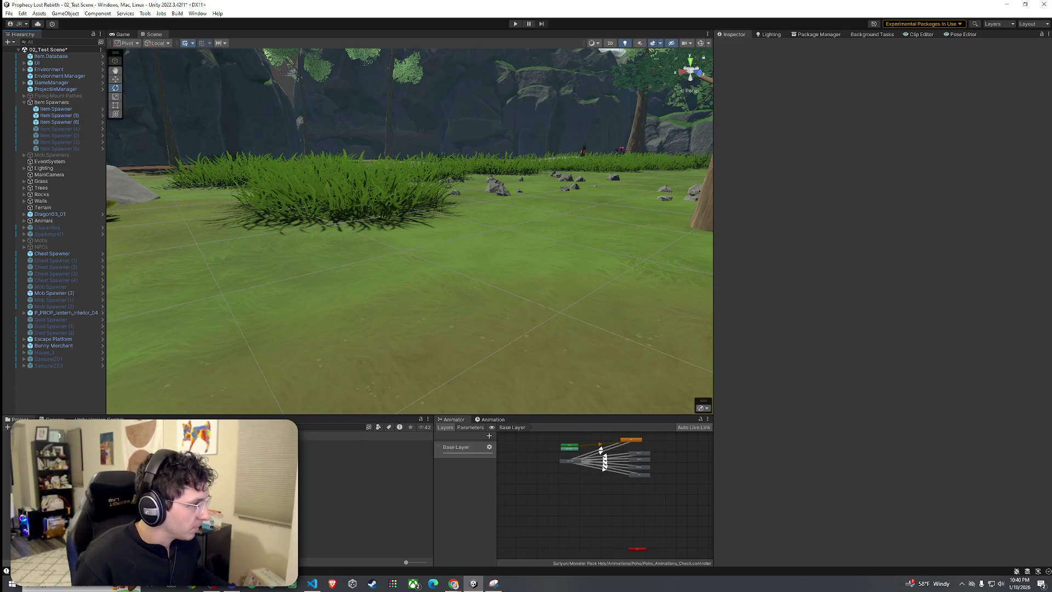
pyautogui.click(9, 13)
pyautogui.press('Escape')
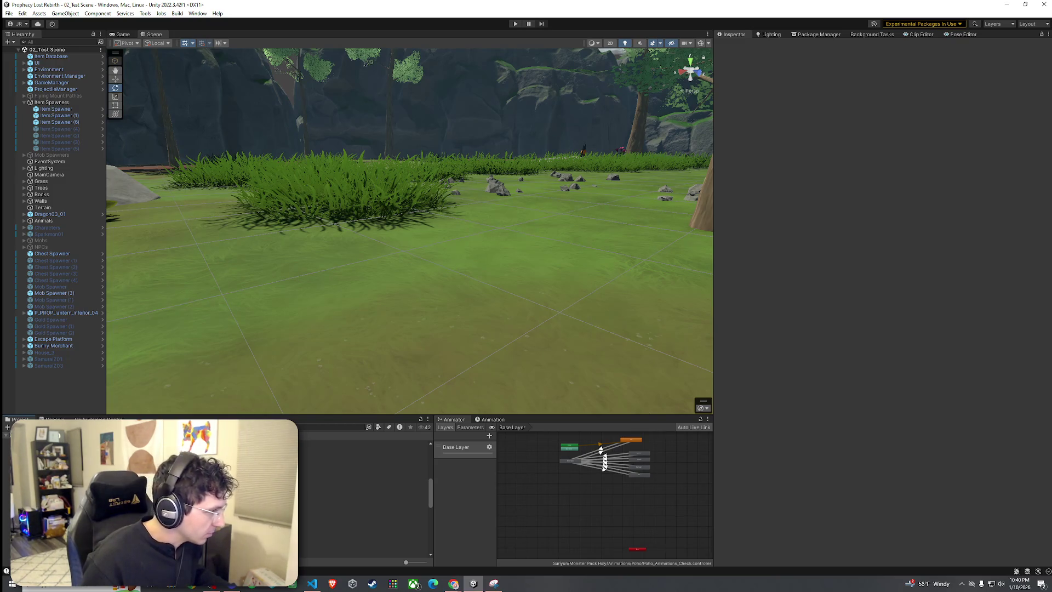
# Open the 03_Foothills scene from the Scenes folder
pyautogui.click(361, 526)
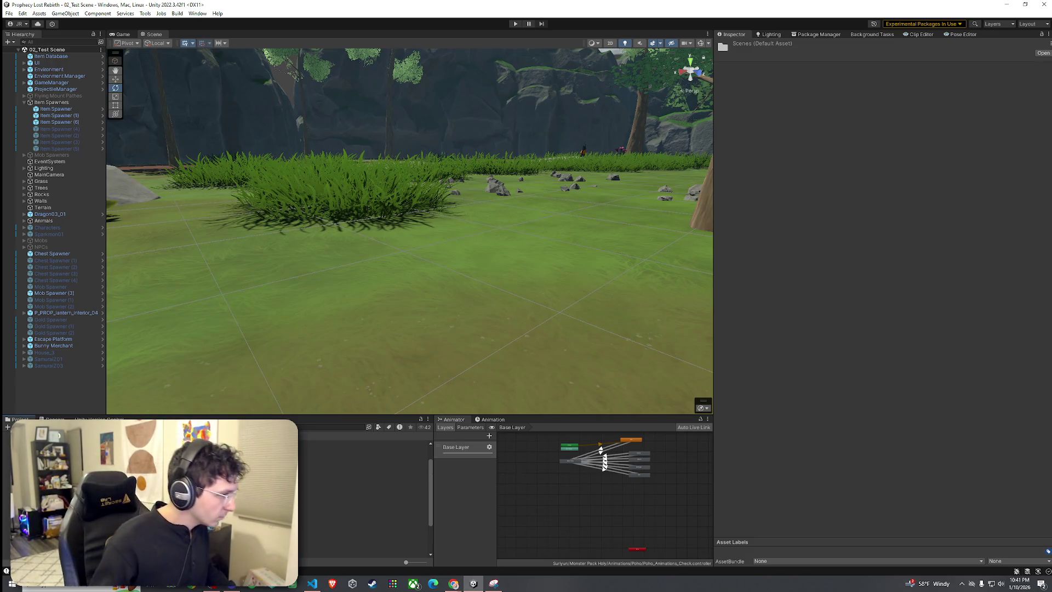
pyautogui.click(306, 485)
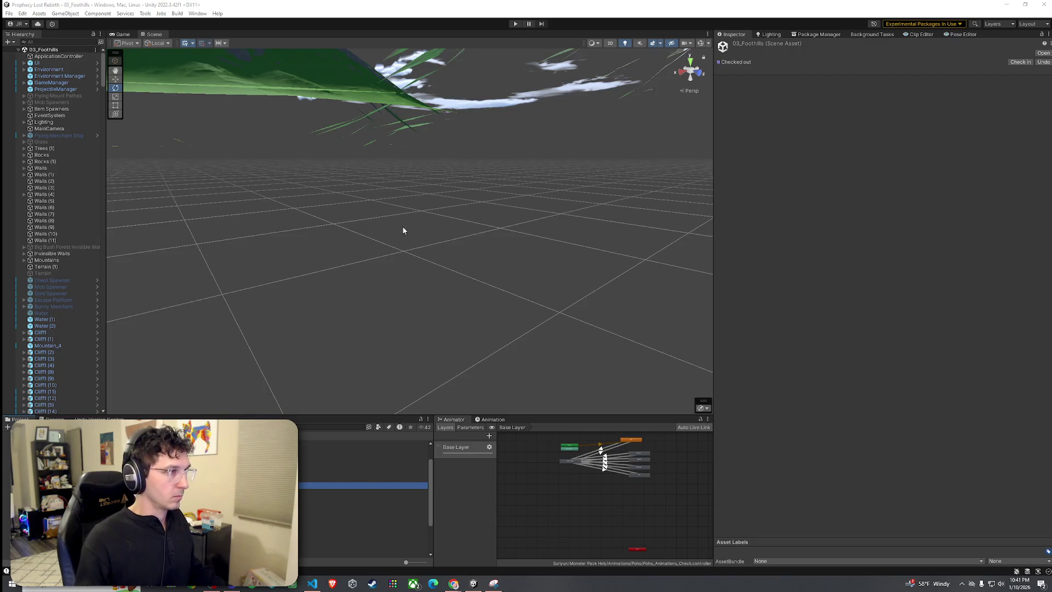
# Frame Walls (1) and fly the Scene camera down to the grassy terrain
pyautogui.click(54, 175)
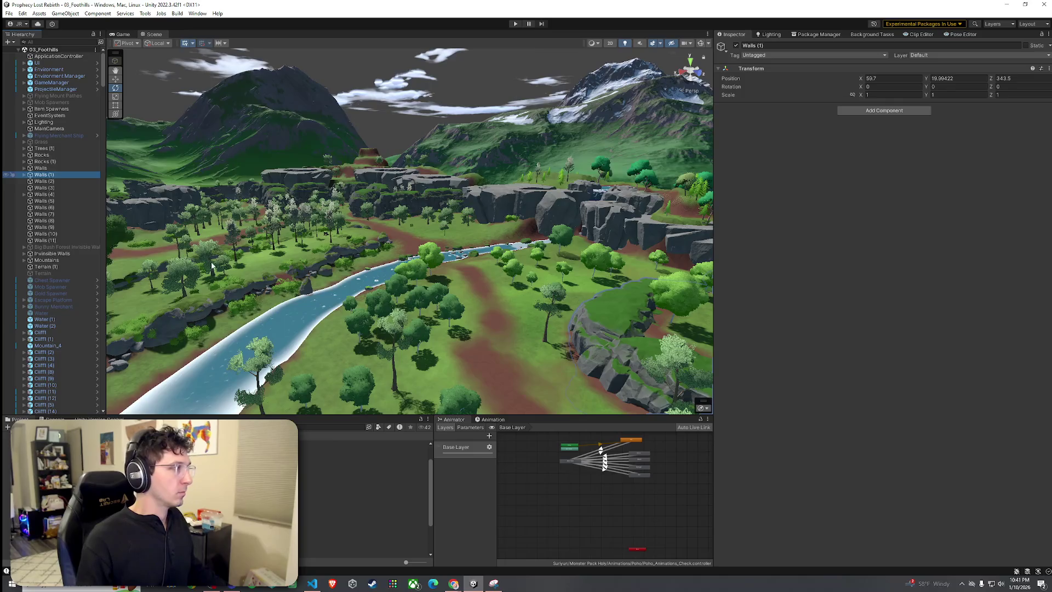
pyautogui.press('f')
pyautogui.moveTo(308, 297)
pyautogui.mouseDown()
pyautogui.moveTo(274, 302)
pyautogui.moveTo(351, 283)
pyautogui.moveTo(325, 269)
pyautogui.moveTo(533, 302)
pyautogui.moveTo(106, 329)
pyautogui.moveTo(222, 375)
pyautogui.mouseUp()
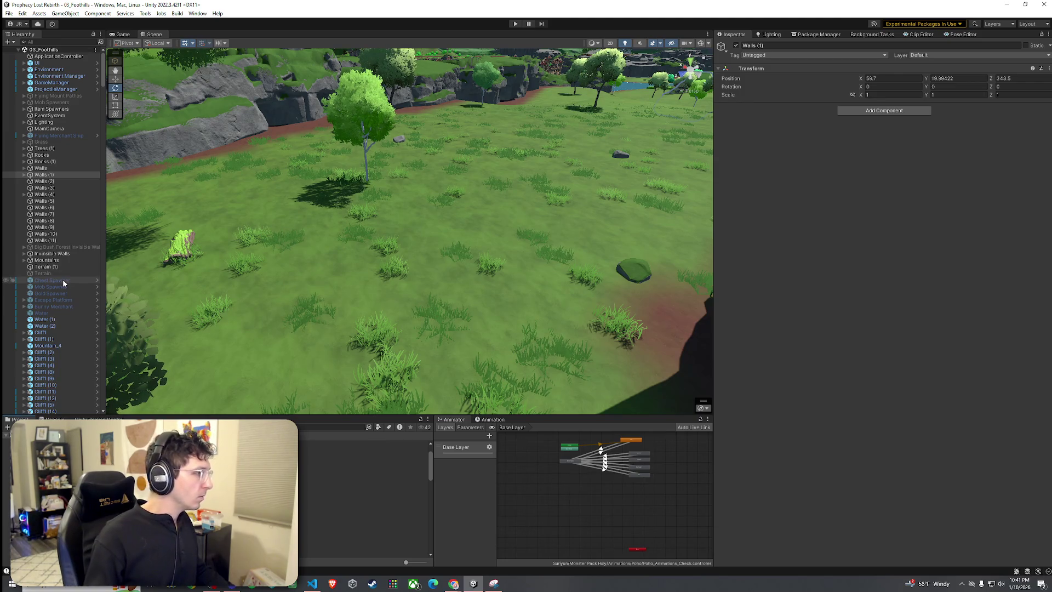
pyautogui.scroll(-10, 62, 279)
pyautogui.scroll(10, 64, 286)
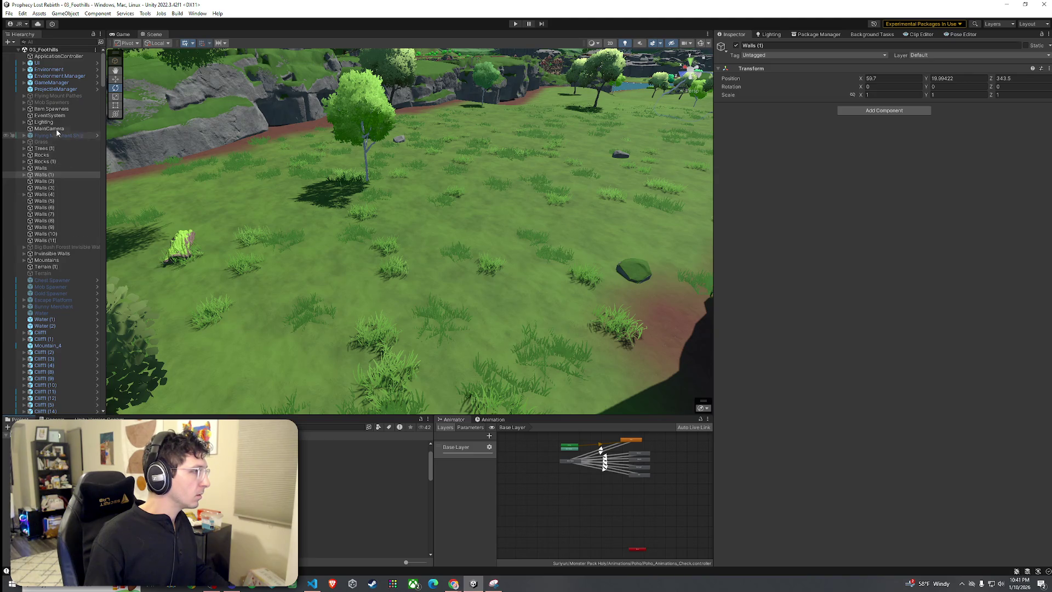
pyautogui.click(58, 43)
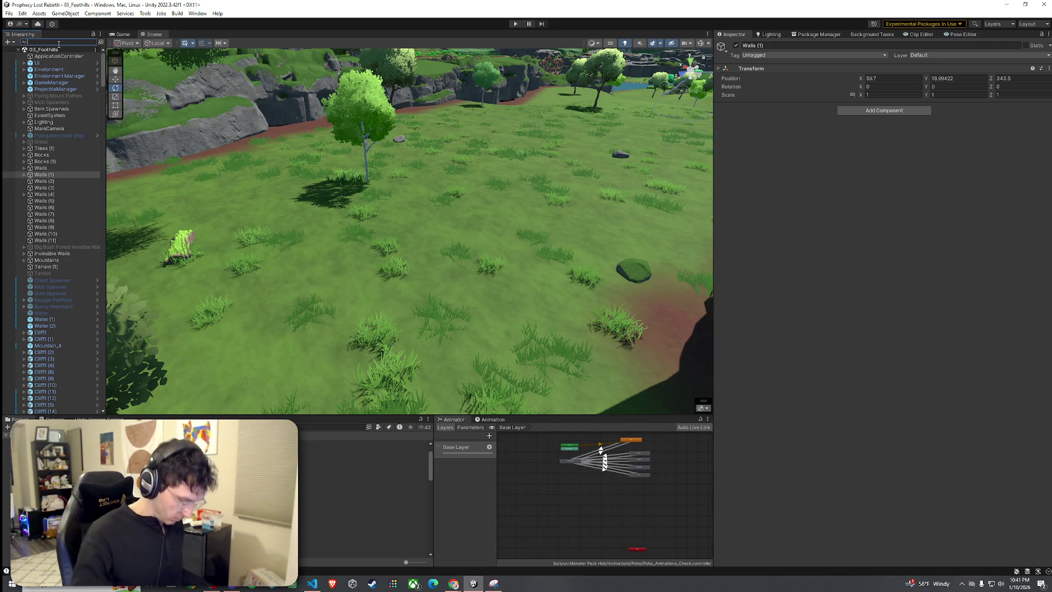
# Filter for 'goblin' and inspect the Spear Goblin's Mob AI: Suspicious, range 10
pyautogui.write('goblin')
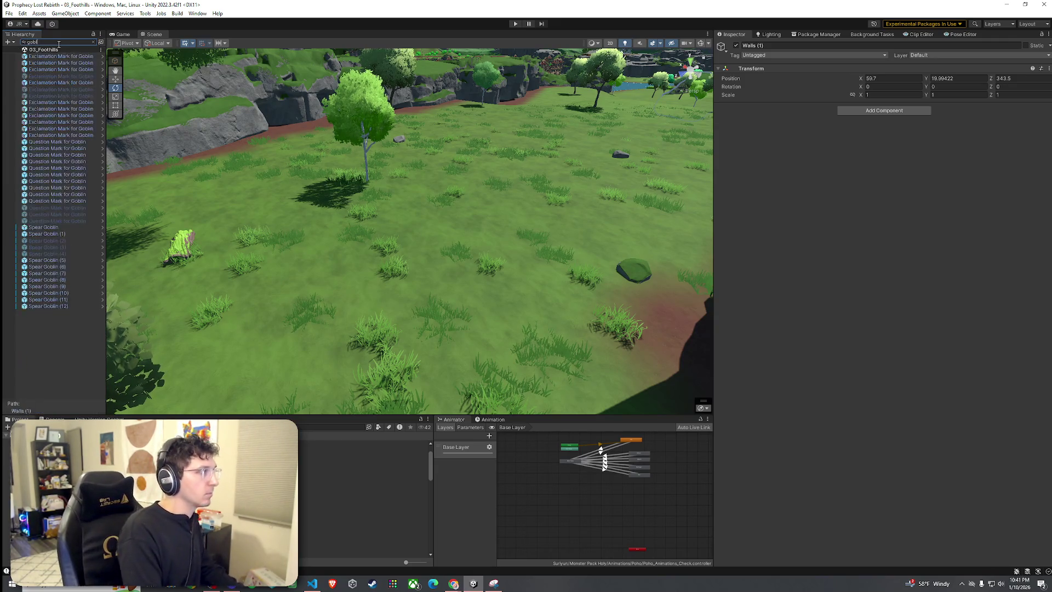
pyautogui.click(55, 228)
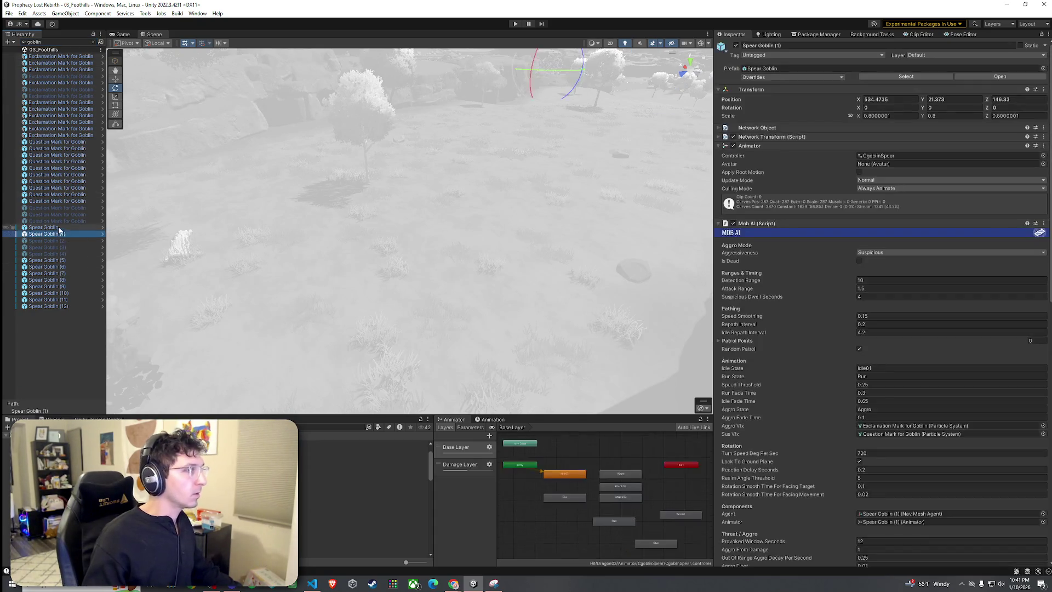
pyautogui.click(122, 34)
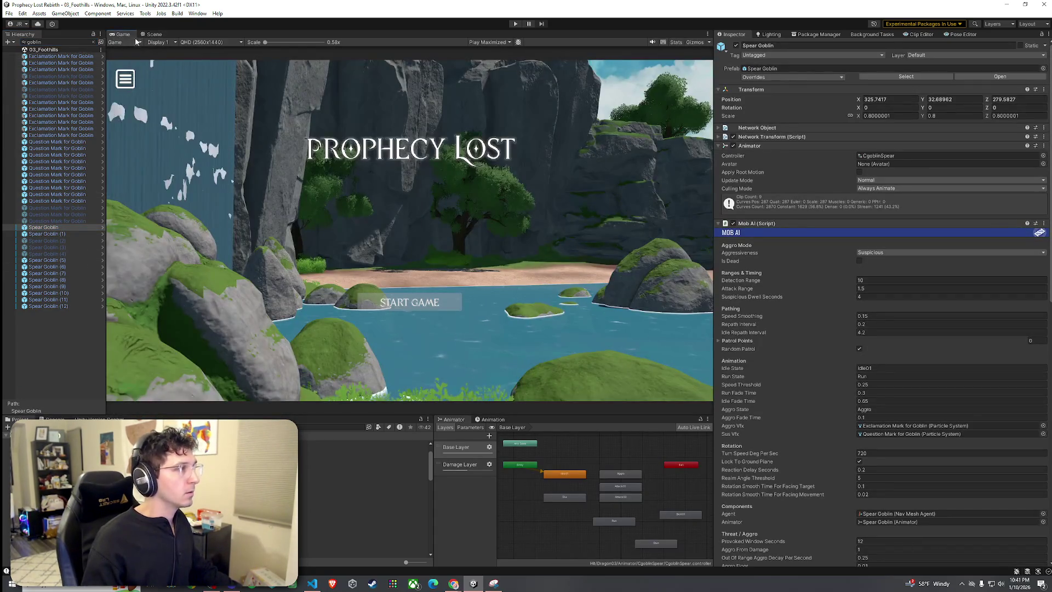
pyautogui.click(152, 34)
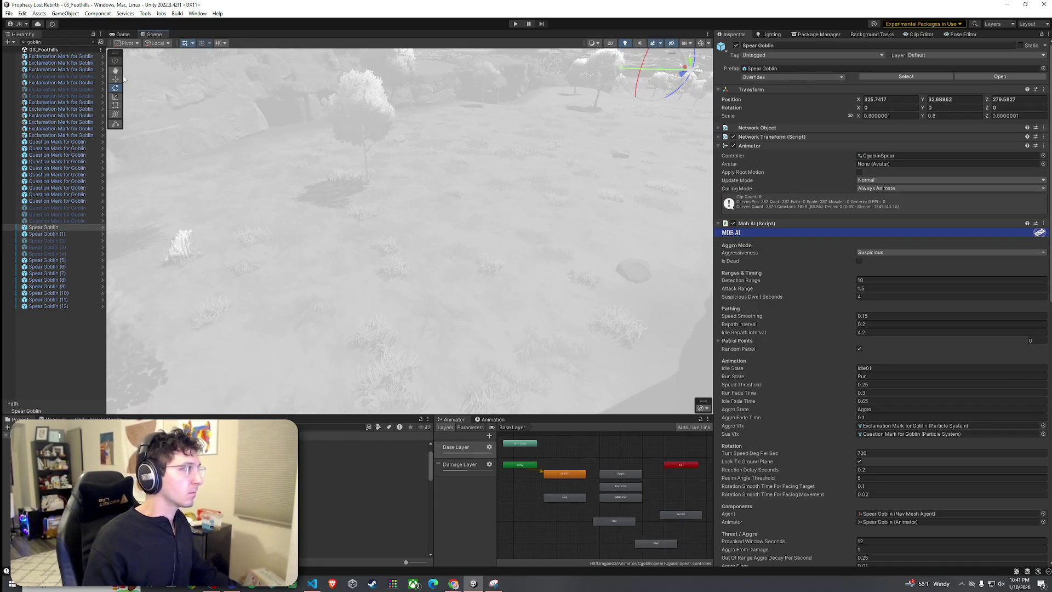
pyautogui.click(94, 42)
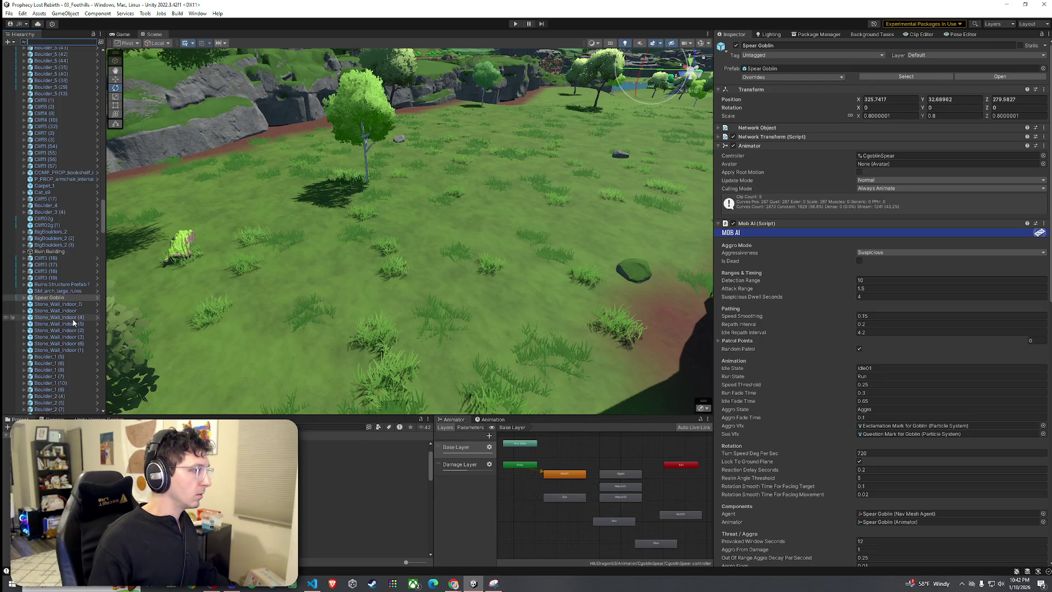
pyautogui.scroll(-5, 76, 318)
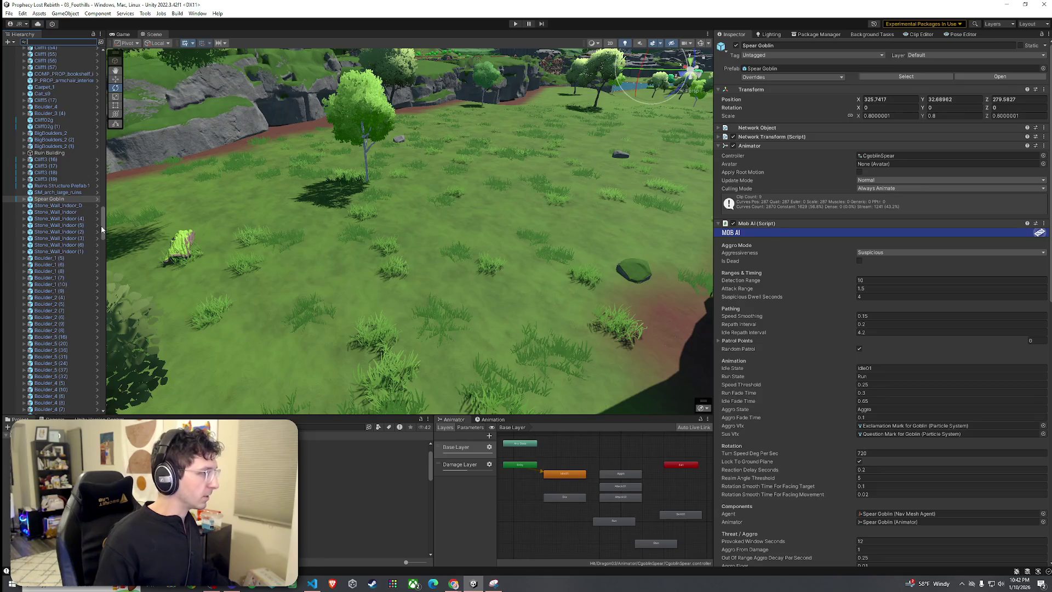